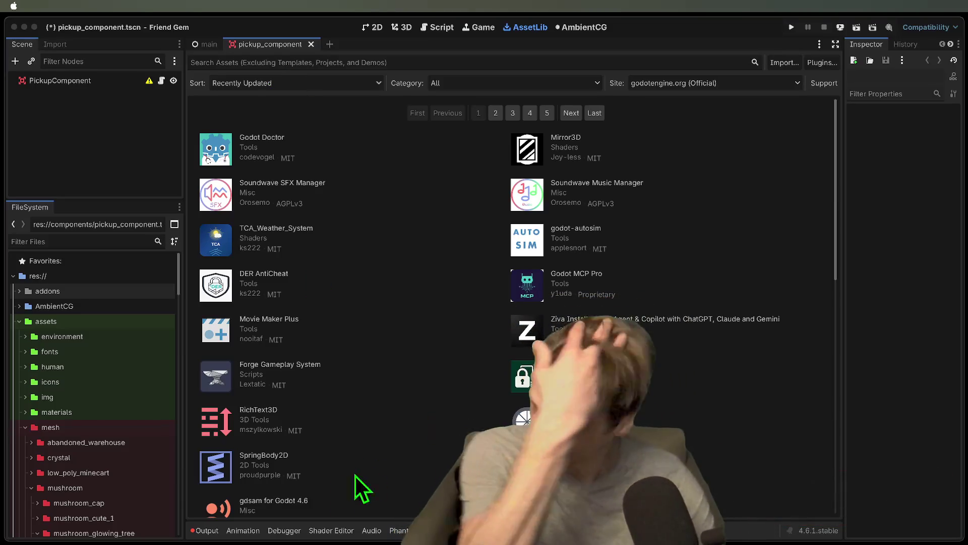
Step: Reposition and resize the Open a Directory dialog, then name a new folder friend-gem-chat in godot
click(395, 380)
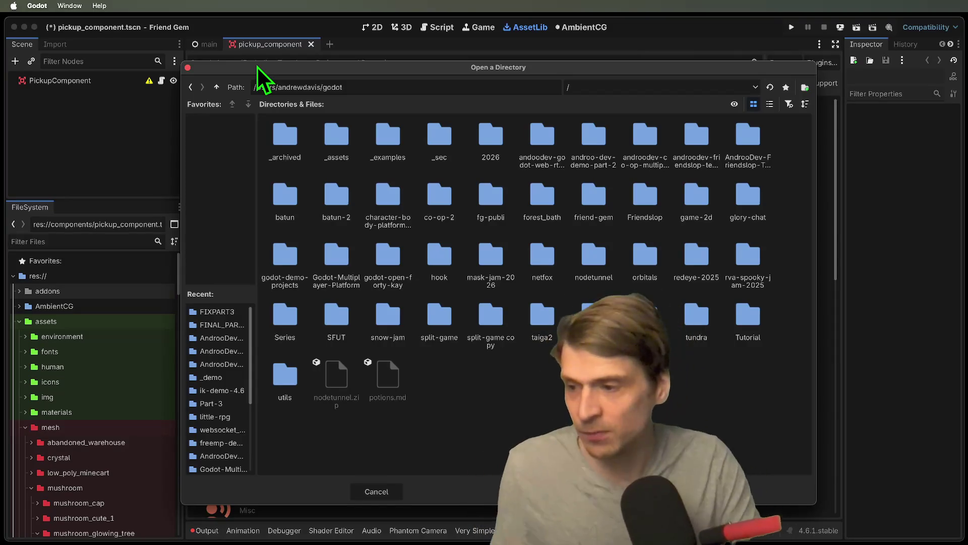
mouse_move(256, 65)
mouse_down()
mouse_move(279, 117)
mouse_move(195, 206)
mouse_move(268, 118)
mouse_move(176, 36)
mouse_move(150, 38)
mouse_up()
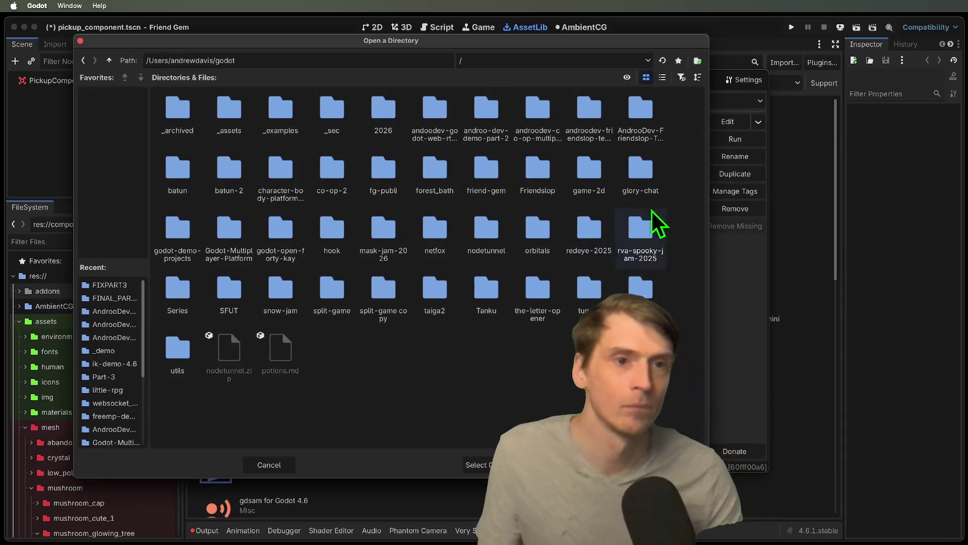
mouse_move(699, 48)
mouse_down()
mouse_move(672, 82)
mouse_move(610, 60)
mouse_up()
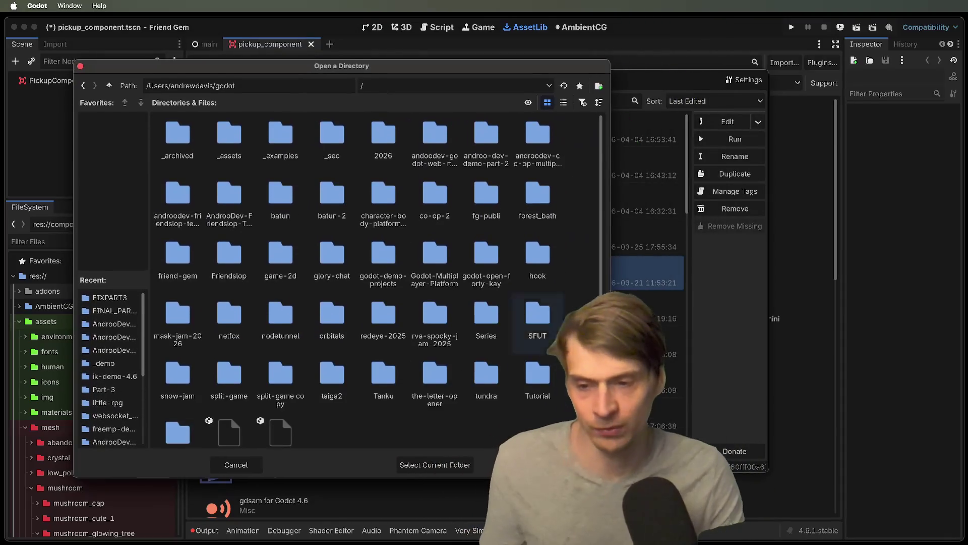
mouse_move(610, 478)
mouse_down()
mouse_move(610, 487)
mouse_move(736, 488)
mouse_up()
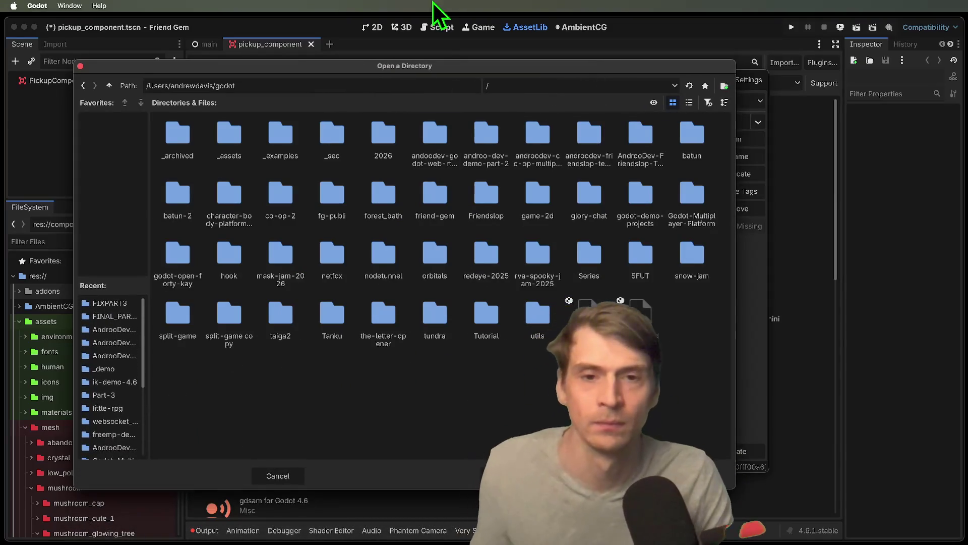
mouse_move(424, 68)
mouse_down()
mouse_move(417, 86)
mouse_move(452, 37)
mouse_move(467, 56)
mouse_up()
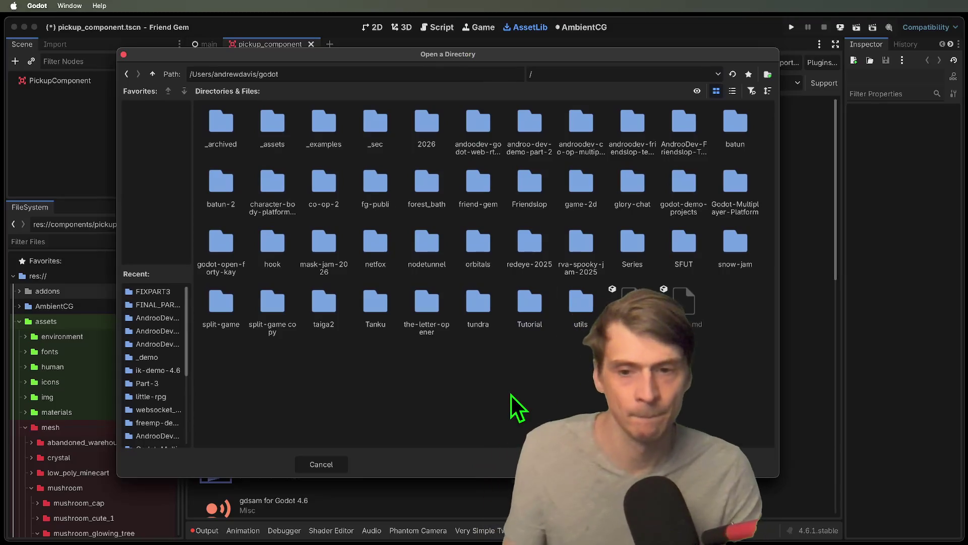
click(546, 381)
text(friend-gem-chat)
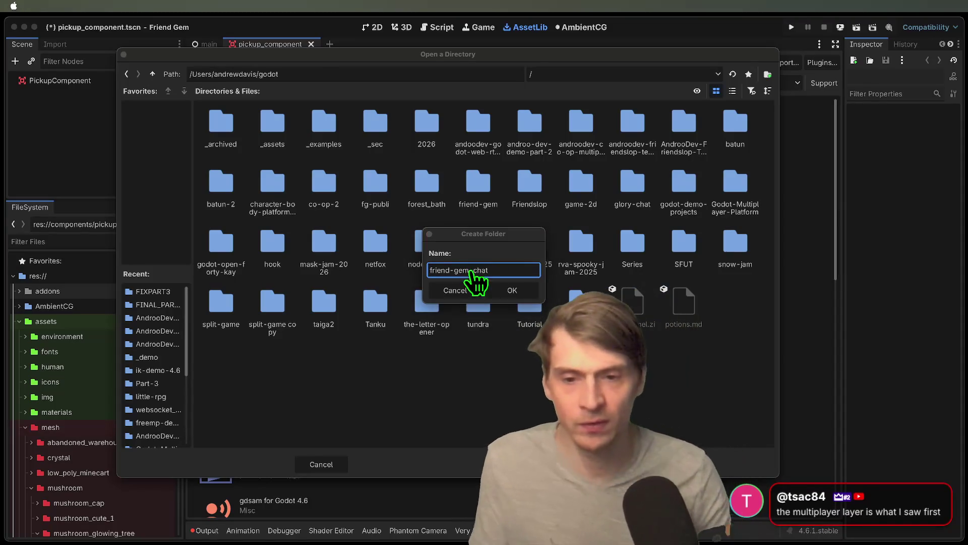
Step: Search Google for 's&box multiplayer' in a new tab and open the Networking & Multiplayer result
key(super+Tab)
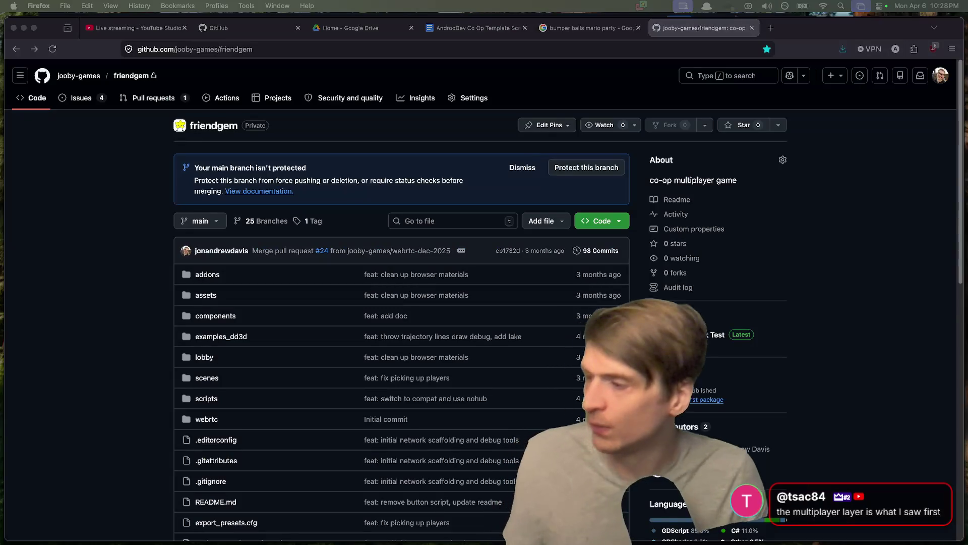
key(super+t)
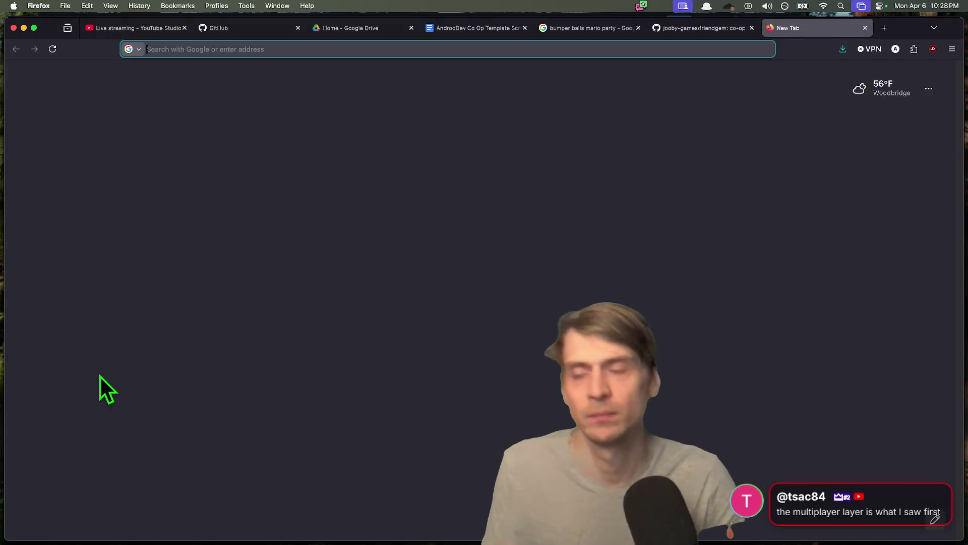
text(s&box mu)
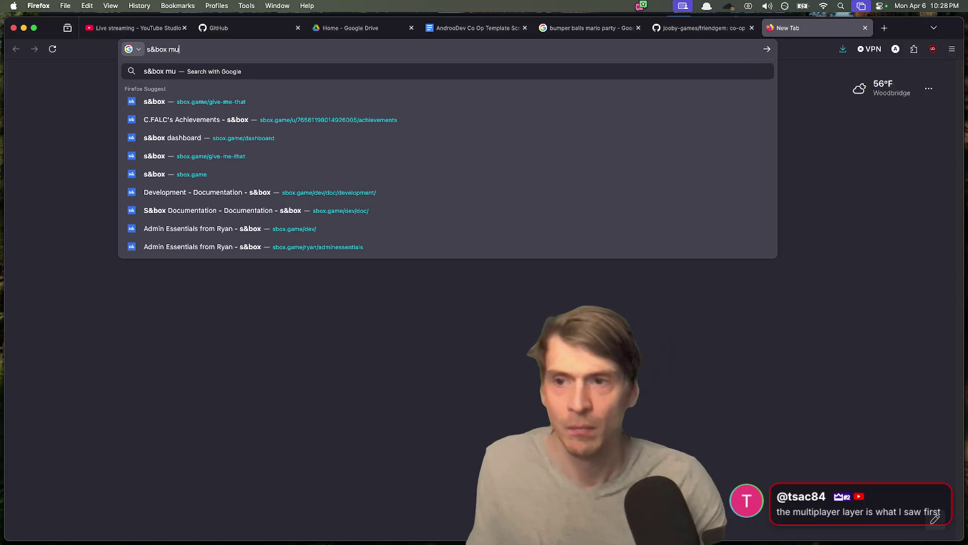
text(ltiplayer)
key(Return)
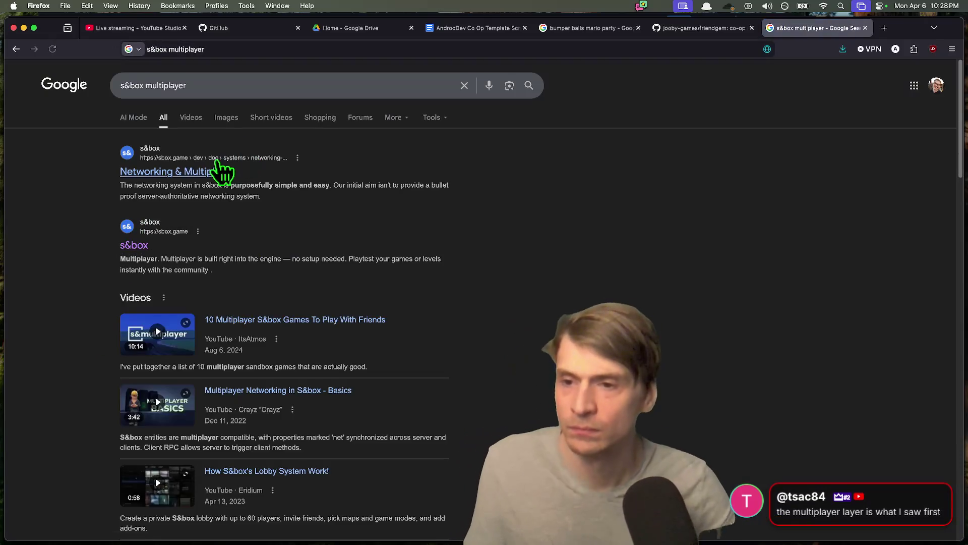
click(221, 167)
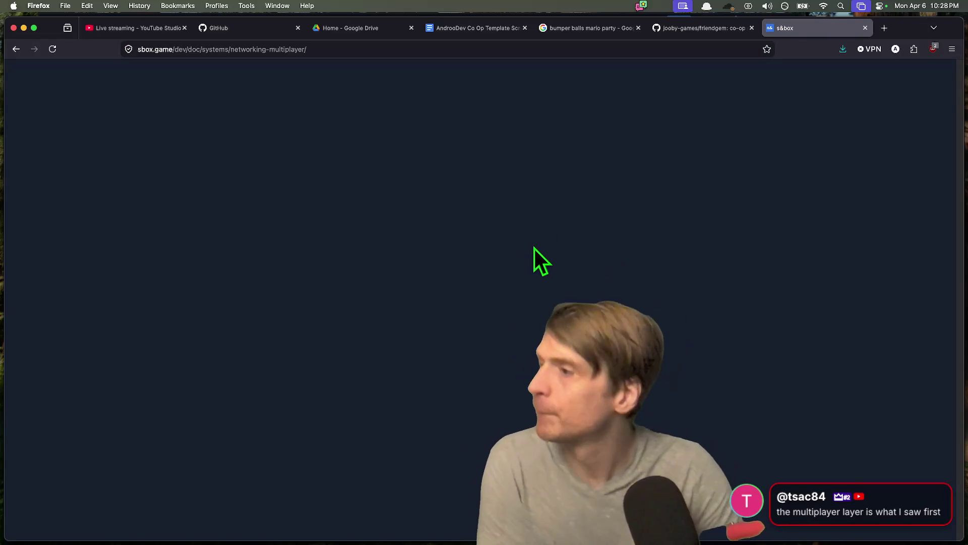
Step: Remove the VPN shortcut from the Firefox toolbar
click(545, 49)
key(Escape)
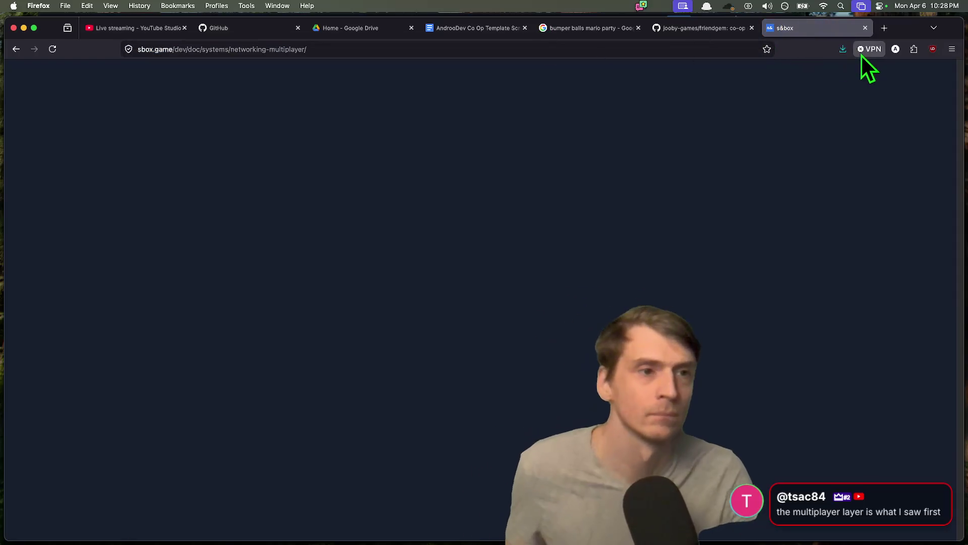
right_click(861, 49)
click(879, 65)
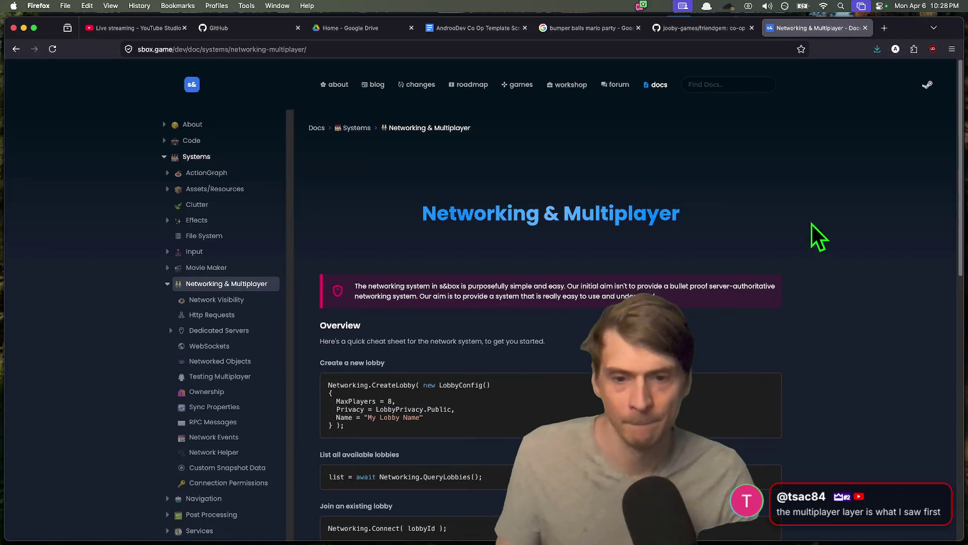
Step: Read down the page, highlighting the not-server-authoritative sentence and the NetworkSpawn example
scroll(817, 228, down, 1)
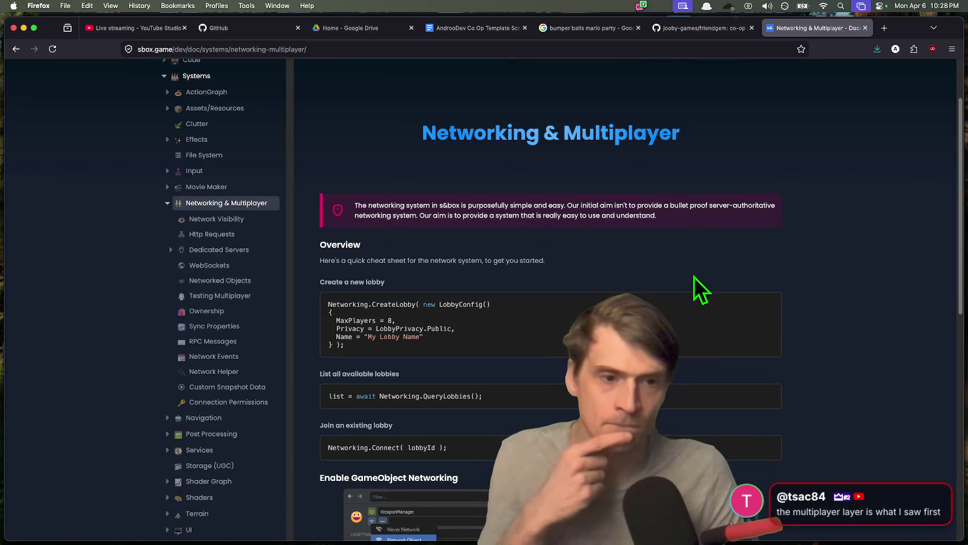
scroll(676, 242, down, 2)
scroll(558, 212, down, 3)
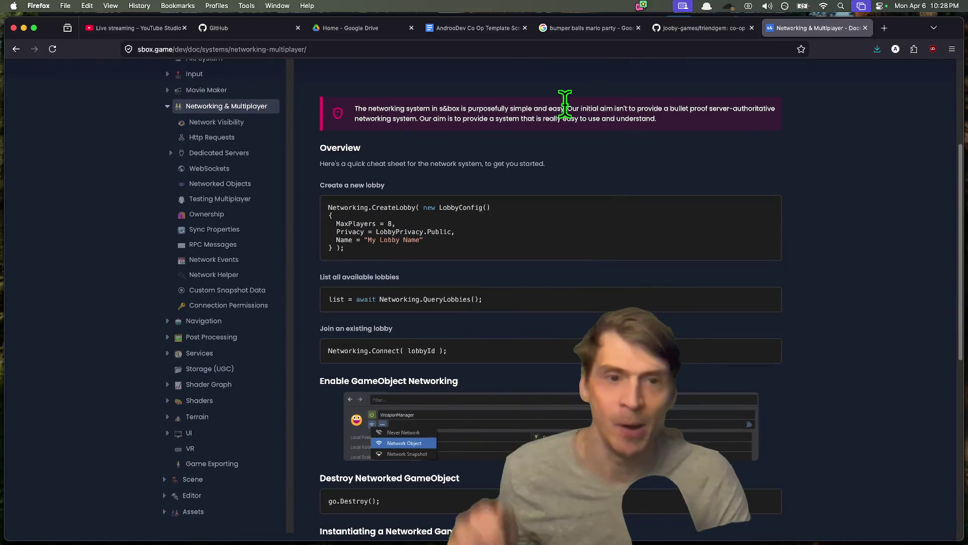
mouse_move(568, 108)
mouse_down()
mouse_move(718, 108)
mouse_move(450, 127)
mouse_move(406, 108)
mouse_move(417, 119)
mouse_up()
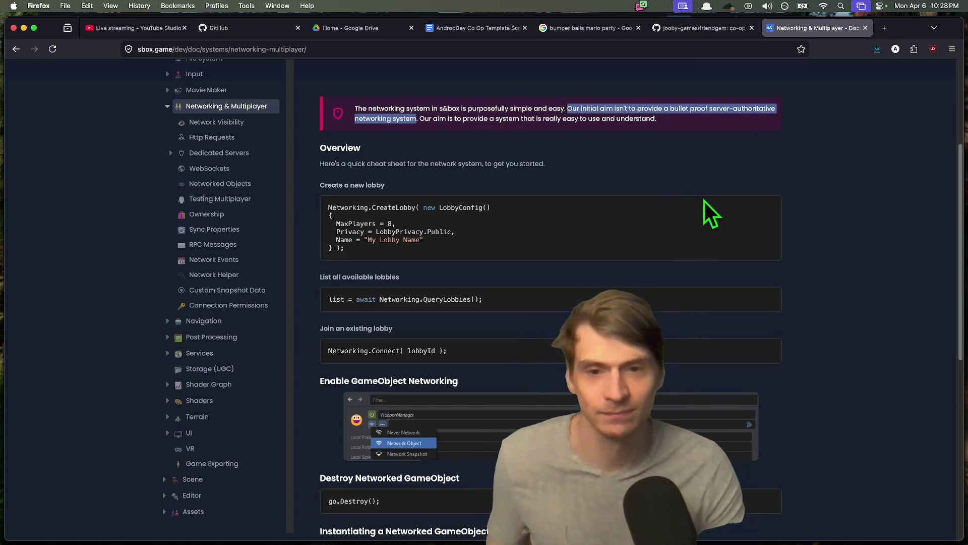
scroll(683, 220, down, 2)
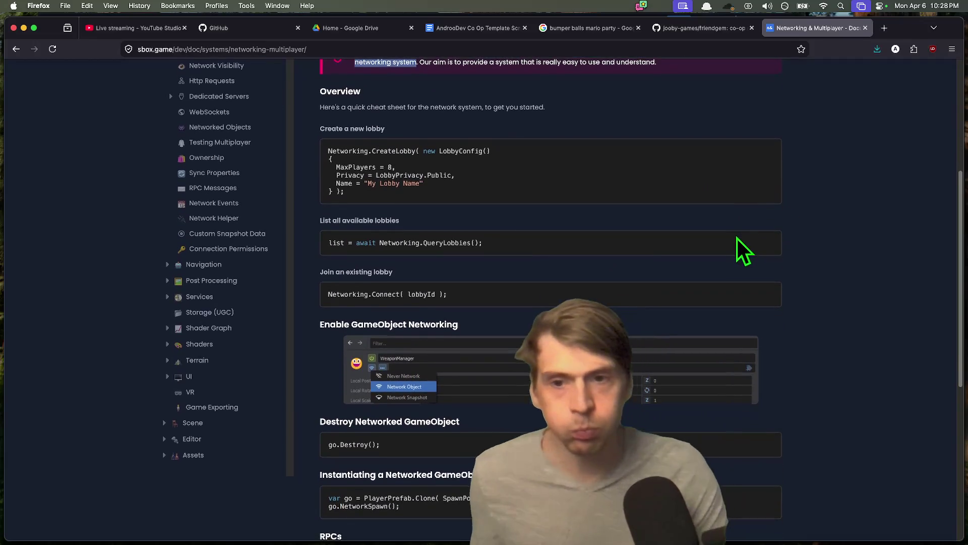
click(834, 249)
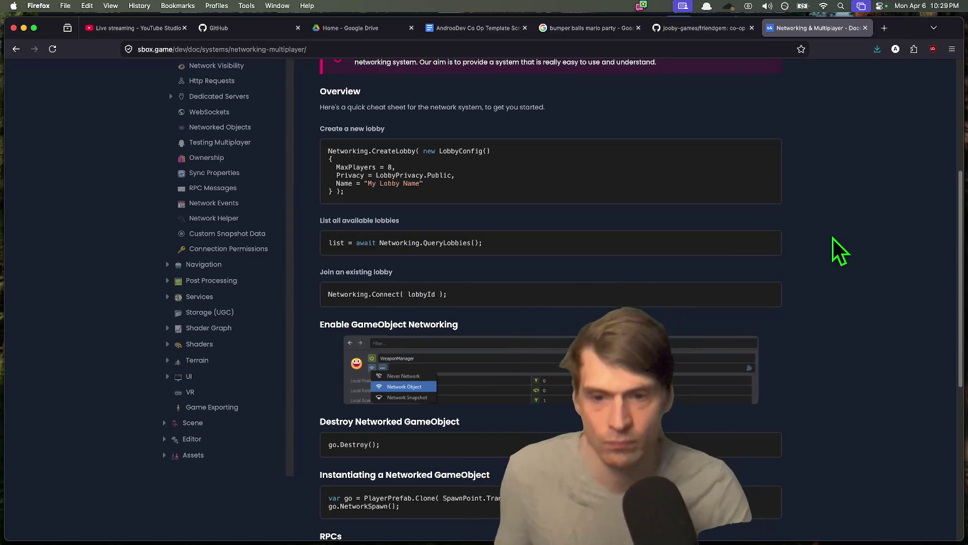
scroll(833, 237, down, 5)
scroll(828, 239, down, 2)
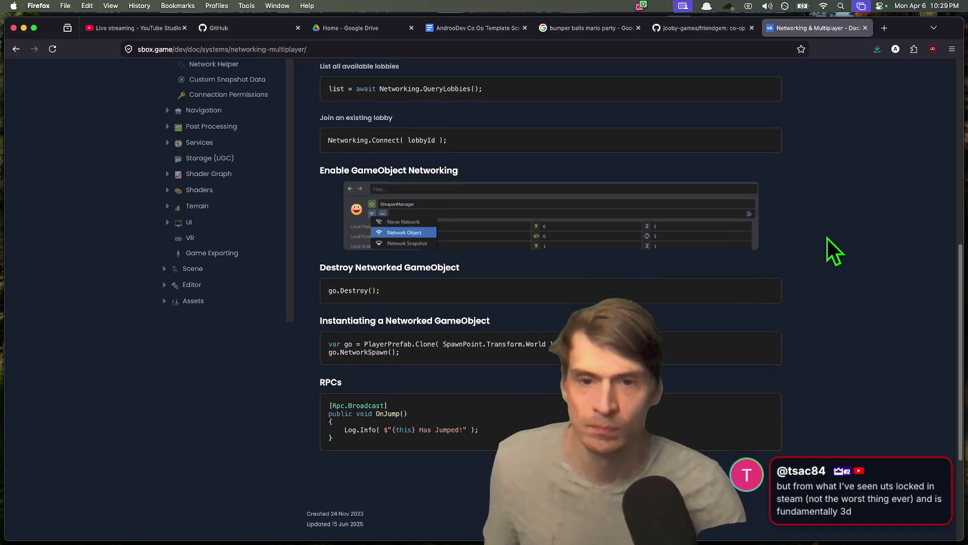
scroll(829, 238, down, 2)
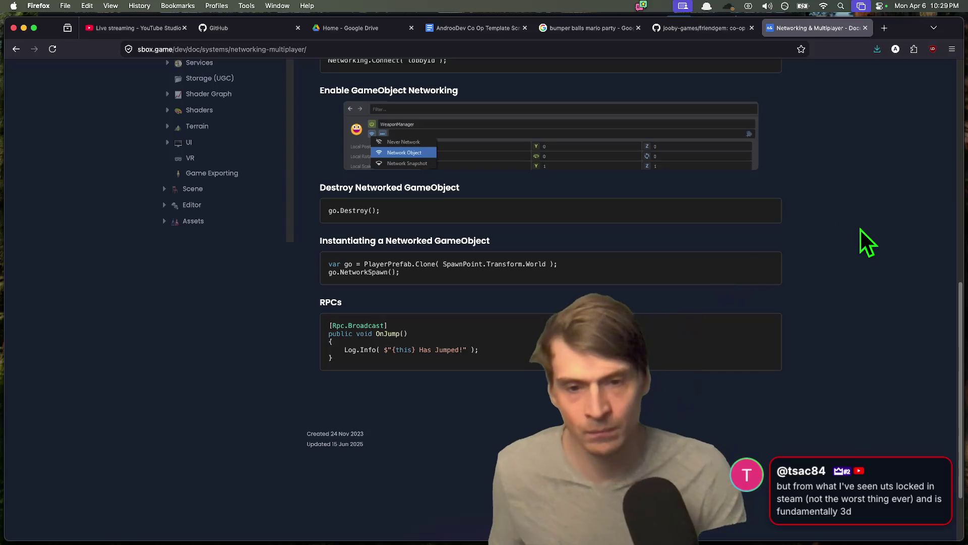
double_click(363, 272)
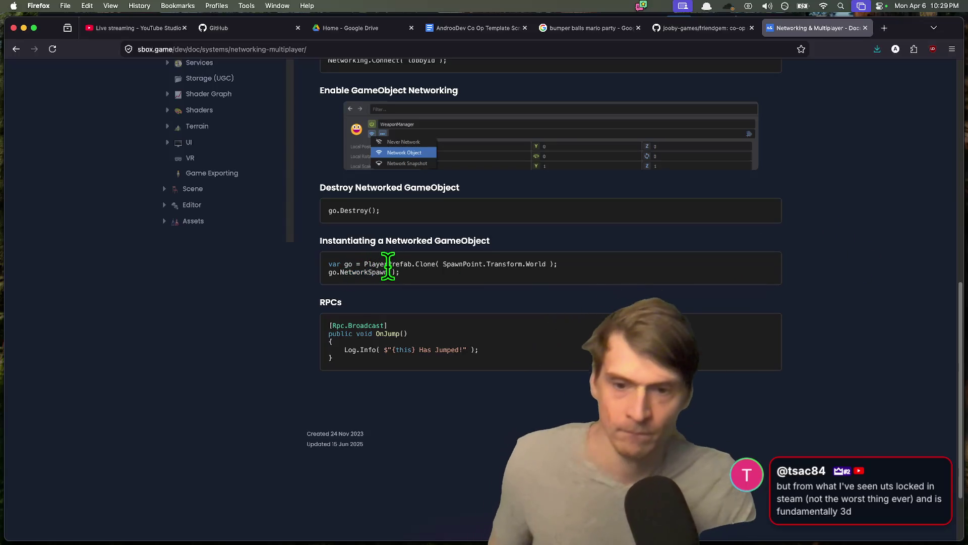
click(364, 255)
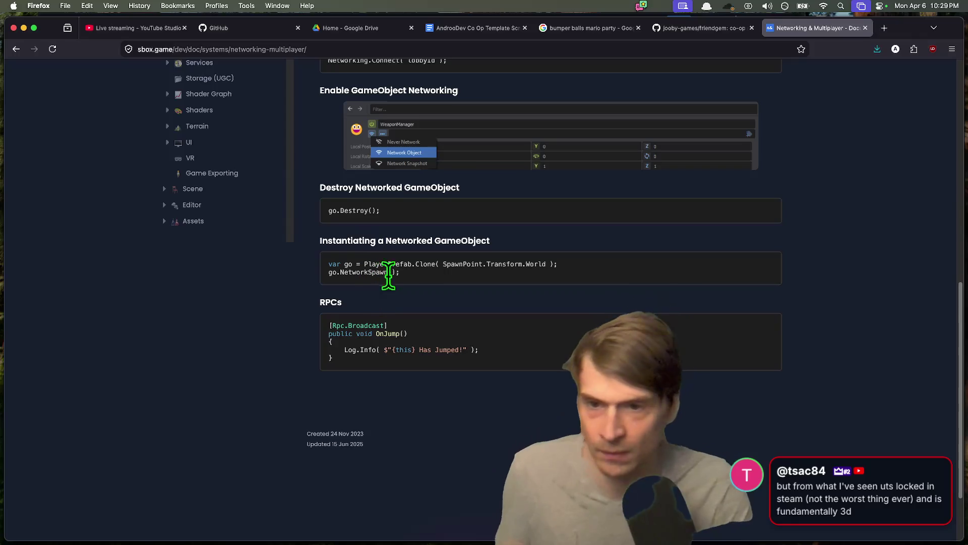
Step: Highlight the [Rpc.Broadcast] attribute and Log.Info line in the RPC example, then scroll back up
scroll(450, 292, up, 15)
scroll(448, 290, down, 10)
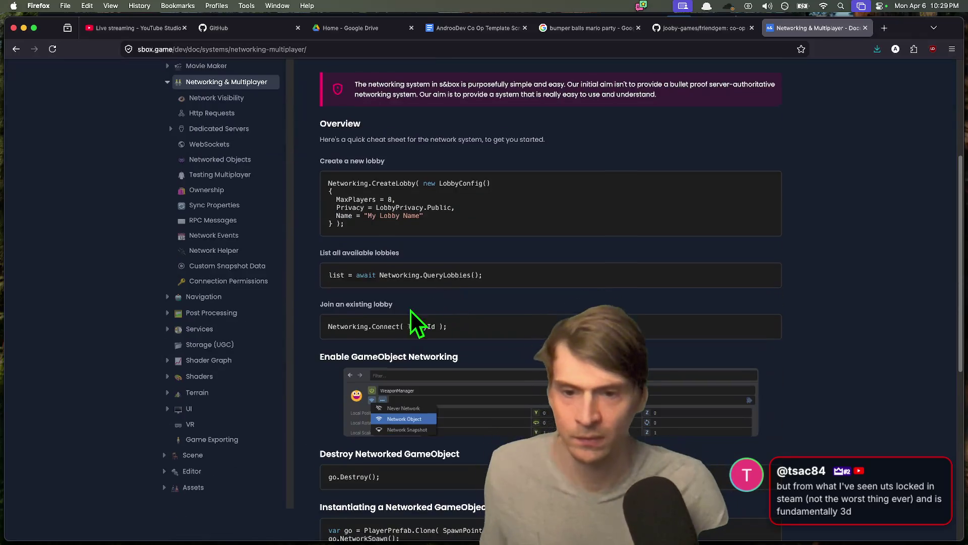
scroll(540, 404, down, 2)
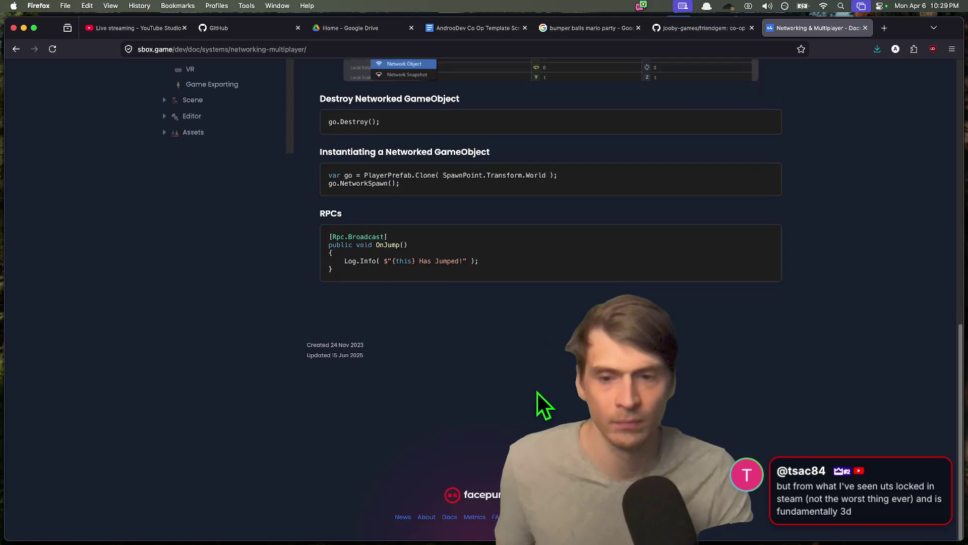
scroll(852, 307, up, 5)
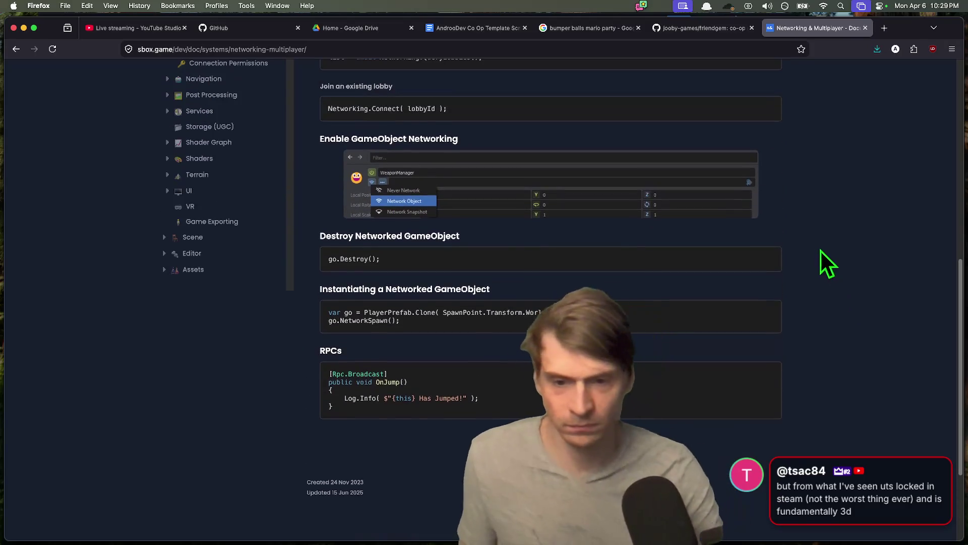
scroll(821, 252, up, 1)
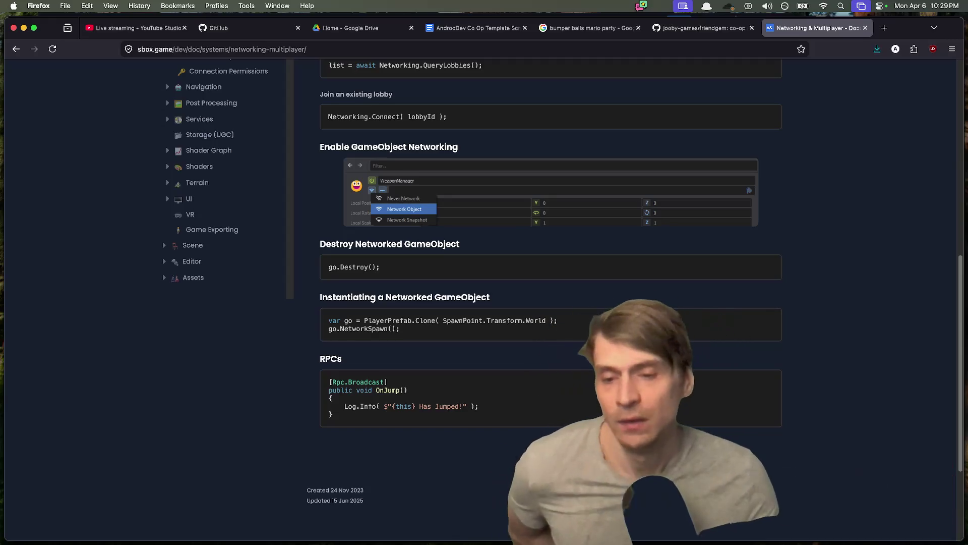
drag(329, 381, 387, 382)
click(698, 405)
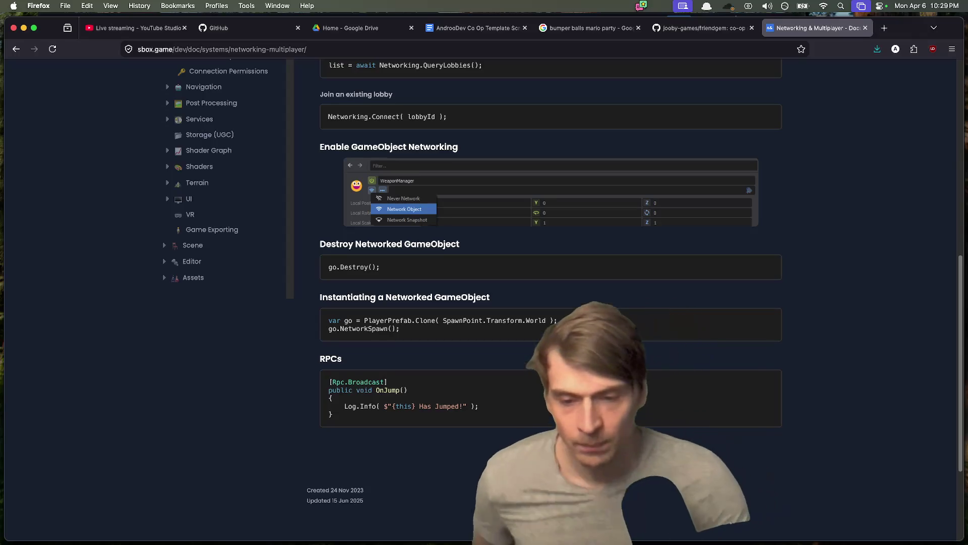
drag(329, 406, 504, 402)
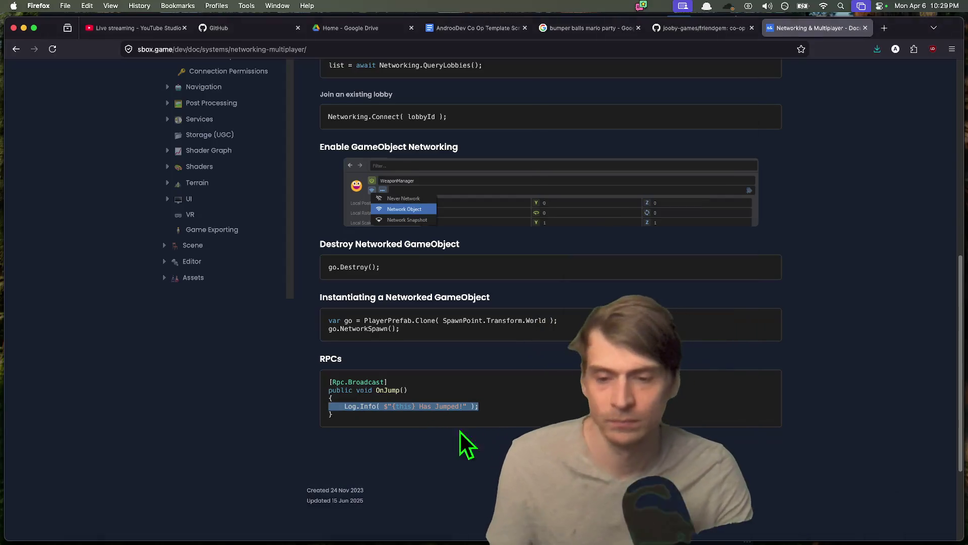
double_click(365, 382)
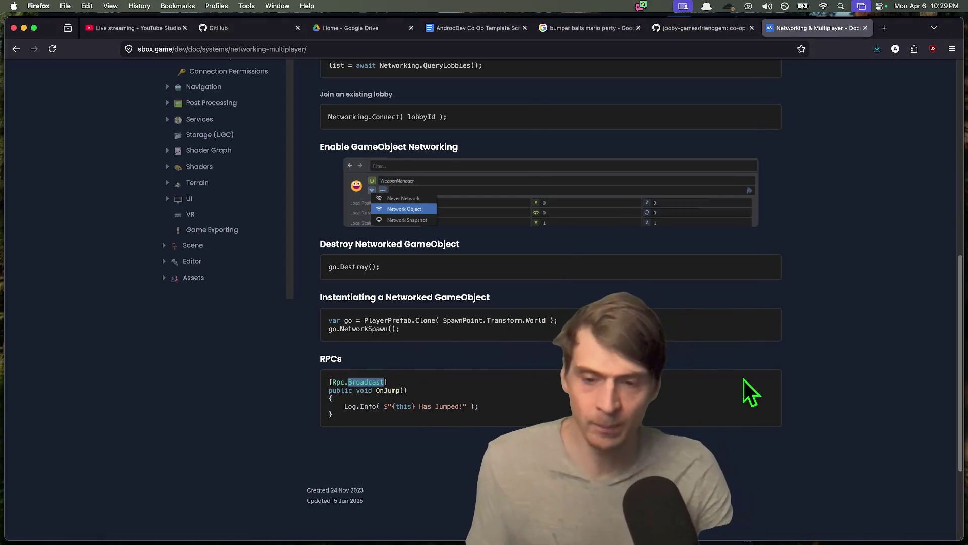
scroll(752, 379, up, 3)
scroll(753, 383, down, 3)
scroll(814, 401, up, 3)
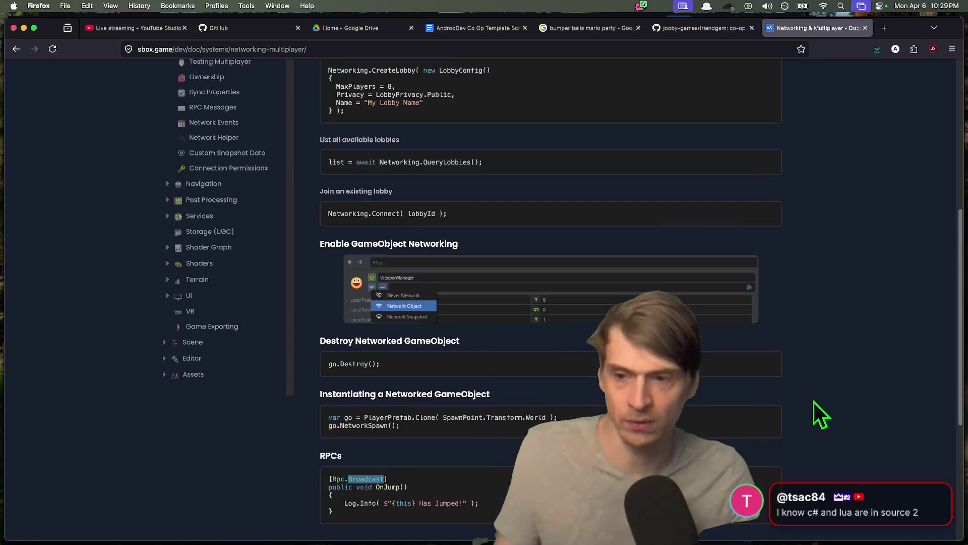
scroll(814, 402, up, 5)
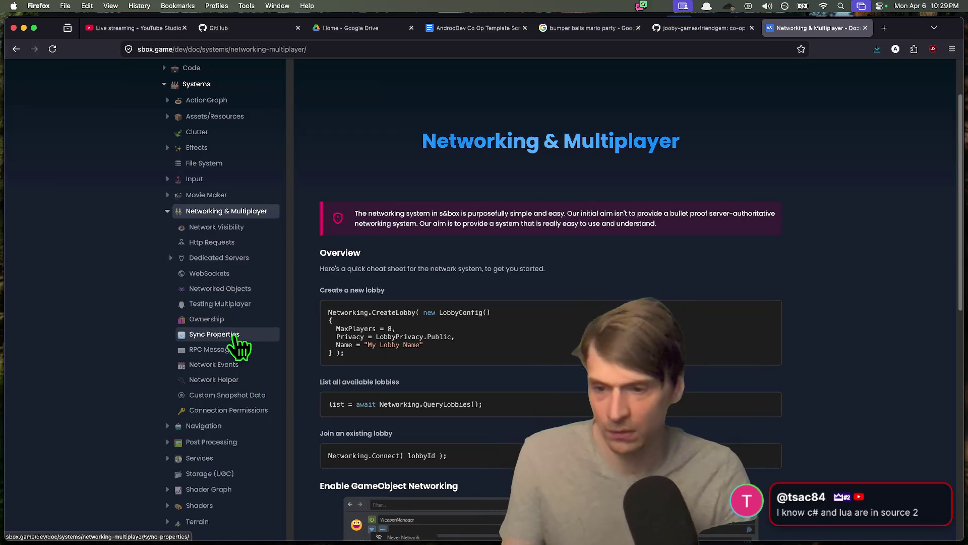
Step: Read through the RPC Messages page, check the Godot dialog, then return to a fresh browser tab
click(241, 350)
scroll(814, 400, down, 2)
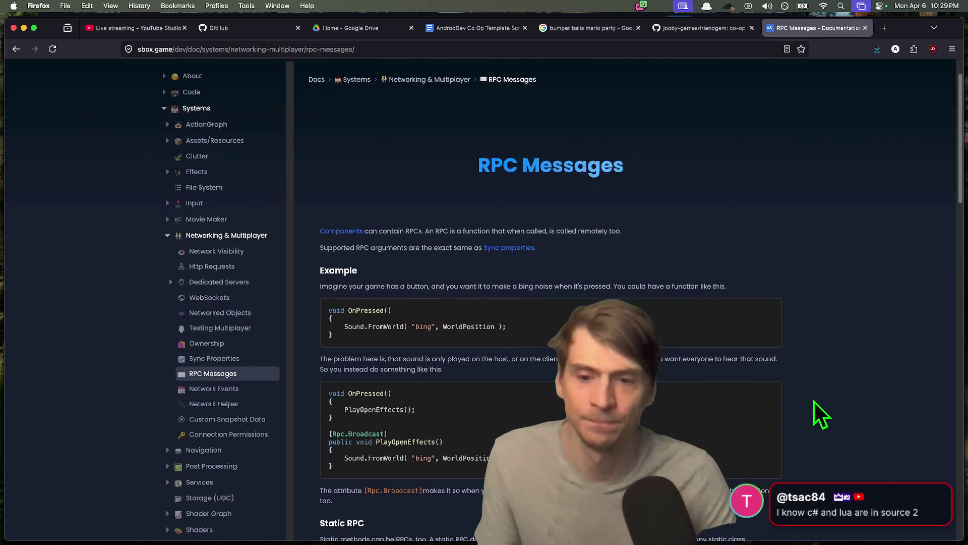
scroll(813, 401, down, 3)
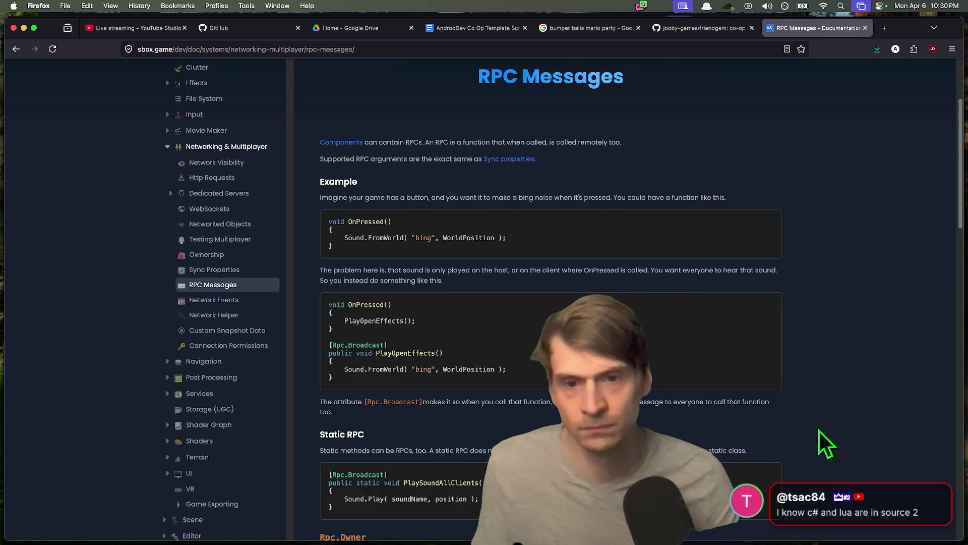
scroll(819, 429, down, 3)
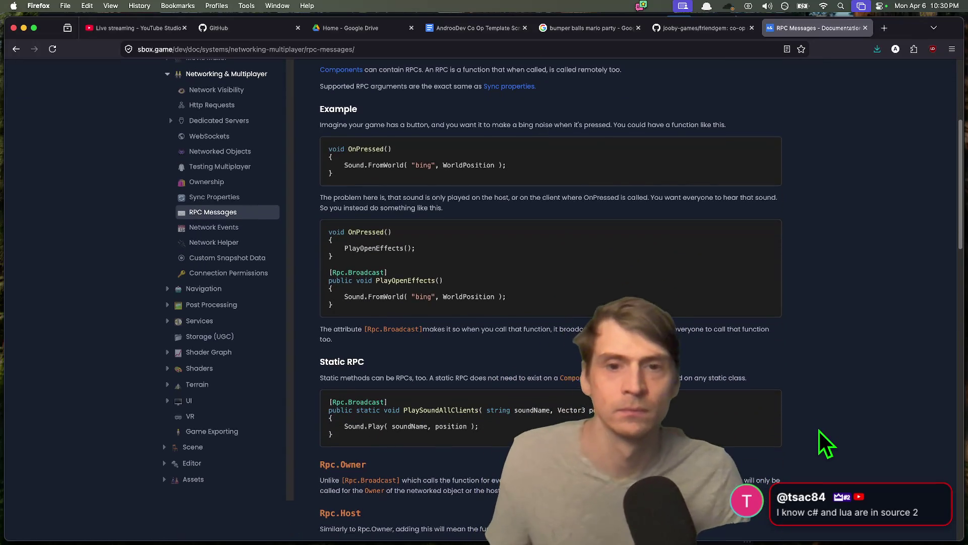
scroll(818, 429, down, 1)
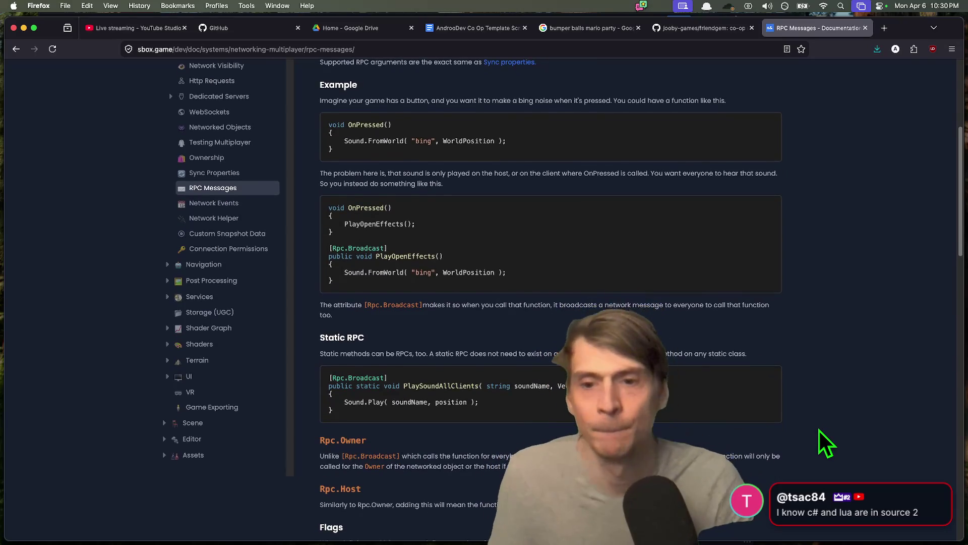
scroll(819, 428, down, 3)
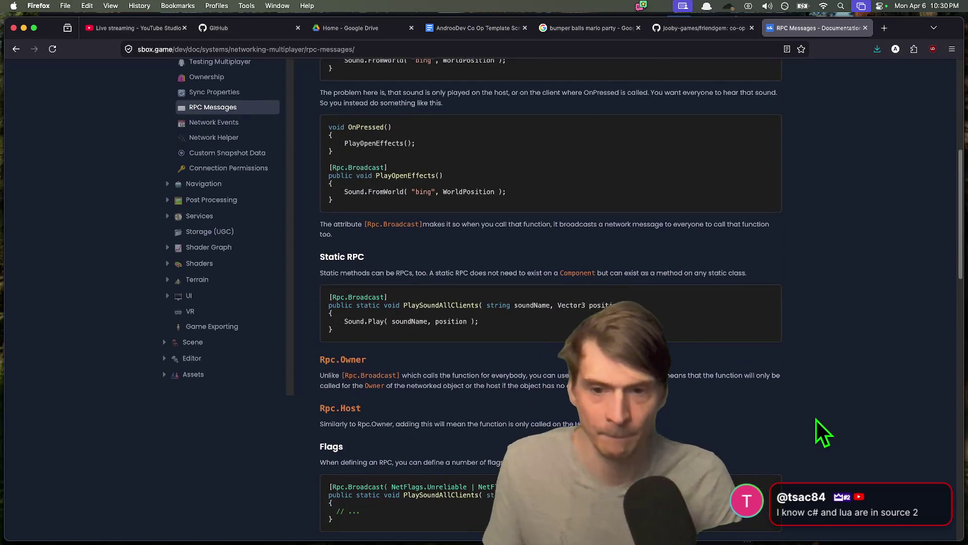
scroll(816, 419, down, 1)
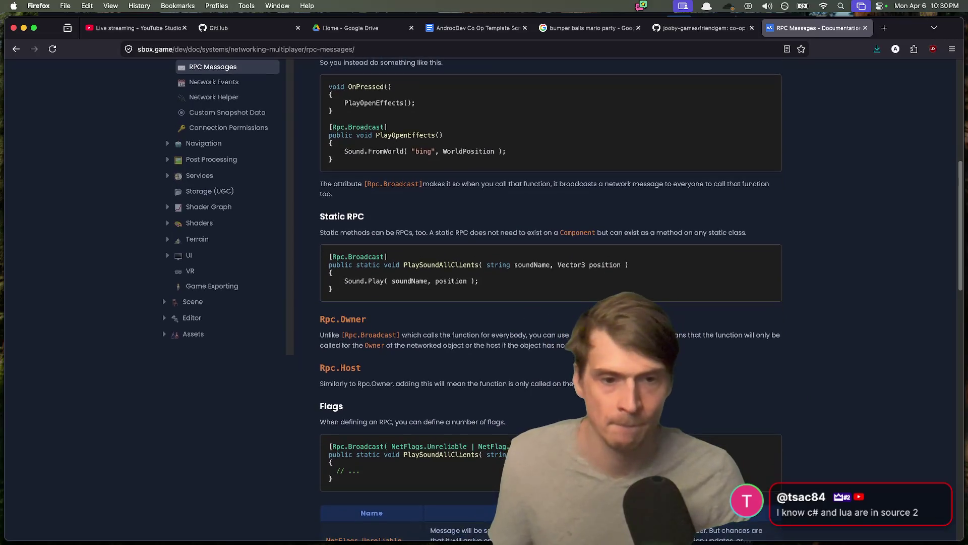
scroll(712, 368, down, 2)
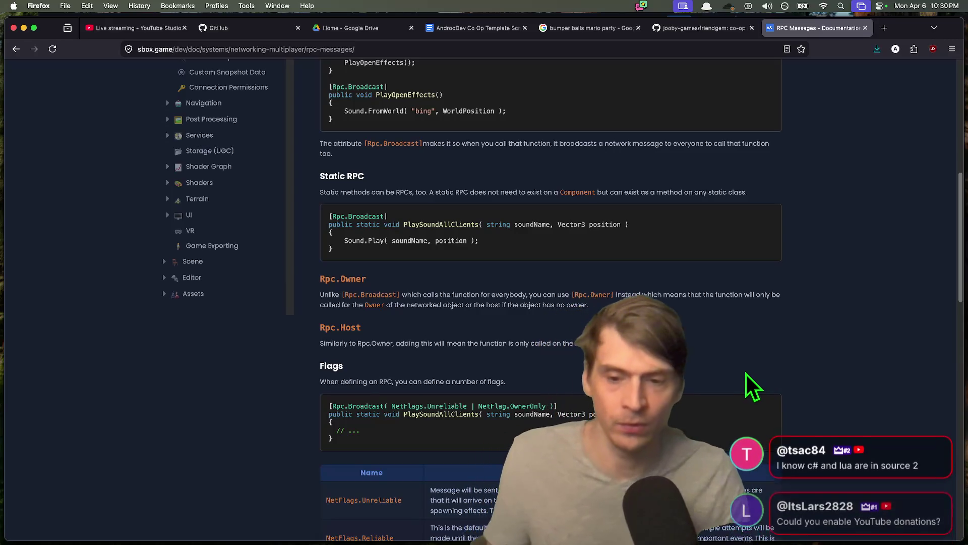
scroll(741, 385, down, 1)
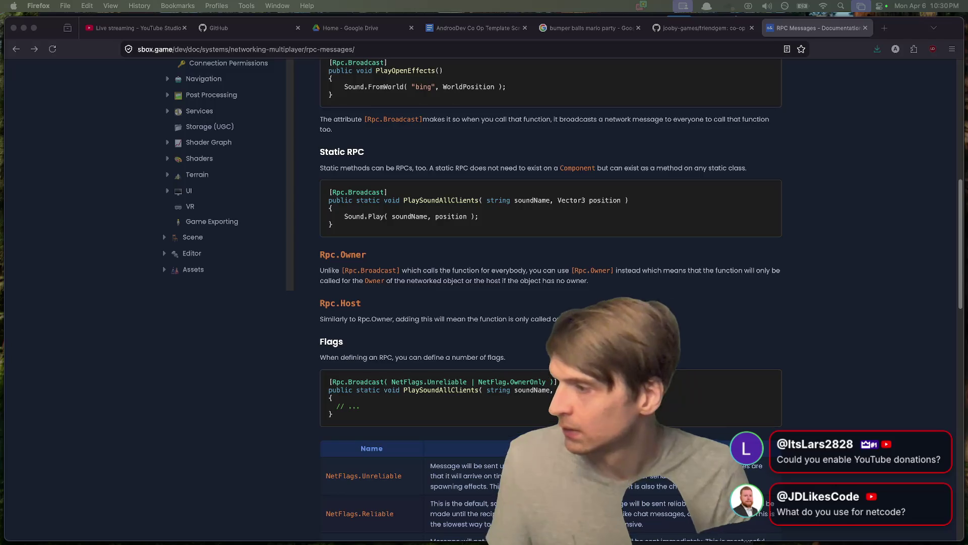
key(super+Tab)
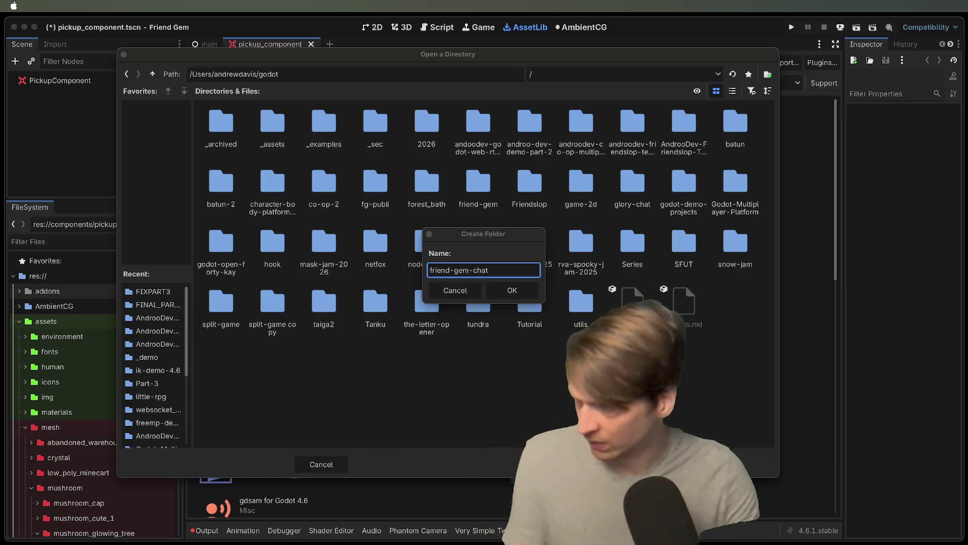
key(super+Tab)
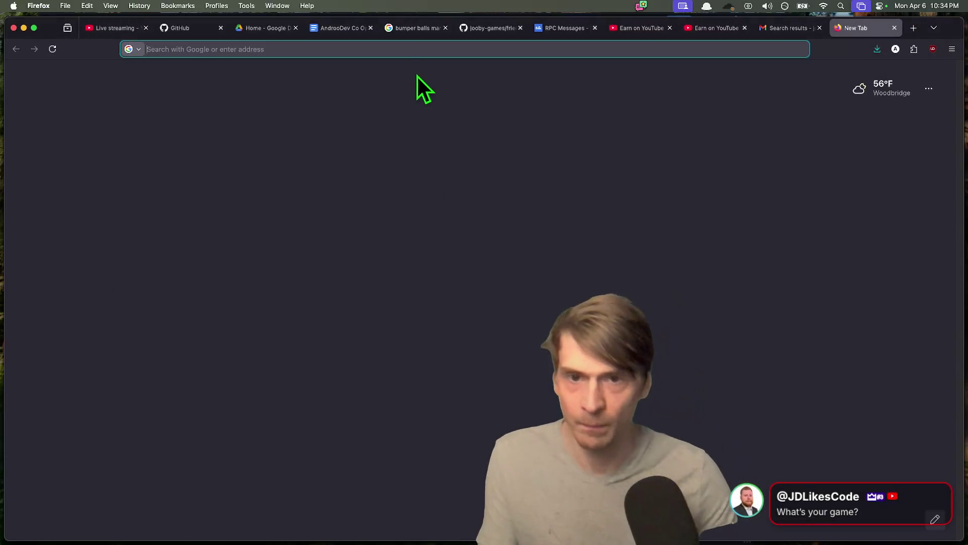
Step: Search the web for spacetimedb and open the spacetimedb.com homepage with its install commands
text(pacetimedb)
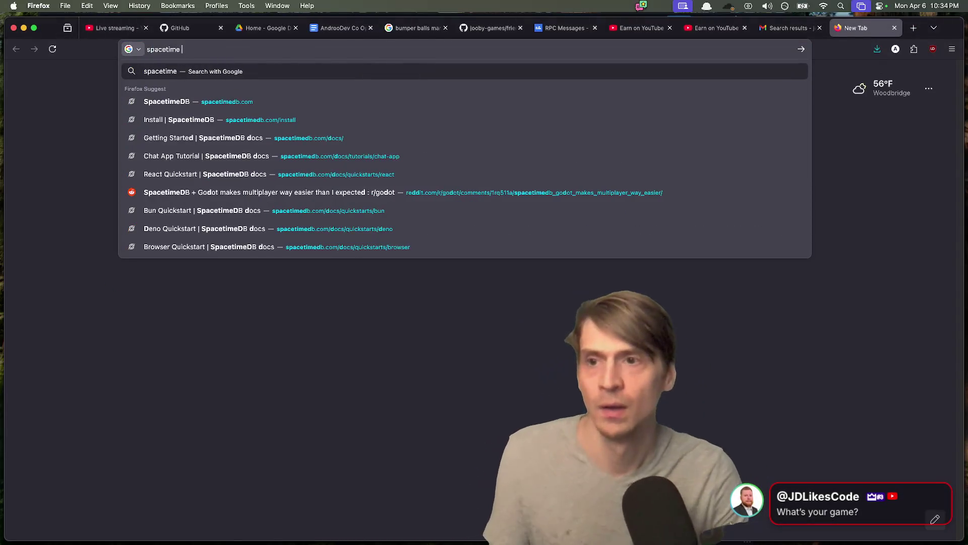
key(Return)
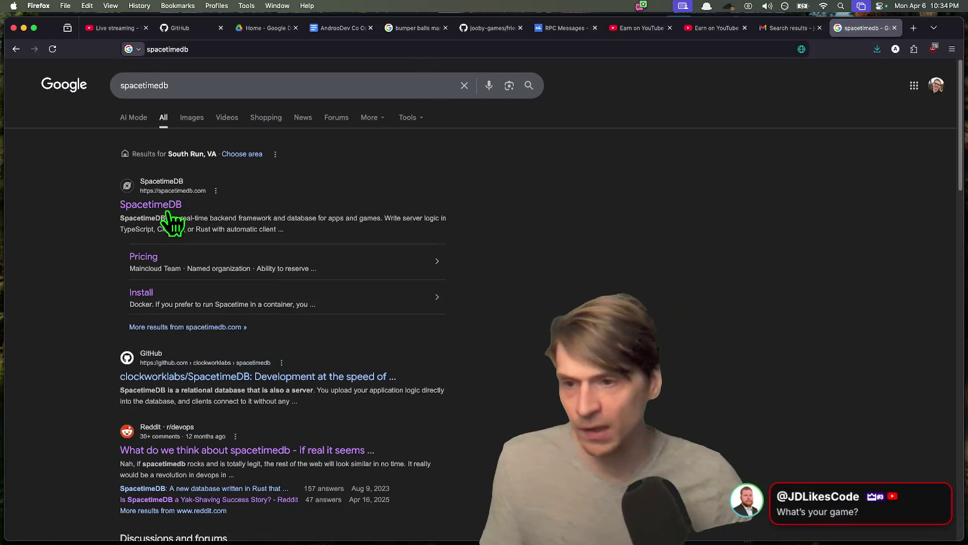
click(168, 208)
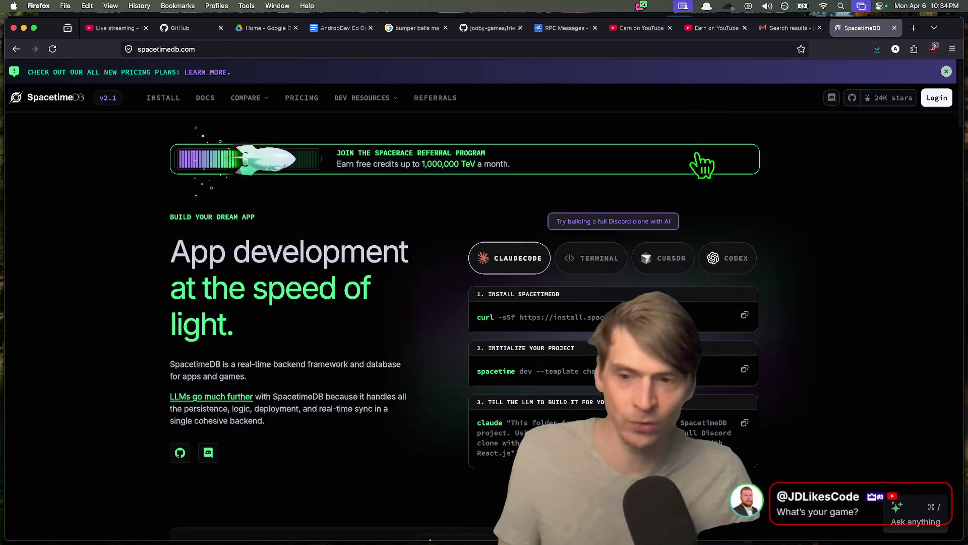
scroll(837, 218, down, 3)
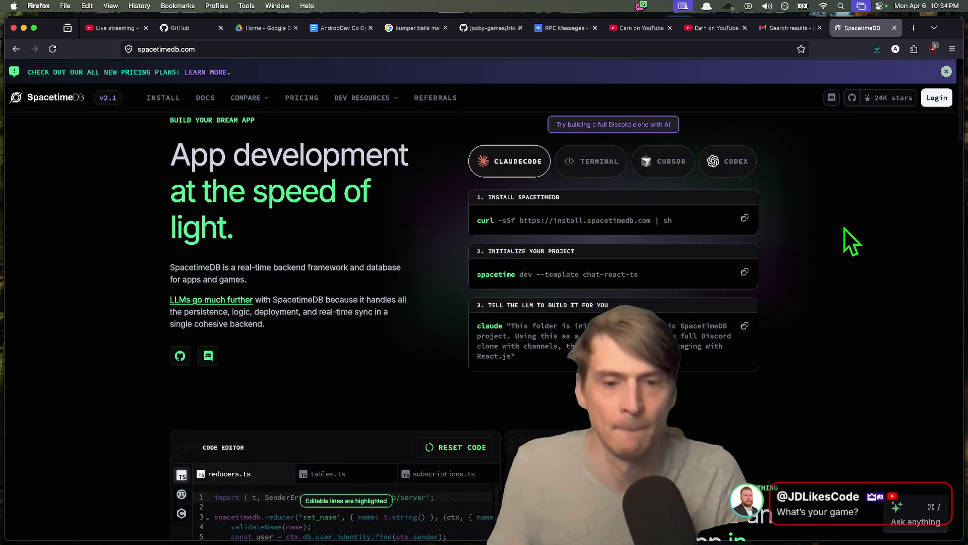
scroll(838, 236, down, 2)
drag(596, 269, 489, 255)
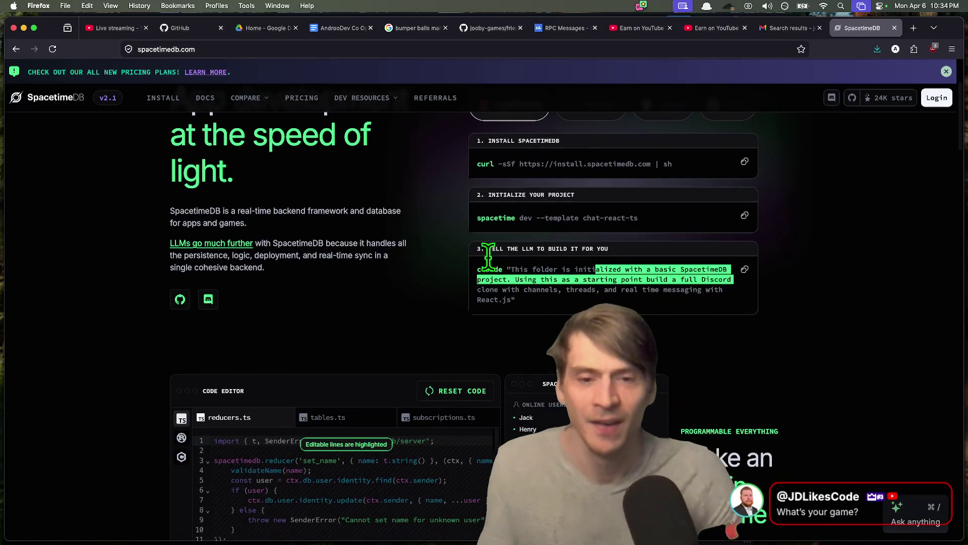
click(532, 263)
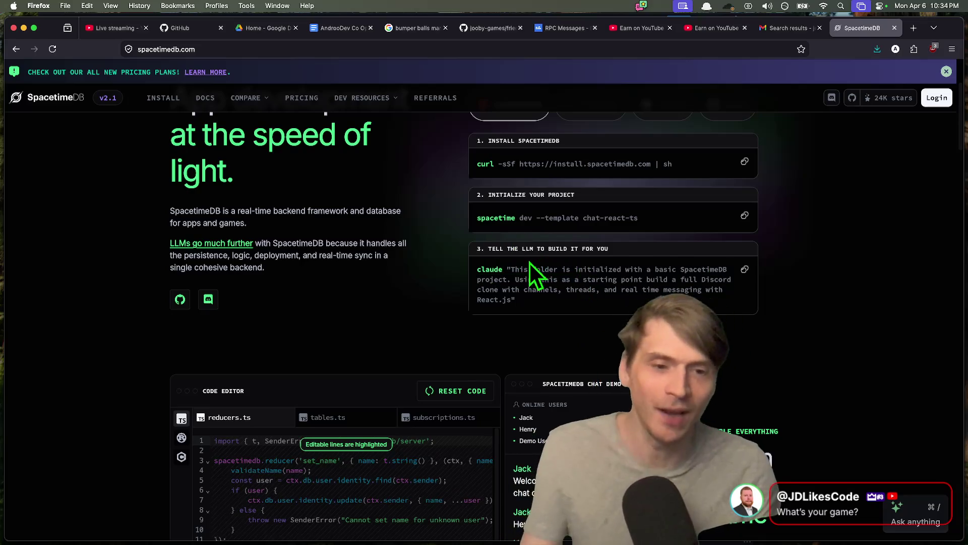
Step: Scroll down the SpacetimeDB homepage to the benchmark chart
scroll(172, 280, down, 5)
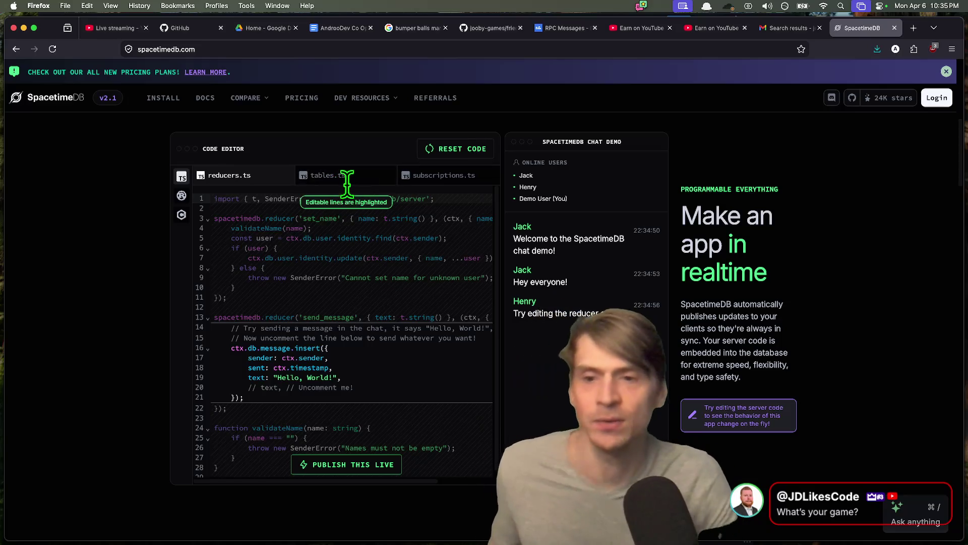
scroll(363, 212, down, 2)
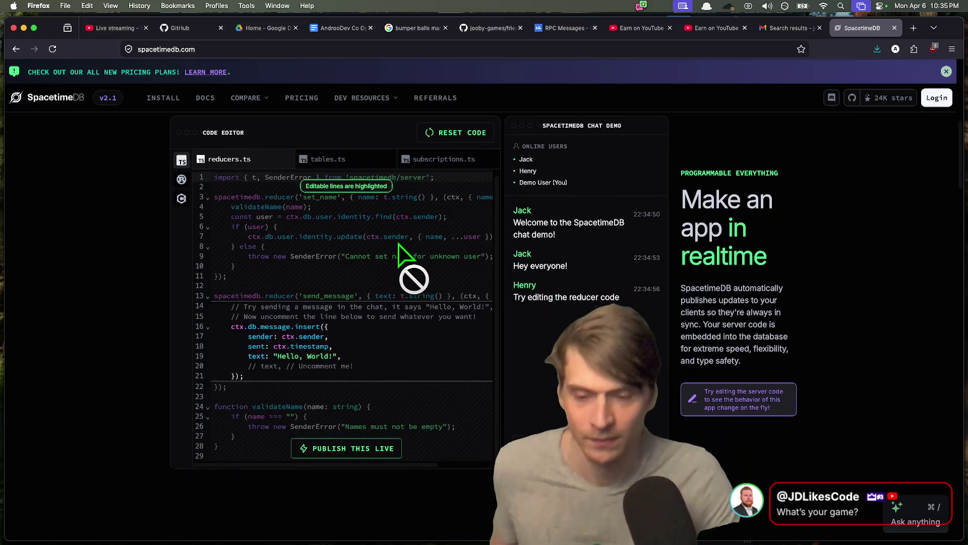
scroll(832, 365, up, 6)
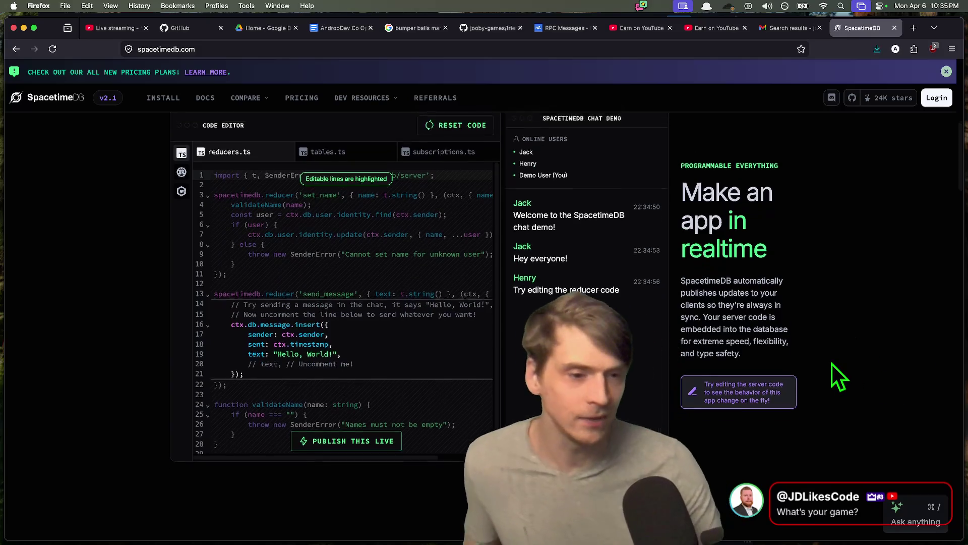
scroll(778, 432, up, 3)
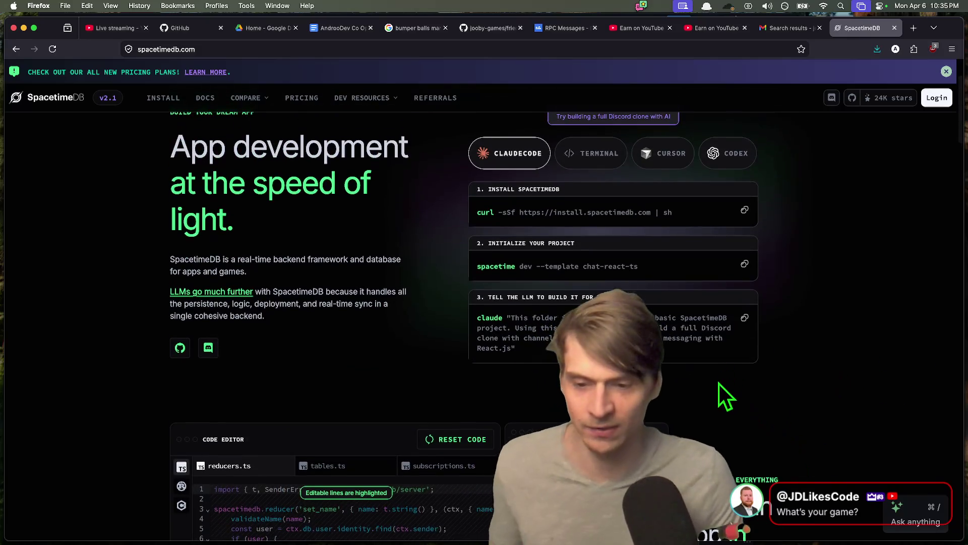
scroll(817, 345, down, 10)
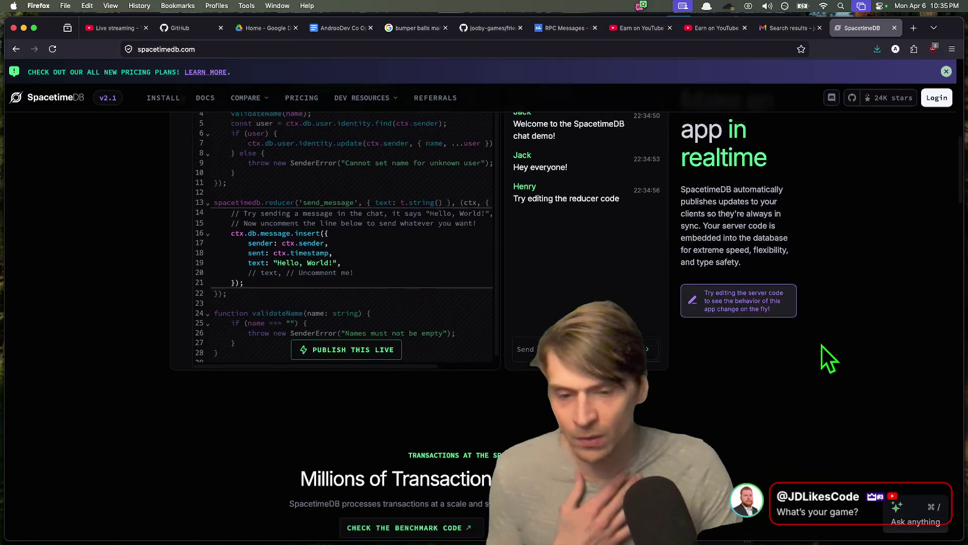
scroll(839, 337, down, 3)
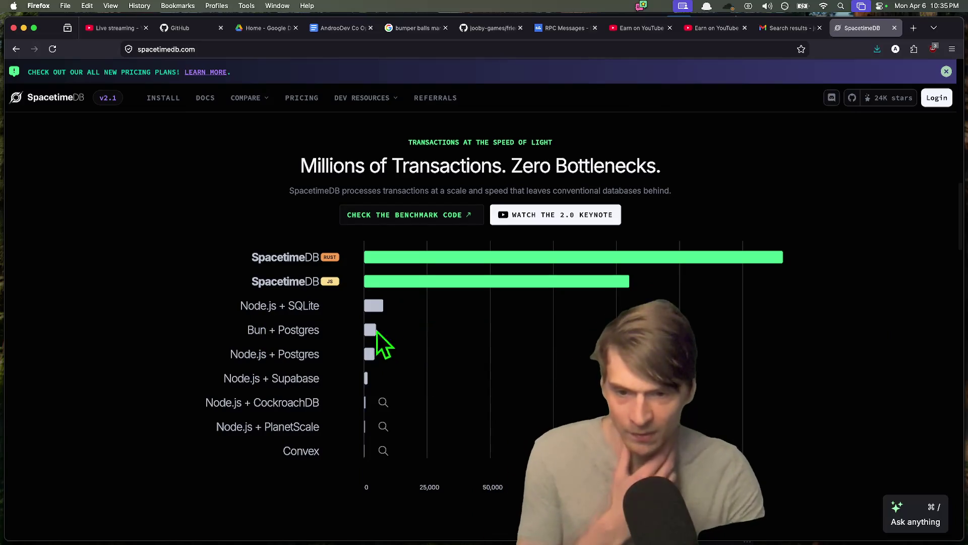
scroll(292, 275, up, 1)
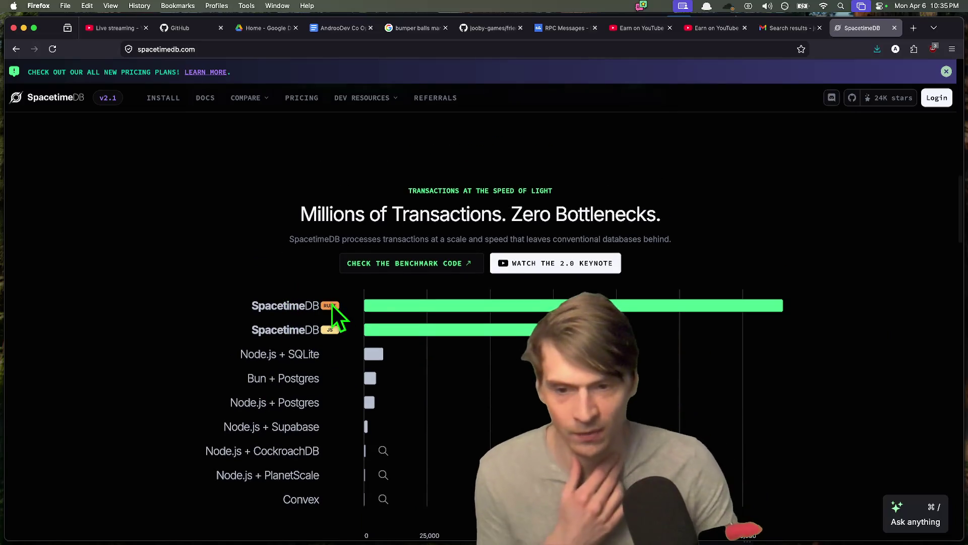
Step: Select the SpacetimeDB label in the benchmark chart, then scroll back to the 'speed of light' intro
double_click(244, 330)
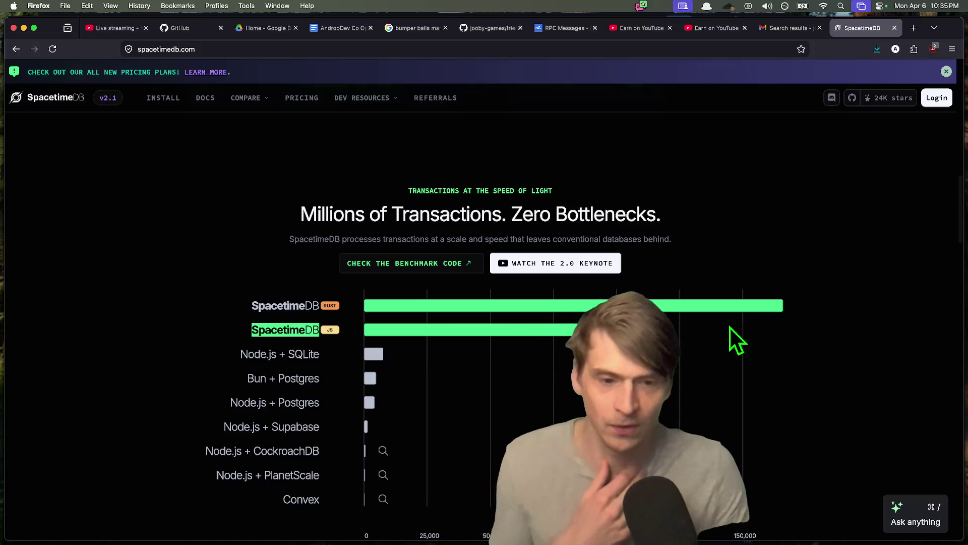
mouse_move(524, 308)
scroll(869, 310, down, 10)
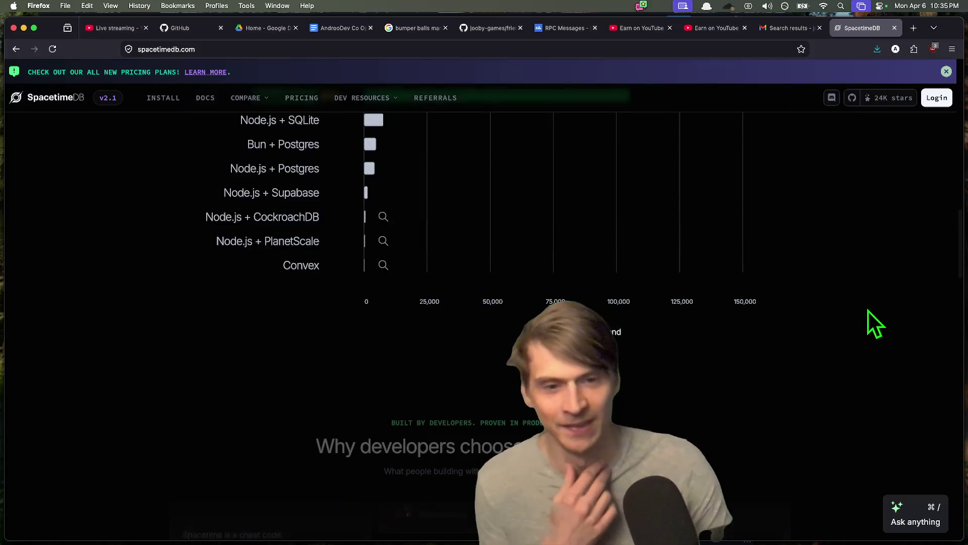
scroll(819, 295, up, 1)
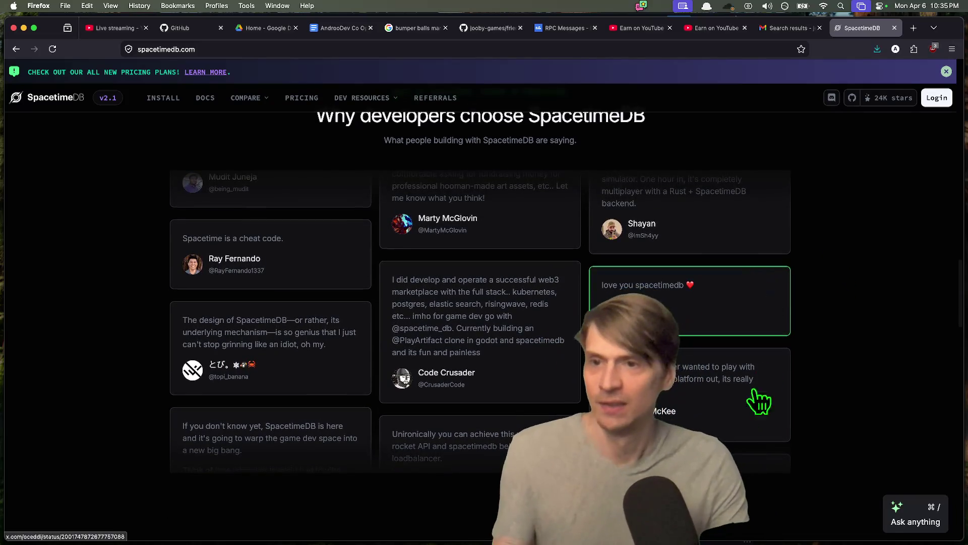
scroll(756, 413, down, 1)
scroll(822, 459, up, 20)
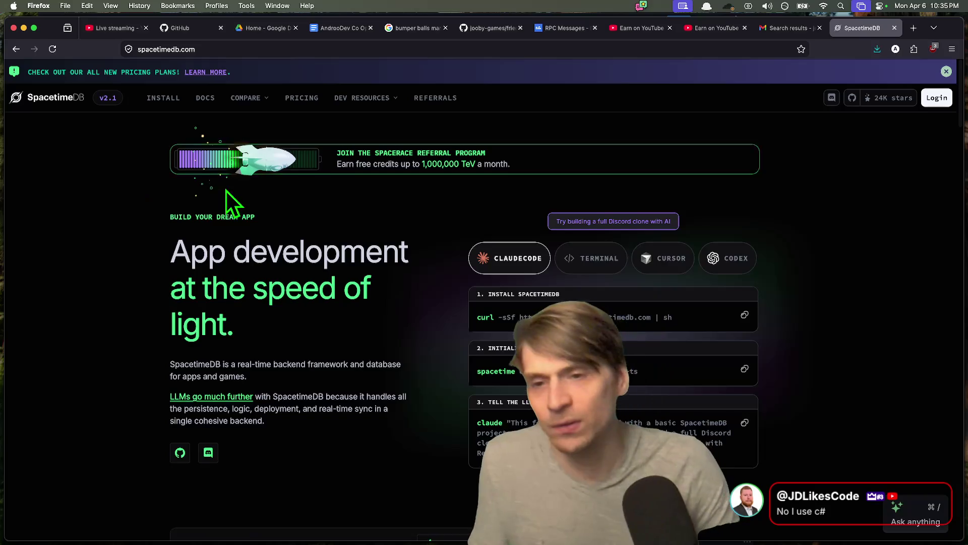
scroll(242, 197, down, 2)
scroll(585, 250, down, 20)
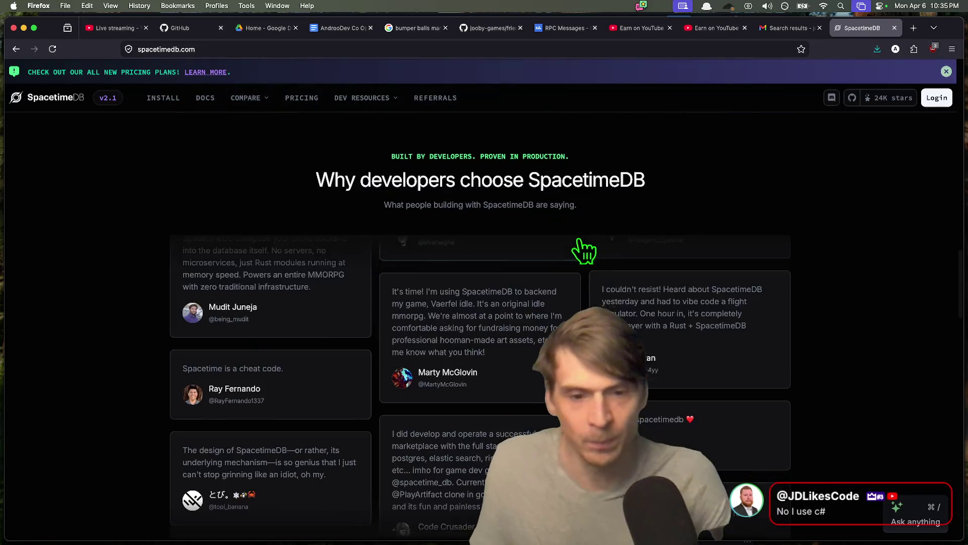
scroll(202, 297, up, 10)
scroll(455, 166, up, 3)
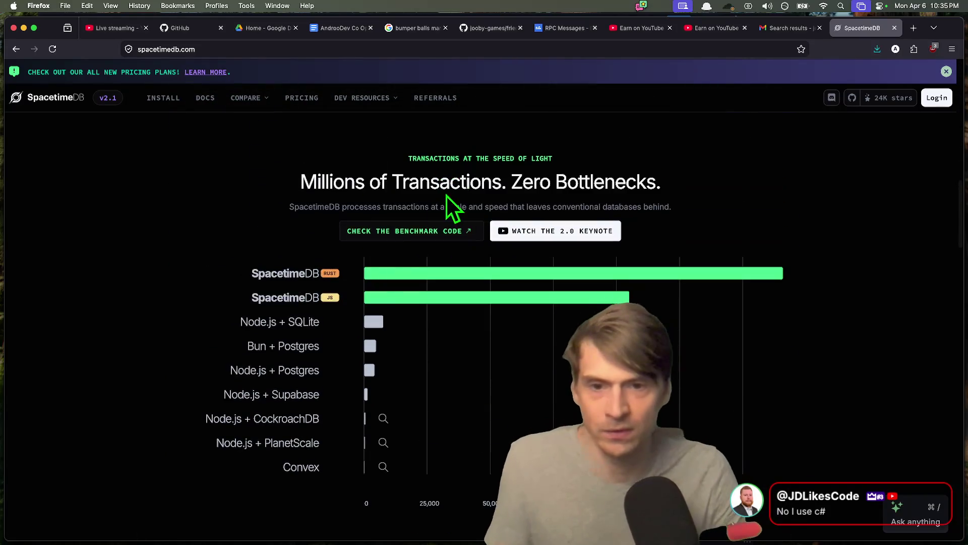
scroll(286, 187, up, 15)
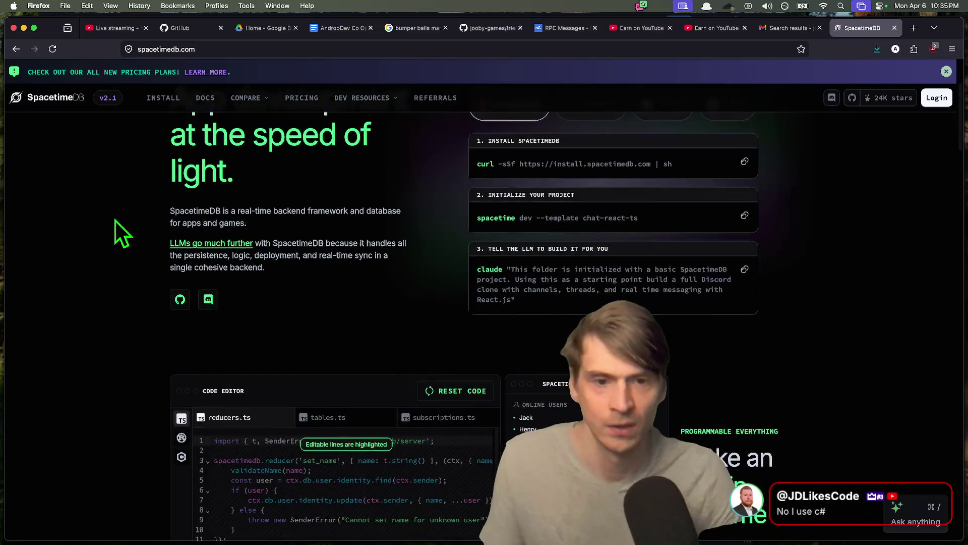
Step: Open the docs' Chat App Tutorial in C# and select the SpacetimeDB.Table annotation
click(202, 99)
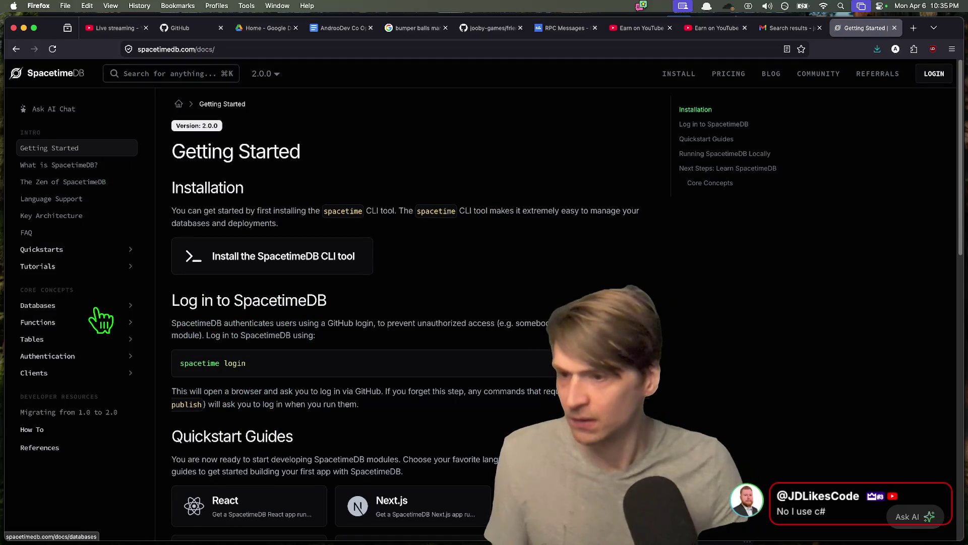
click(113, 267)
scroll(181, 283, down, 1)
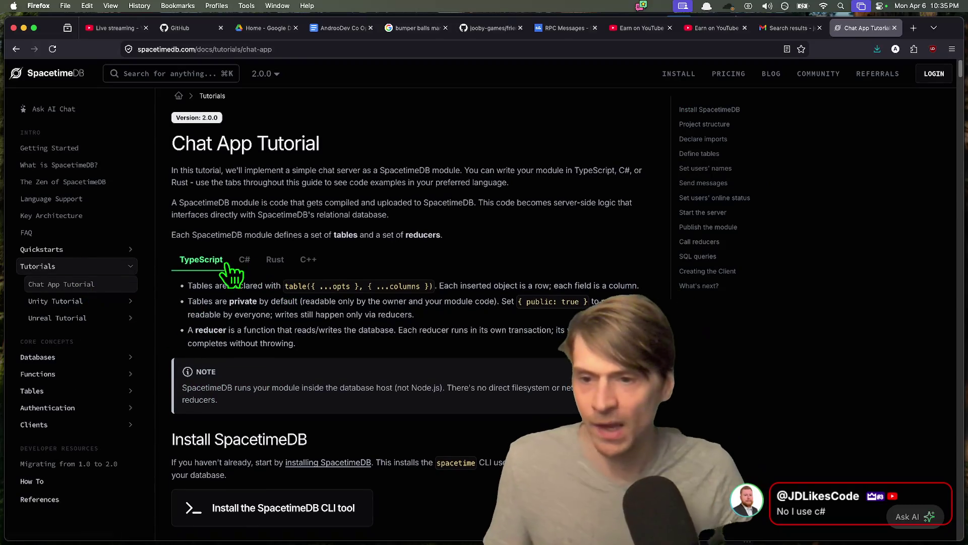
click(244, 259)
drag(193, 286, 388, 286)
drag(423, 286, 454, 282)
double_click(444, 286)
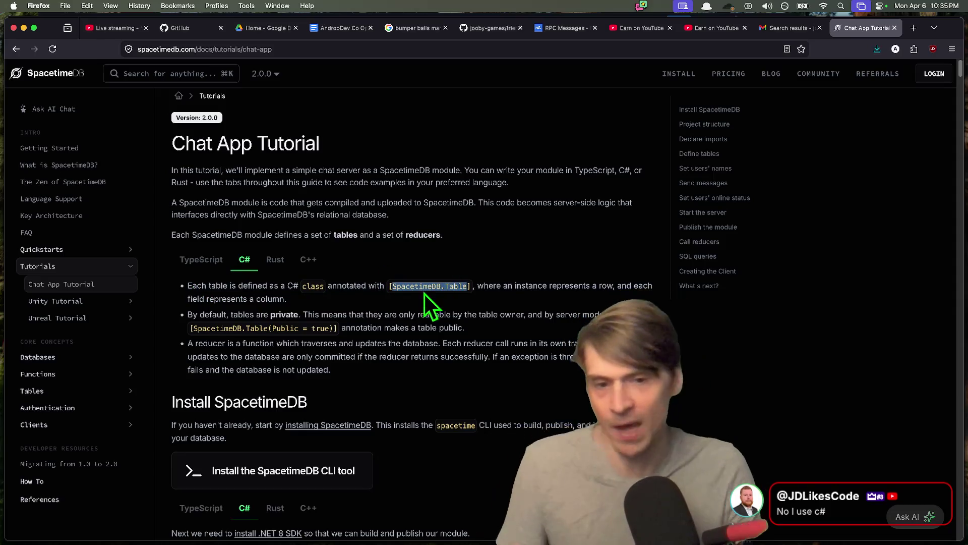
Step: Scroll through the C# steps, preview the C++ examples, then switch back to C#
scroll(413, 348, down, 2)
scroll(410, 348, down, 3)
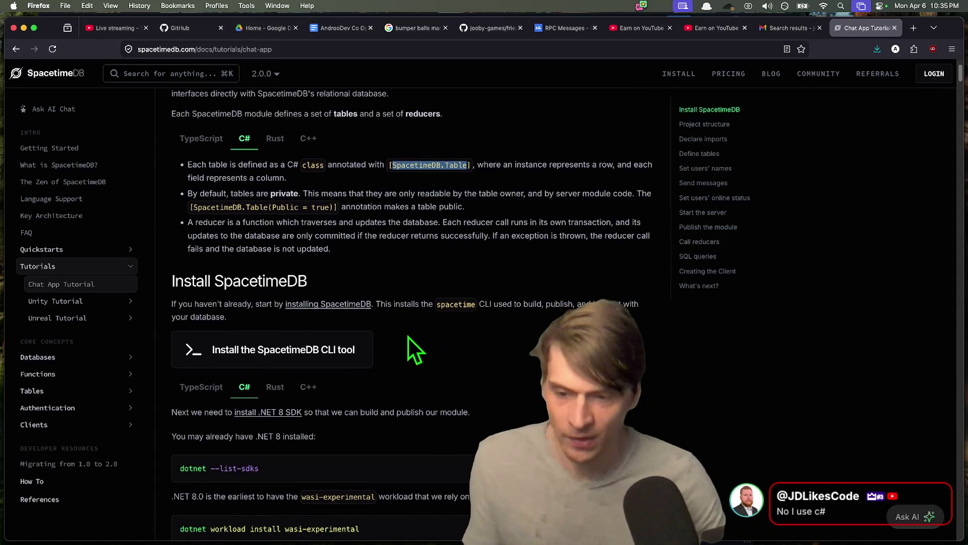
scroll(374, 353, down, 3)
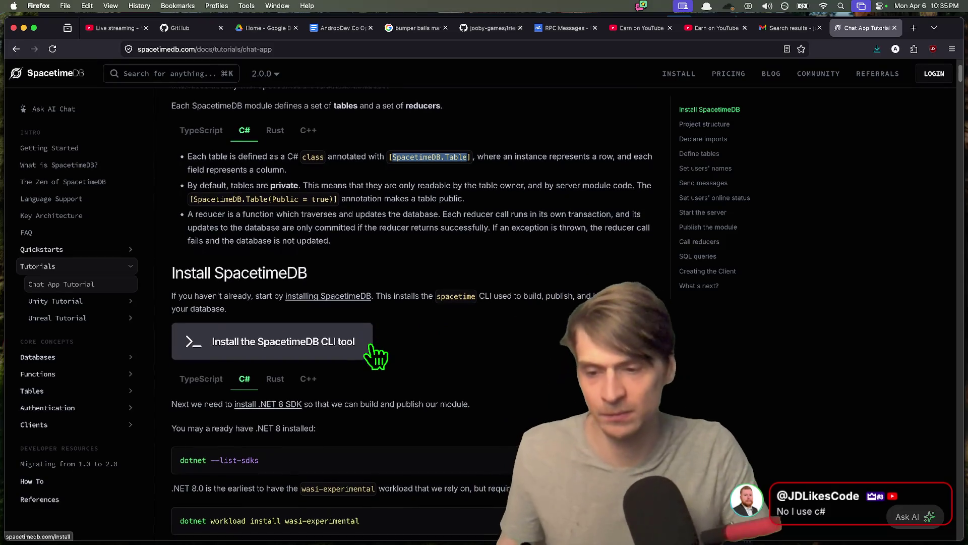
scroll(593, 303, down, 8)
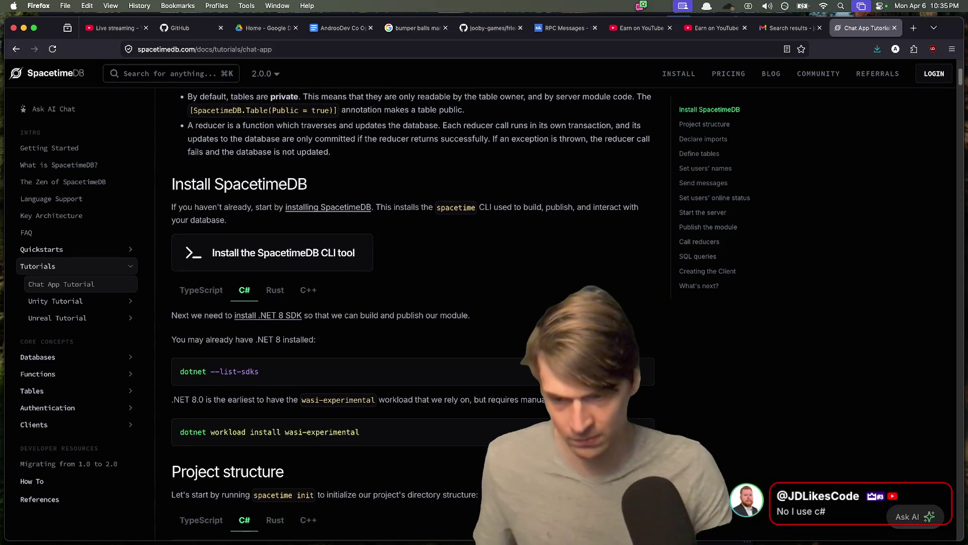
scroll(303, 378, down, 1)
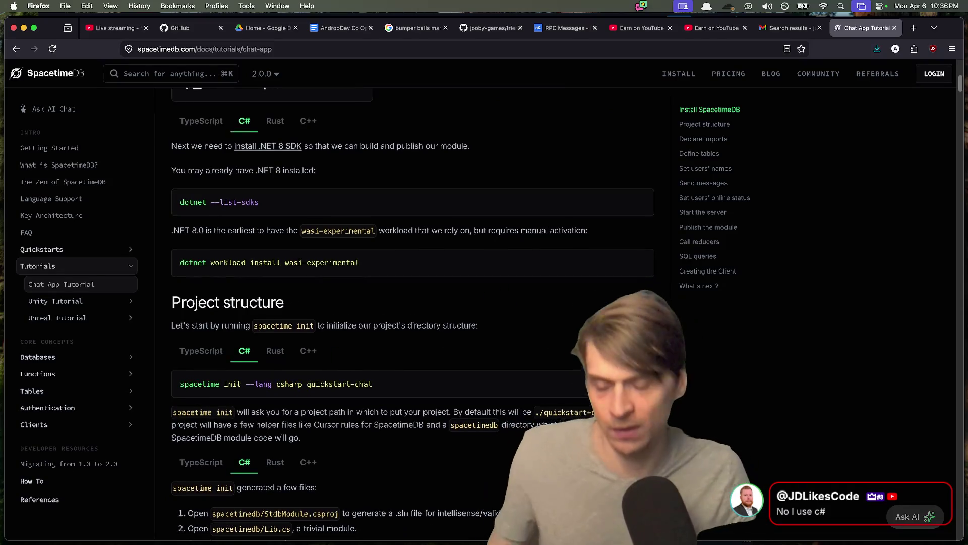
click(309, 343)
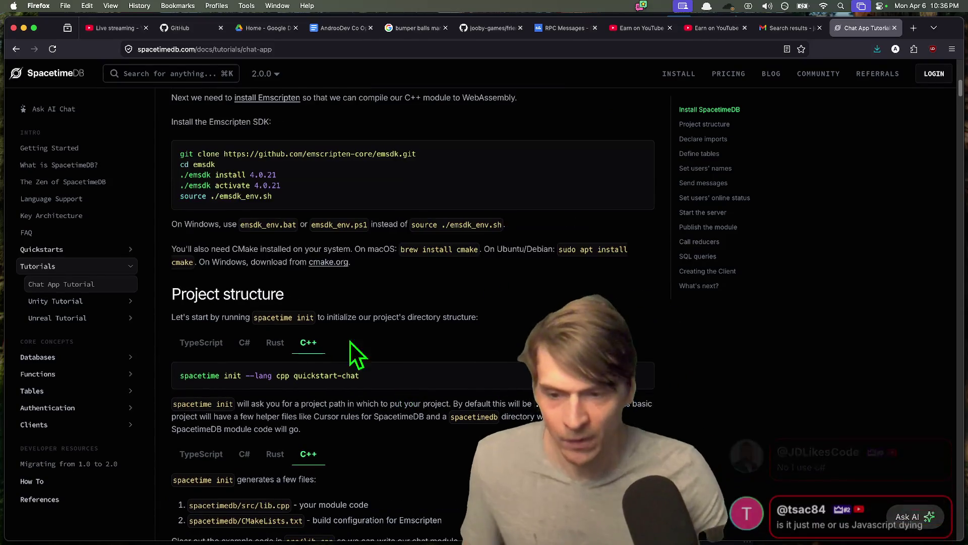
click(245, 346)
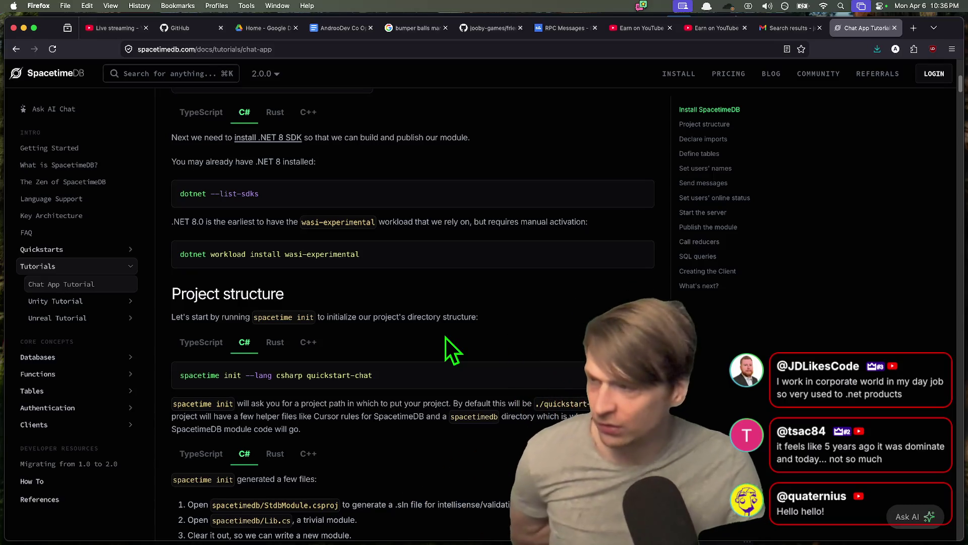
Step: Switch the Chat App Tutorial examples to TypeScript, then to Rust
click(200, 342)
scroll(540, 341, down, 3)
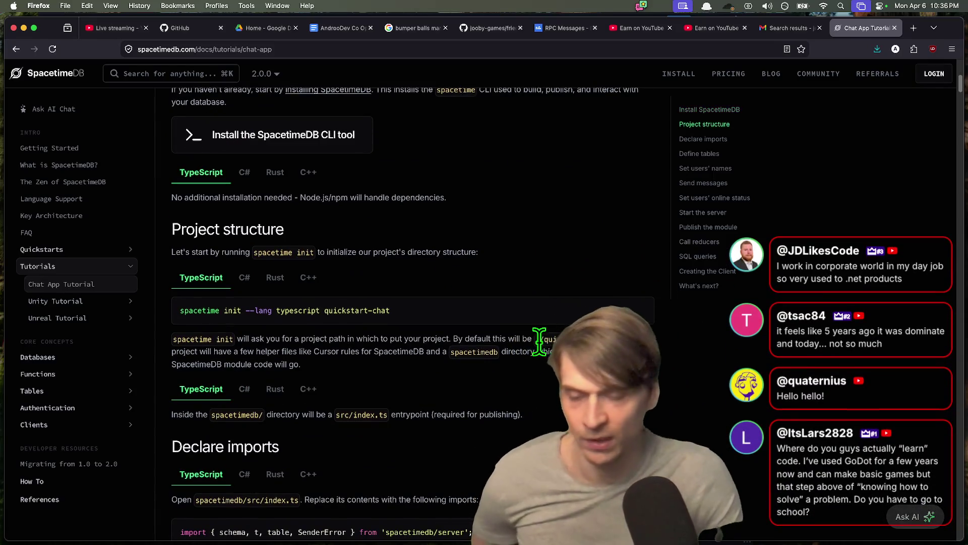
scroll(555, 358, down, 3)
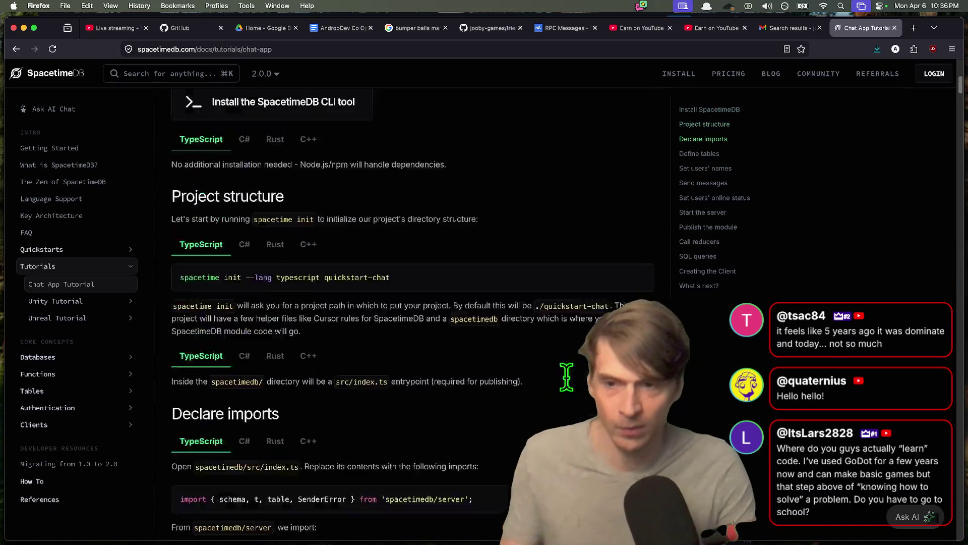
scroll(725, 334, down, 2)
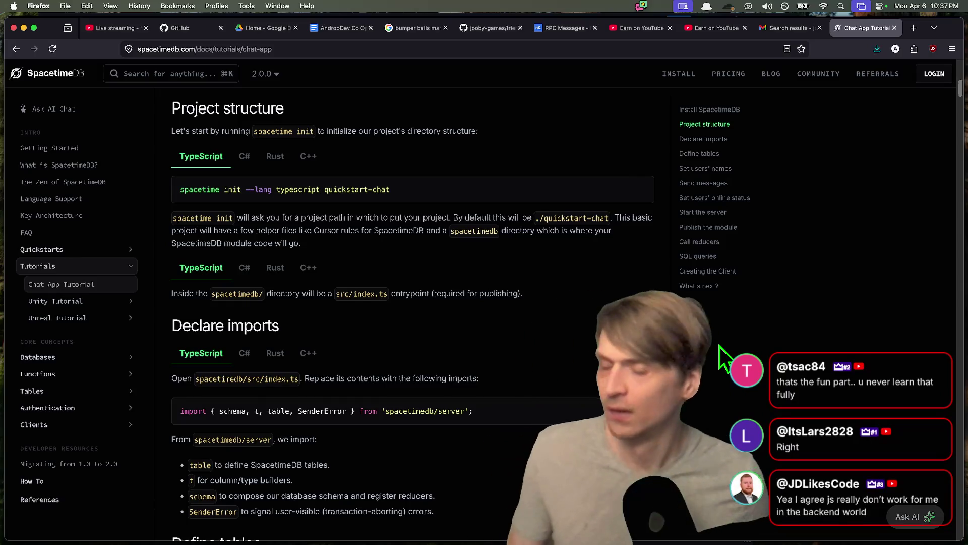
scroll(277, 123, up, 5)
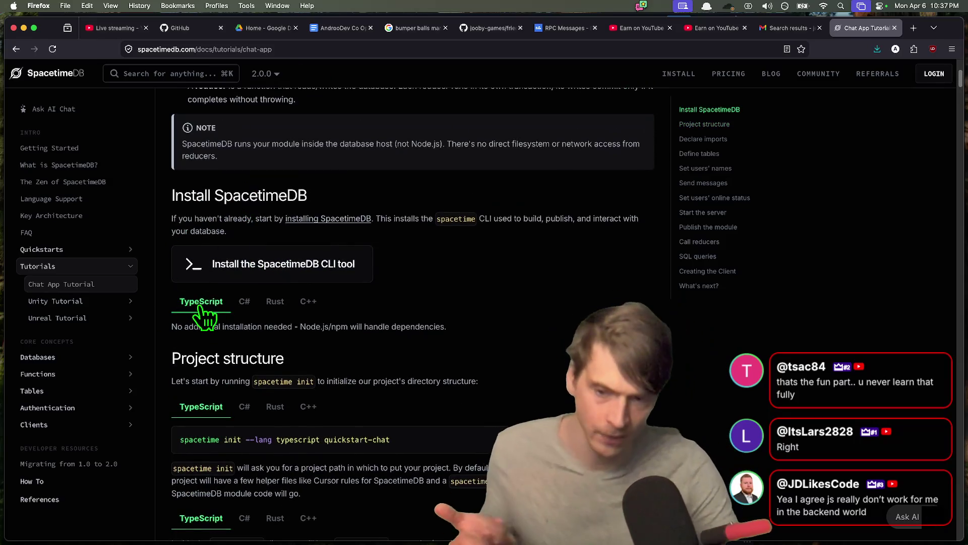
click(277, 302)
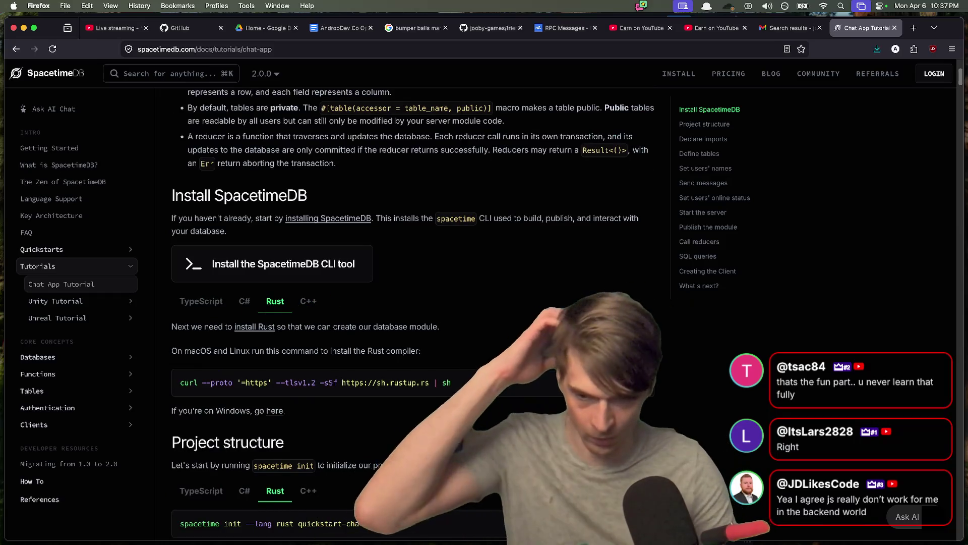
scroll(588, 343, down, 1)
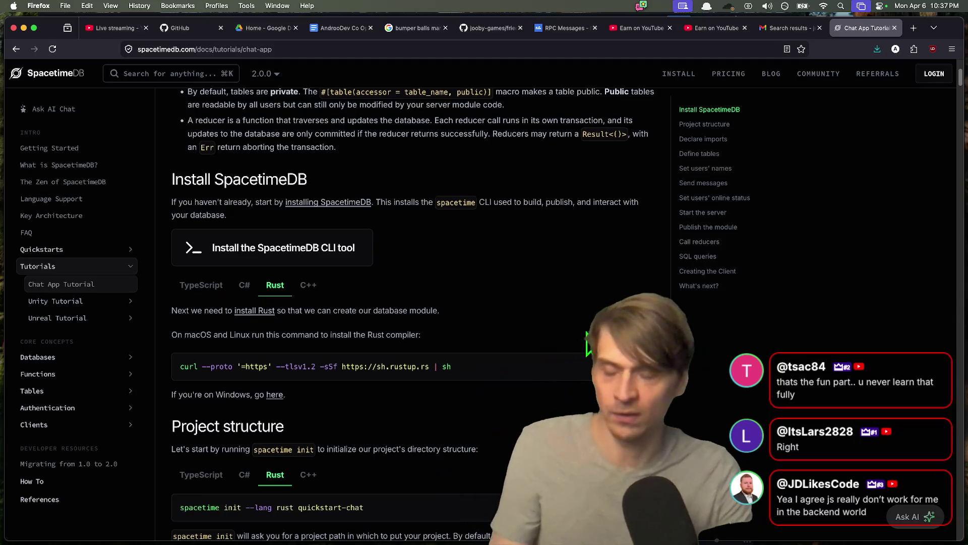
Step: Open and close a blank browser tab, returning to the Rust tutorial
key(super+t)
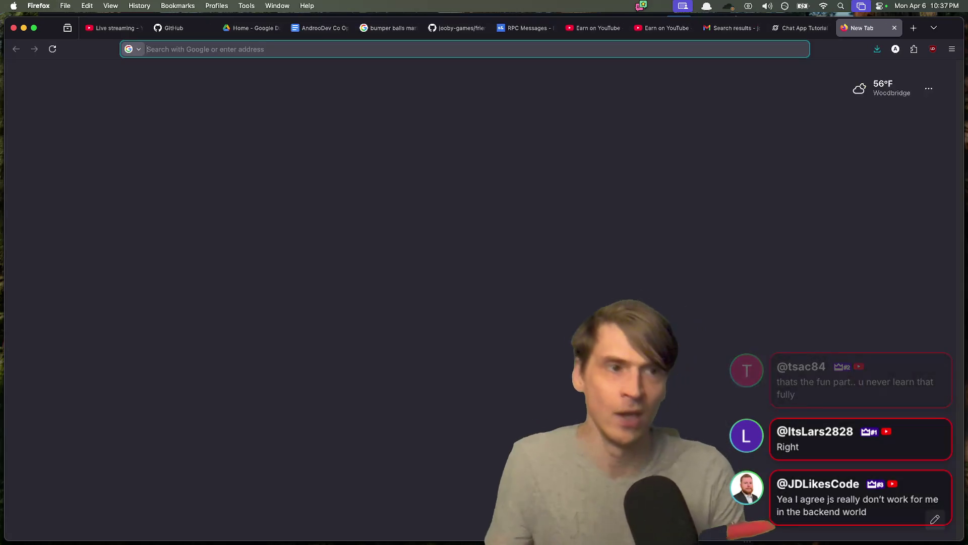
key(ctrl+shift+Tab)
key(ctrl+Tab)
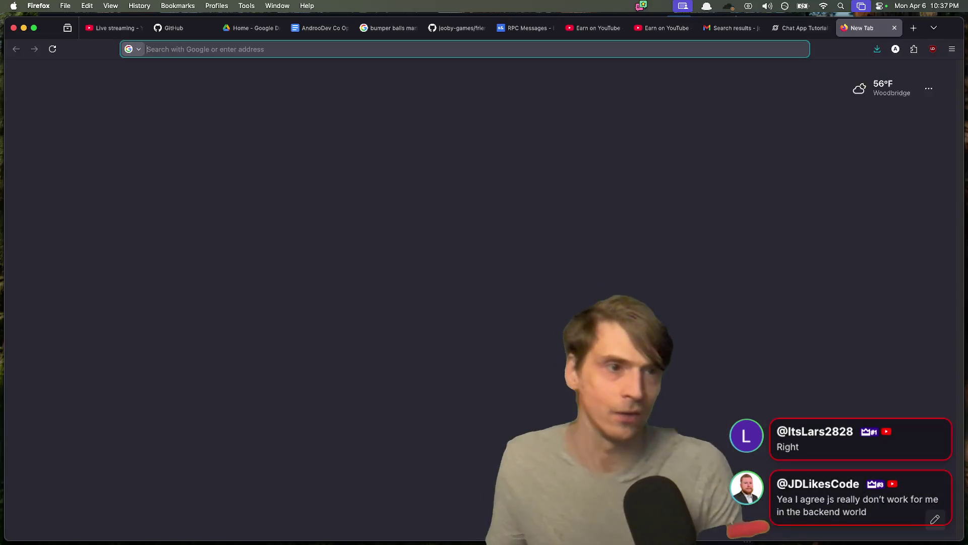
key(super+w)
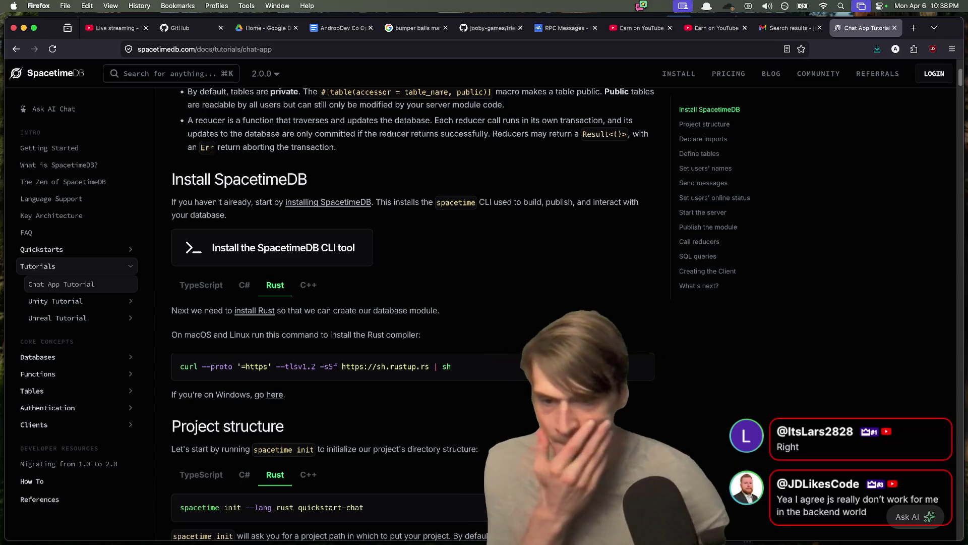
scroll(211, 346, down, 10)
scroll(210, 346, up, 15)
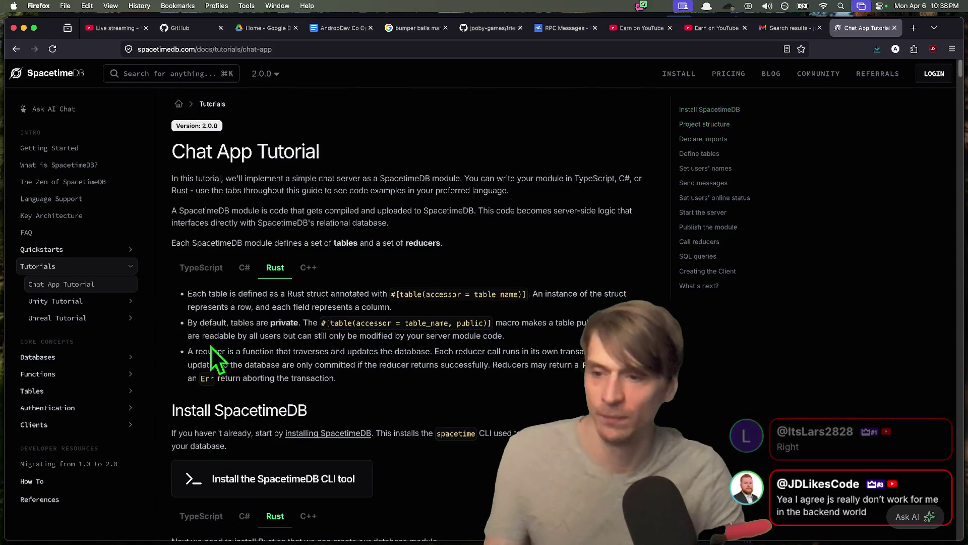
Step: Open the Key Architecture page via the FAQ and read its Reducer and Procedure sections
click(94, 233)
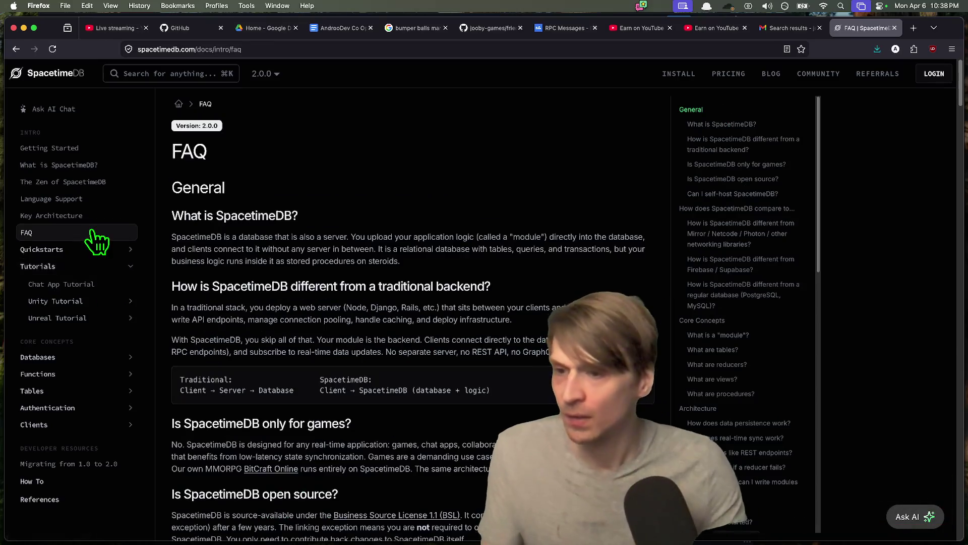
click(88, 217)
scroll(462, 288, down, 2)
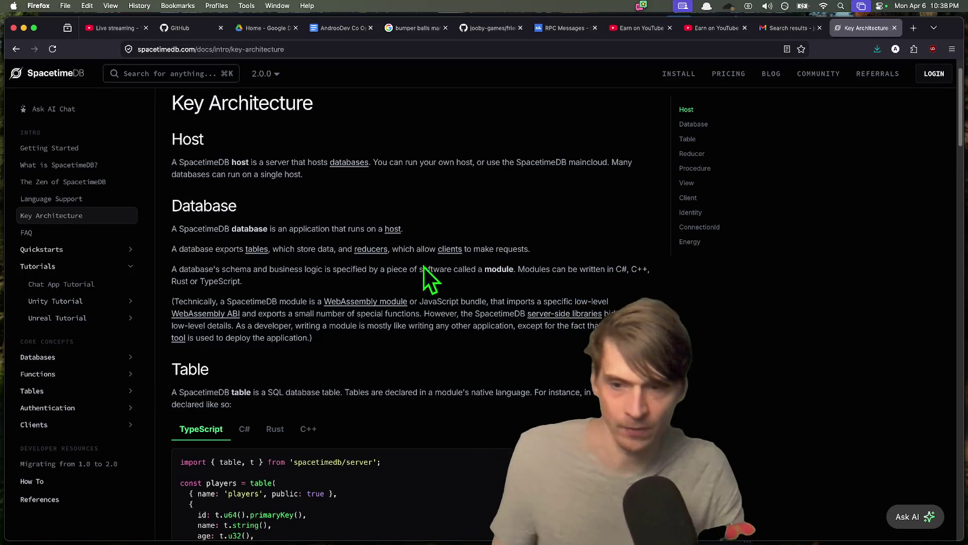
scroll(397, 294, down, 1)
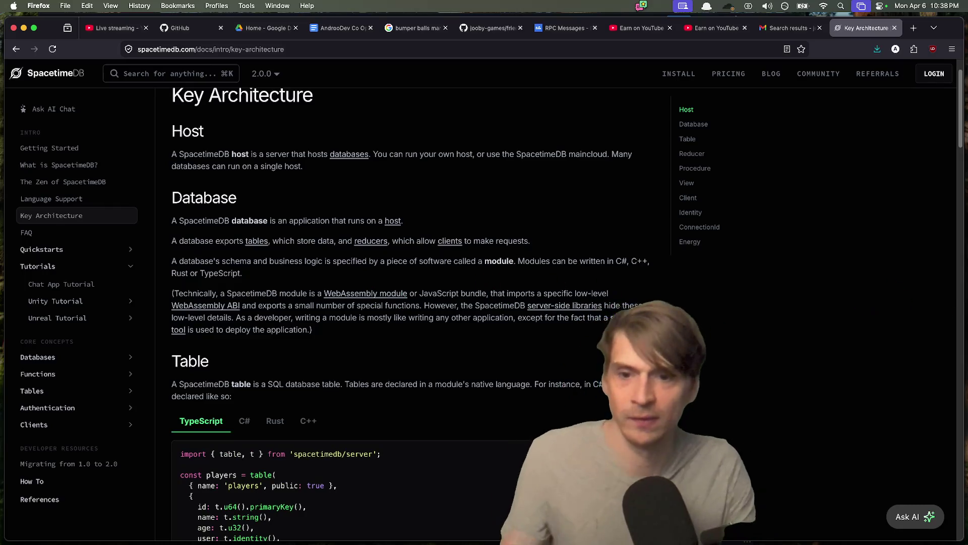
scroll(521, 257, down, 3)
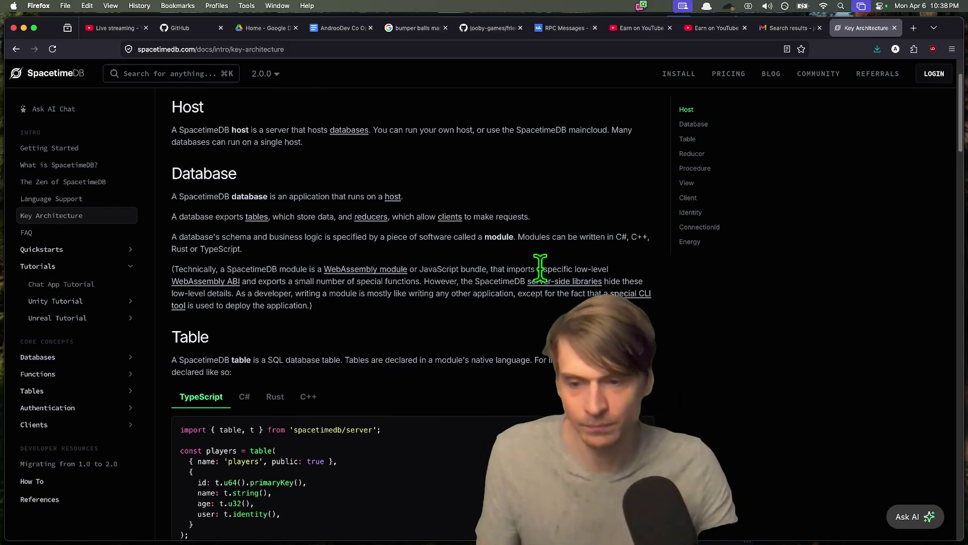
scroll(580, 286, down, 8)
scroll(721, 300, down, 3)
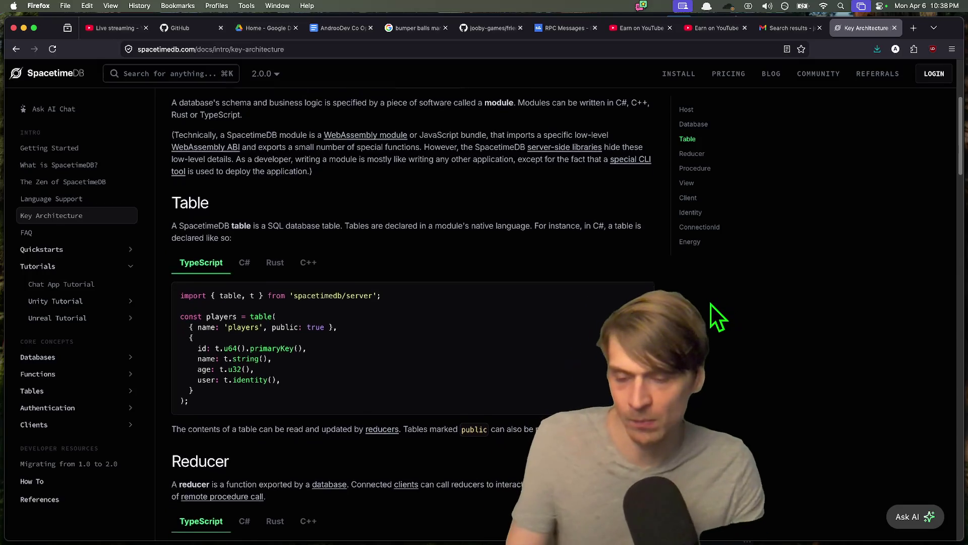
scroll(710, 306, down, 5)
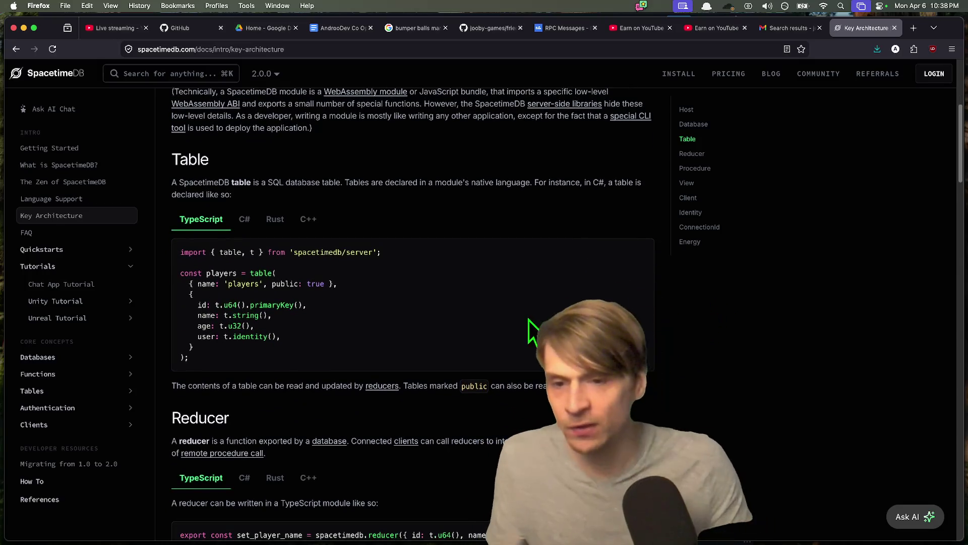
Step: Continue down the Key Architecture page past View to the Client section
scroll(616, 293, up, 10)
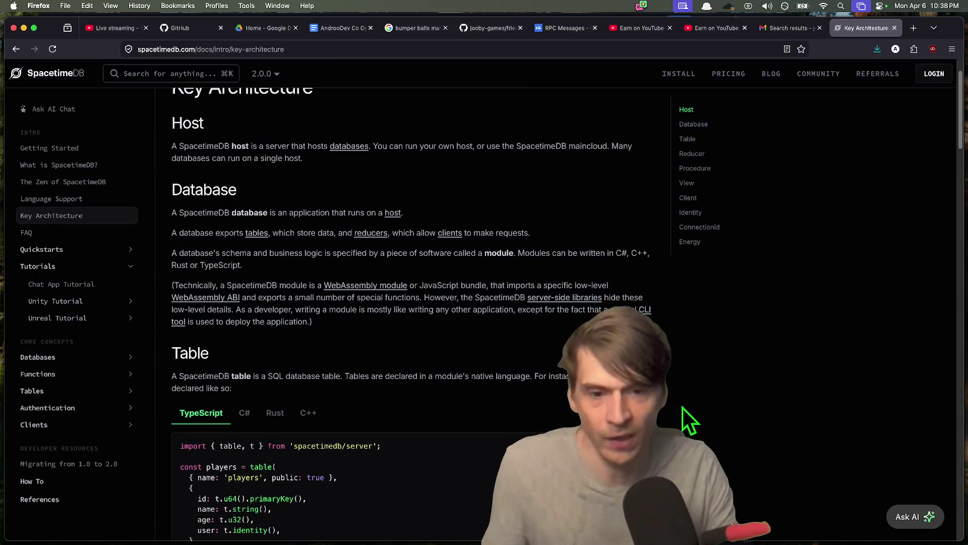
scroll(555, 358, down, 1)
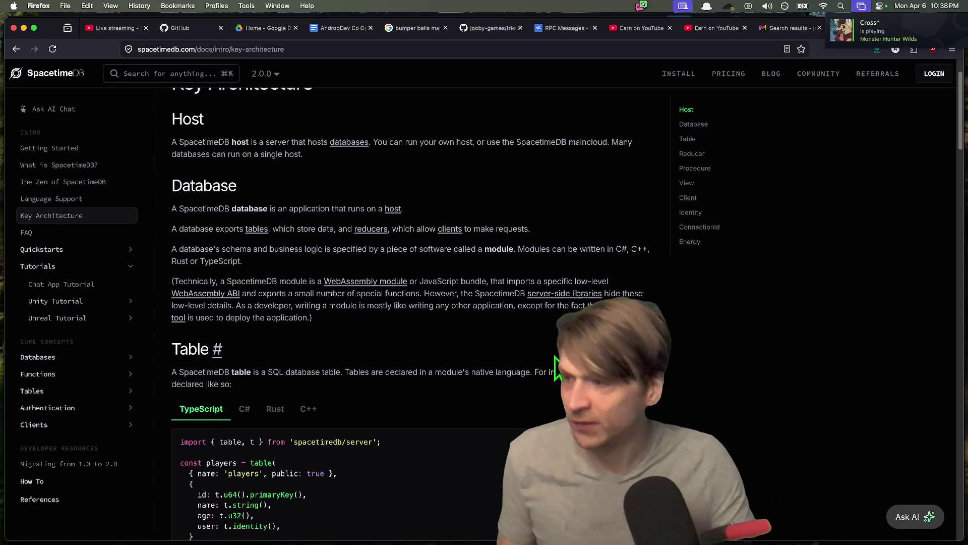
scroll(555, 357, down, 10)
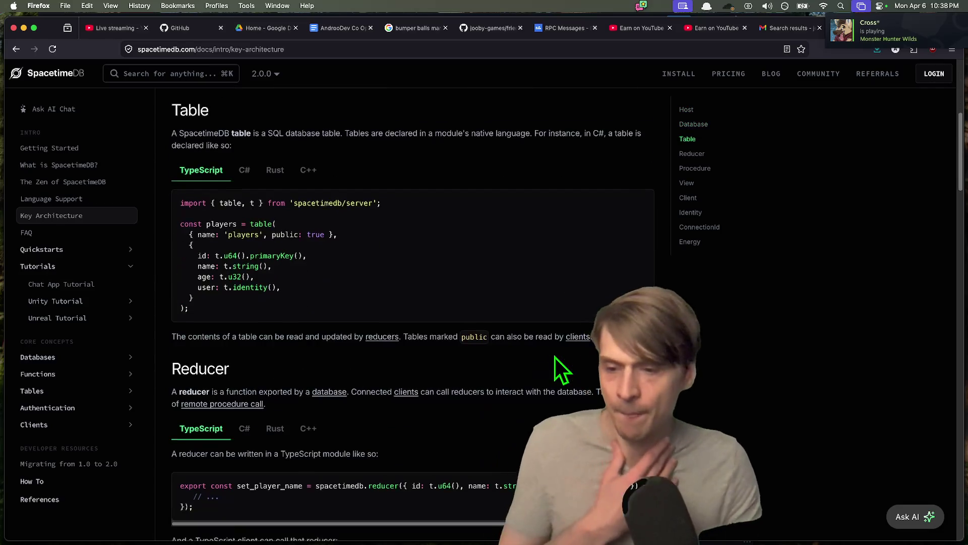
scroll(755, 313, down, 10)
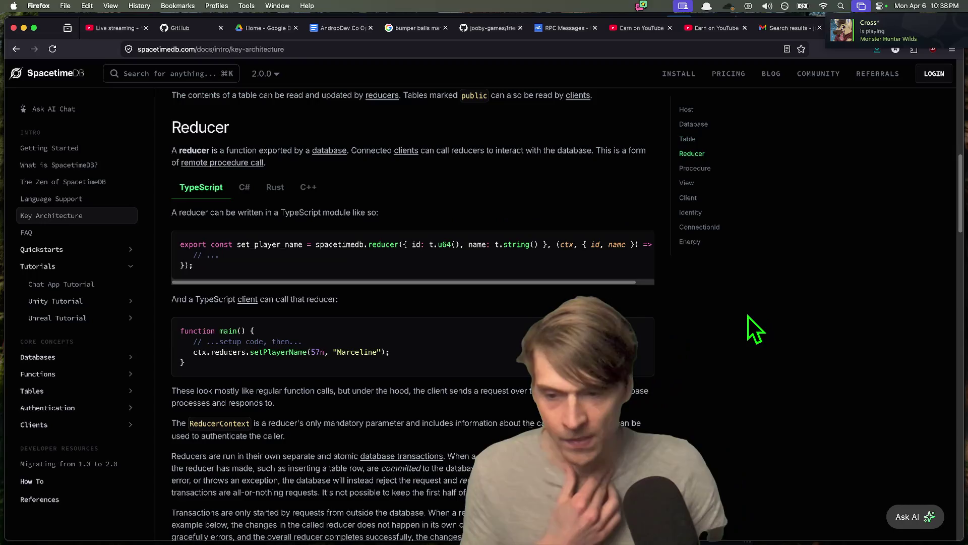
scroll(749, 316, down, 6)
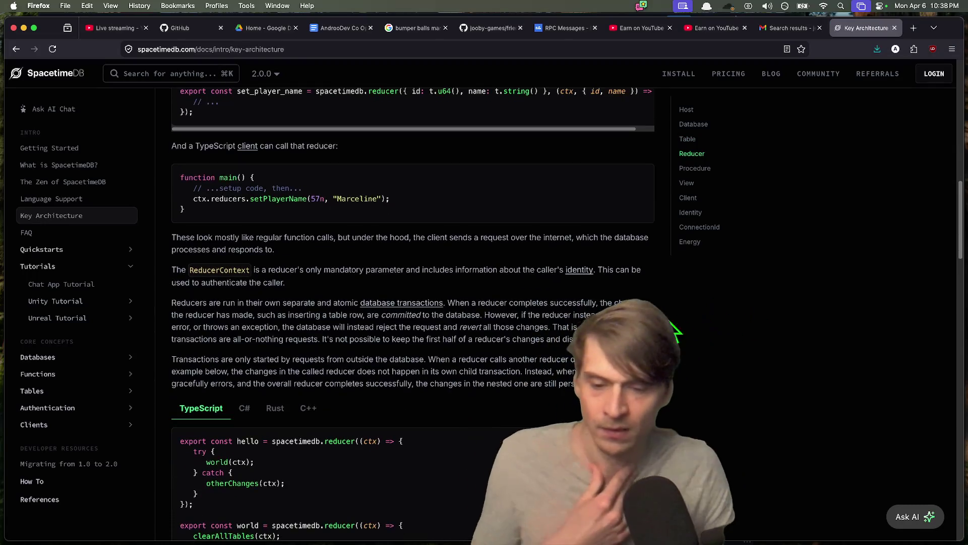
scroll(690, 364, down, 10)
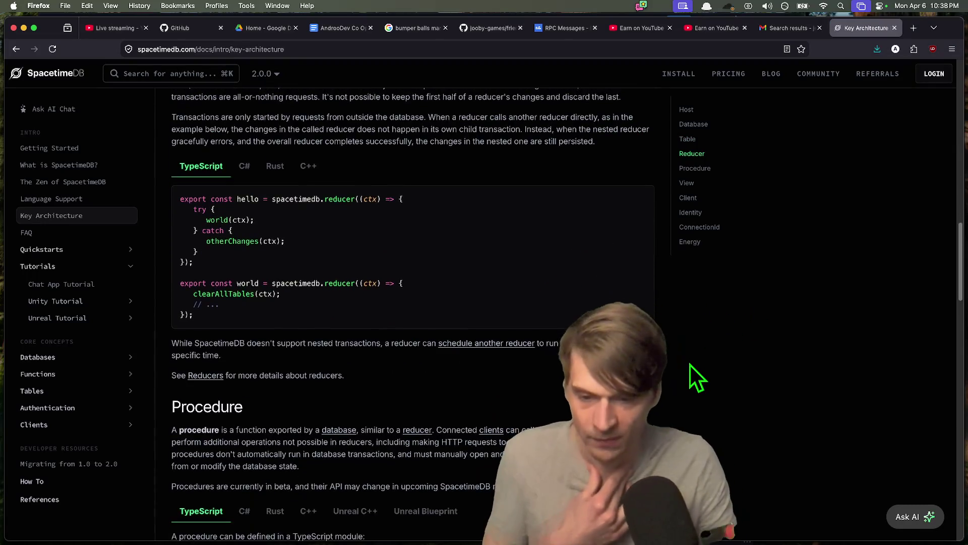
scroll(690, 364, down, 3)
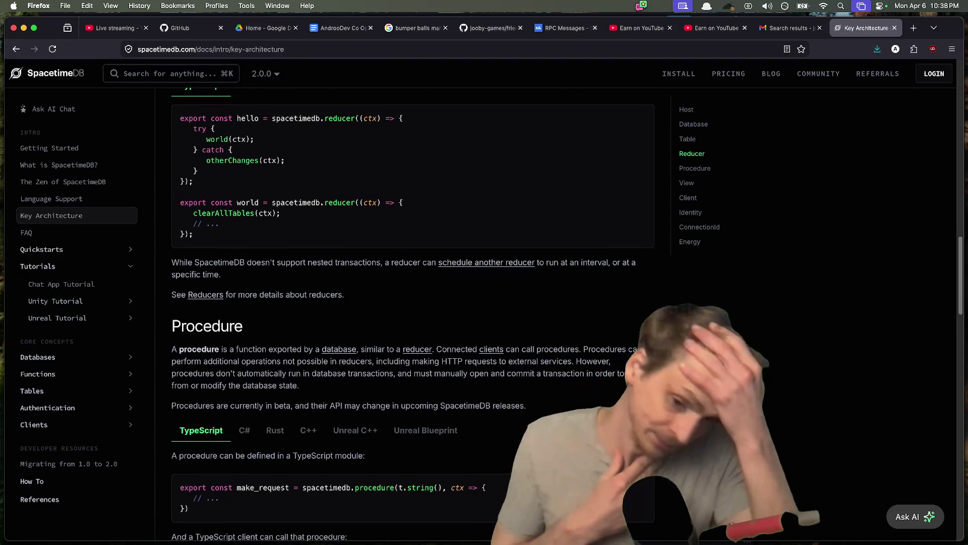
scroll(700, 348, down, 6)
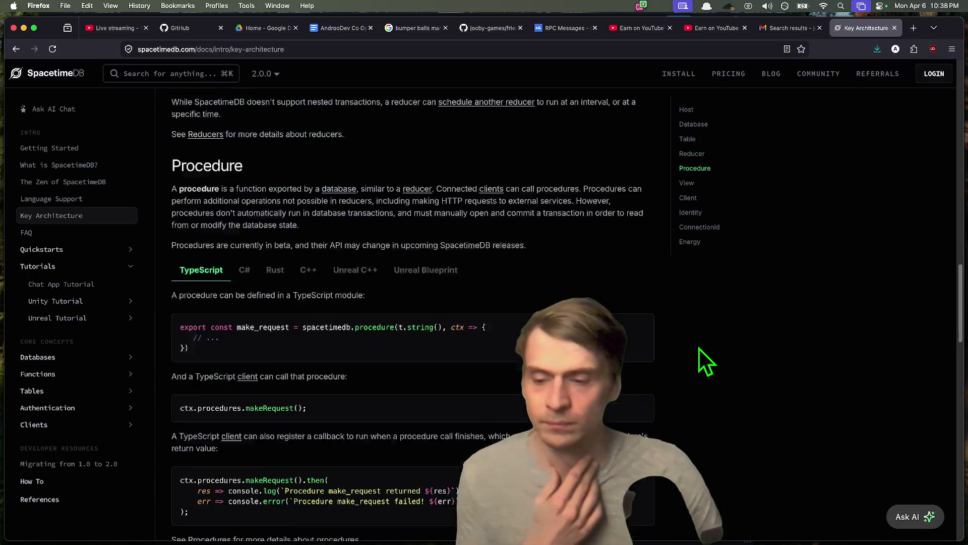
scroll(700, 349, down, 14)
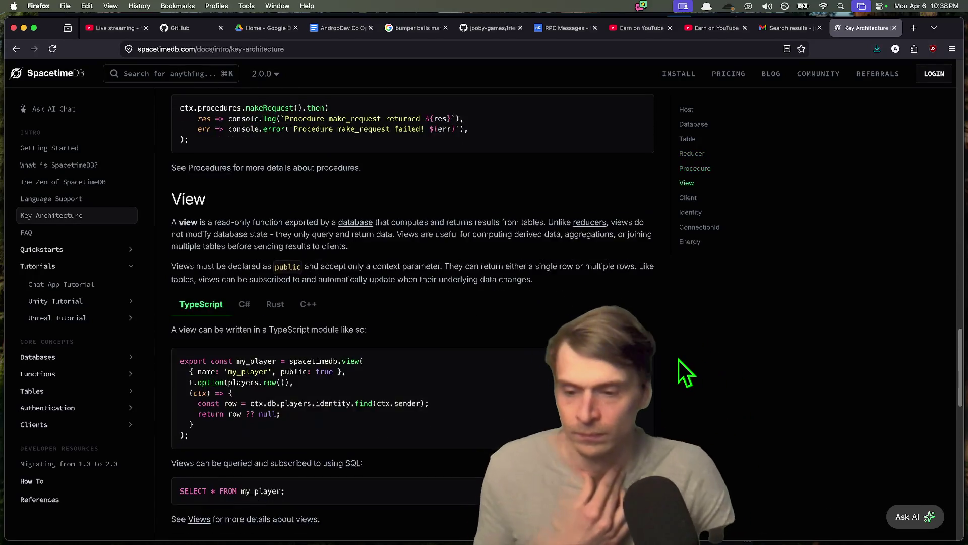
scroll(678, 357, down, 7)
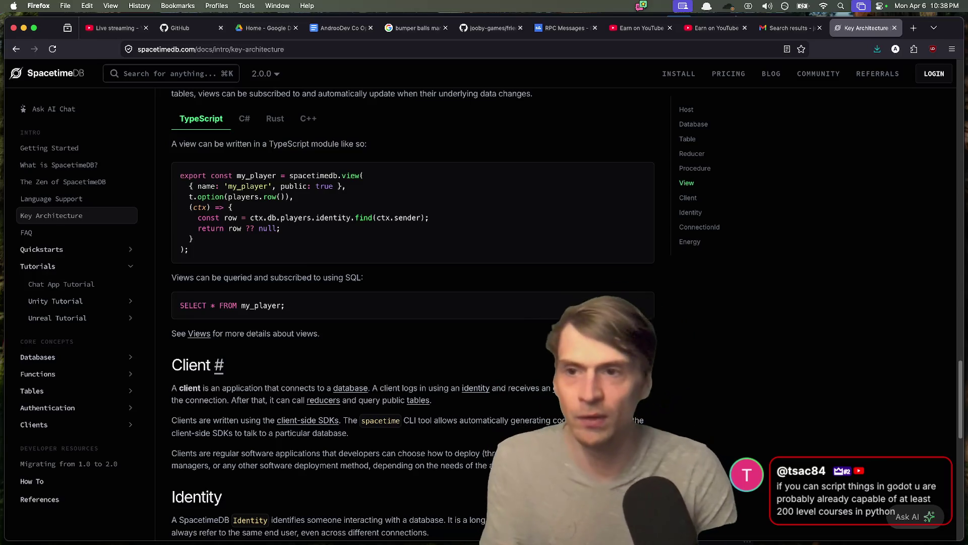
key(super+t)
Step: Load leetcode.com, scroll its homepage, then close the tab to return to the docs
text(leetcode.com)
key(Return)
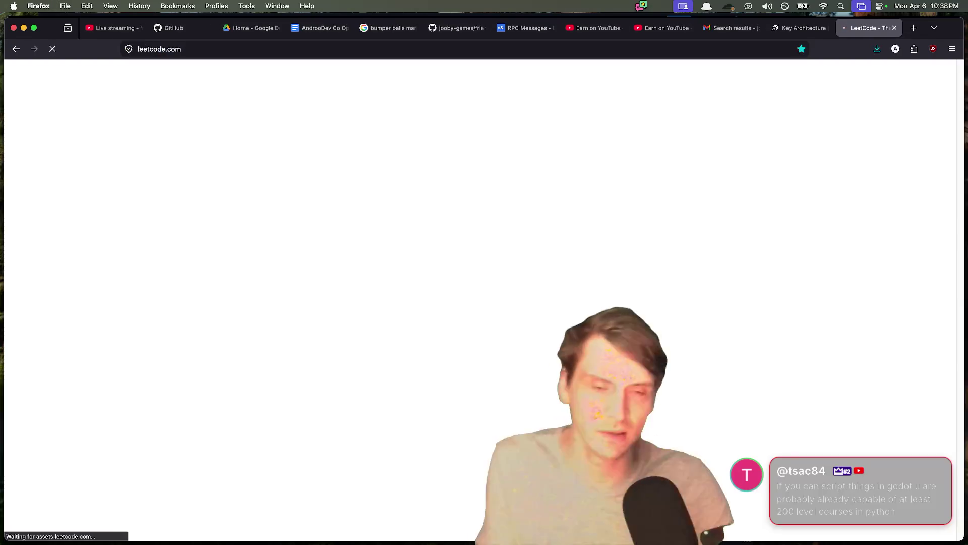
scroll(595, 97, down, 2)
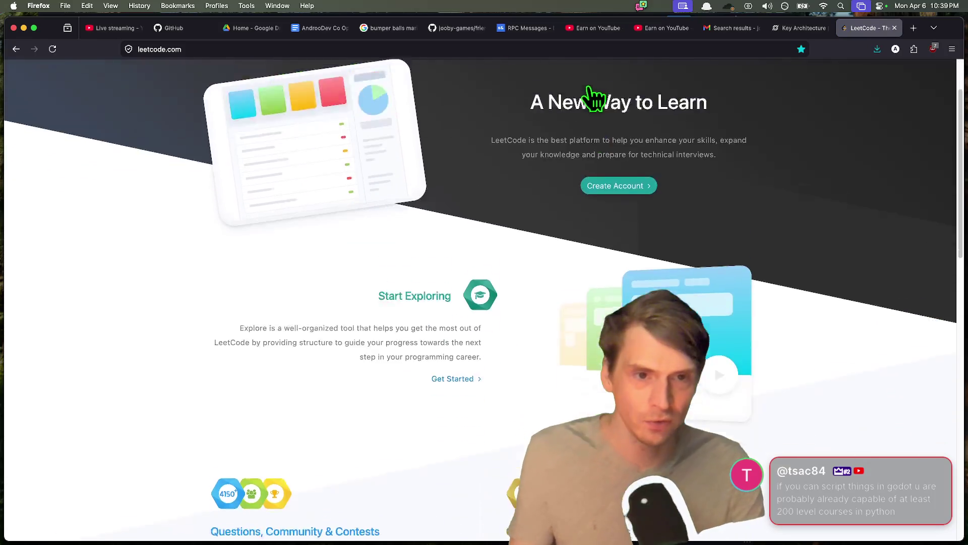
scroll(595, 97, down, 12)
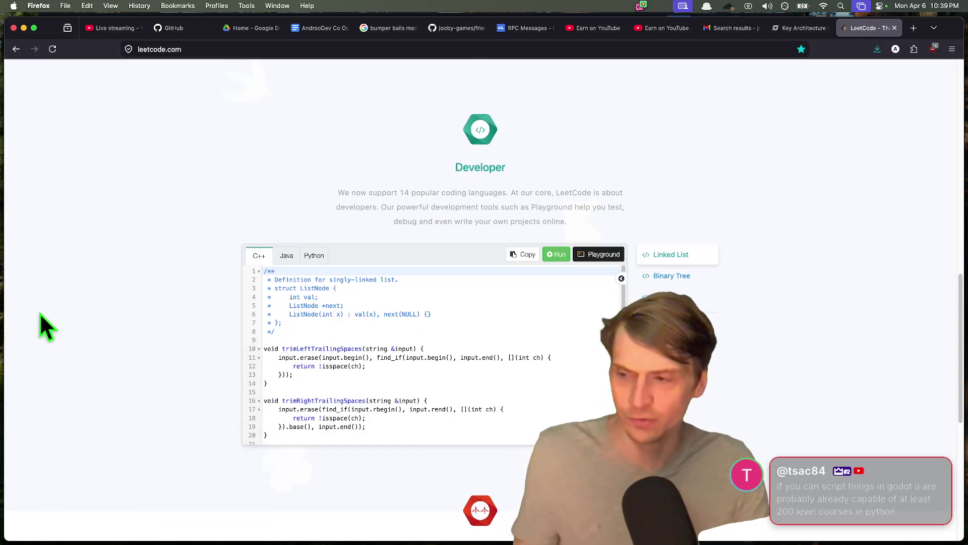
scroll(169, 363, up, 1)
scroll(156, 366, down, 5)
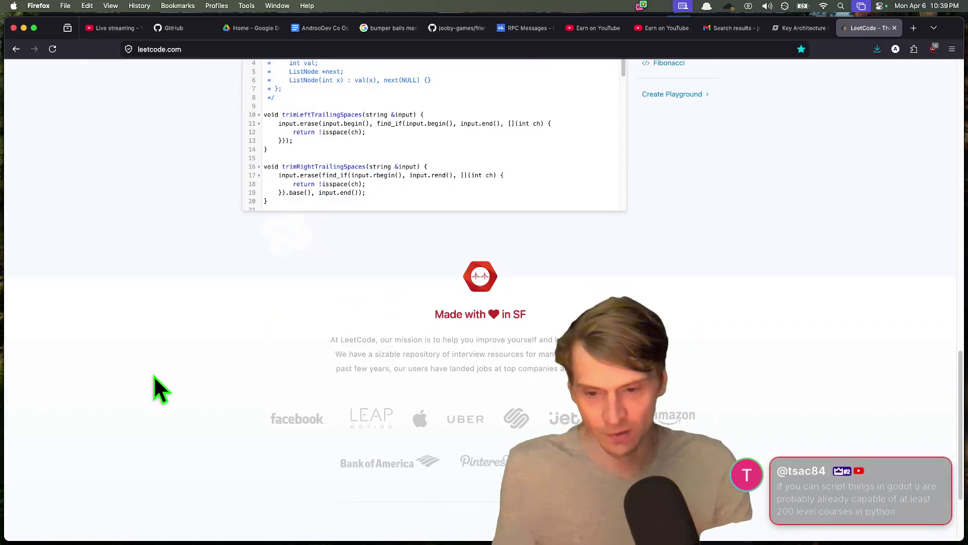
scroll(154, 373, up, 7)
scroll(154, 366, up, 8)
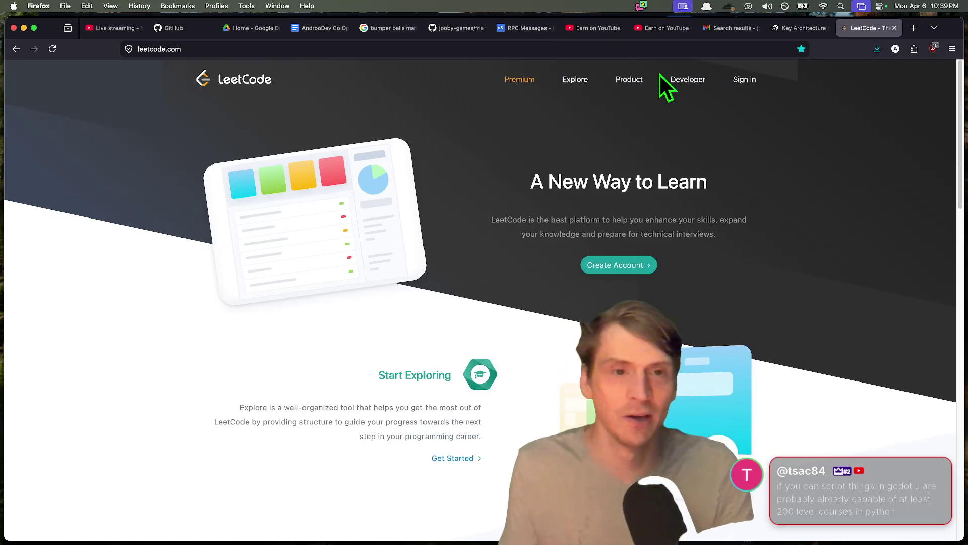
scroll(392, 201, down, 4)
scroll(560, 154, up, 5)
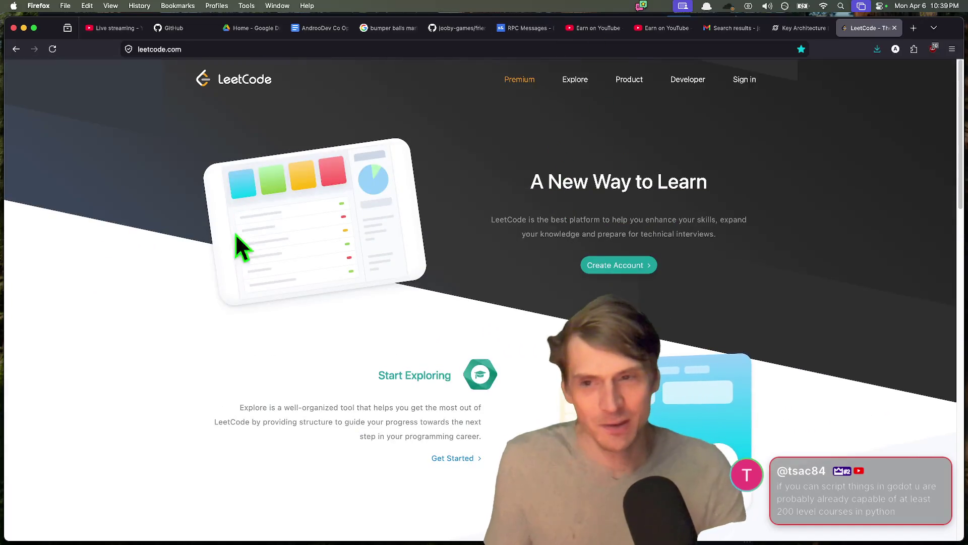
key(super+w)
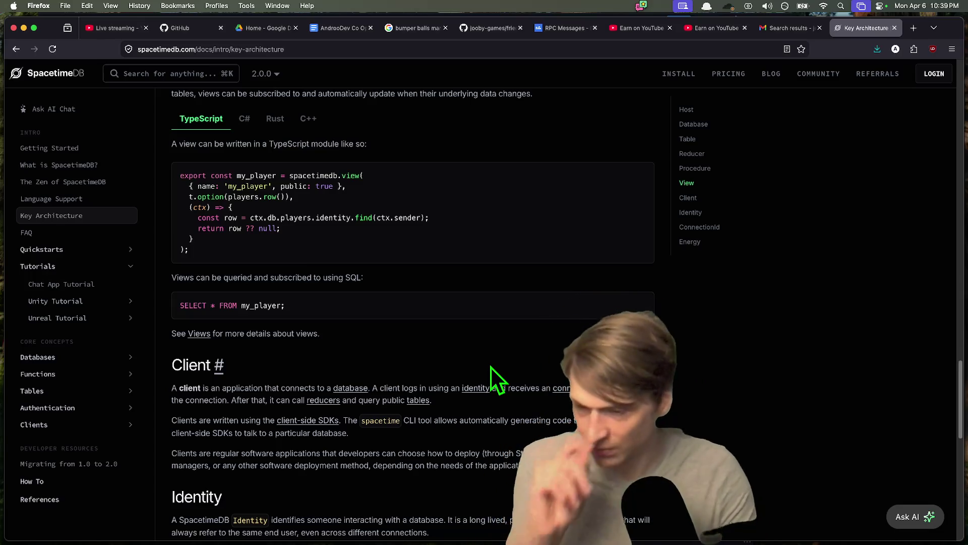
Step: Open pickup_component.gd in Godot's script editor and select the Global.LAYER.World argument on line 40
scroll(491, 367, down, 3)
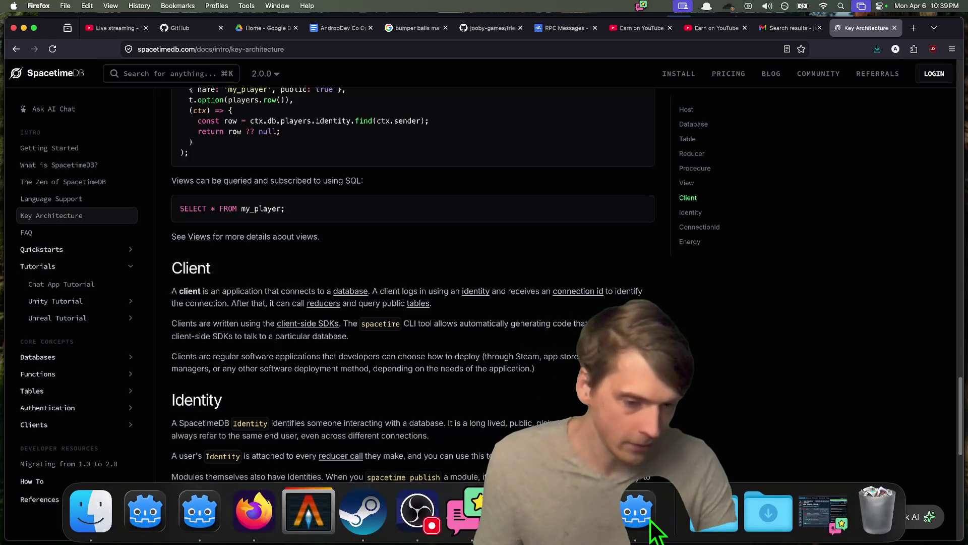
click(201, 510)
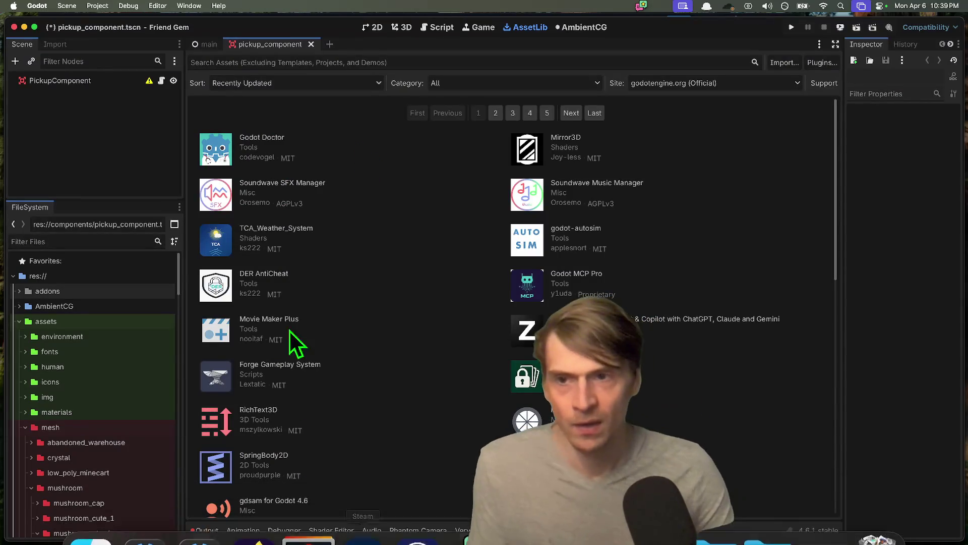
click(444, 28)
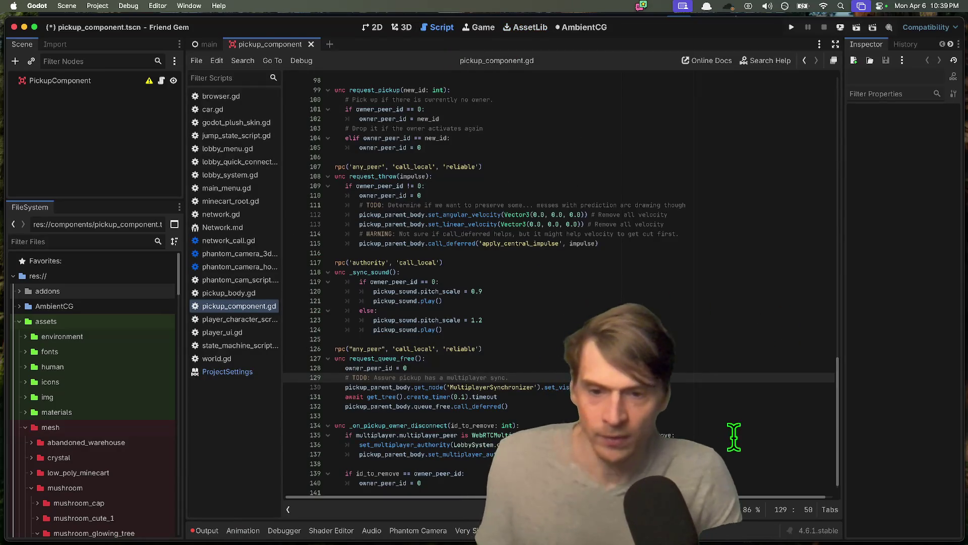
scroll(735, 418, up, 10)
scroll(741, 404, up, 10)
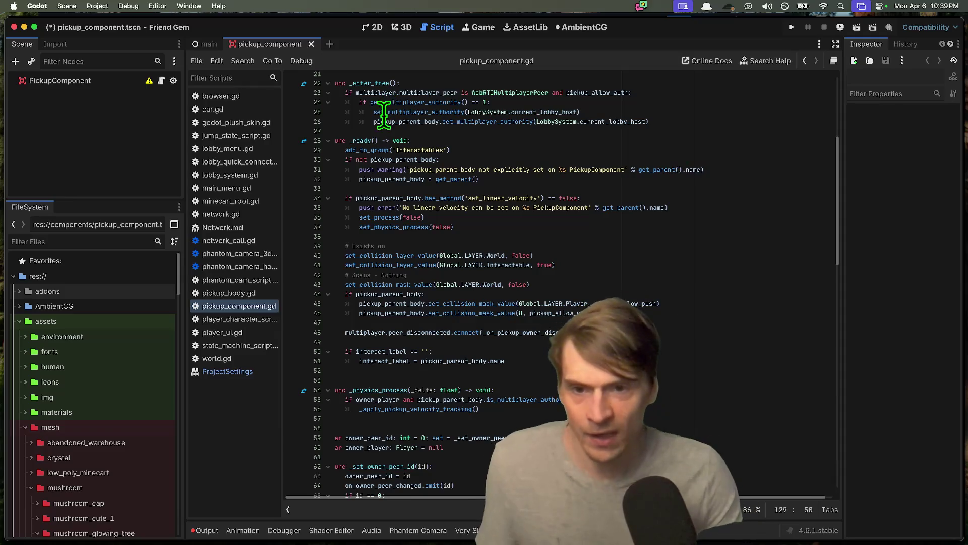
click(506, 112)
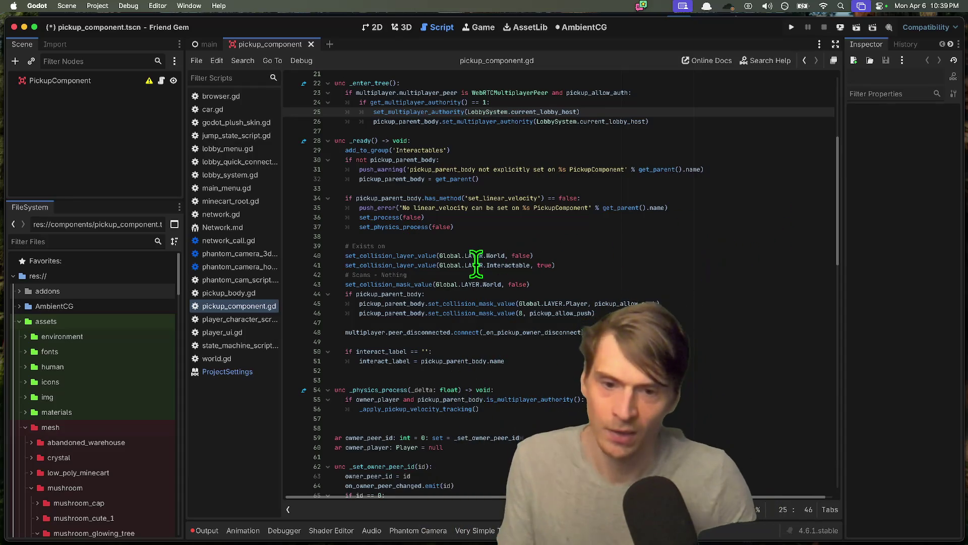
drag(440, 255, 504, 255)
Step: Clear the line 40 call's remaining arguments and add a get_nodes_in_group('Players').find_custom lookup with an item.name comparison lambda
key(BackSpace)
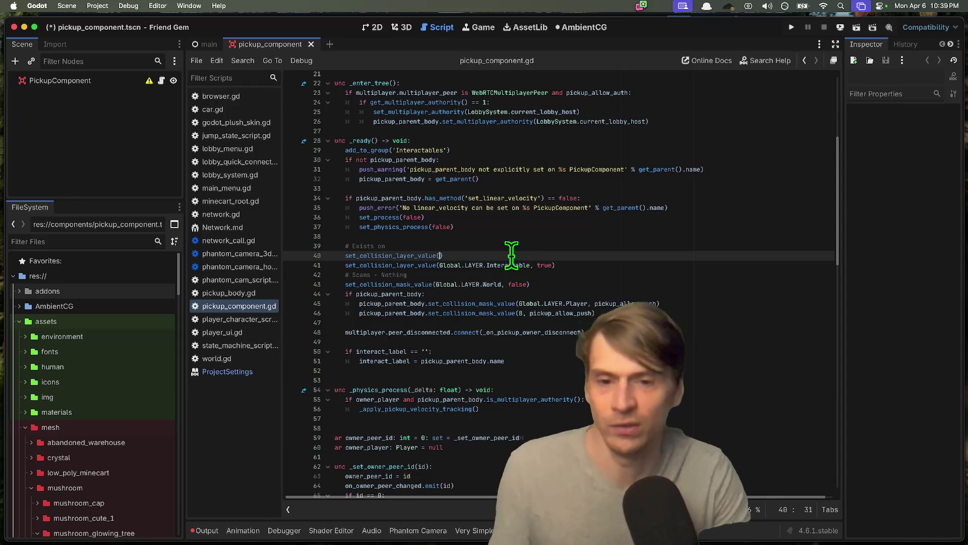
key(BackSpace)
text(1, false)
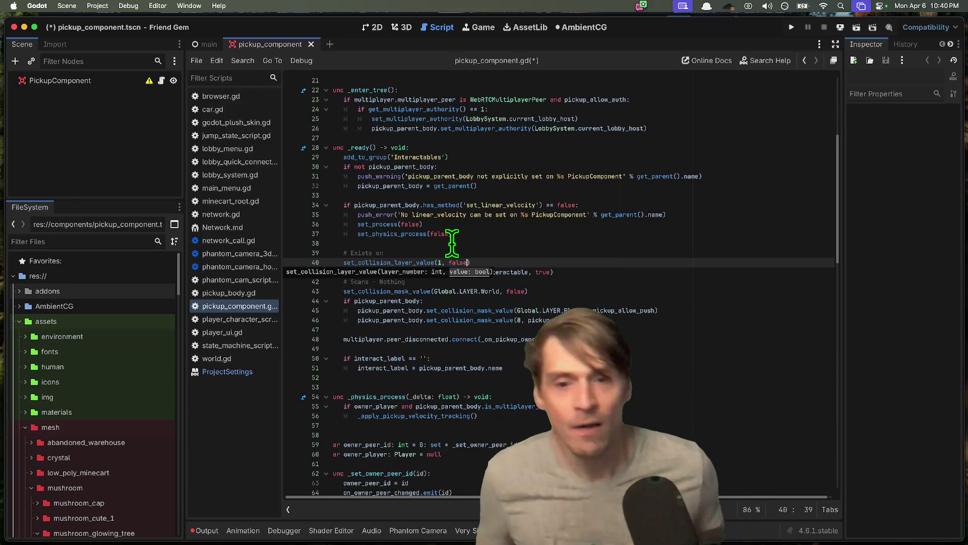
click(506, 263)
key(Return)
text(get_)
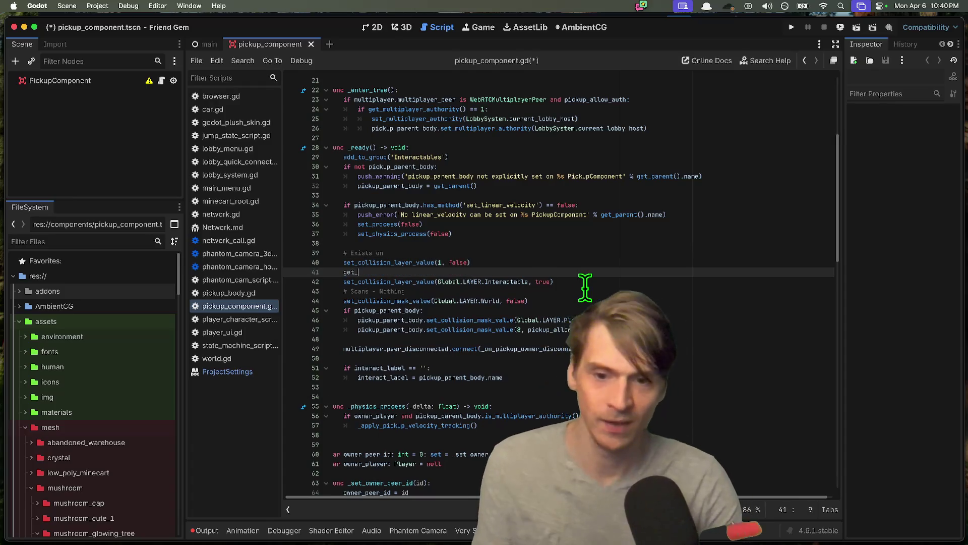
text(tree().)
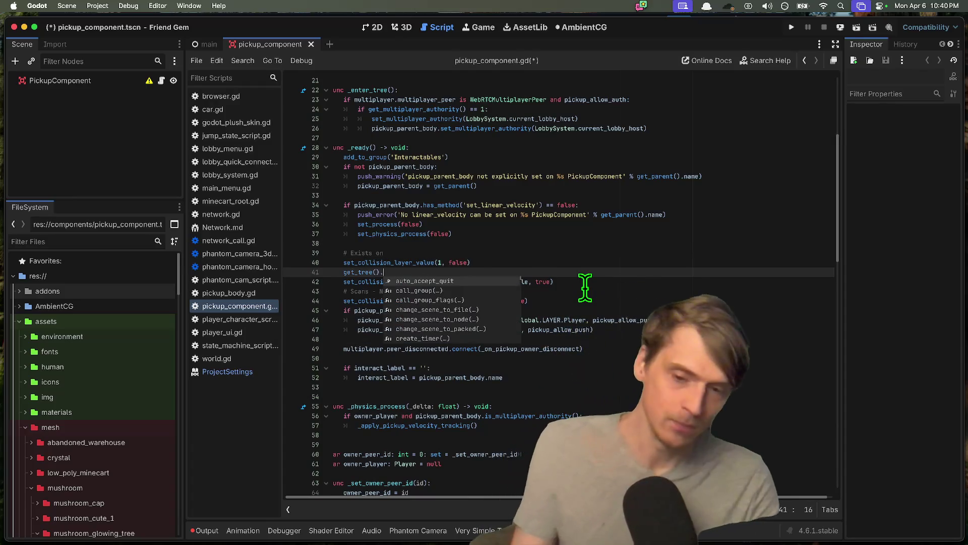
text(get)
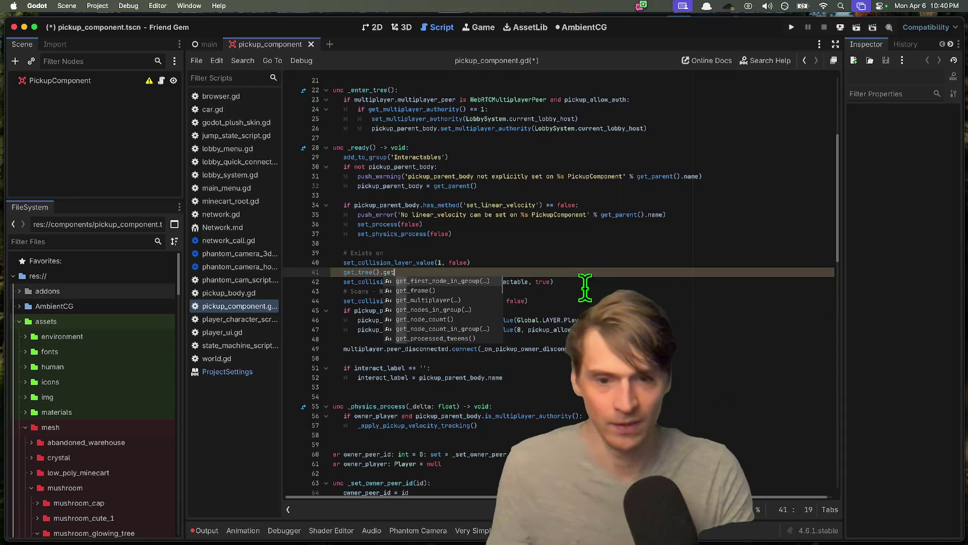
key(Down)
key(Down)
key(Down)
key(Return)
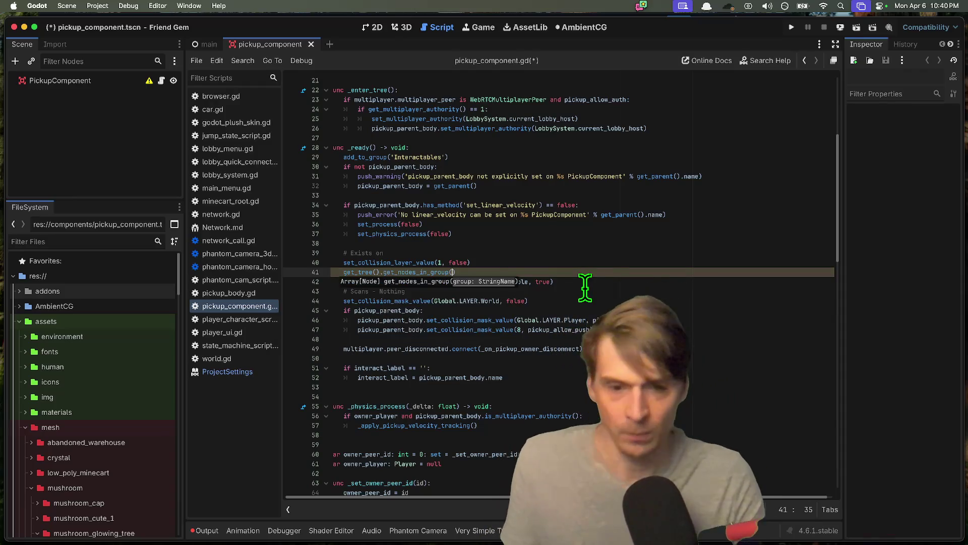
text('Players)
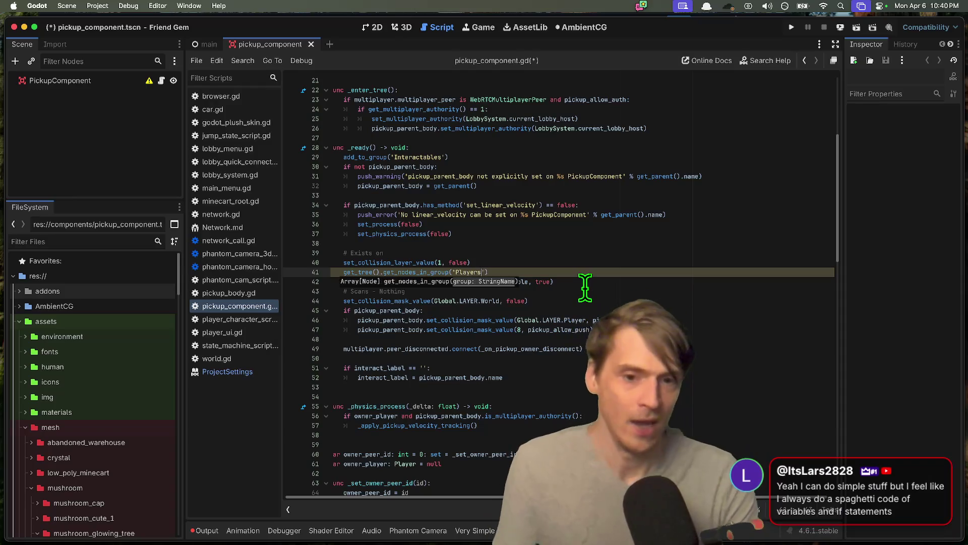
text(fin)
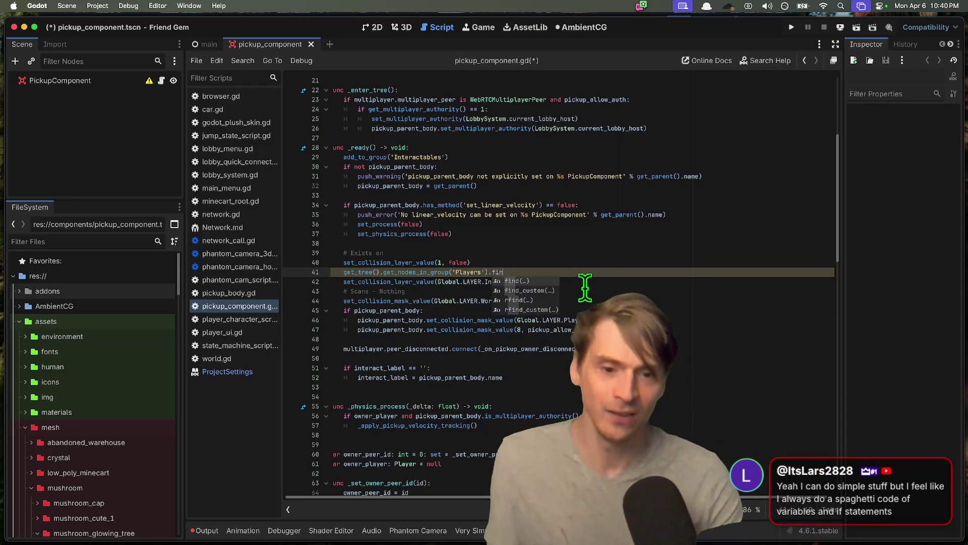
key(Down)
key(Return)
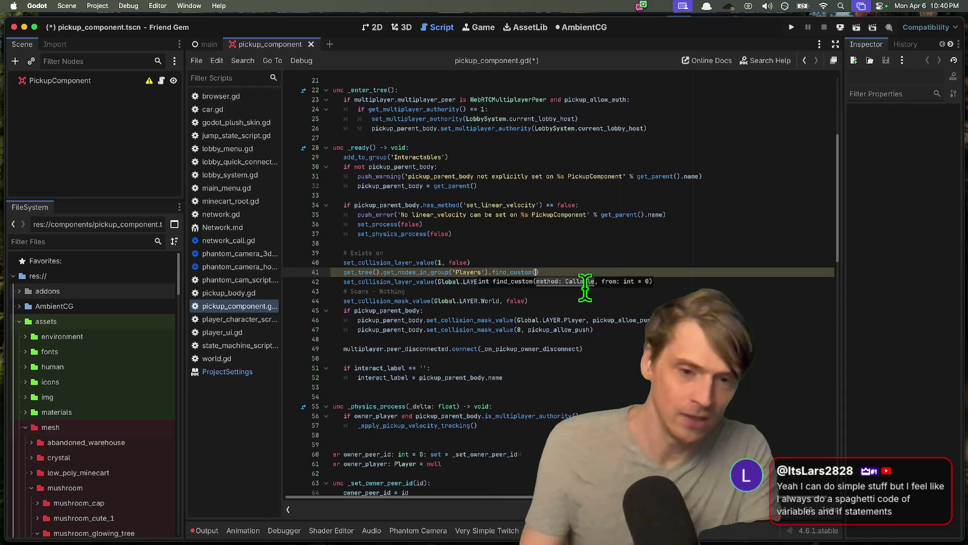
text(func)
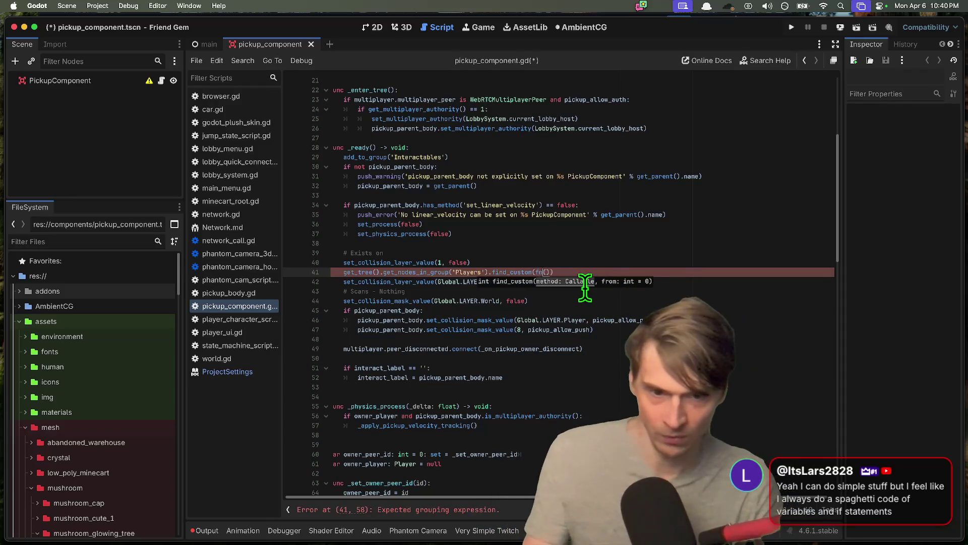
text((item): it)
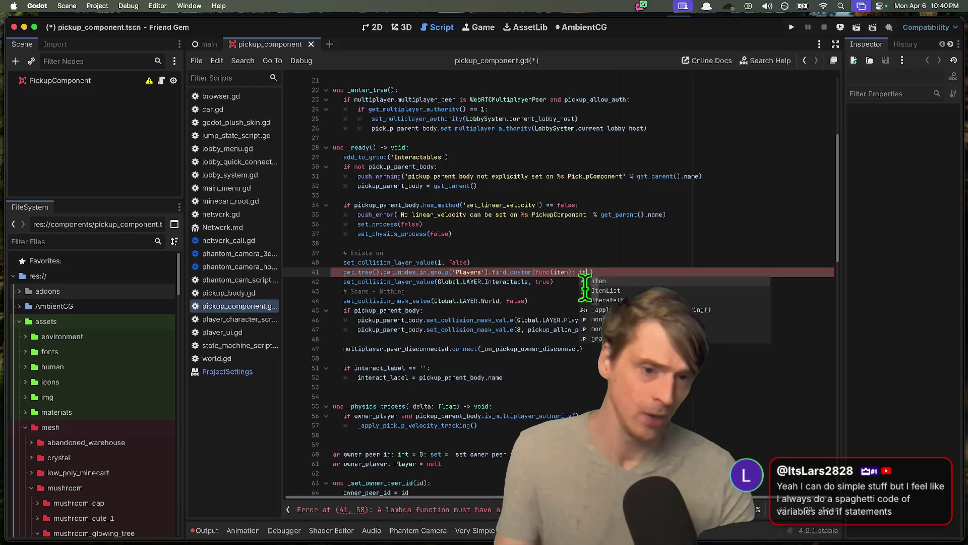
text(em.name )
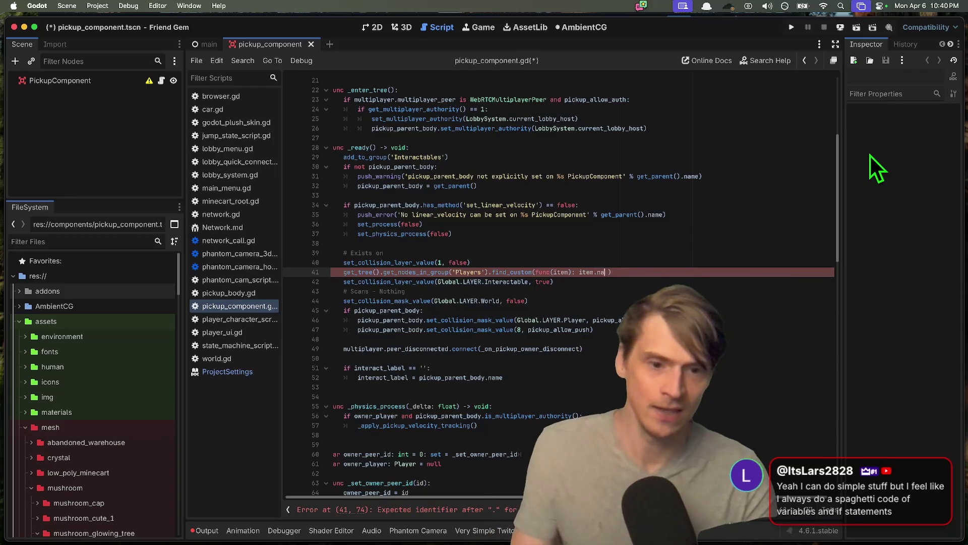
text(== it)
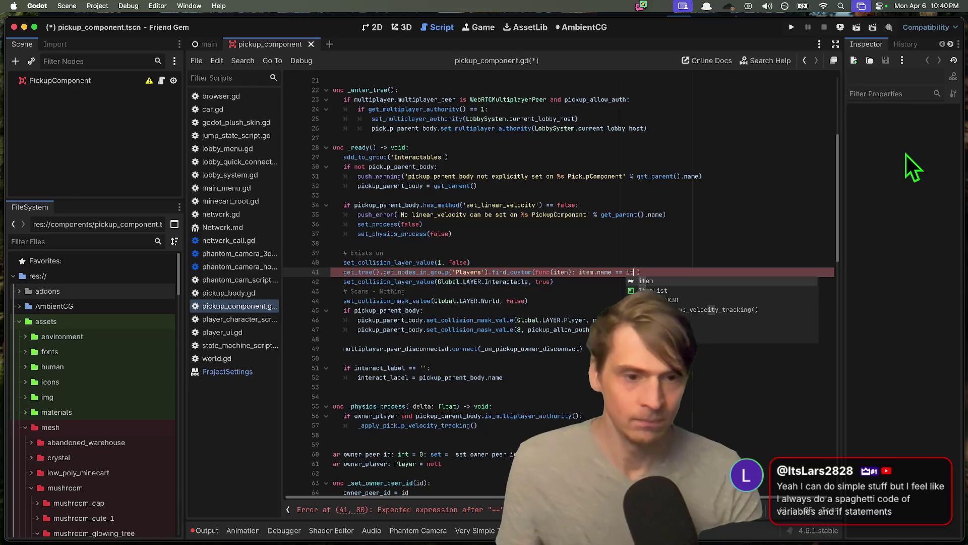
text(em)
Step: Declare var id := 0 above the lookup and compare item.name against str(id)
key(Home)
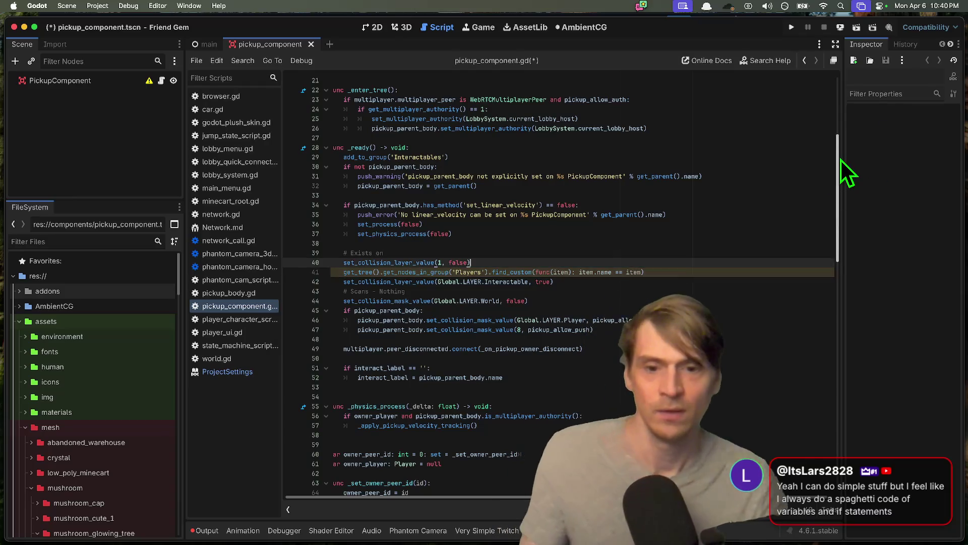
key(Return)
key(Return)
key(Up)
text(i)
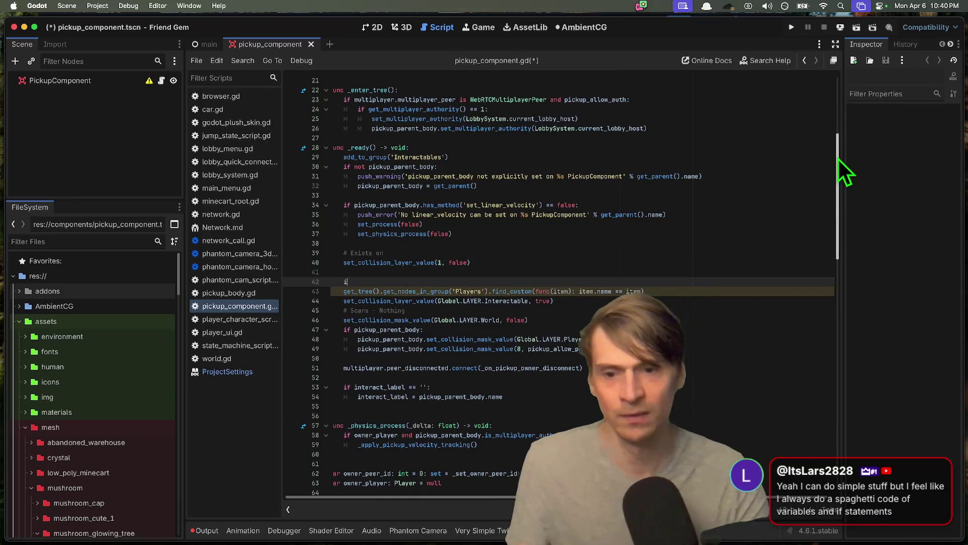
text( id:)
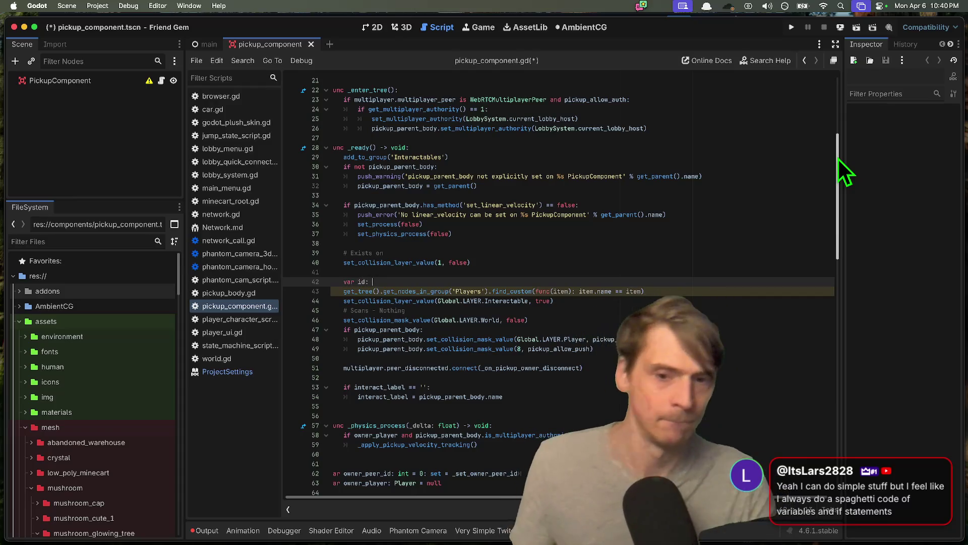
key(BackSpace)
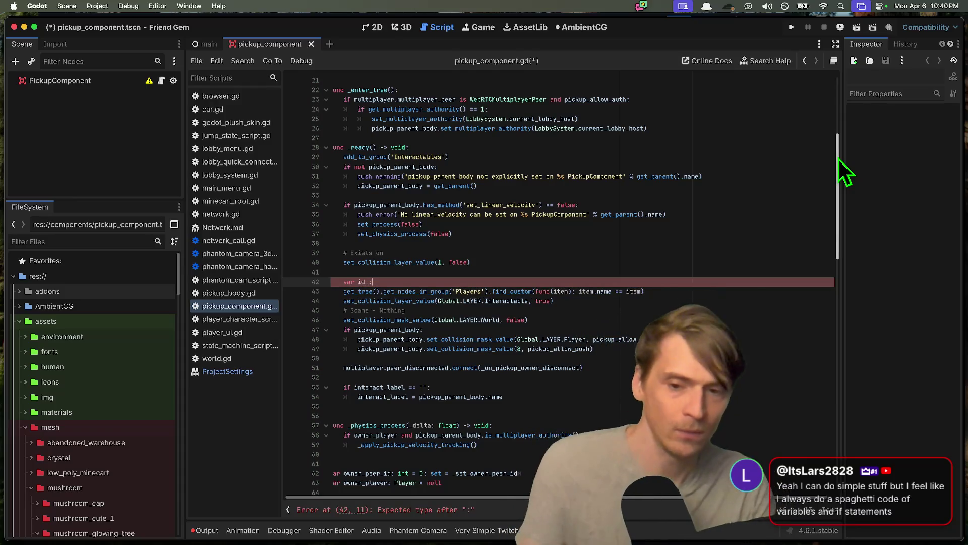
key(shift+Down)
key(shift+Down)
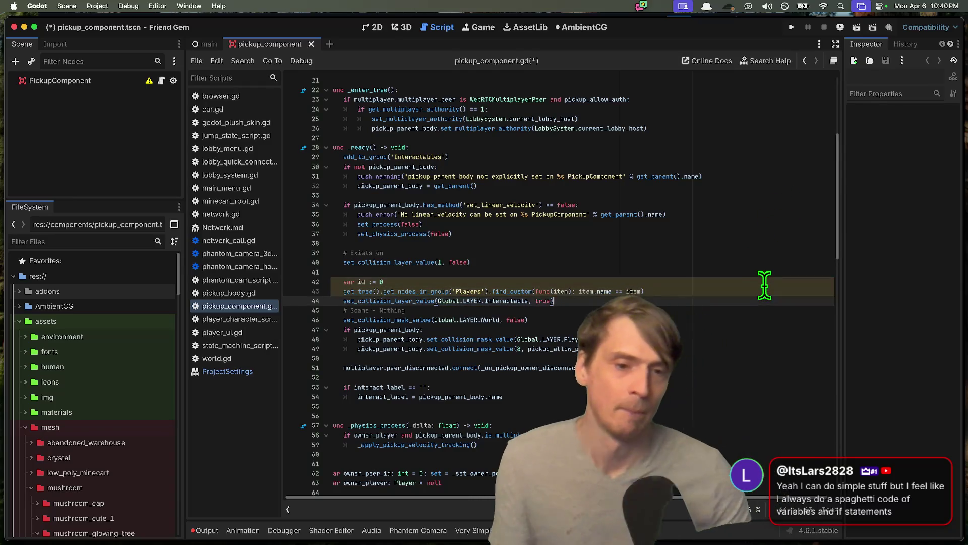
key(shift+Up)
key(shift+Left)
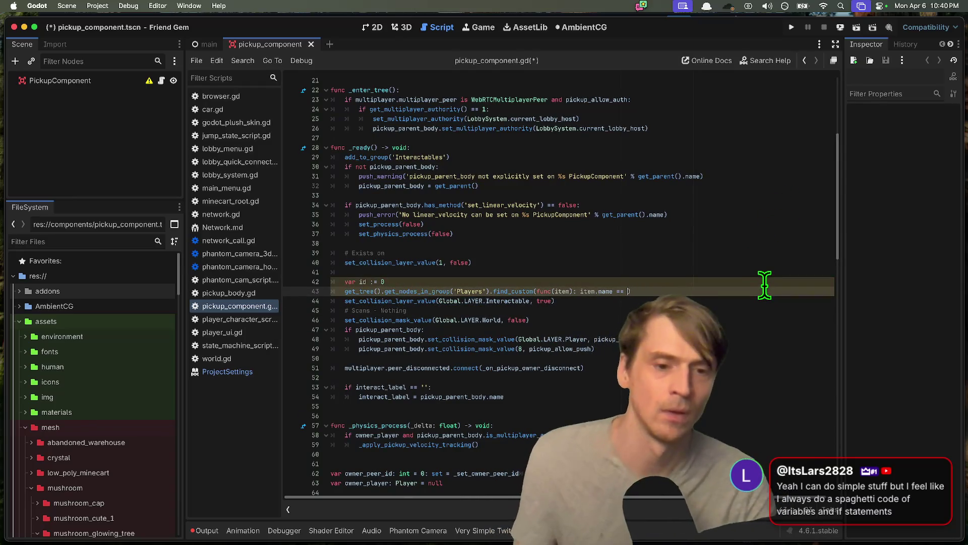
text(str)
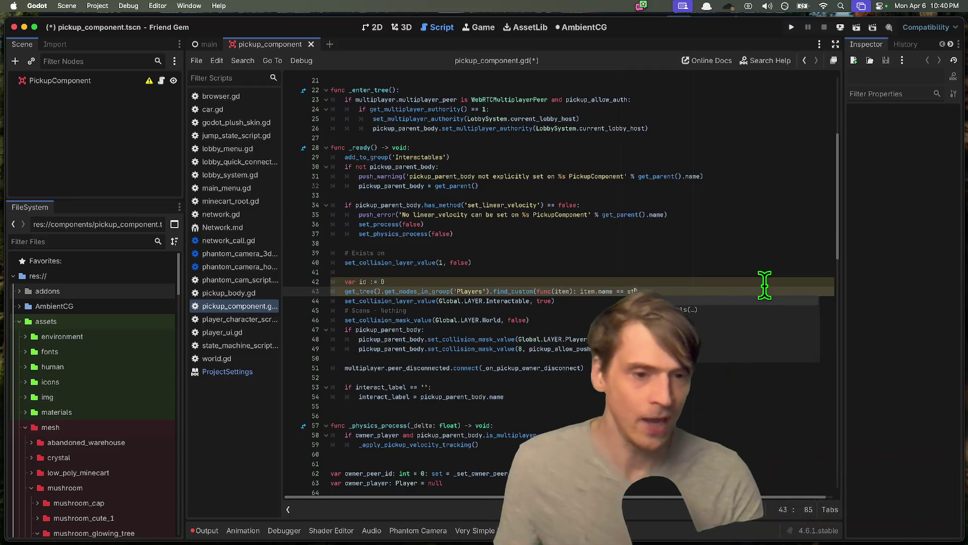
text((id))
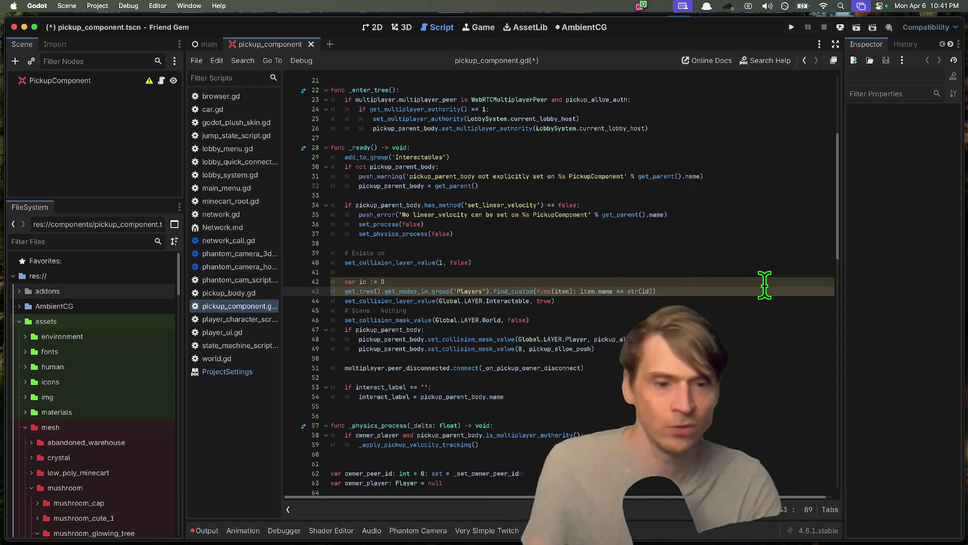
click(581, 291)
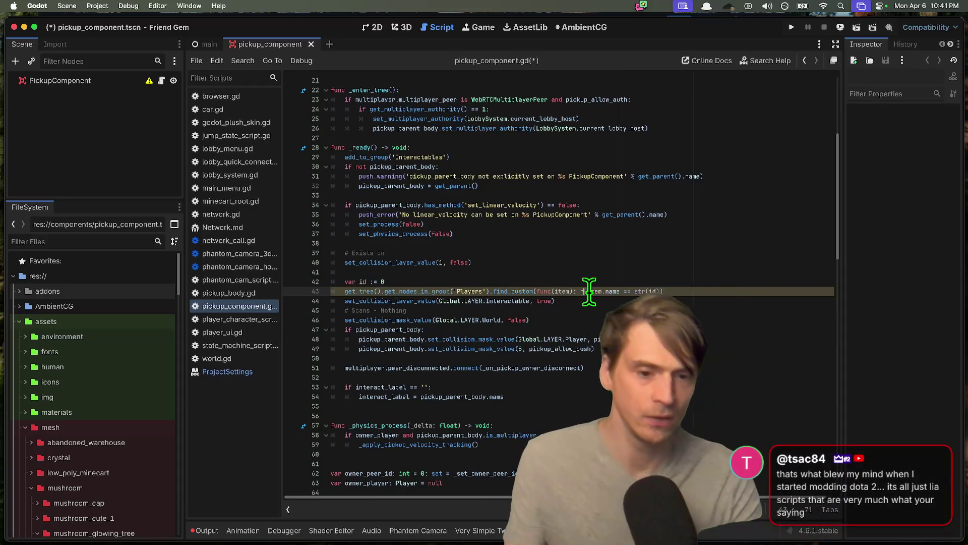
text(return)
Step: Make the find_custom lambda return the item.name == str(id) comparison
click(780, 249)
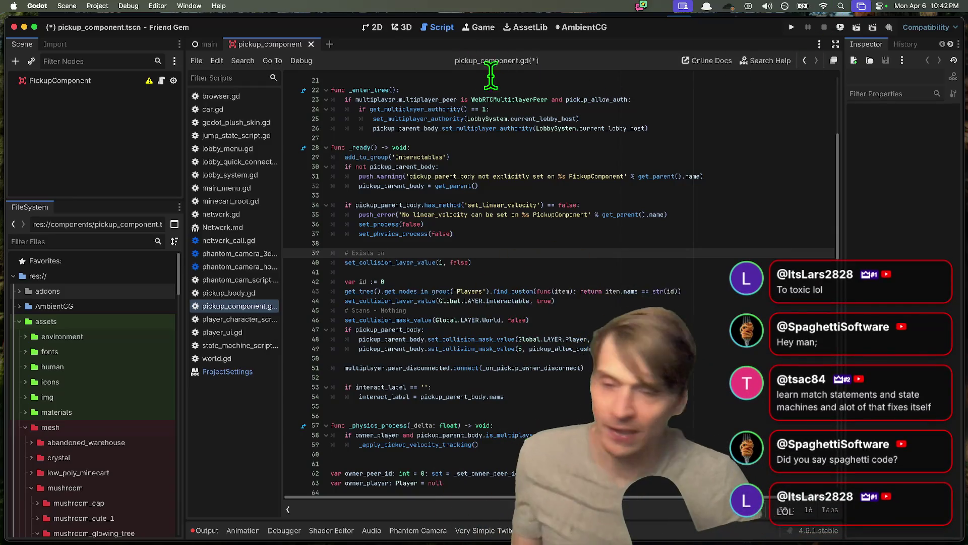
mouse_move(563, 151)
mouse_down()
mouse_move(630, 323)
mouse_move(703, 389)
mouse_up()
click(703, 389)
scroll(704, 387, down, 4)
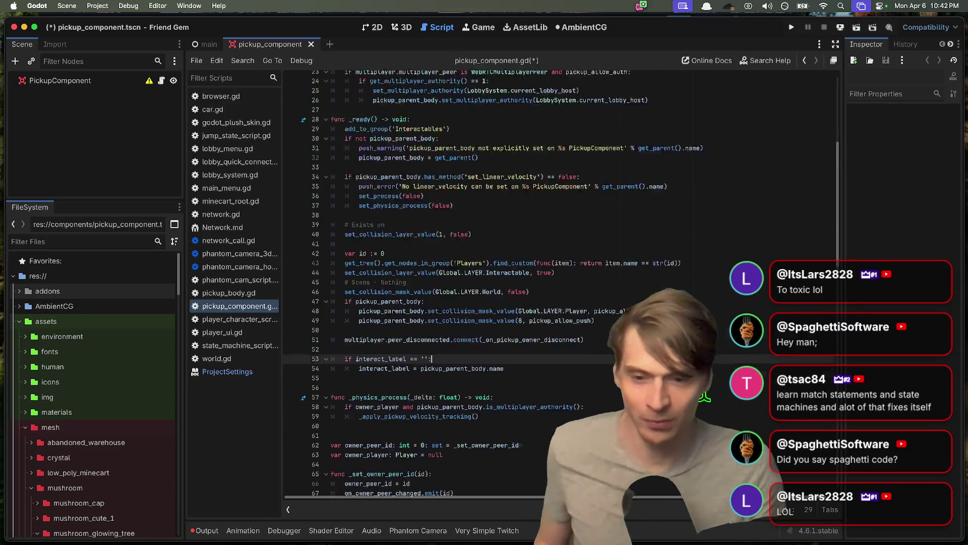
scroll(704, 387, down, 15)
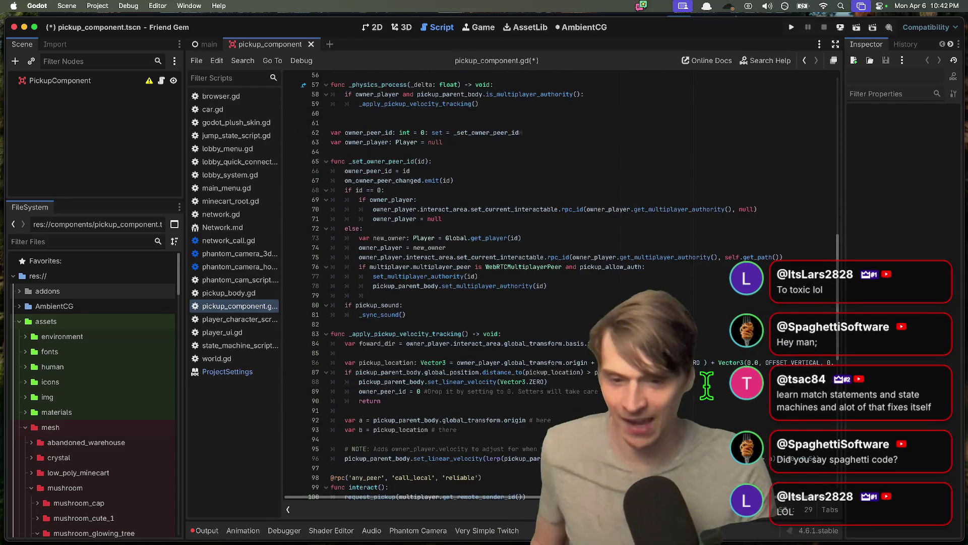
scroll(767, 384, up, 1)
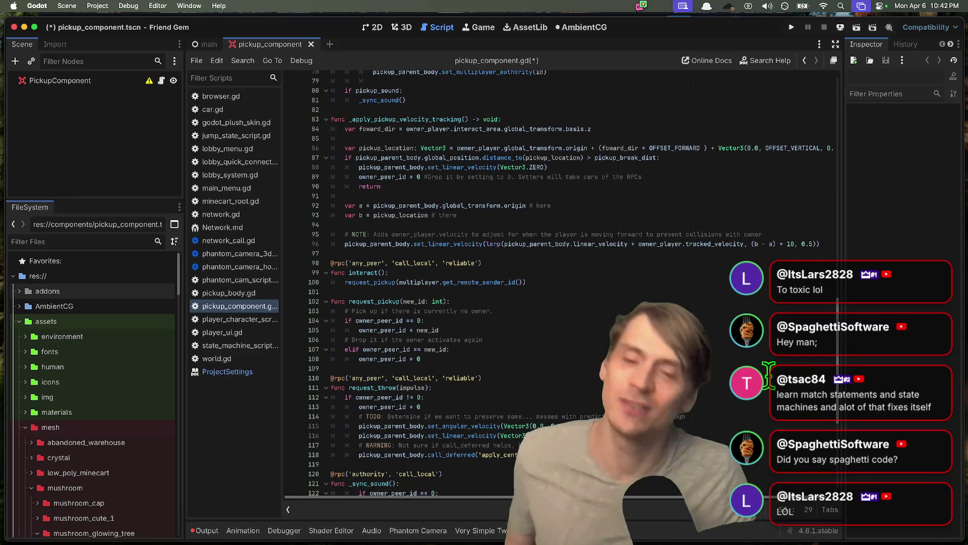
scroll(761, 393, up, 1)
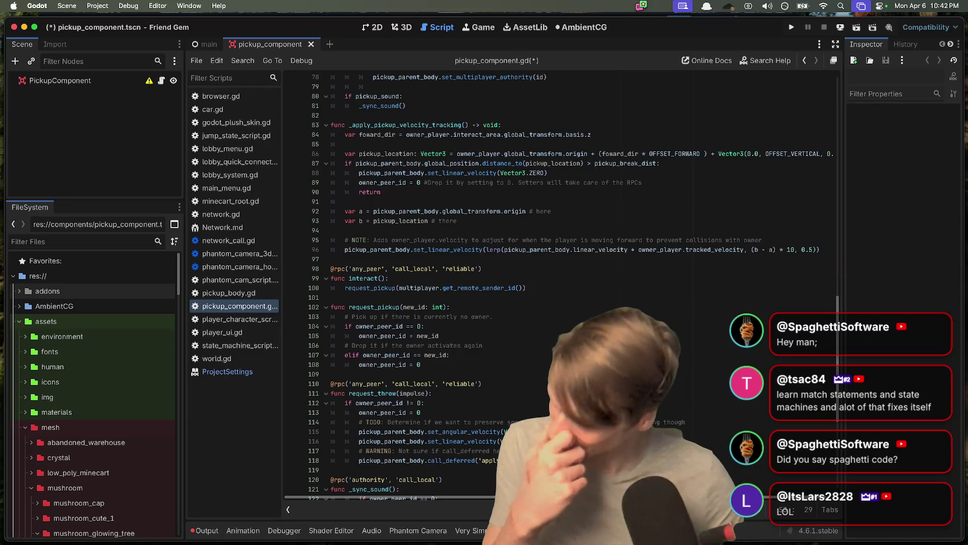
scroll(555, 283, up, 10)
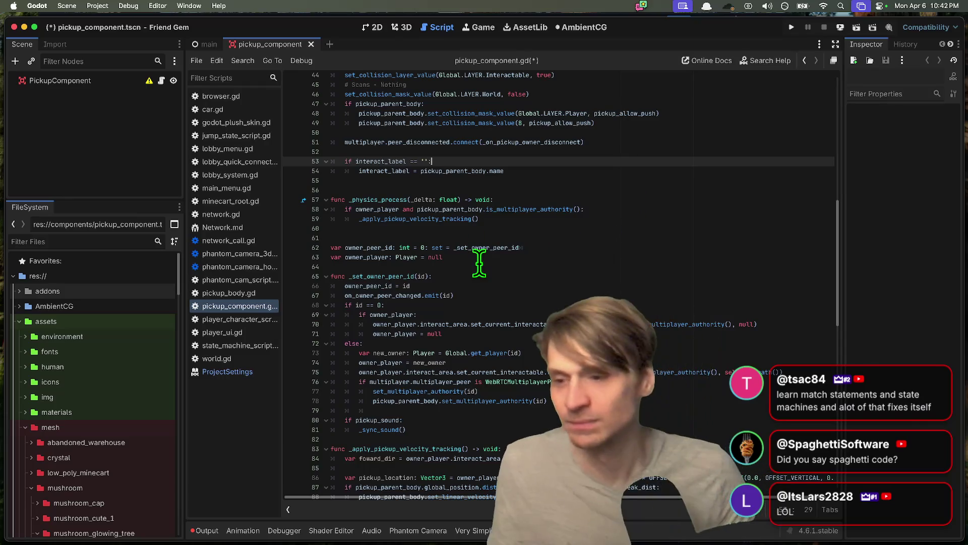
scroll(131, 394, down, 6)
scroll(131, 398, up, 3)
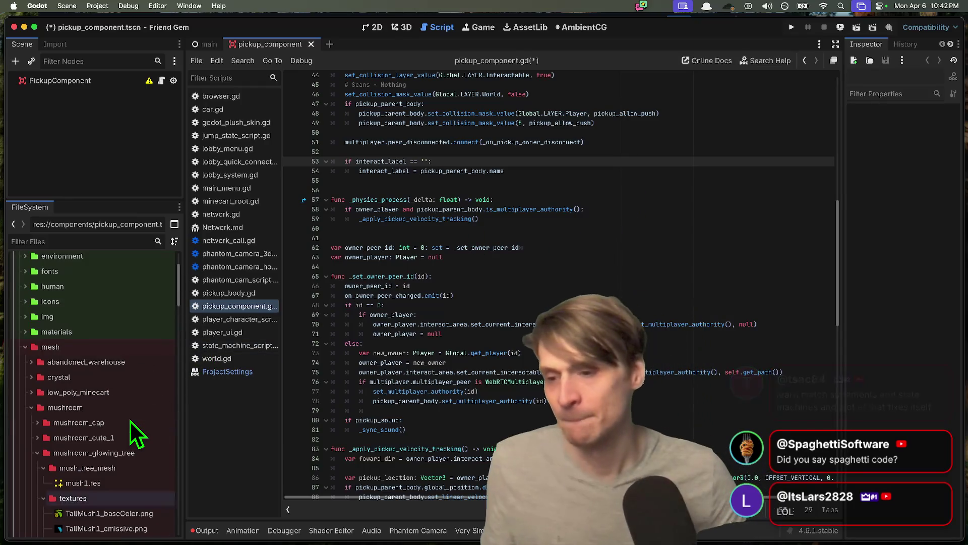
Step: Collapse the mushroom and mesh folders and close ProjectSettings from the open scripts list
double_click(44, 409)
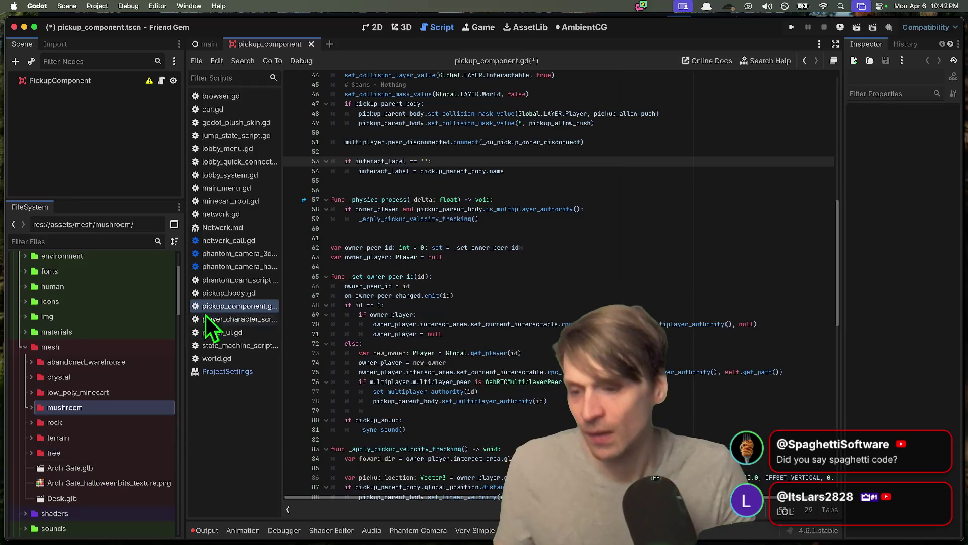
scroll(47, 394, up, 4)
scroll(41, 369, down, 5)
double_click(38, 316)
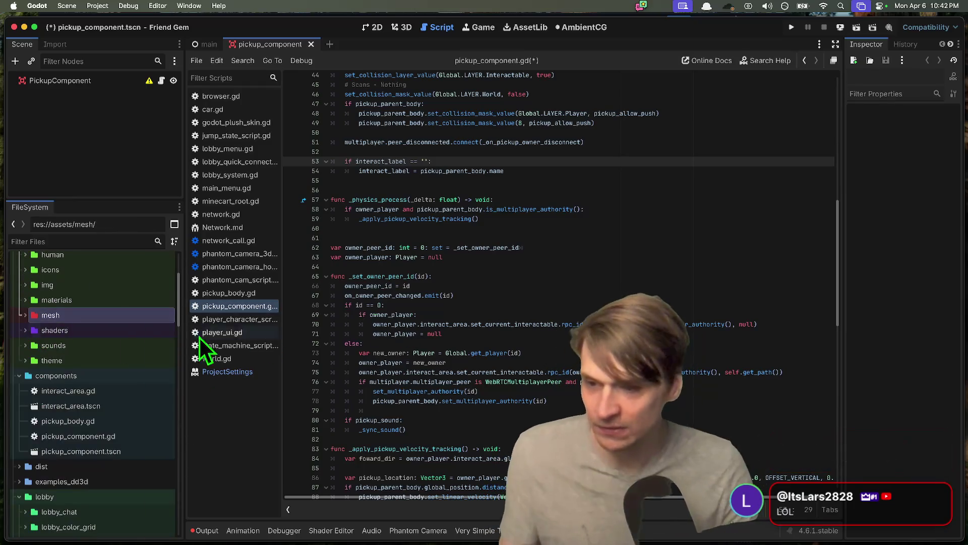
scroll(613, 300, up, 2)
scroll(614, 300, up, 15)
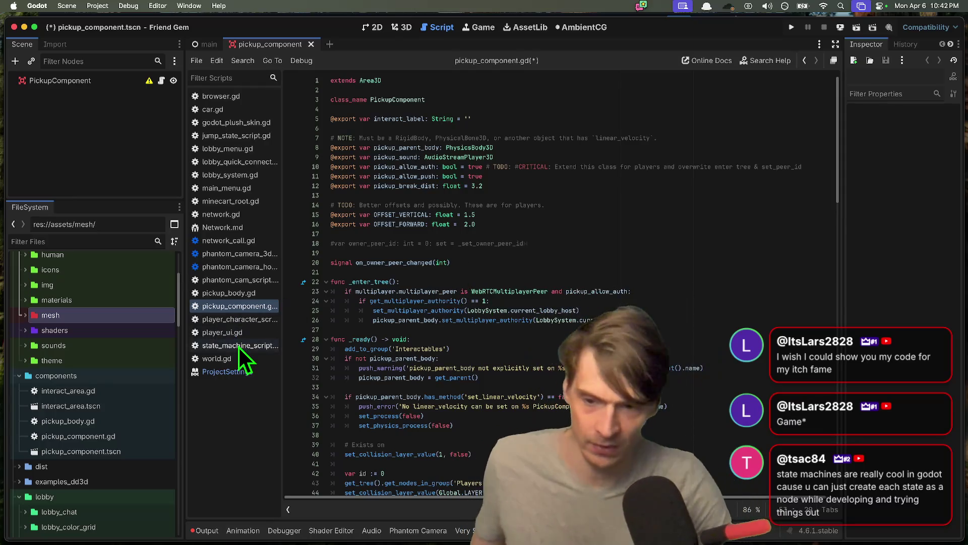
middle_click(245, 372)
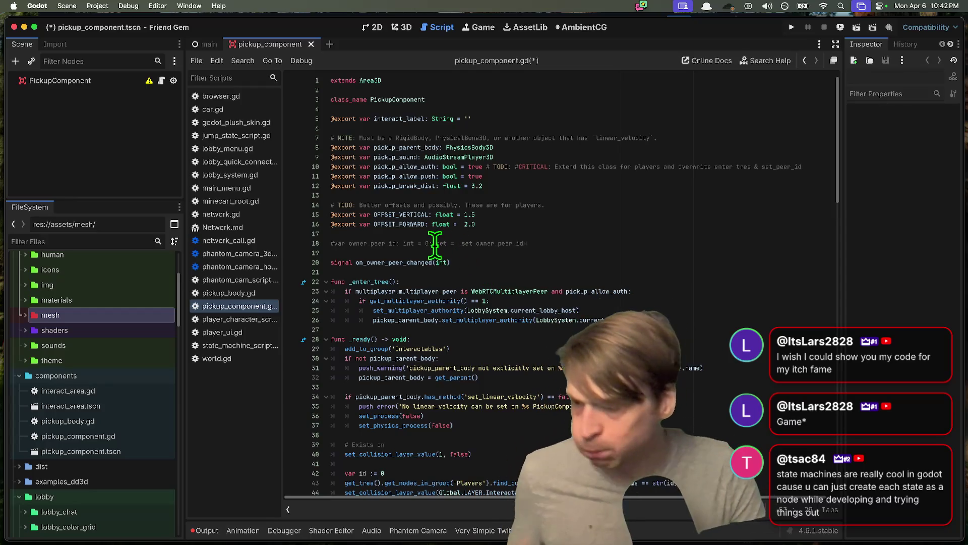
Step: Add two plain Node children under the PickupComponent root
click(91, 86)
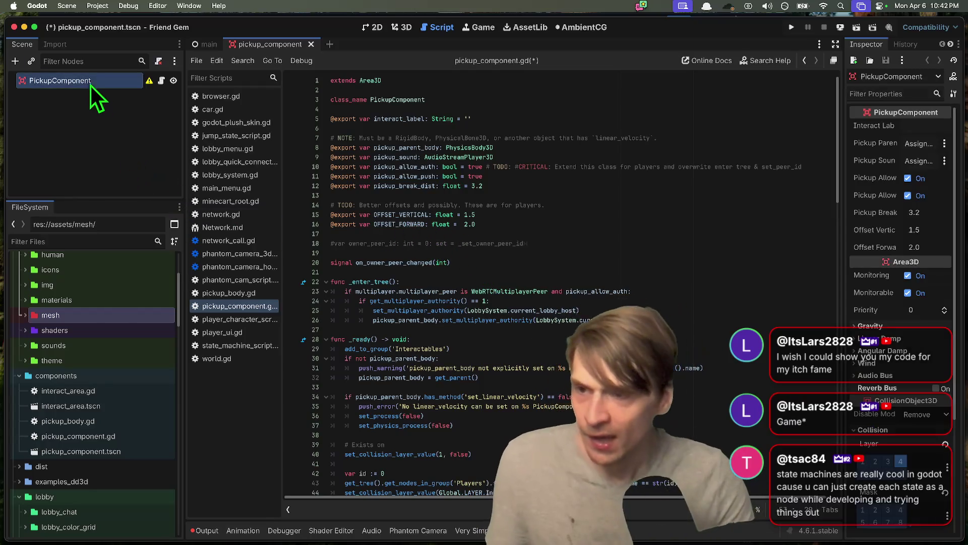
key(super+a)
text(nod)
key(Return)
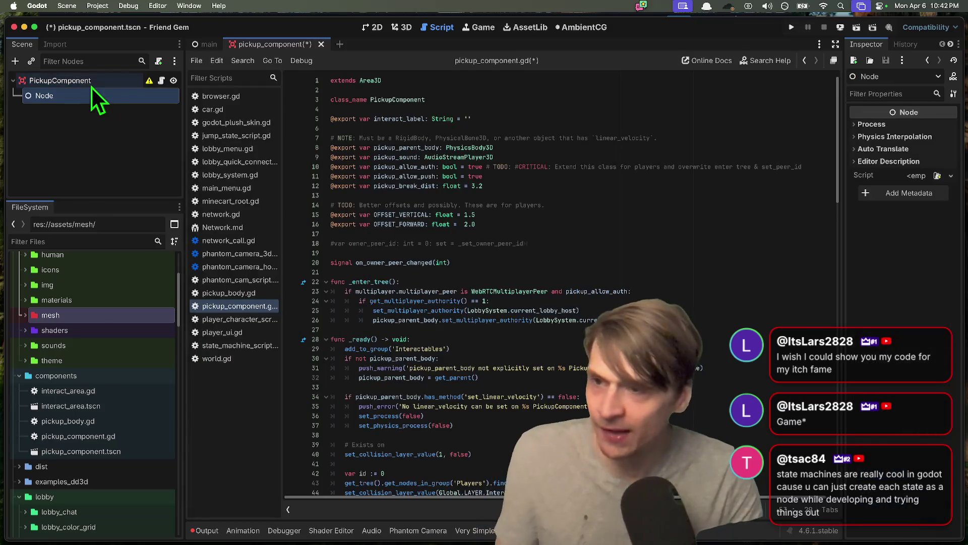
key(super+a)
text(node)
key(Return)
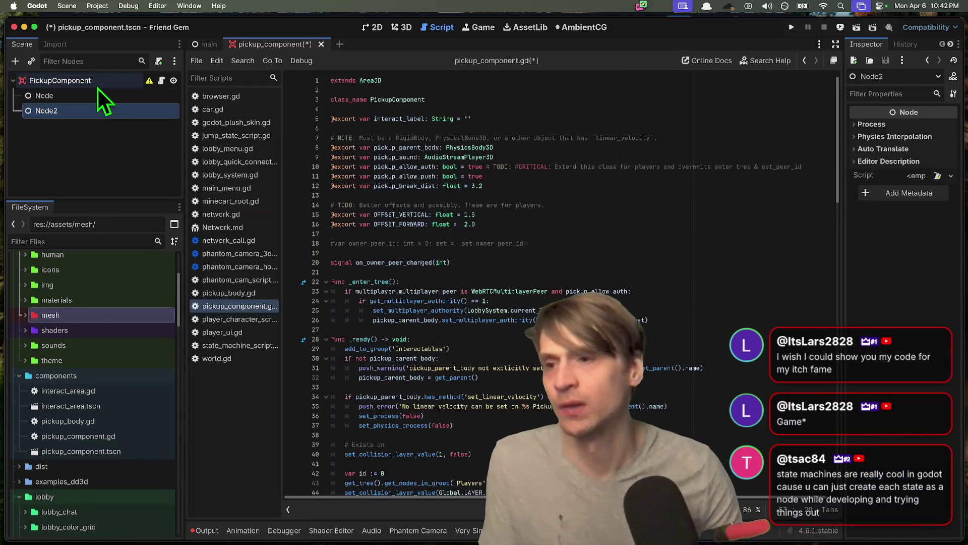
Step: Rename the two new nodes to Walk and Attack
click(96, 94)
click(95, 94)
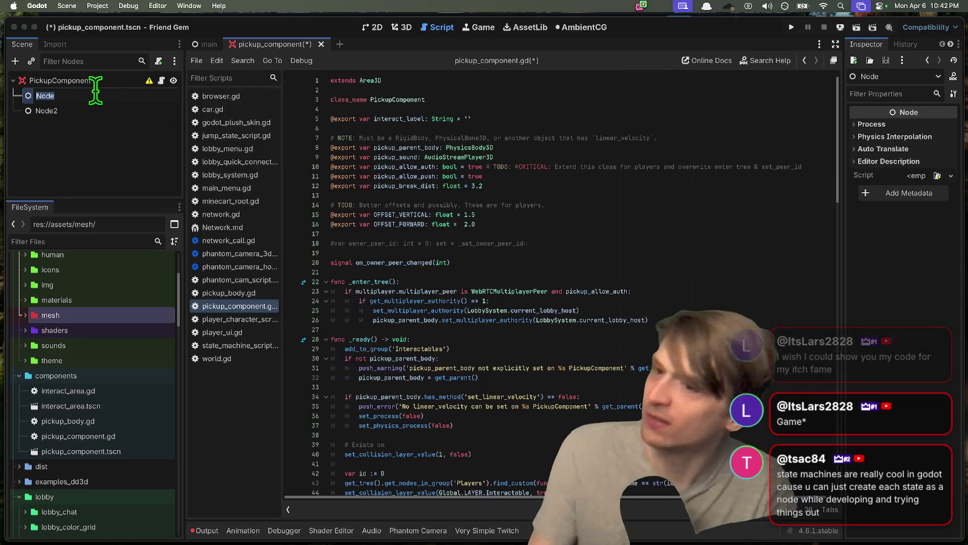
text(Walk)
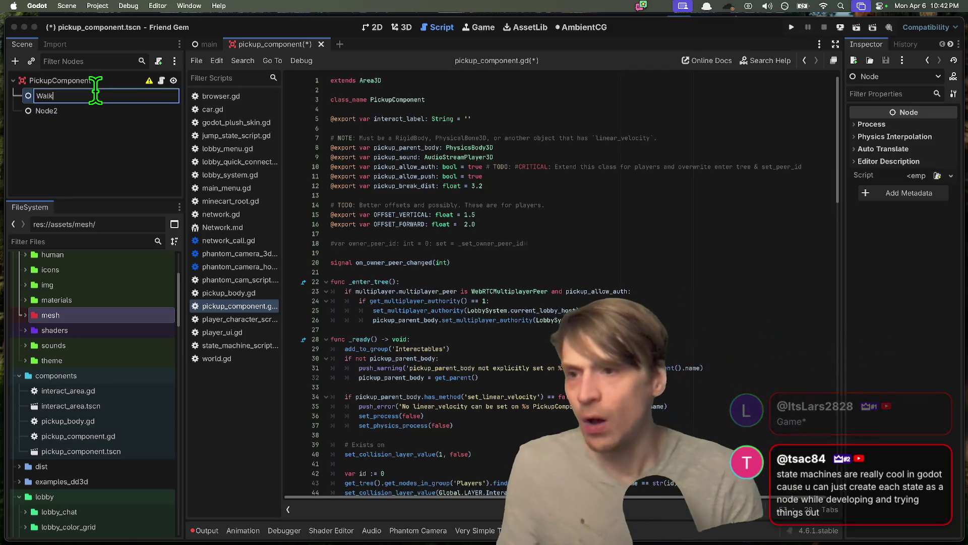
click(89, 112)
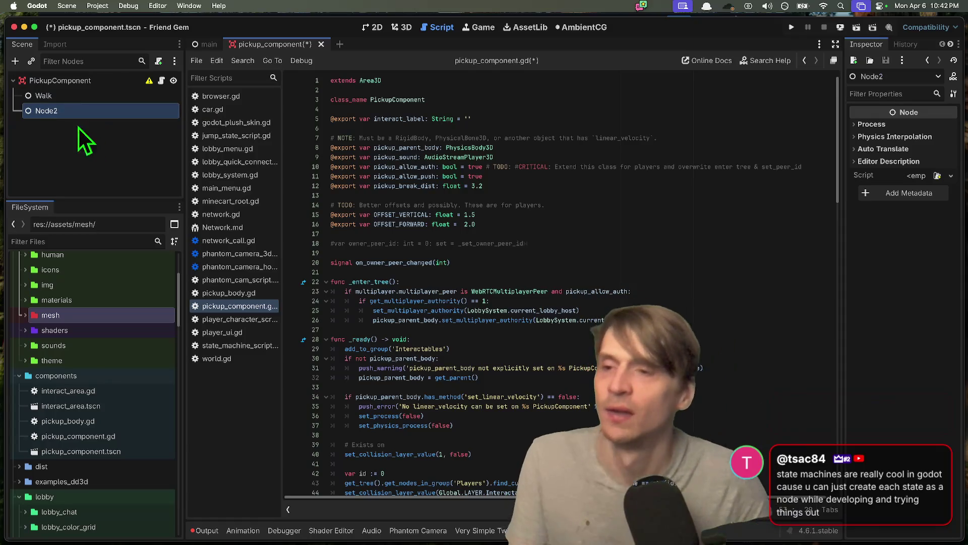
click(60, 116)
text(Attack)
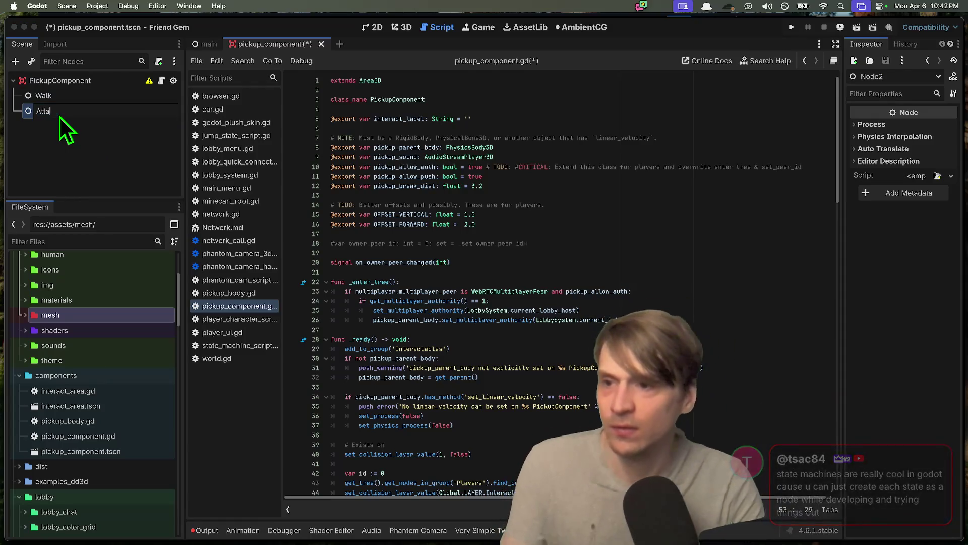
key(Return)
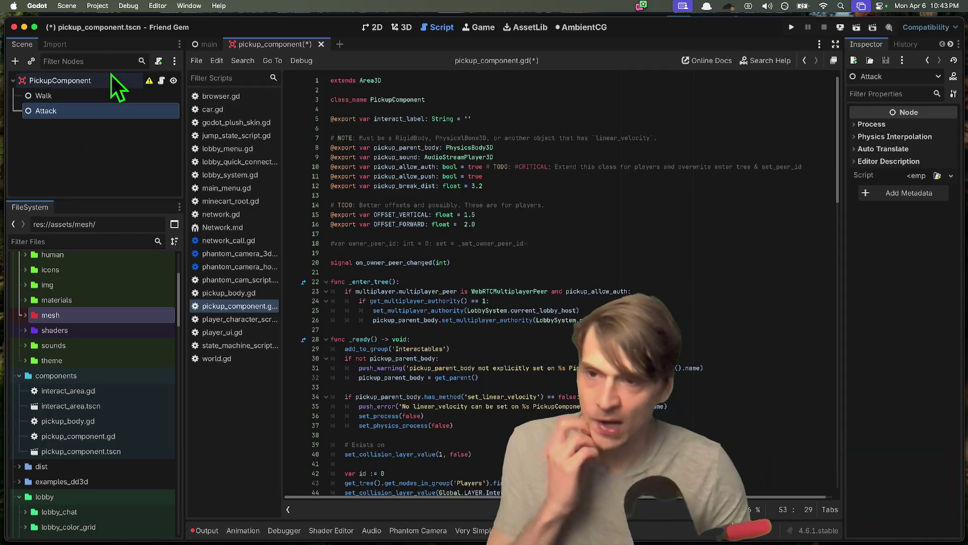
Step: Delete both Walk and Attack, confirming with OK
shift+click(38, 94)
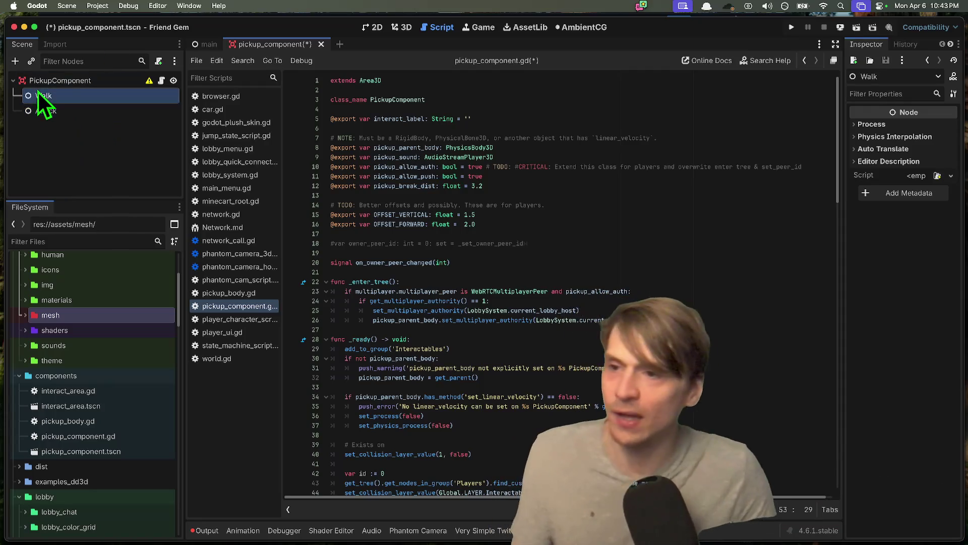
right_click(54, 111)
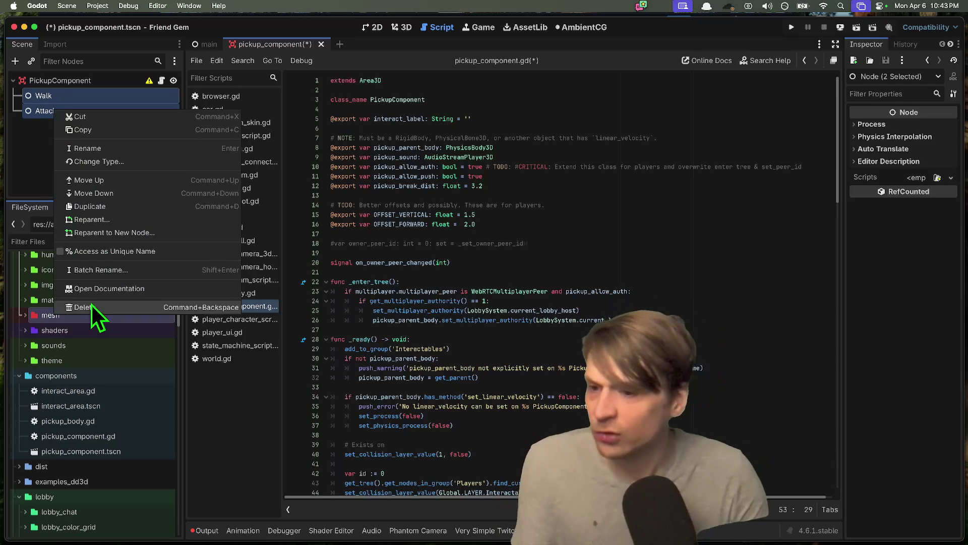
click(91, 304)
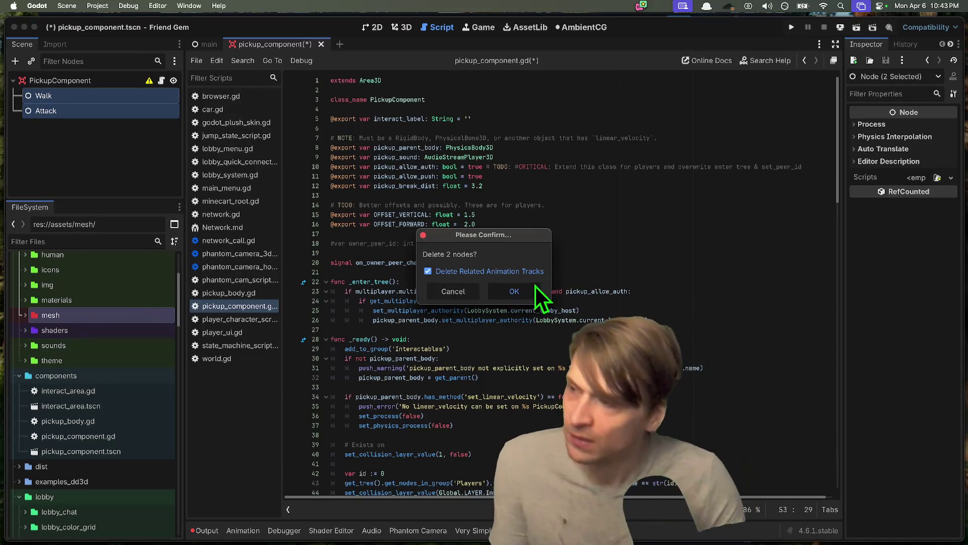
click(534, 289)
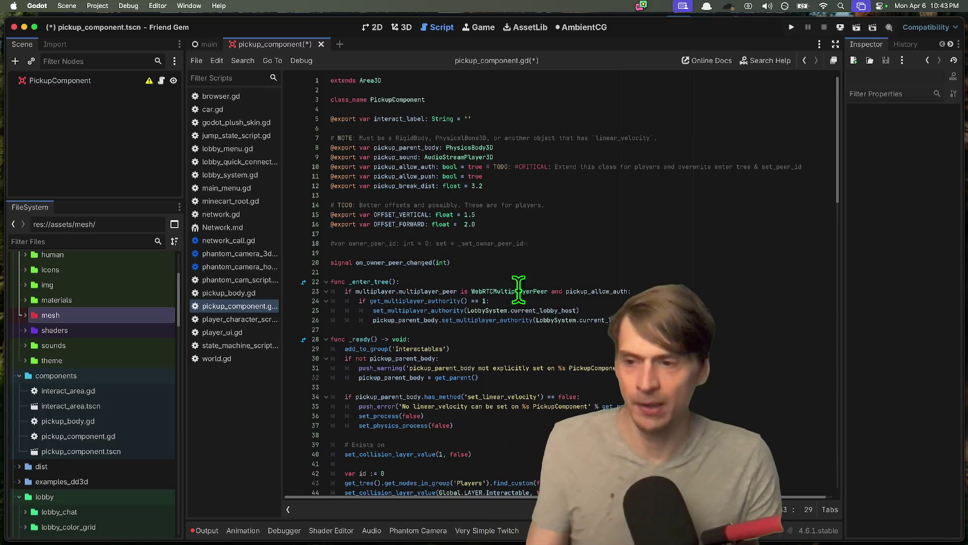
Step: Search 'firebelly games state machine' in a new browser tab and open the firebelley/GodotUtilities repository
click(251, 525)
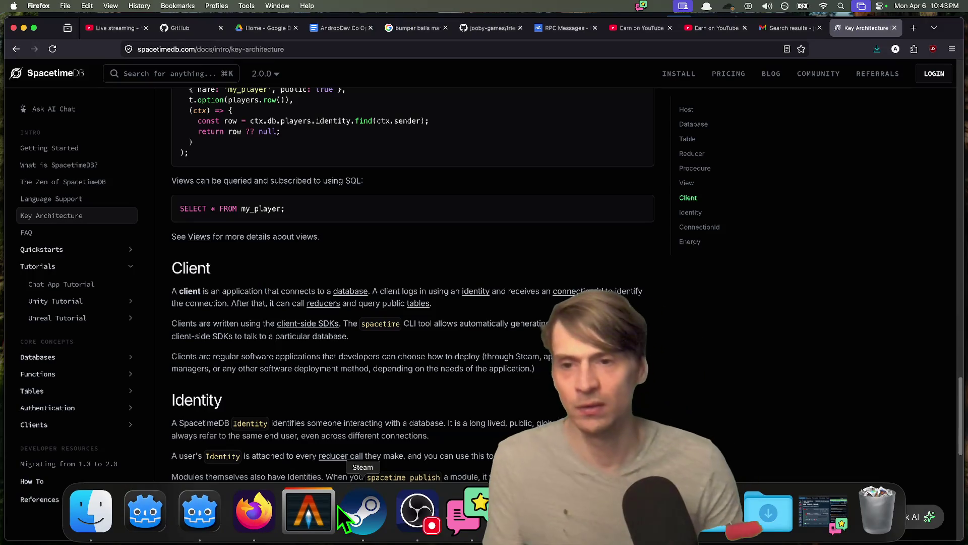
key(super+t)
text(firebelly)
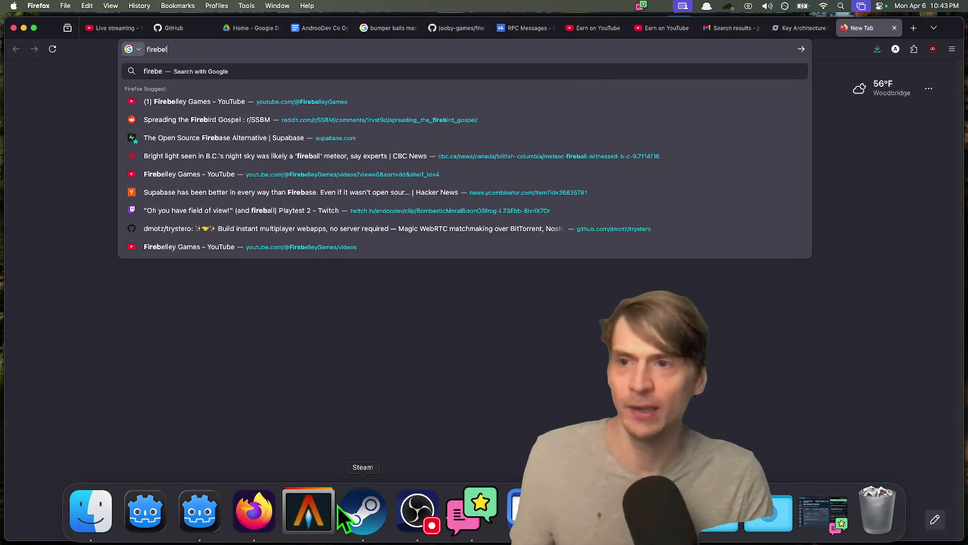
key(Down)
key(Return)
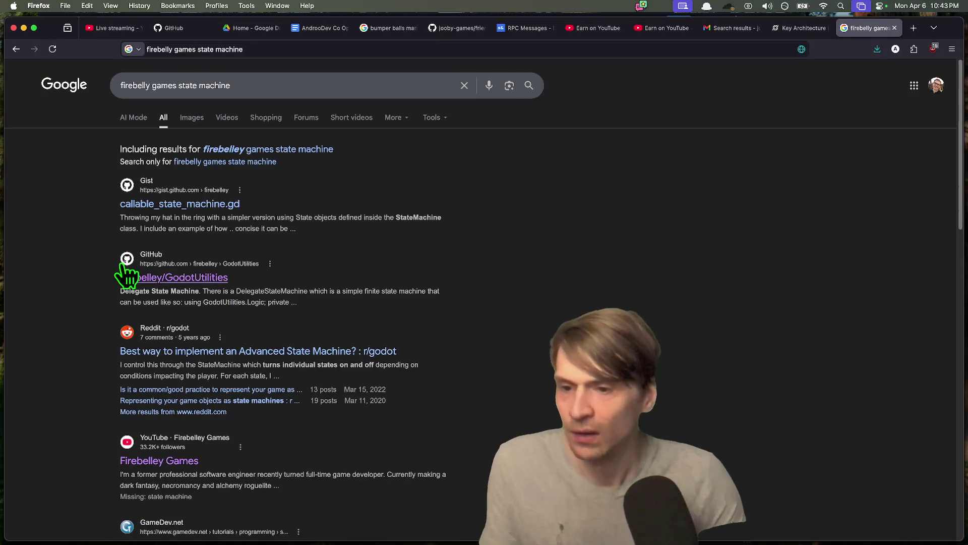
super+click(151, 276)
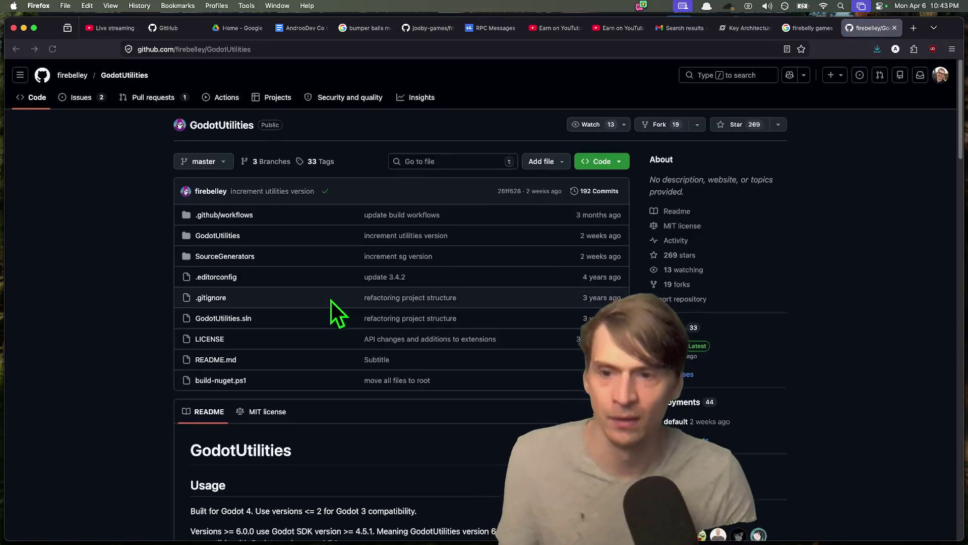
Step: Read through the GodotUtilities README and its C# example code, then return to the search results
scroll(524, 338, down, 8)
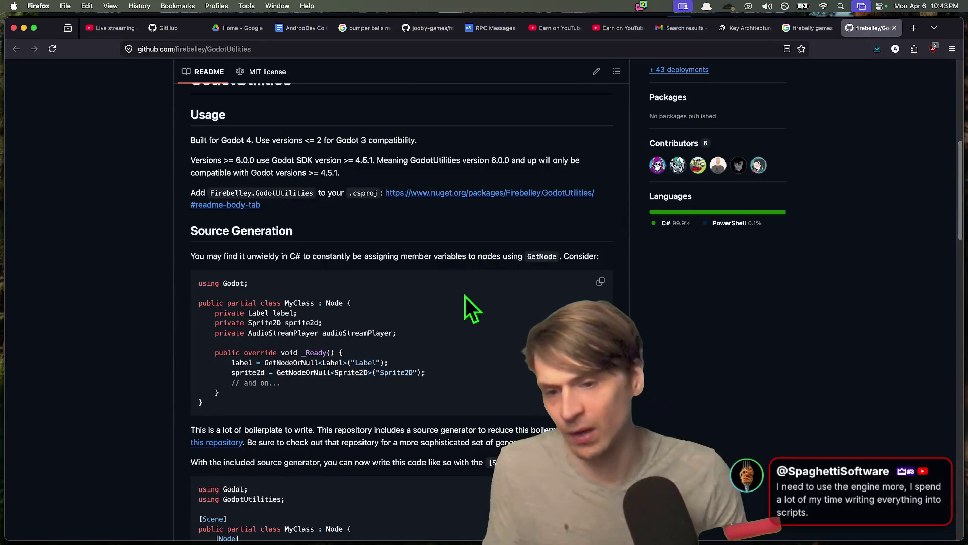
drag(464, 294, 453, 352)
triple_click(449, 379)
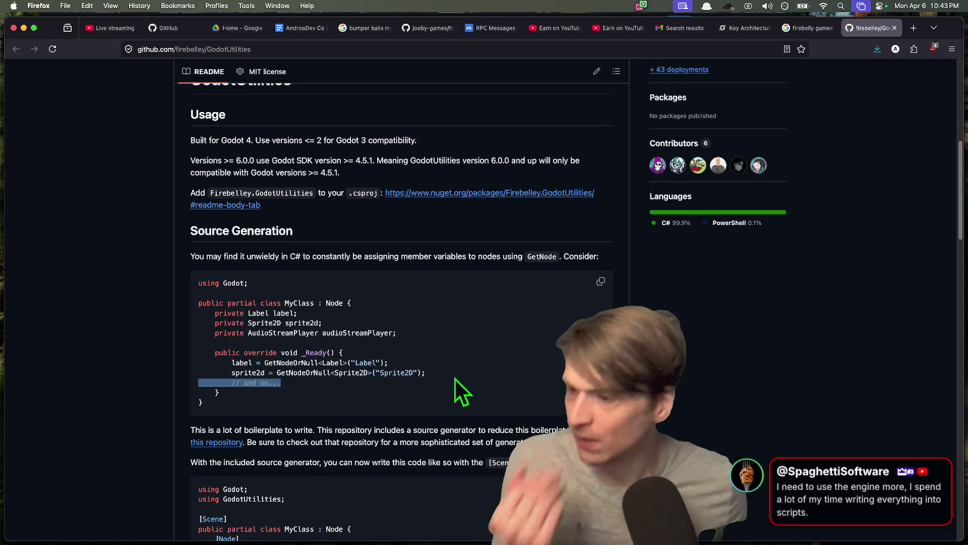
click(456, 379)
click(320, 45)
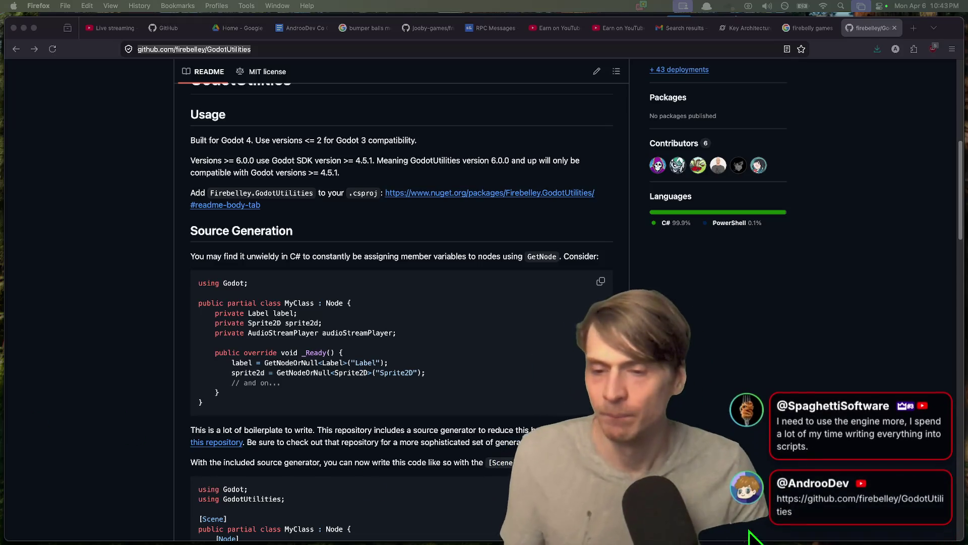
click(760, 490)
scroll(752, 497, down, 10)
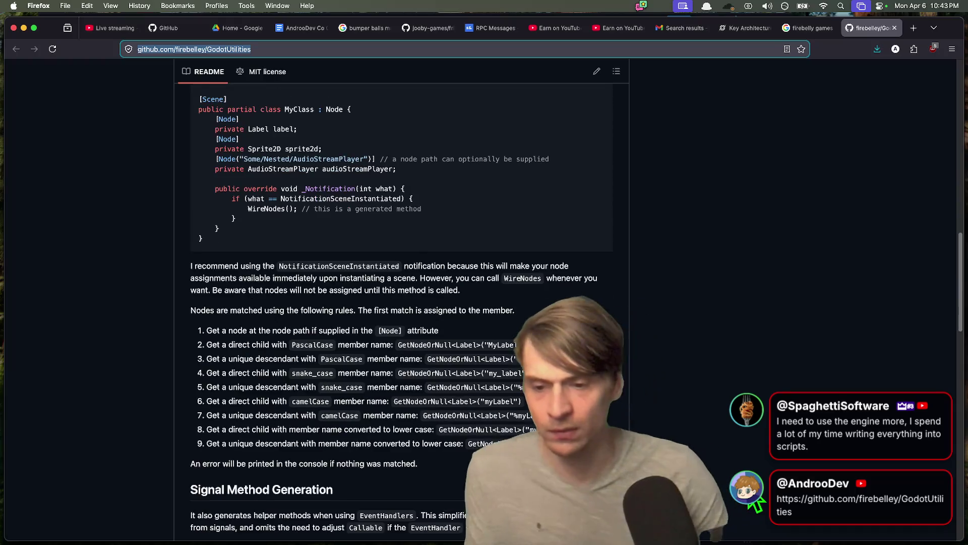
scroll(749, 486, up, 15)
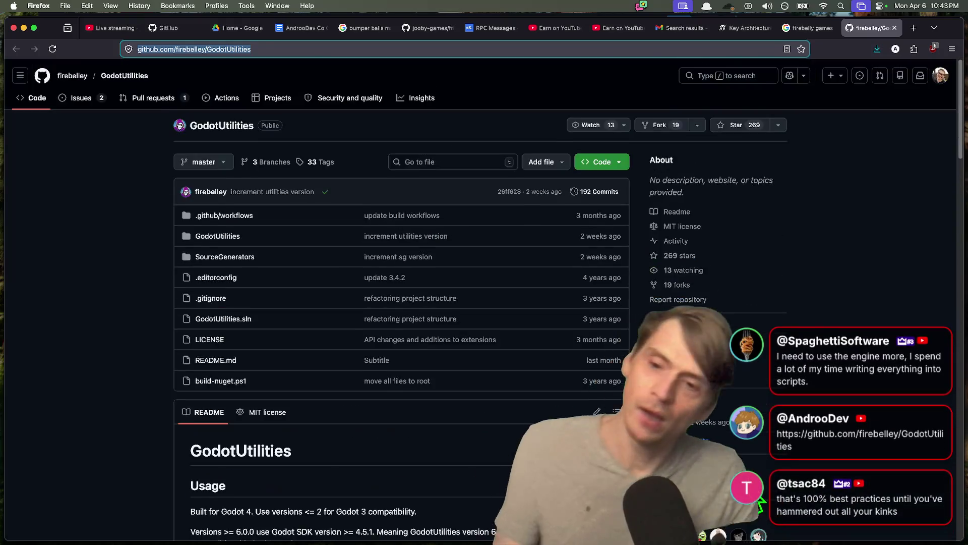
scroll(757, 490, down, 20)
scroll(764, 498, down, 3)
key(super+Left)
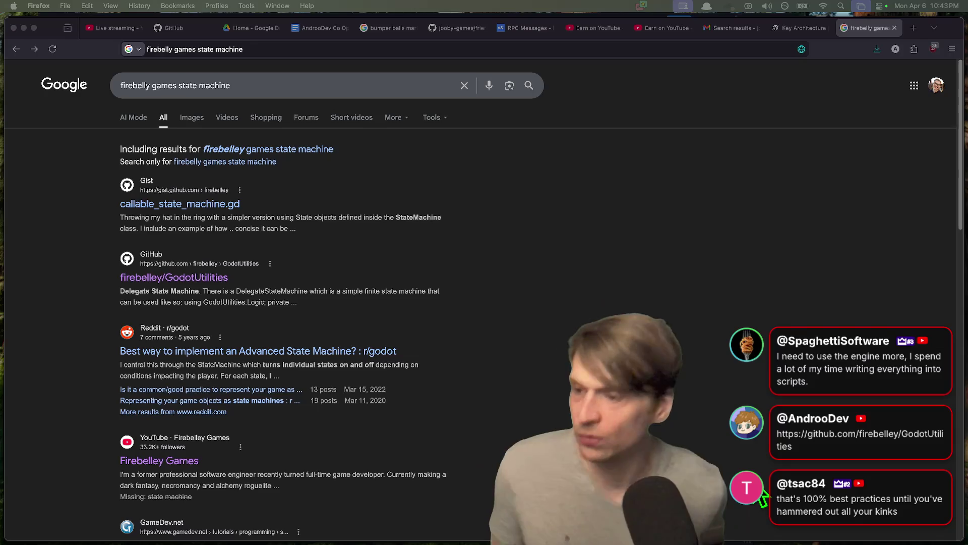
key(super+Tab)
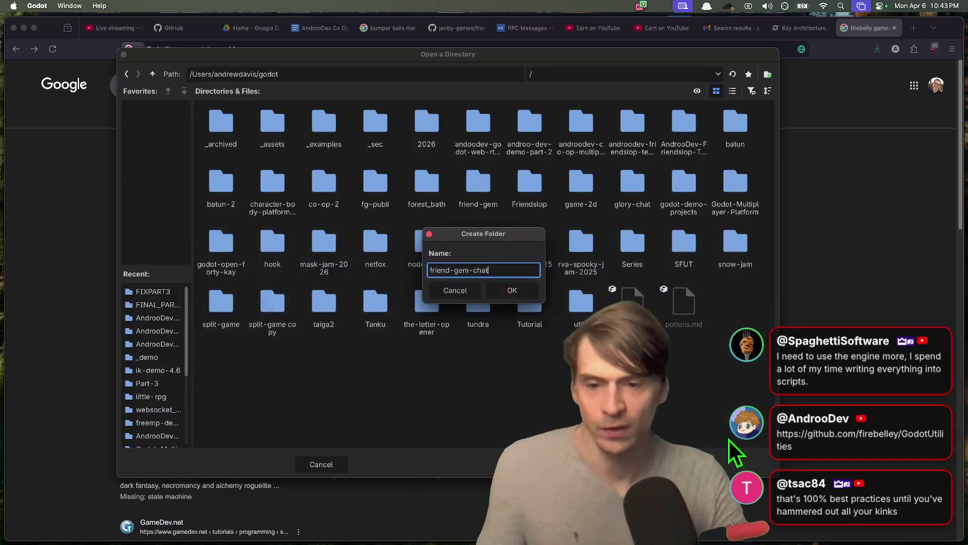
Step: Back in the Friend Gem editor, open pickup_component.tscn and select its PickupComponent root node
key(super+Tab)
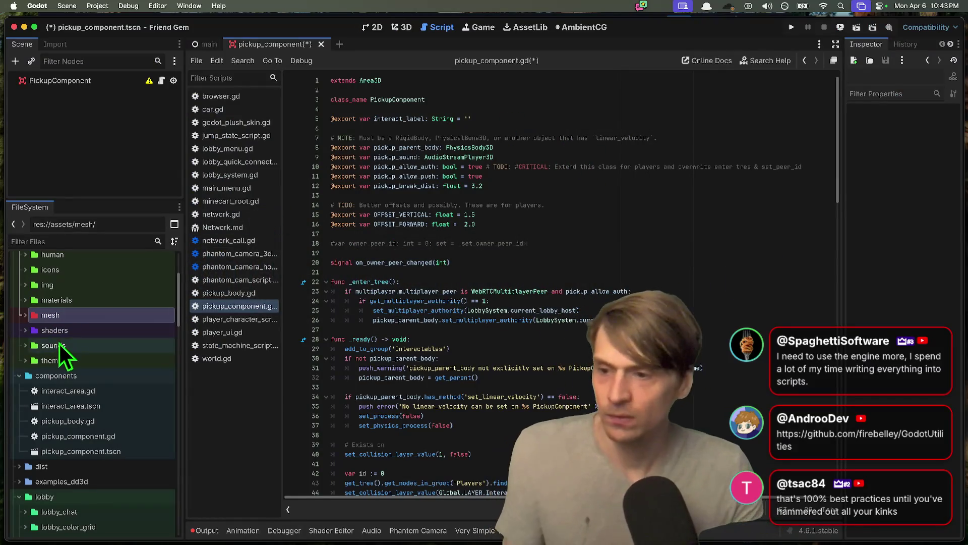
double_click(71, 316)
scroll(78, 383, down, 5)
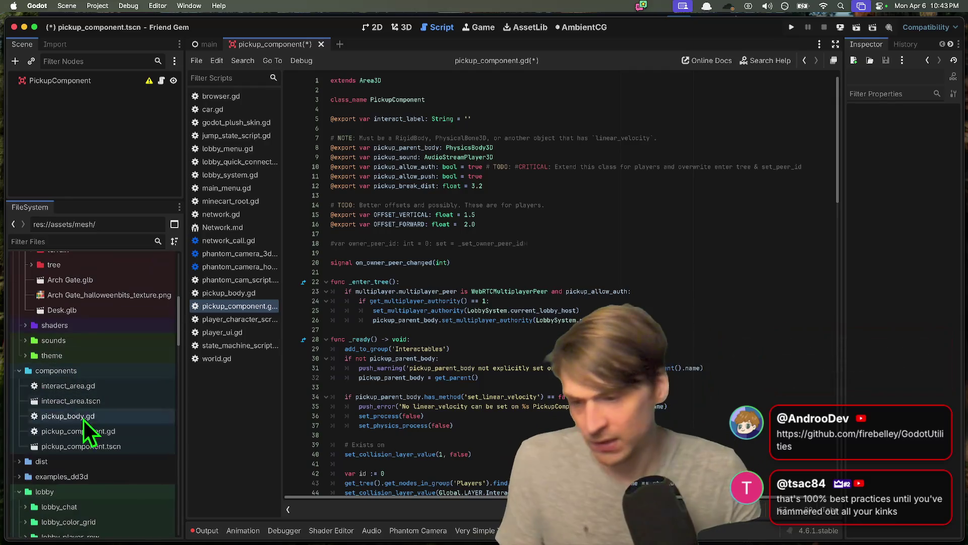
click(60, 442)
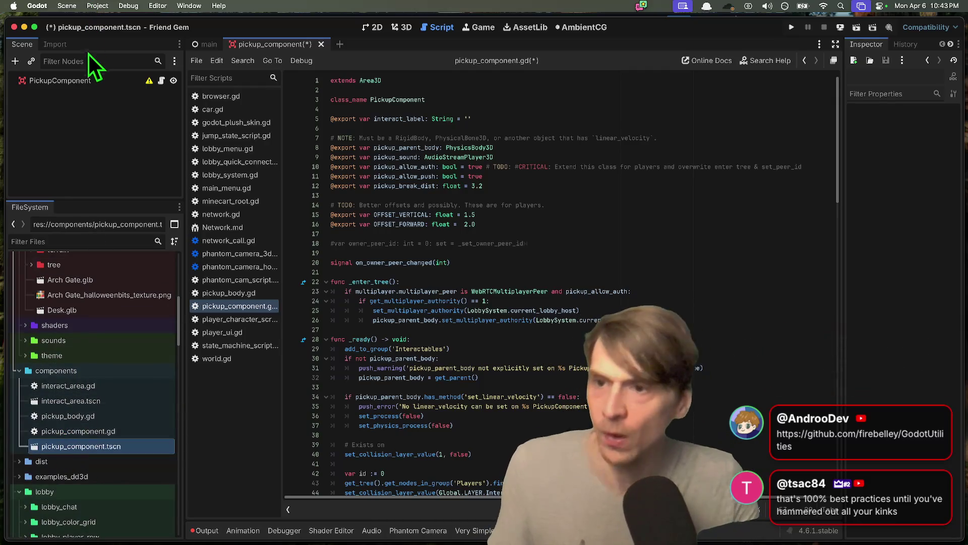
click(91, 84)
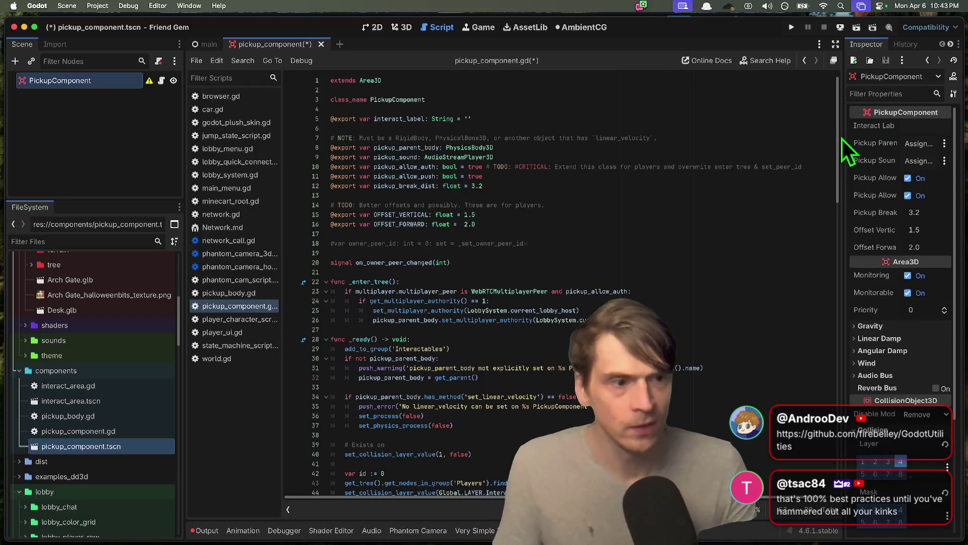
drag(842, 138, 551, 116)
Step: Connect PickupComponent's area_entered signal to _on_area_entered
click(648, 45)
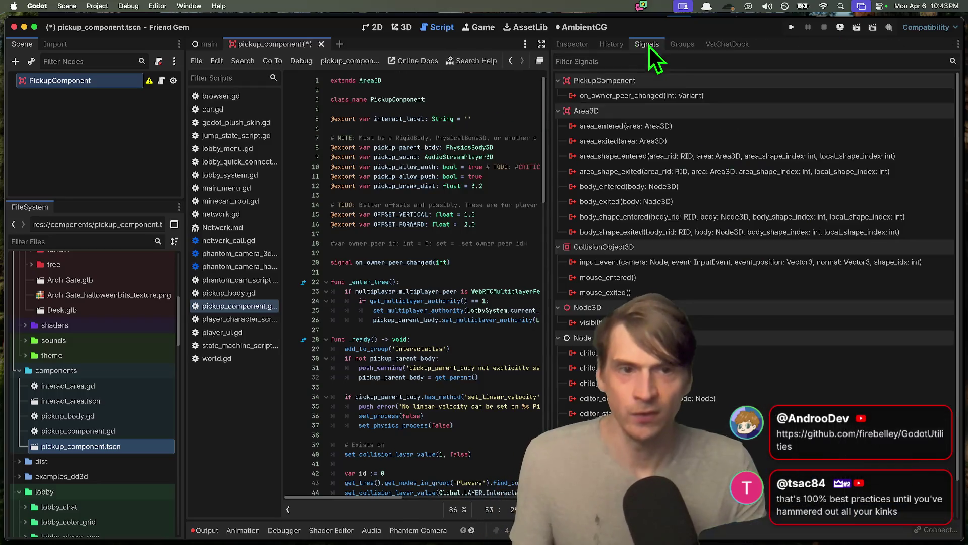
double_click(631, 128)
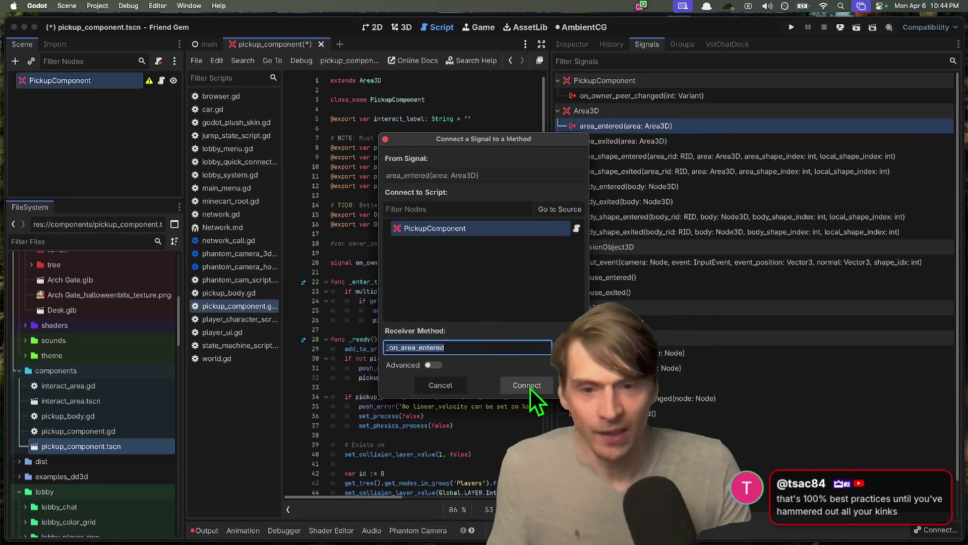
click(530, 388)
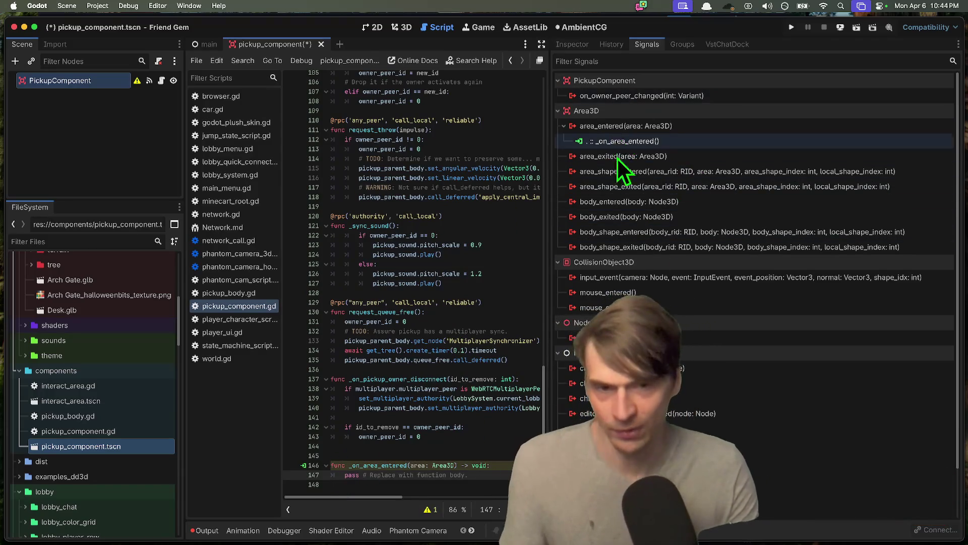
Step: Delete the generated _on_area_entered stub function from pickup_component.gd
double_click(387, 465)
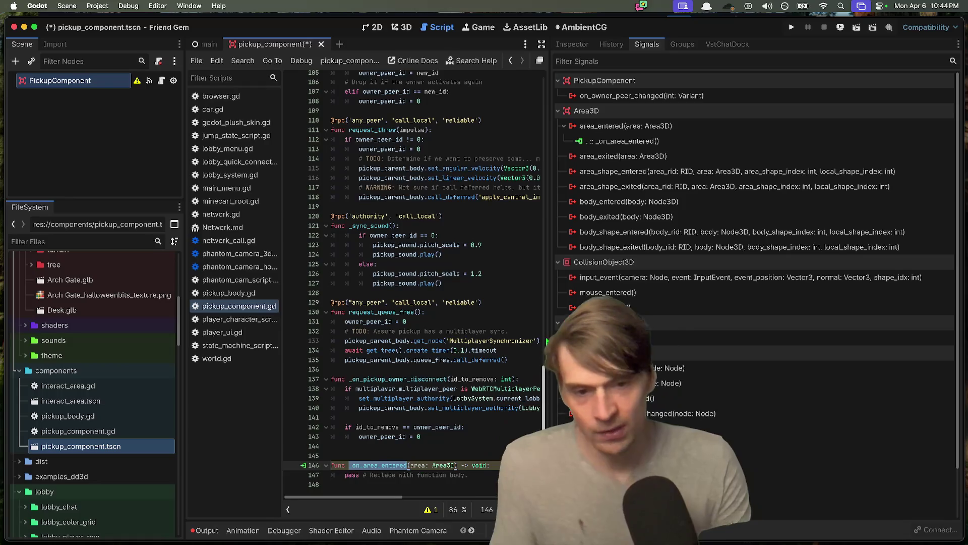
drag(549, 333, 683, 321)
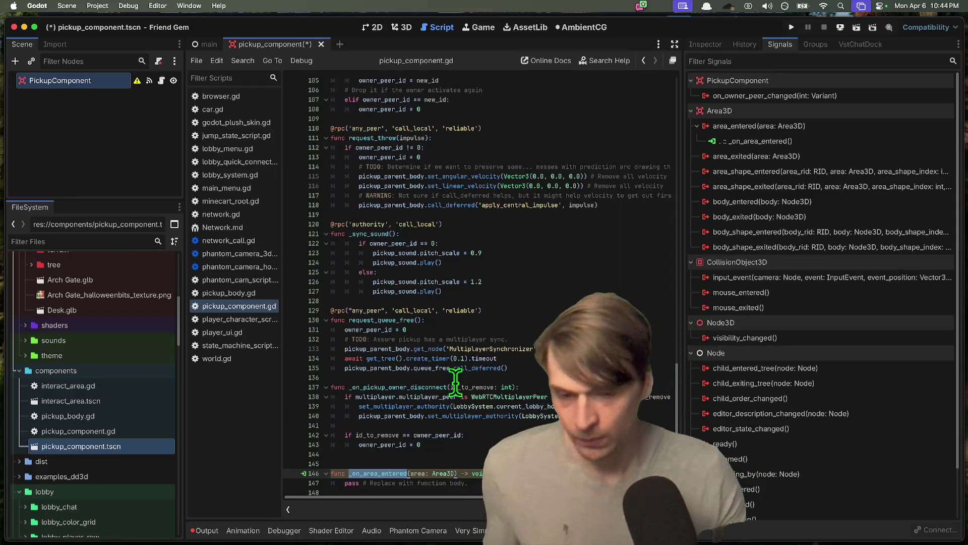
drag(484, 493, 487, 454)
key(BackSpace)
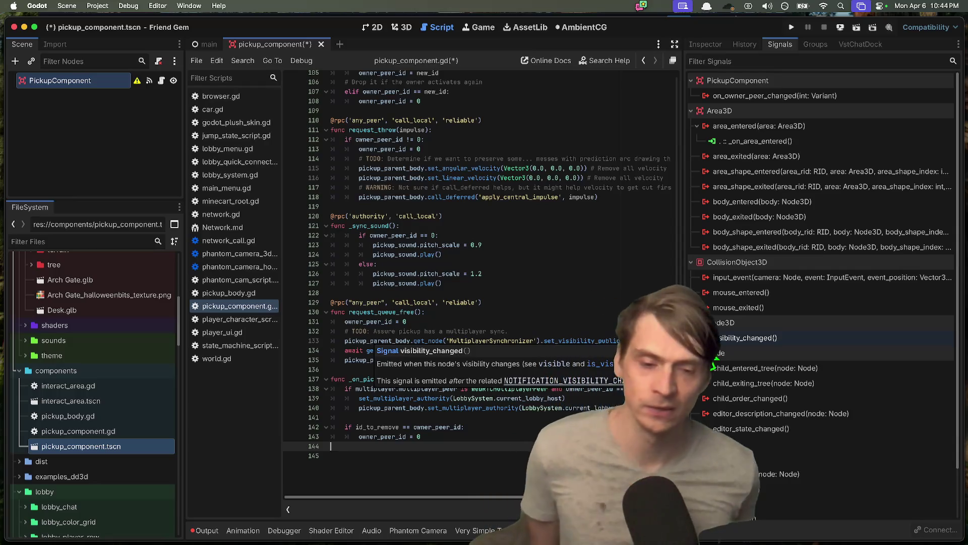
scroll(617, 210, up, 2)
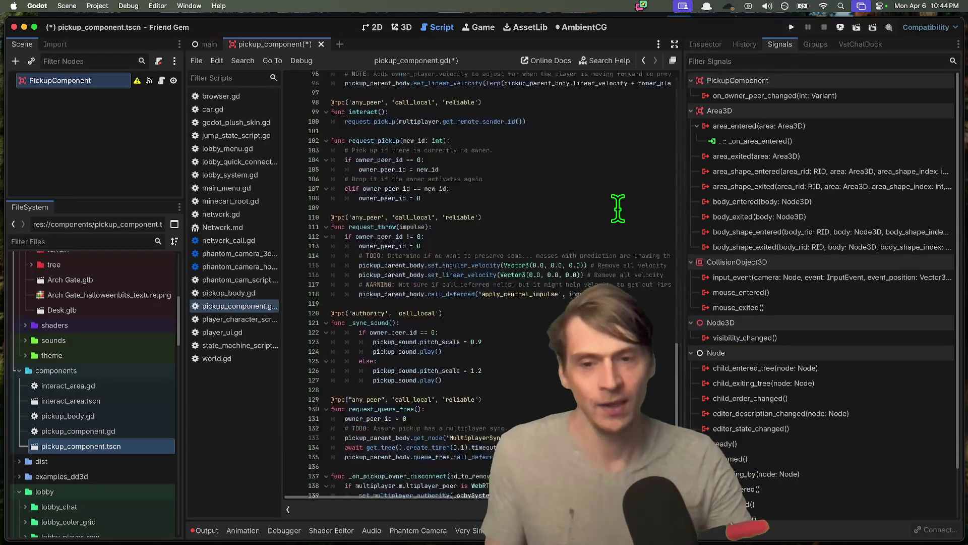
scroll(532, 308, up, 10)
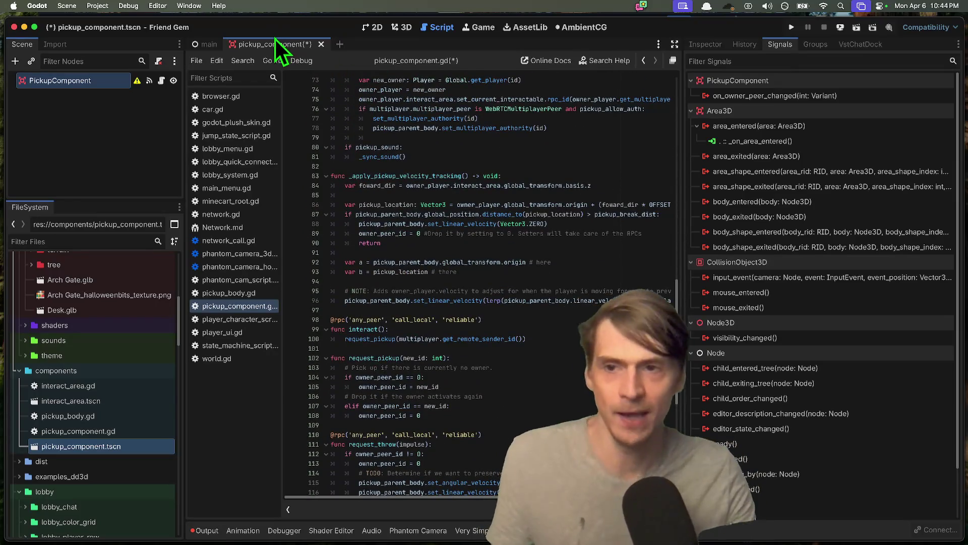
Step: Close the pickup_component scene without saving, but keep the unsaved pickup_component.gd script open
middle_click(275, 43)
click(405, 307)
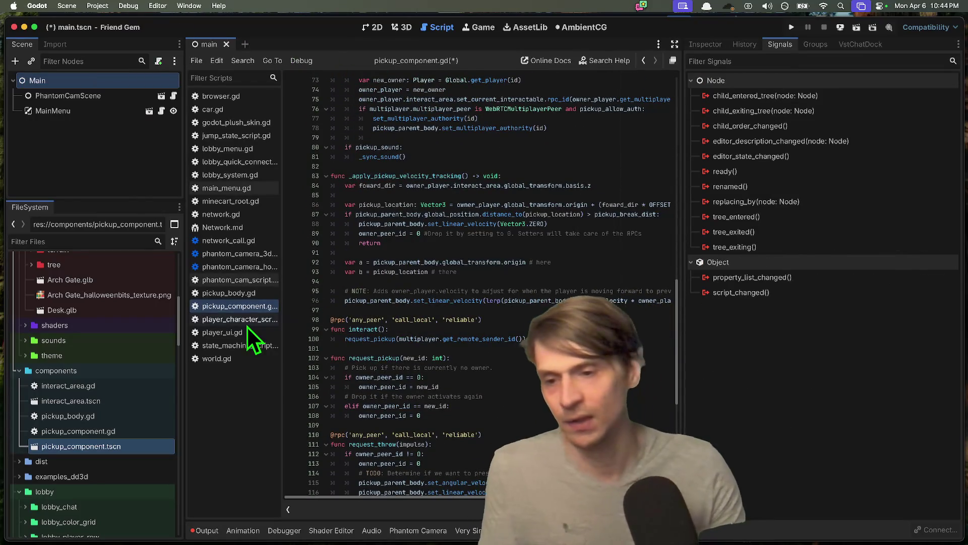
middle_click(246, 311)
click(521, 288)
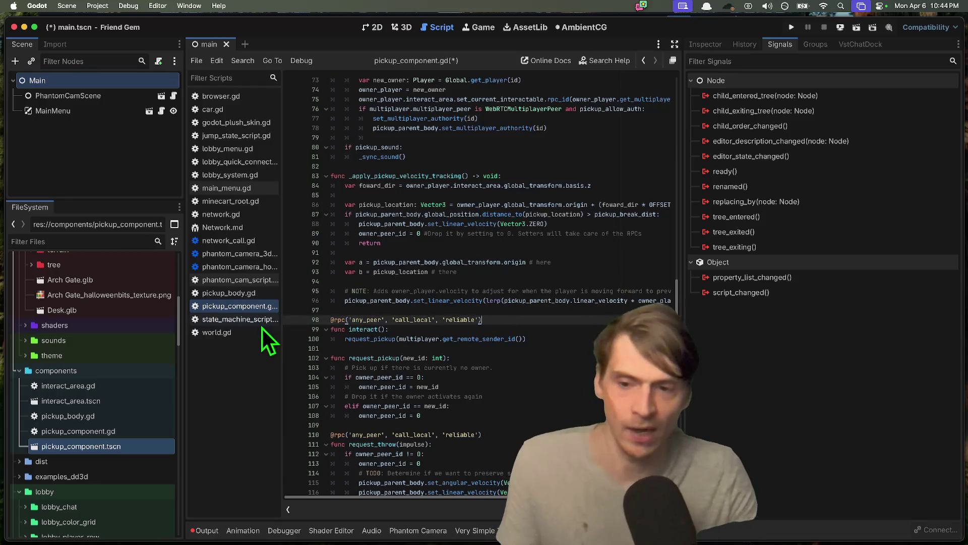
middle_click(242, 309)
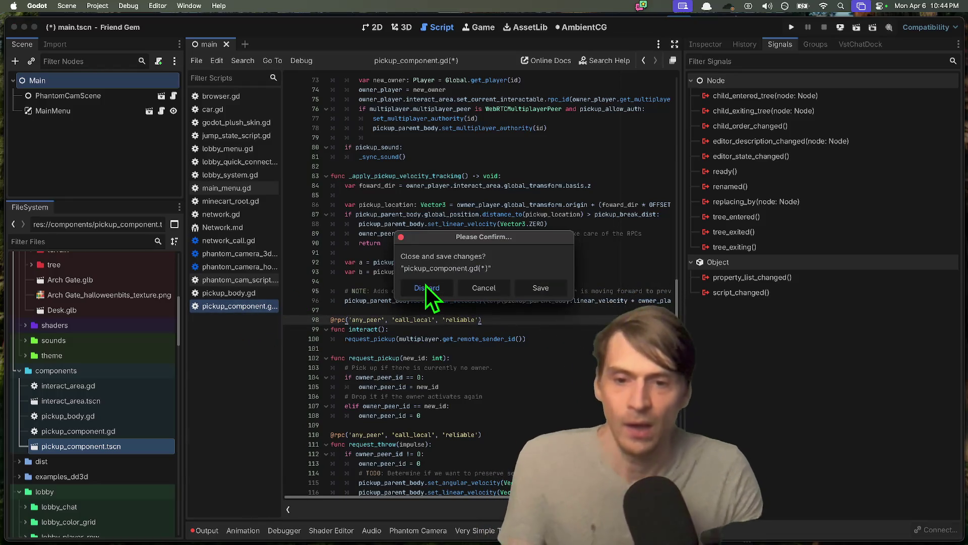
click(398, 345)
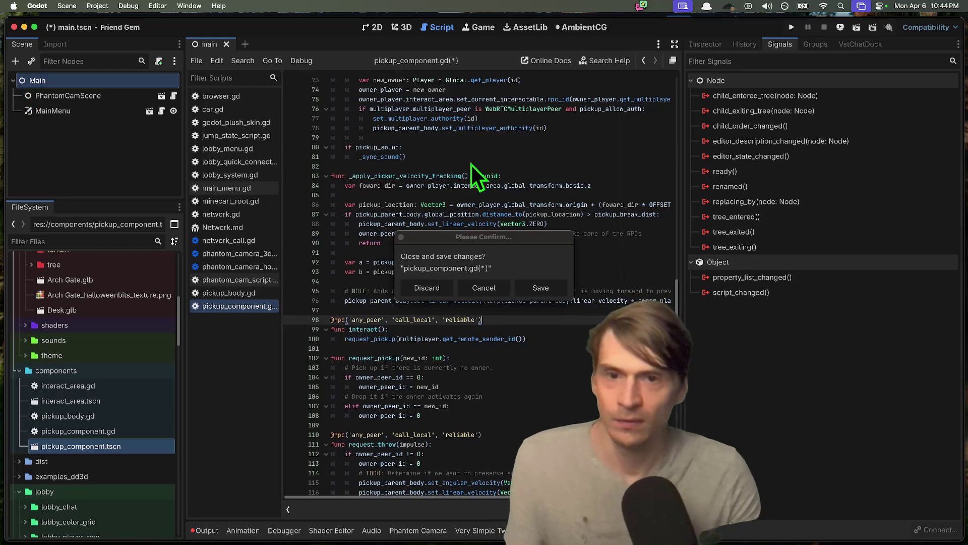
click(490, 288)
scroll(590, 303, up, 10)
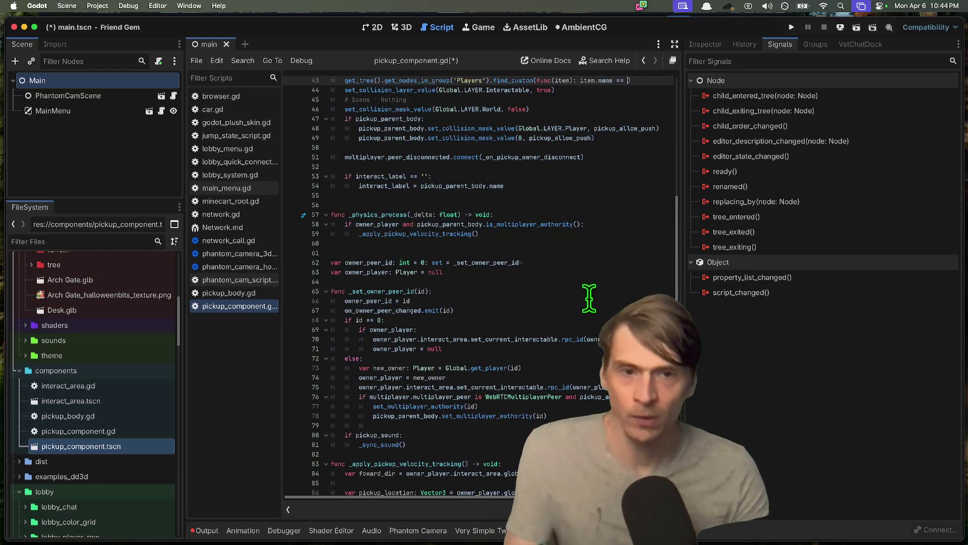
Step: Undo the get_tree and id lookup edits and save pickup_component.gd
key(super+z)
key(super+z)
key(super+z)
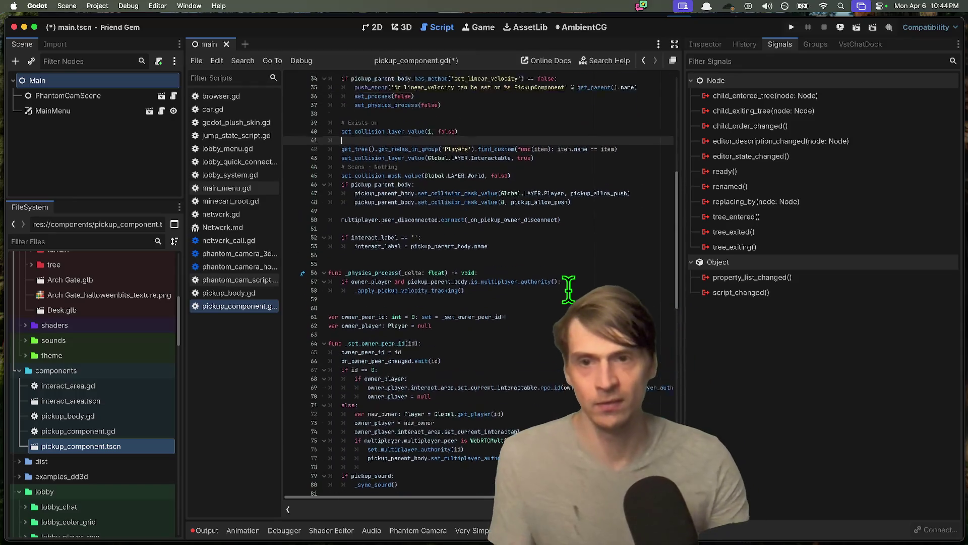
key(super+z)
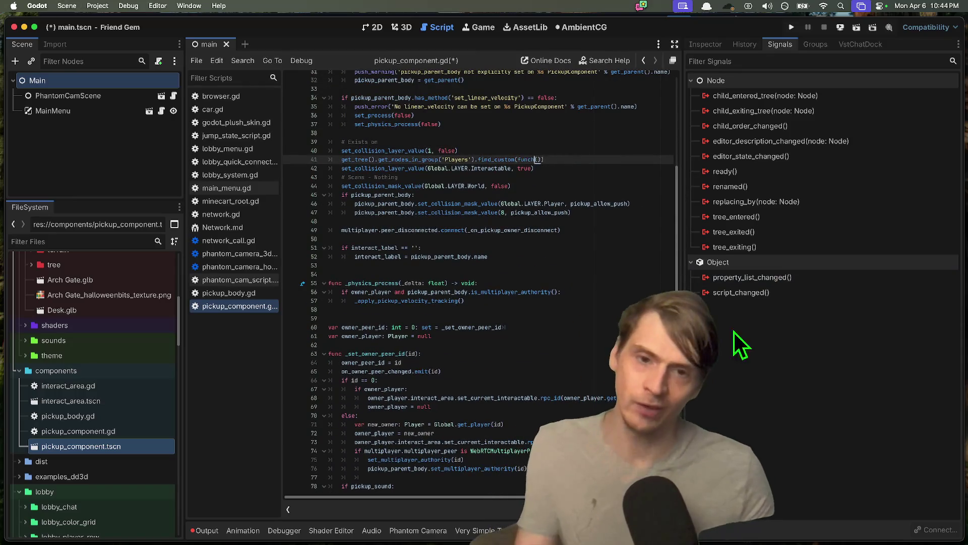
key(super+z)
key(super+z)
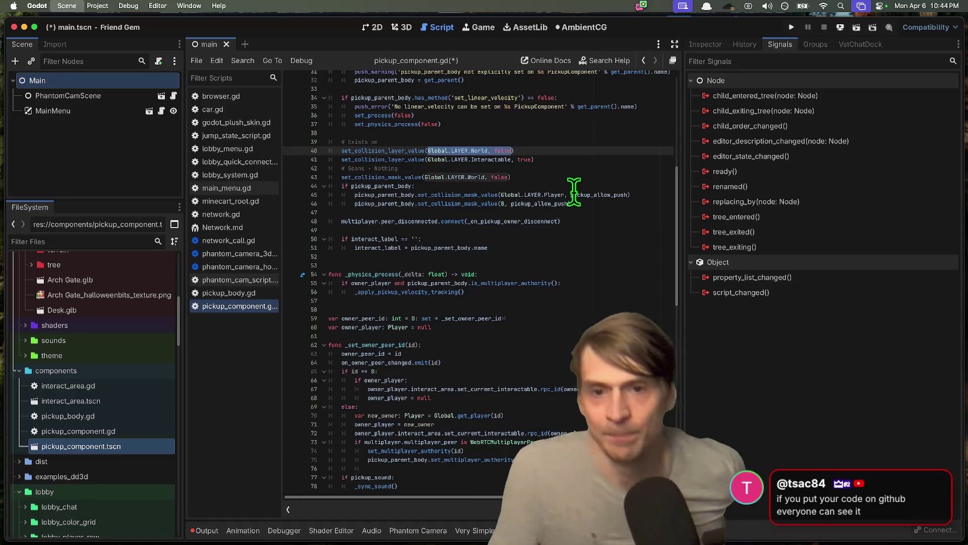
key(super+s)
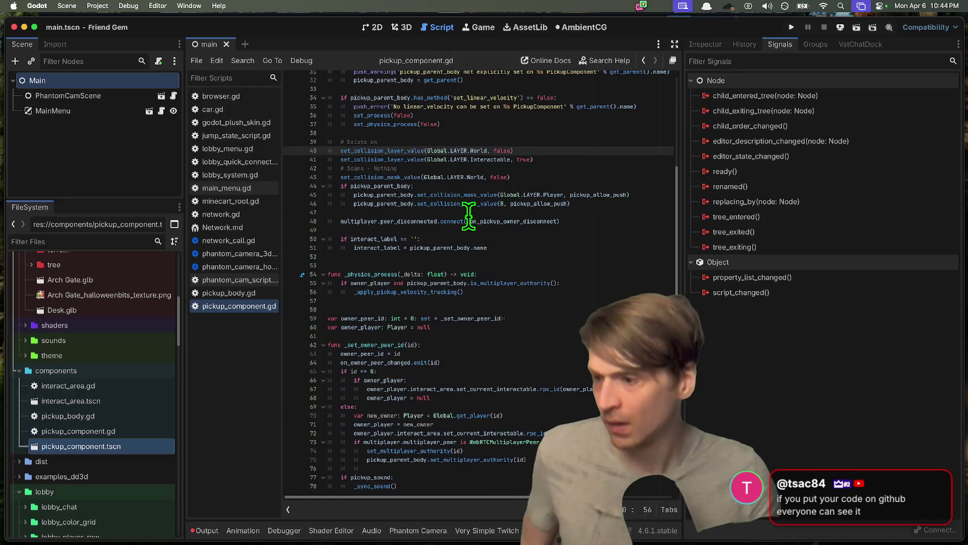
Step: Close pickup_component.gd, pickup_body.gd, minecart_root.gd and all other scripts, then show the Inspector
key(super+w)
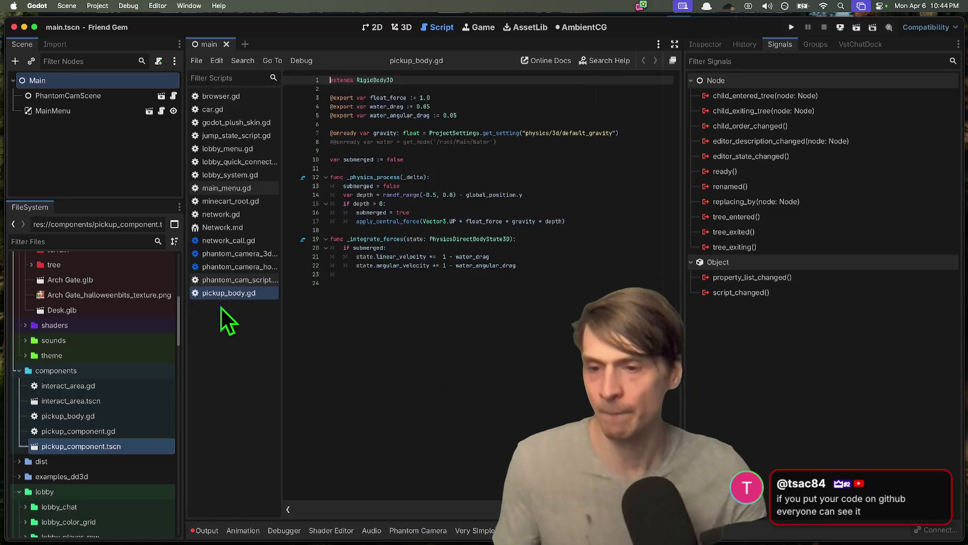
key(super+w)
key(super+w)
key(super+w)
key(super+w)
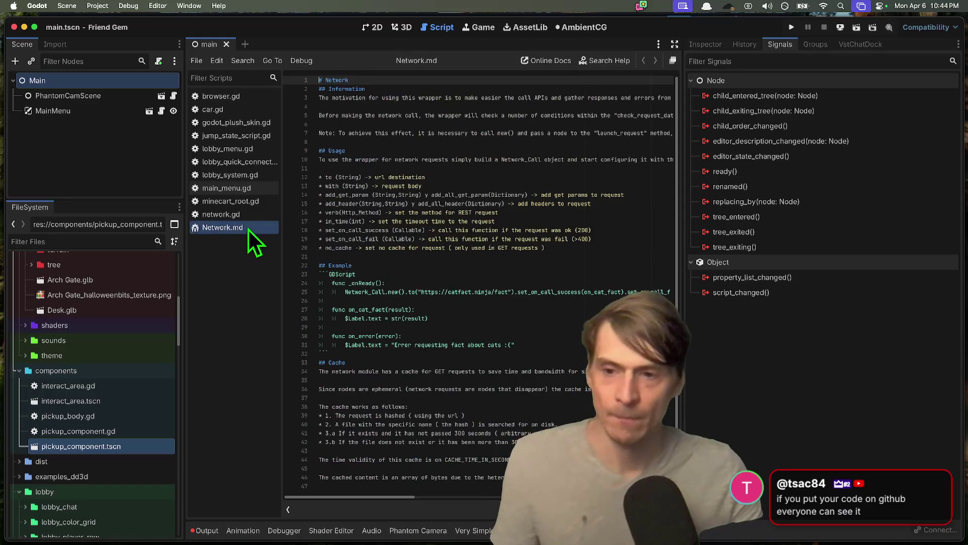
key(super+w)
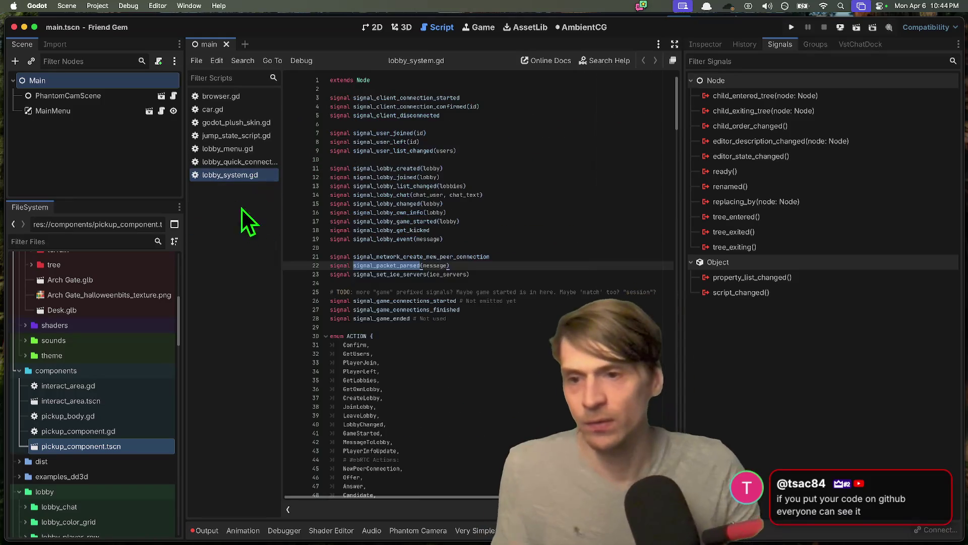
key(super+w)
key(super+w)
key(super+w)
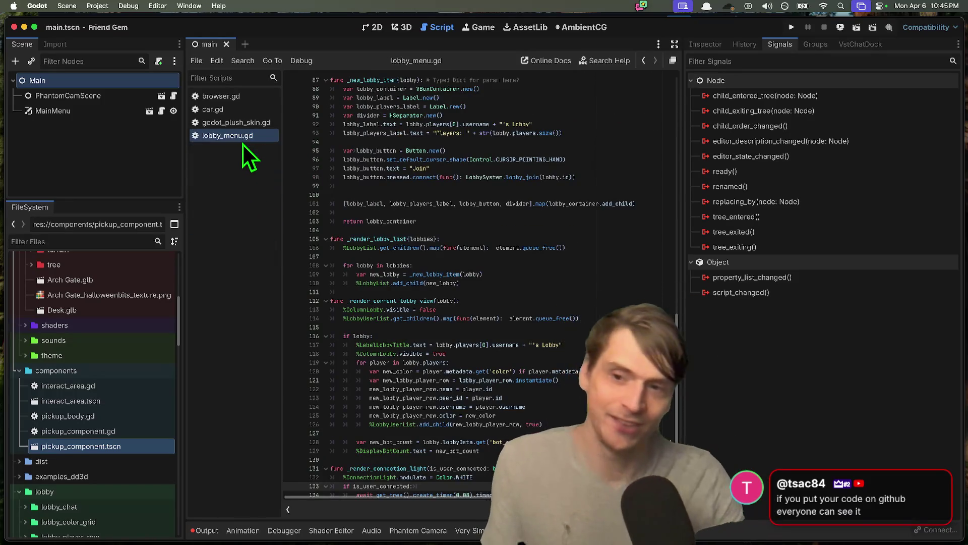
key(super+w)
key(super+w)
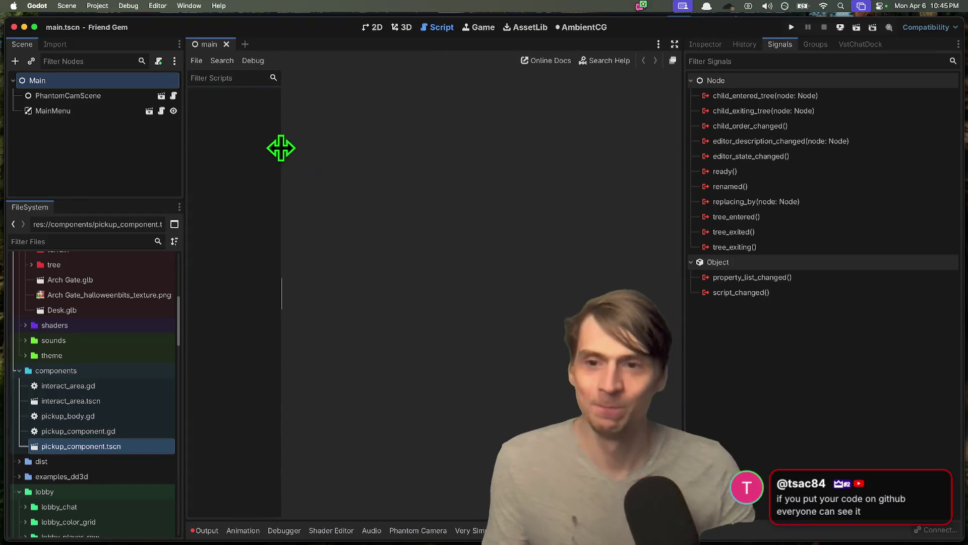
mouse_move(281, 153)
mouse_down()
mouse_move(313, 136)
mouse_move(344, 136)
mouse_up()
click(706, 44)
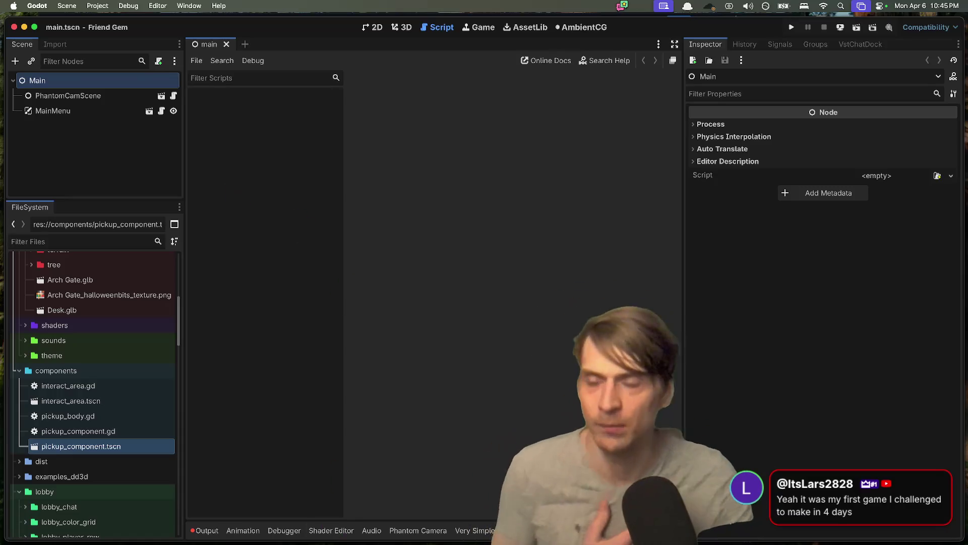
Step: Load itch.io in a new Firefox tab and go to your itch.io profile page
mouse_move(308, 510)
click(265, 537)
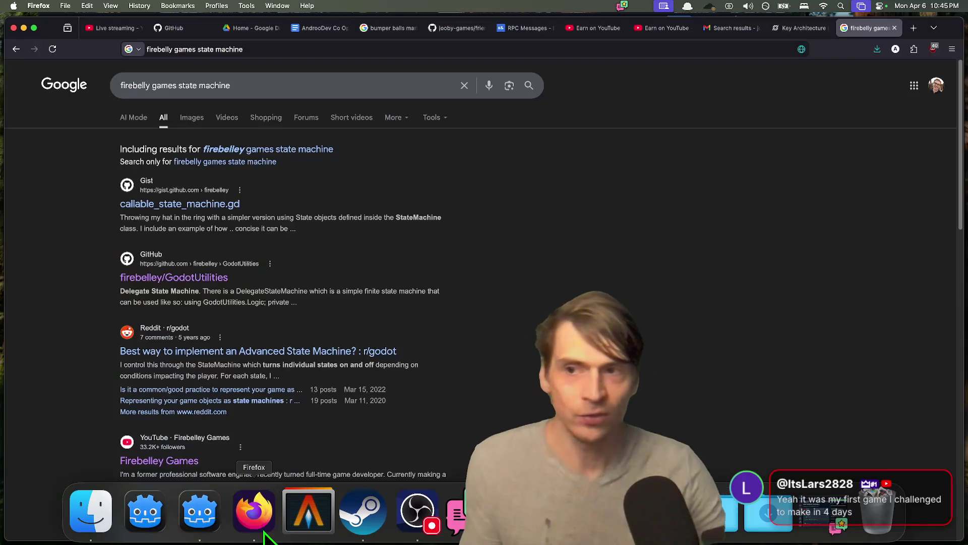
key(super+t)
text(itch.io)
key(Return)
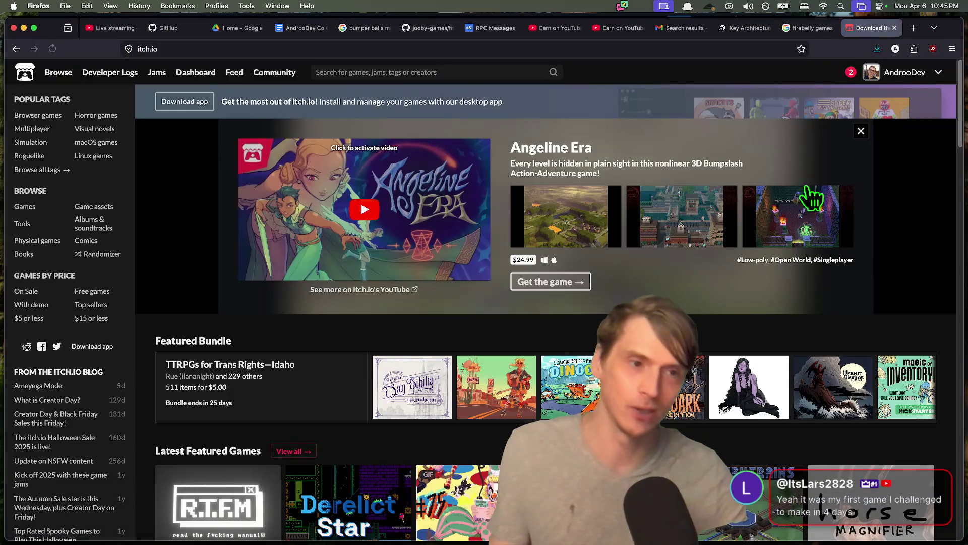
click(897, 68)
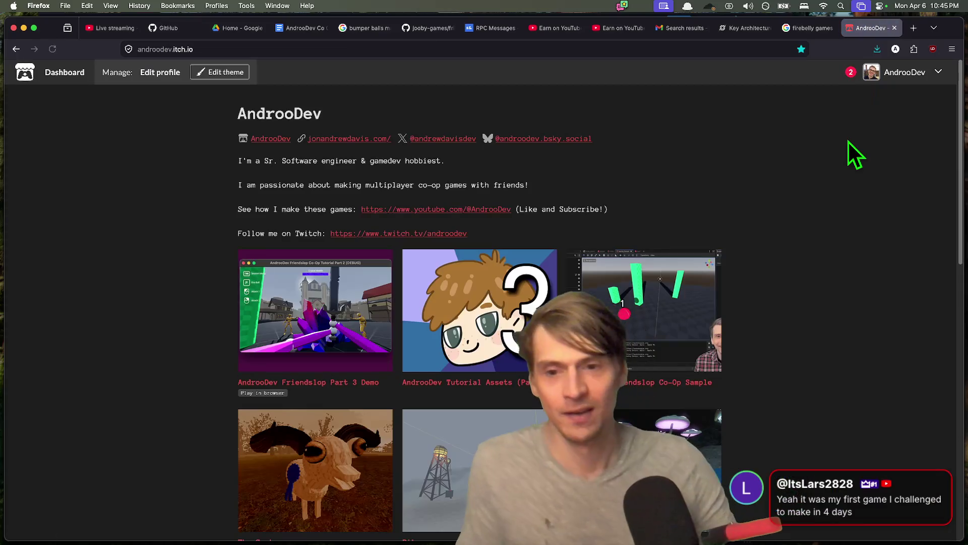
Step: Open the Beholder's Brew game page and scroll until the web build reaches its title screen
scroll(842, 142, down, 1)
scroll(840, 151, down, 8)
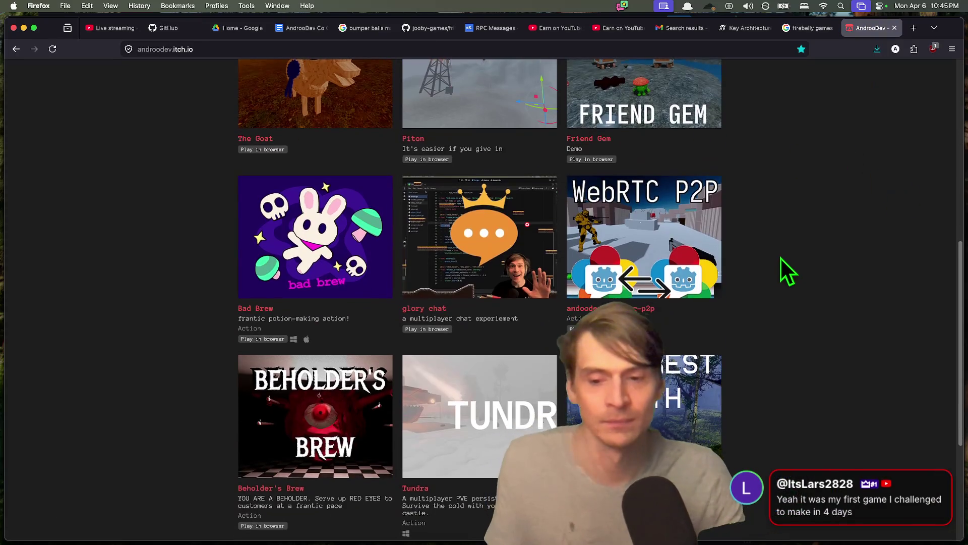
click(308, 393)
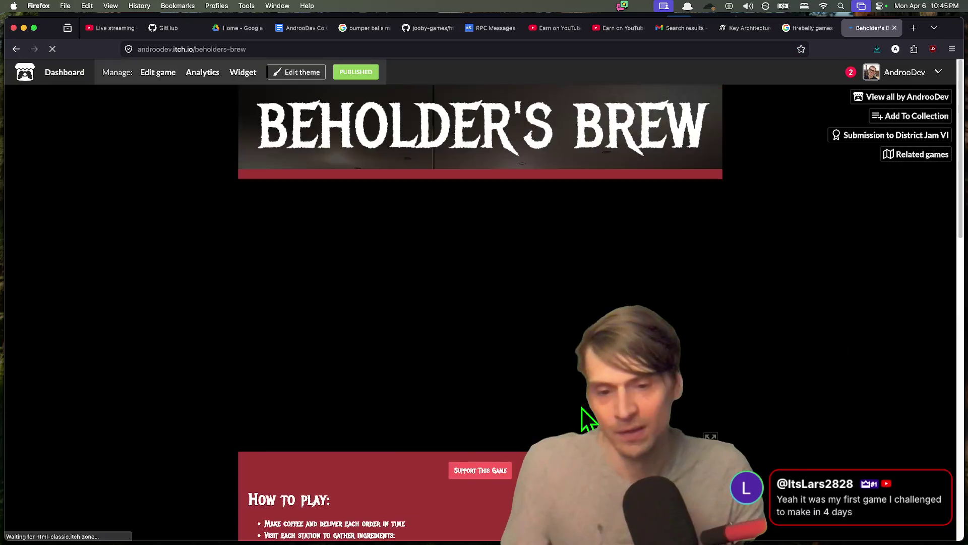
scroll(606, 274, down, 2)
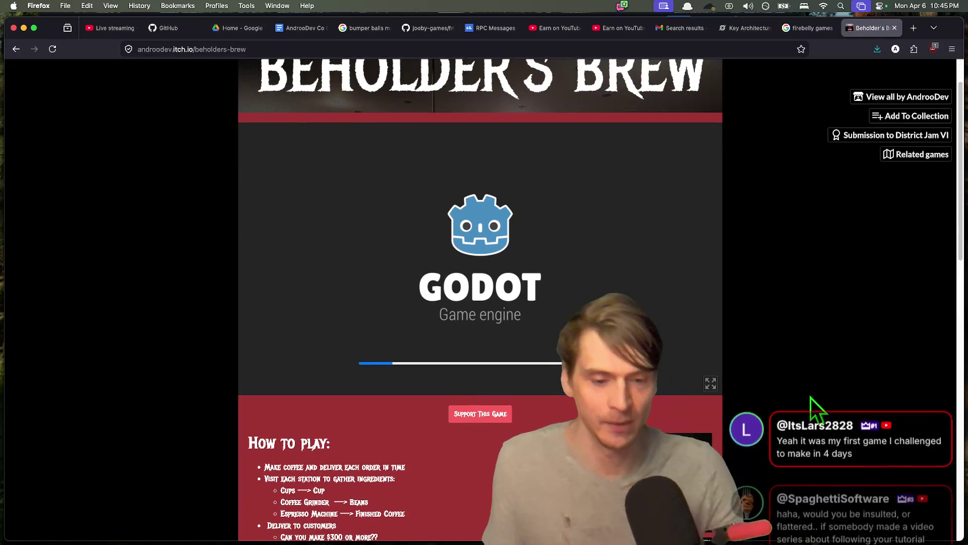
scroll(811, 397, down, 2)
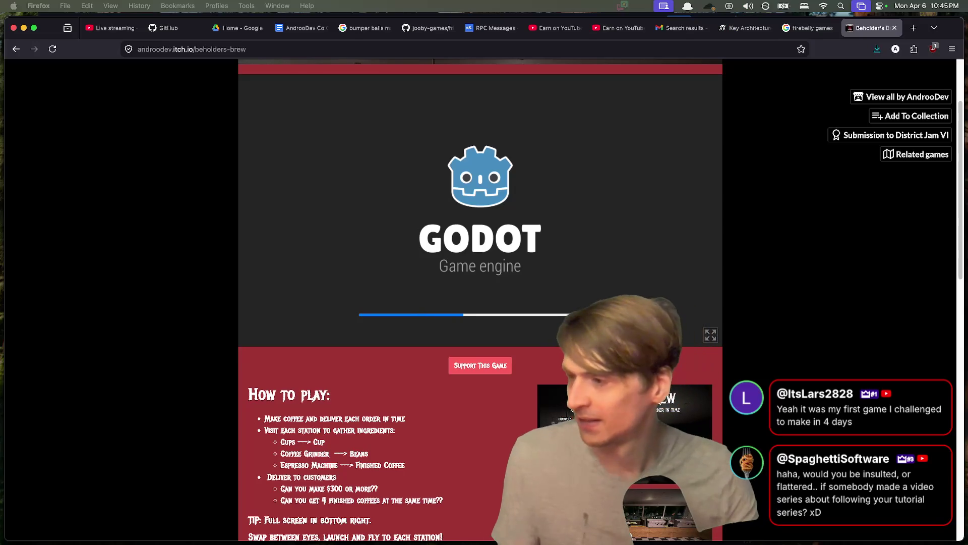
click(479, 439)
scroll(480, 438, up, 2)
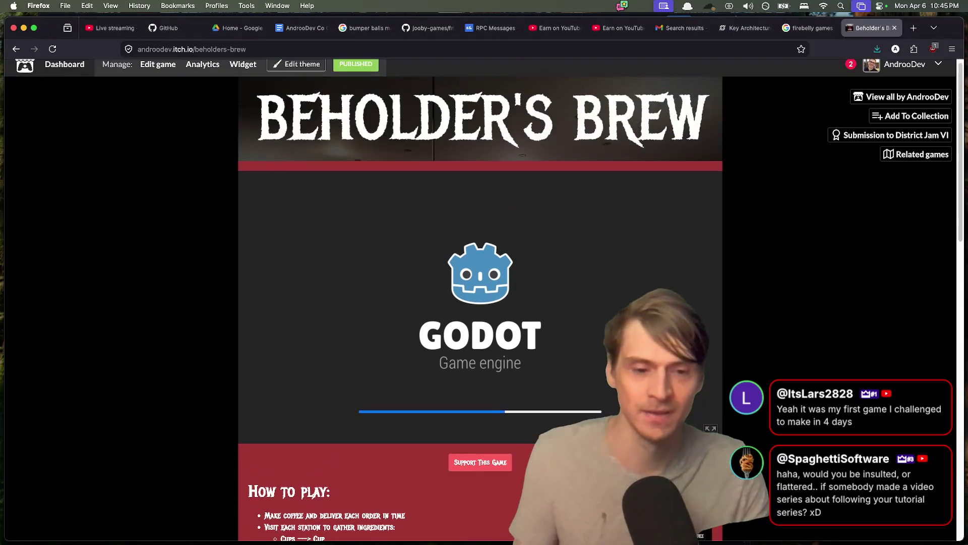
scroll(889, 462, down, 5)
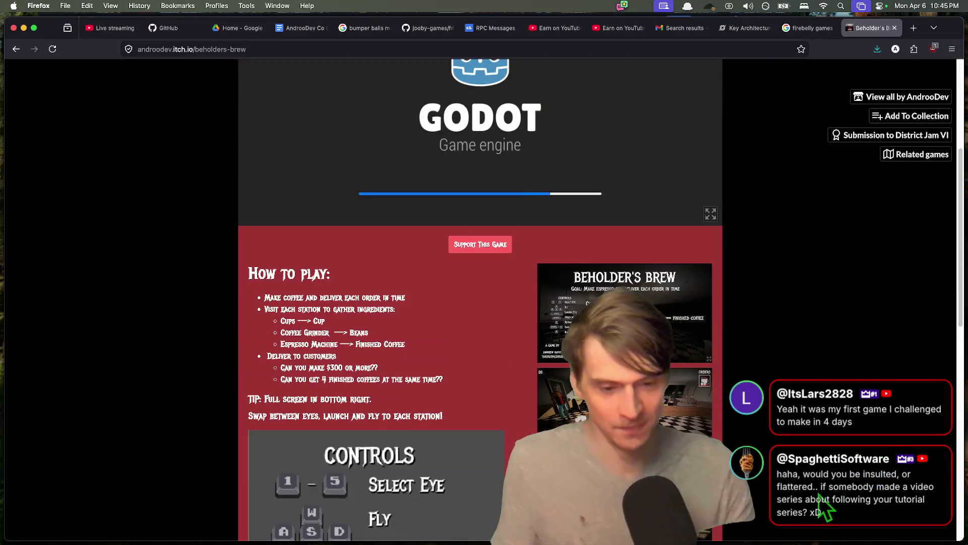
scroll(820, 496, up, 5)
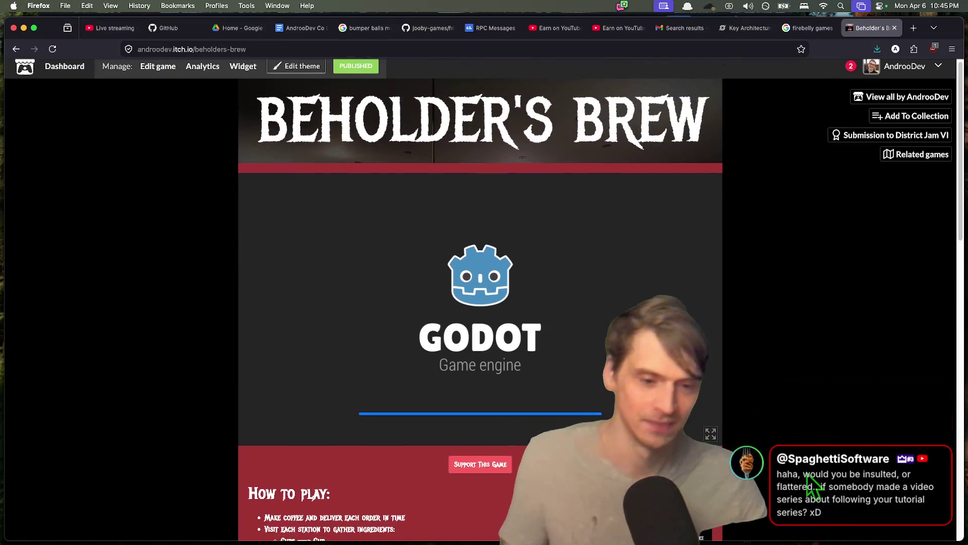
scroll(809, 476, down, 1)
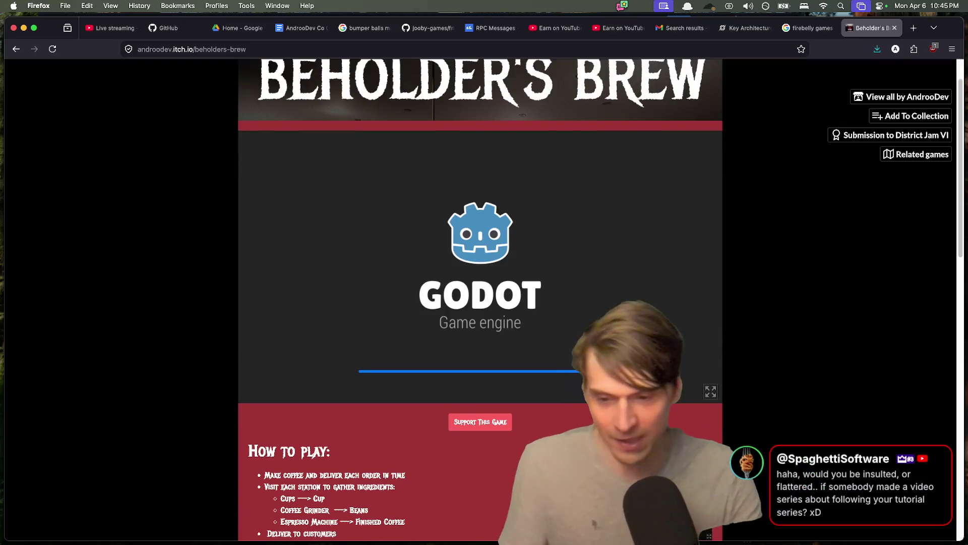
scroll(575, 306, down, 1)
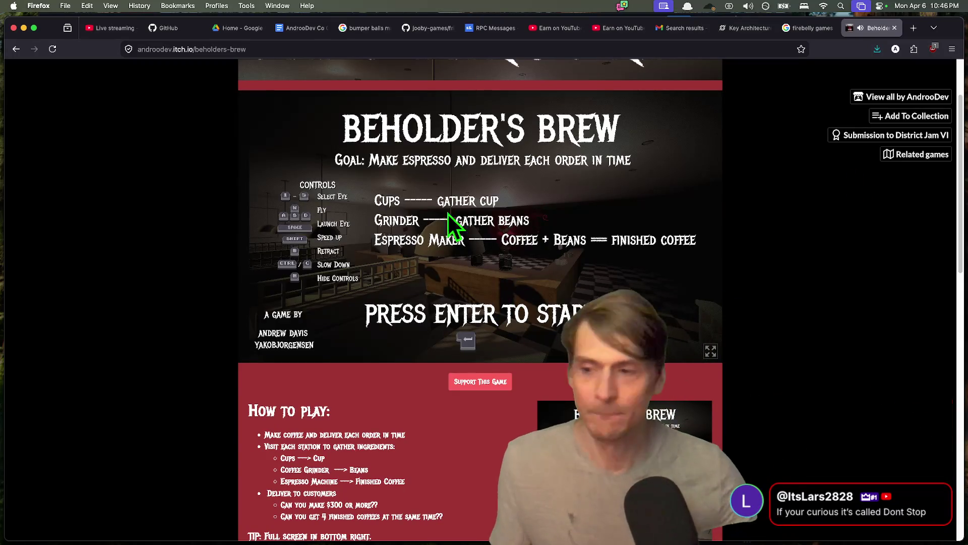
Step: Start Beholder's Brew and launch eyes 1–3 toward the customer, grinder and counter
key(Return)
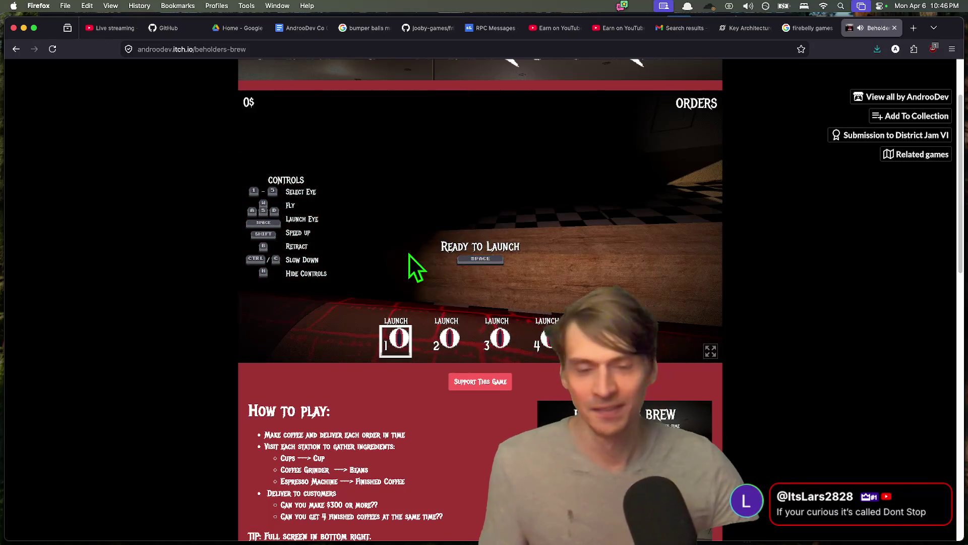
key(space)
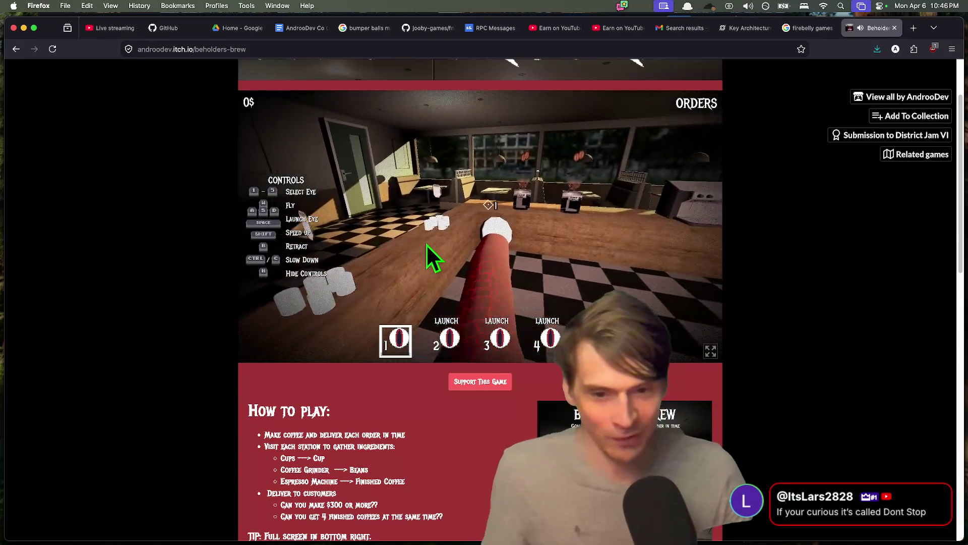
key(2)
key(space)
key(1)
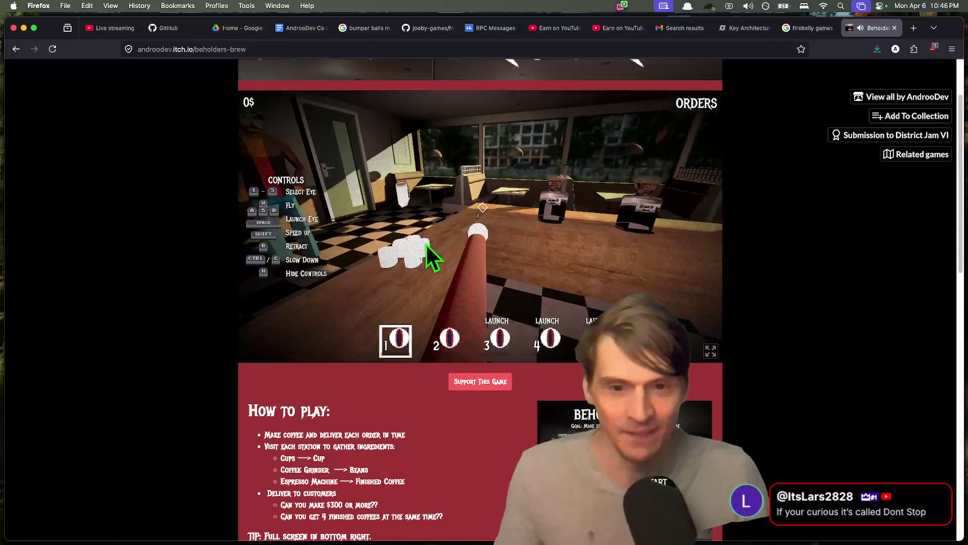
key(a)
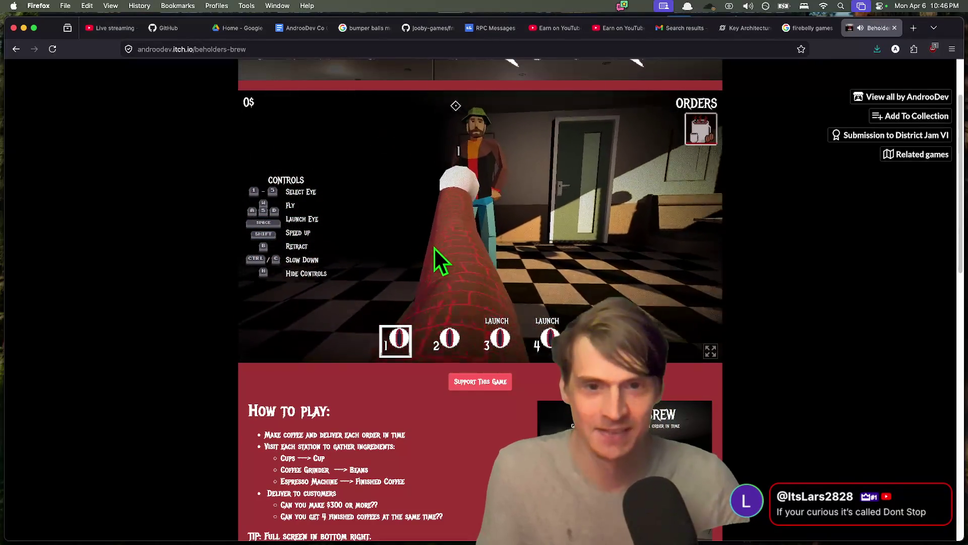
key(2)
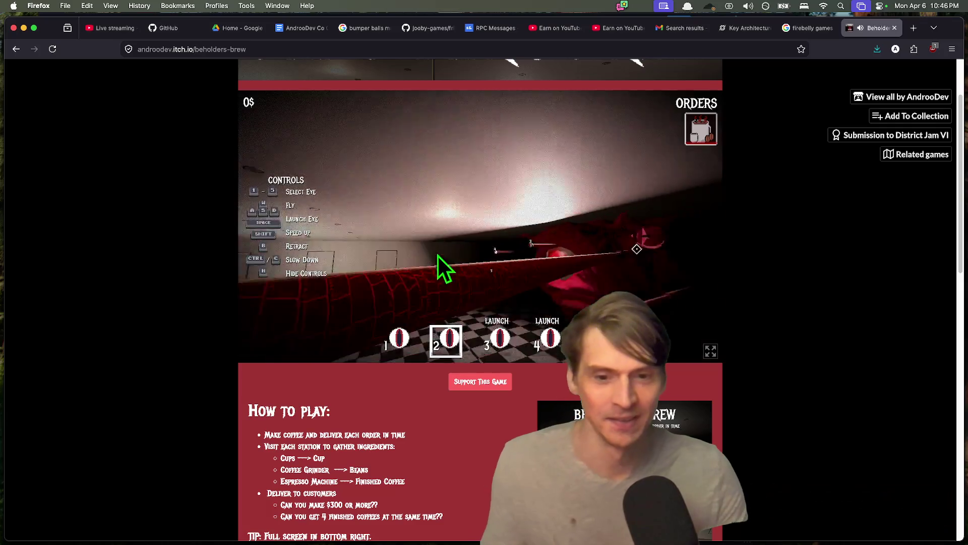
key(w)
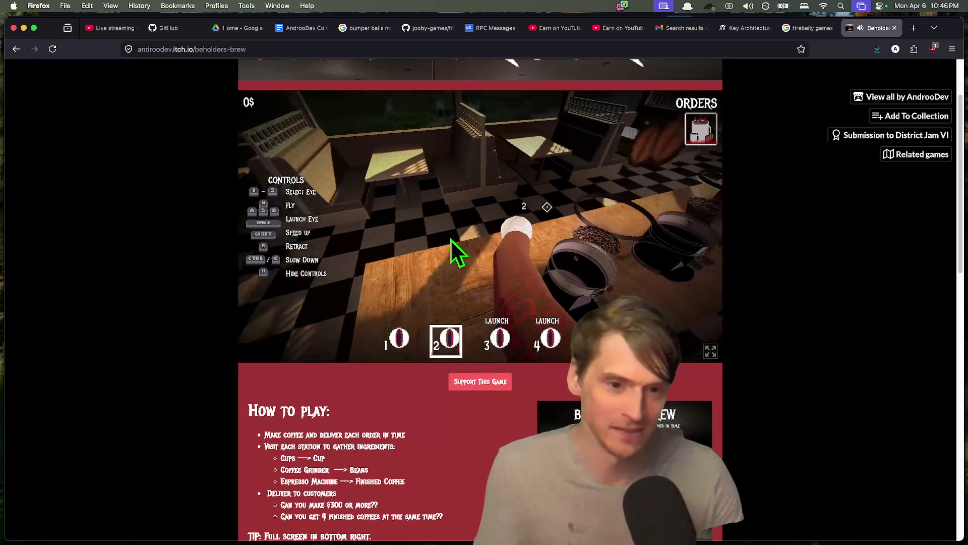
key(3)
key(space)
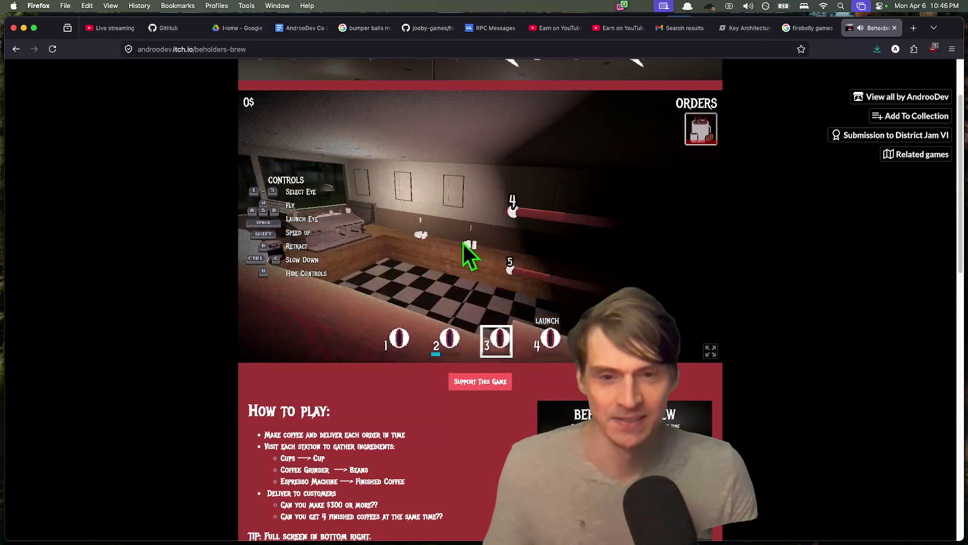
key(w)
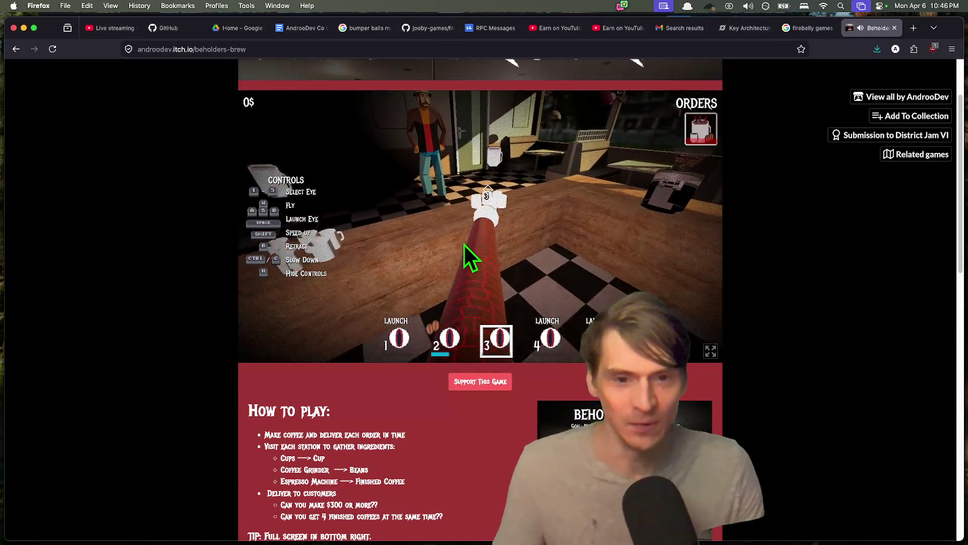
Step: Steer the eyes to the espresso machine and pull eye 3 back with the cup
key(2)
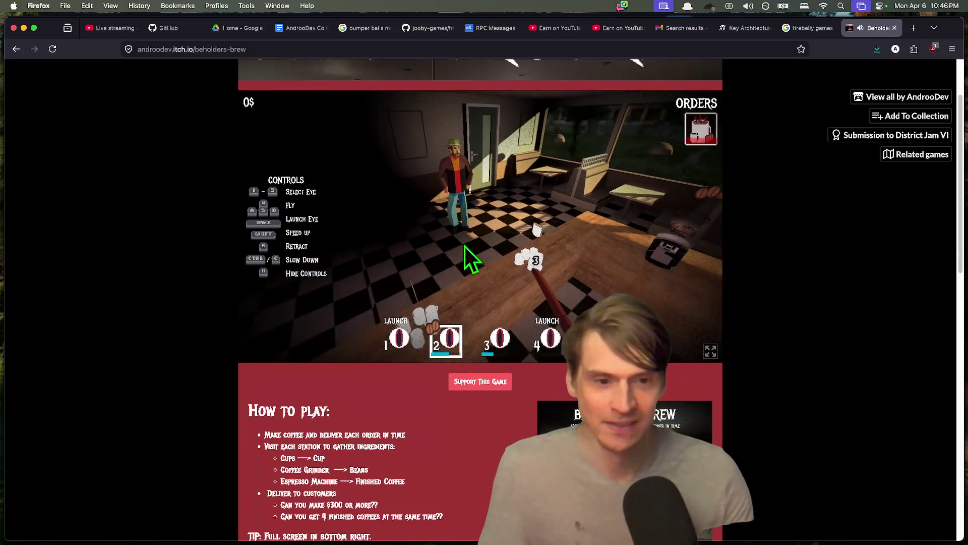
key(w)
key(w)
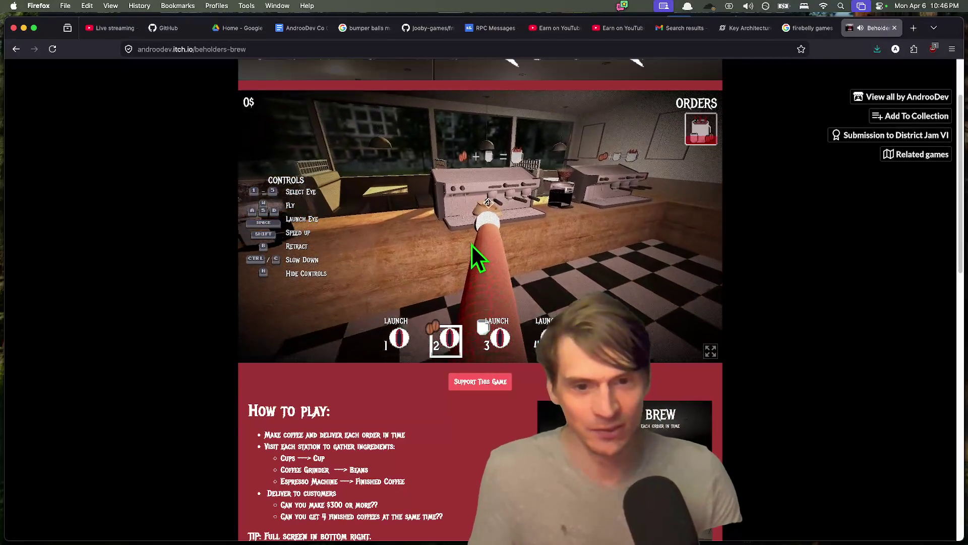
key(1)
key(w)
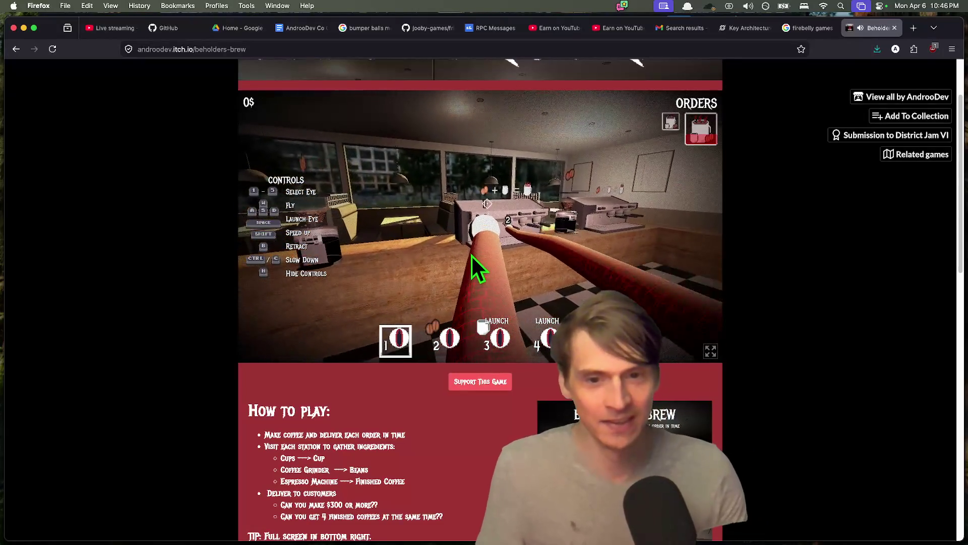
key(2)
key(3)
key(w)
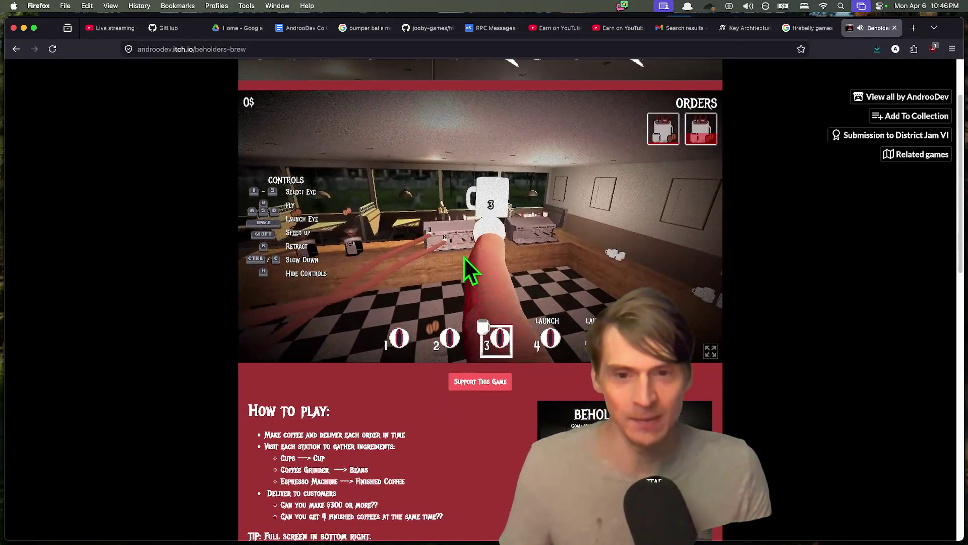
key(w)
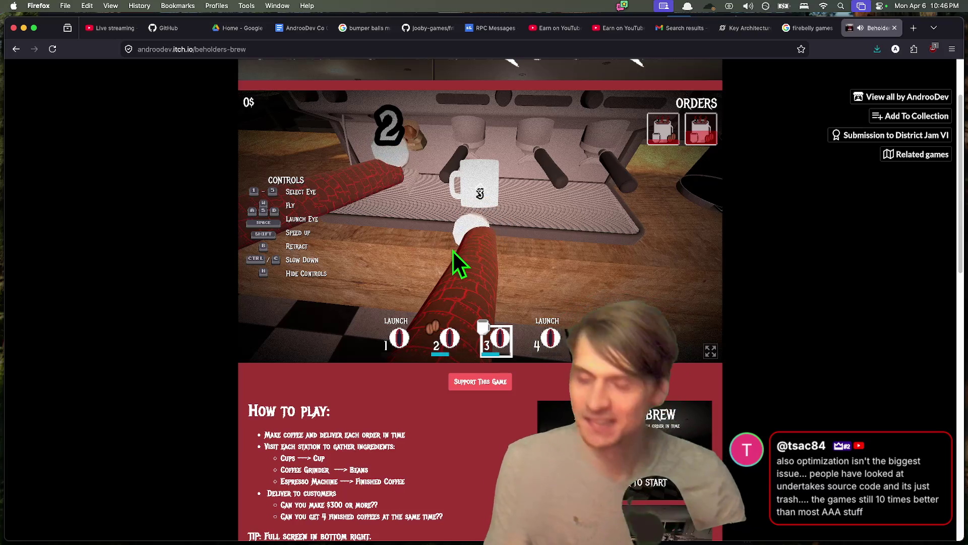
key(b)
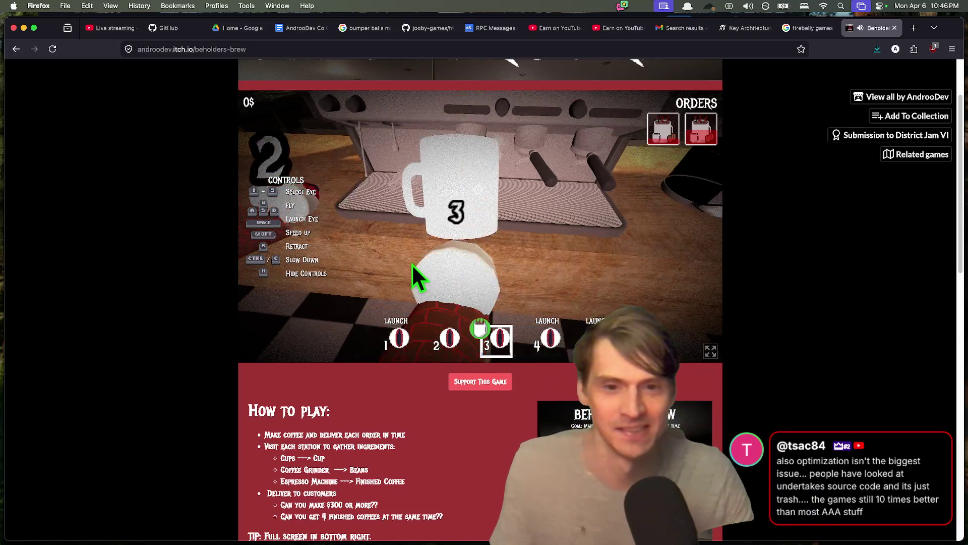
key(space)
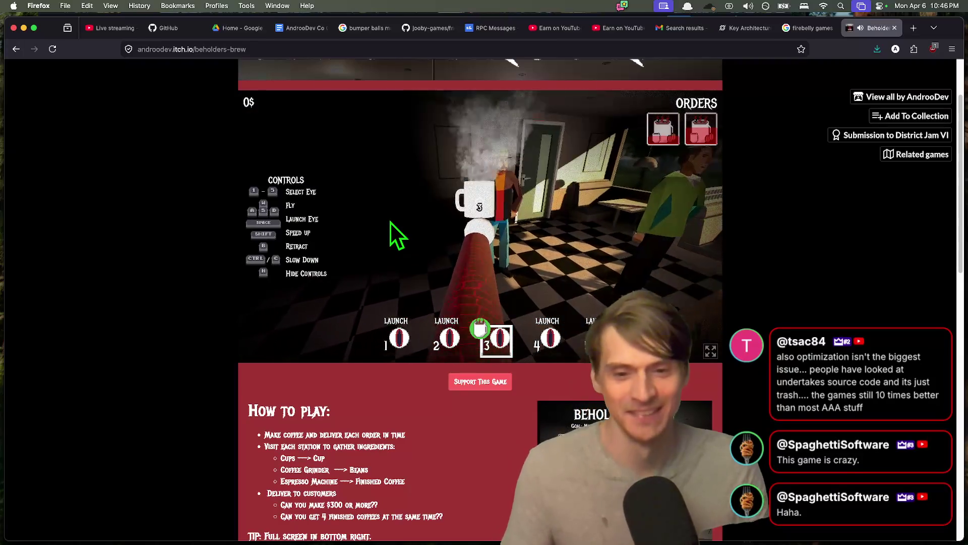
Step: Work eyes 1–4 across the cup station, espresso machine and grinder to reach 29$, then go fullscreen
key(4)
key(2)
key(space)
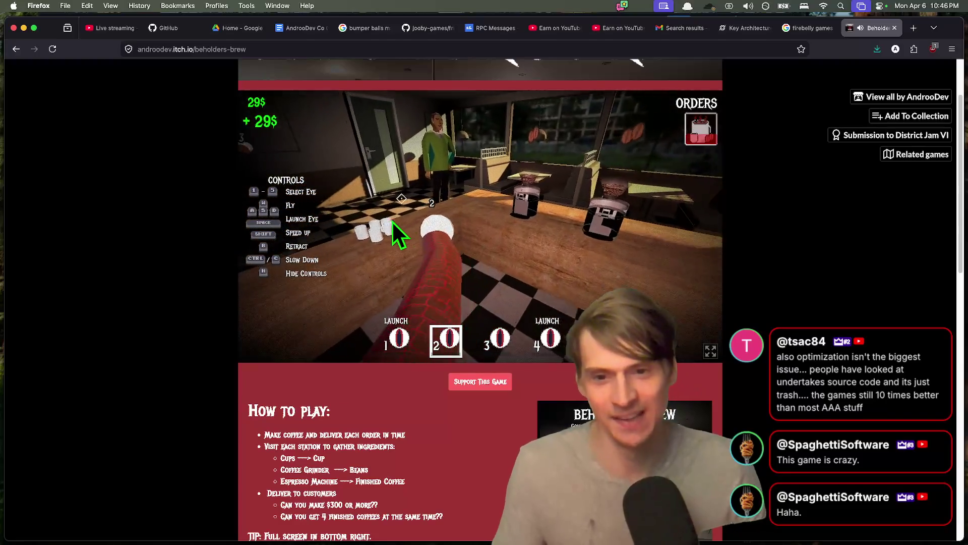
key(a)
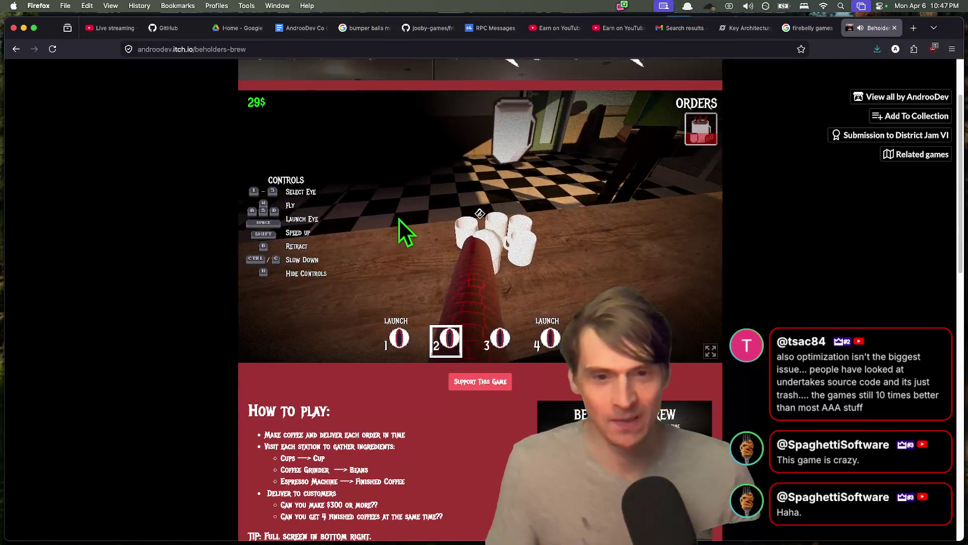
key(4)
key(a)
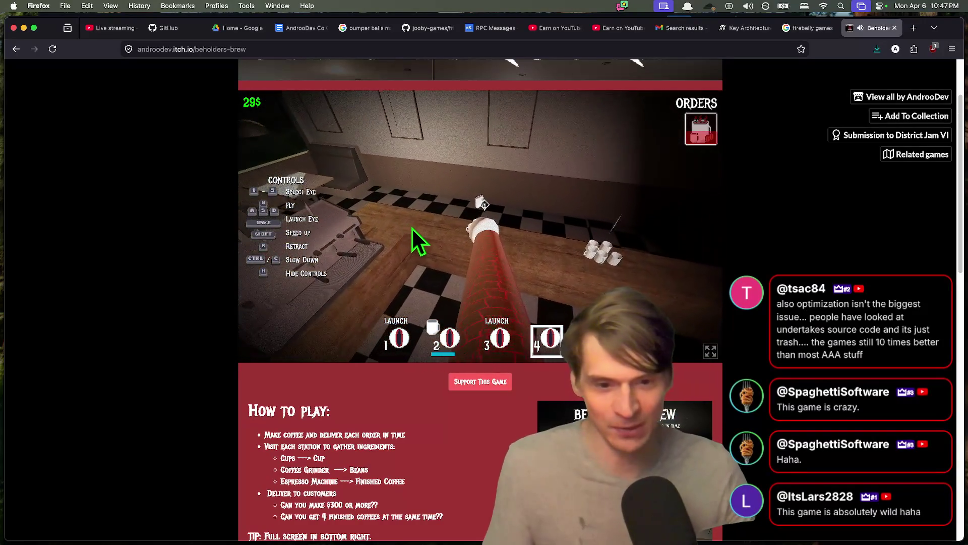
key(3)
key(space)
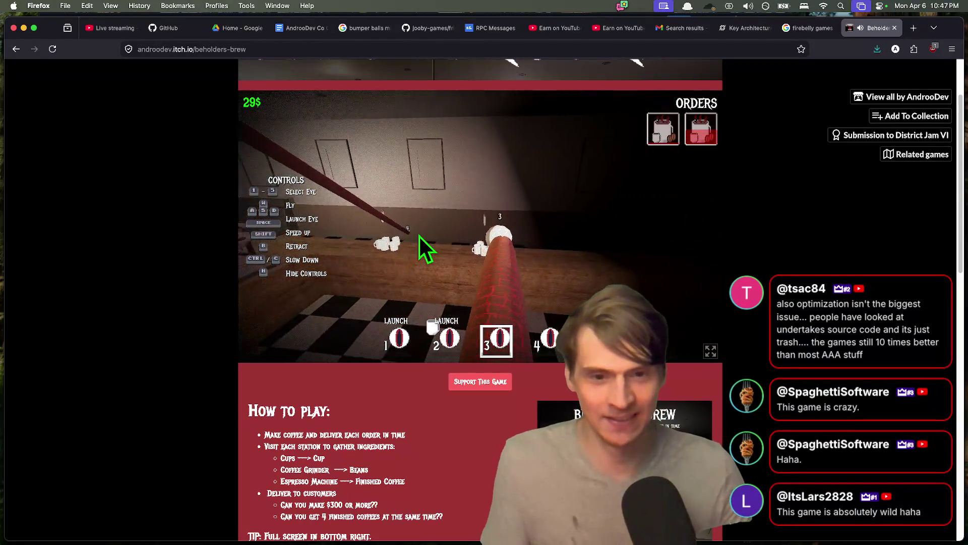
key(2)
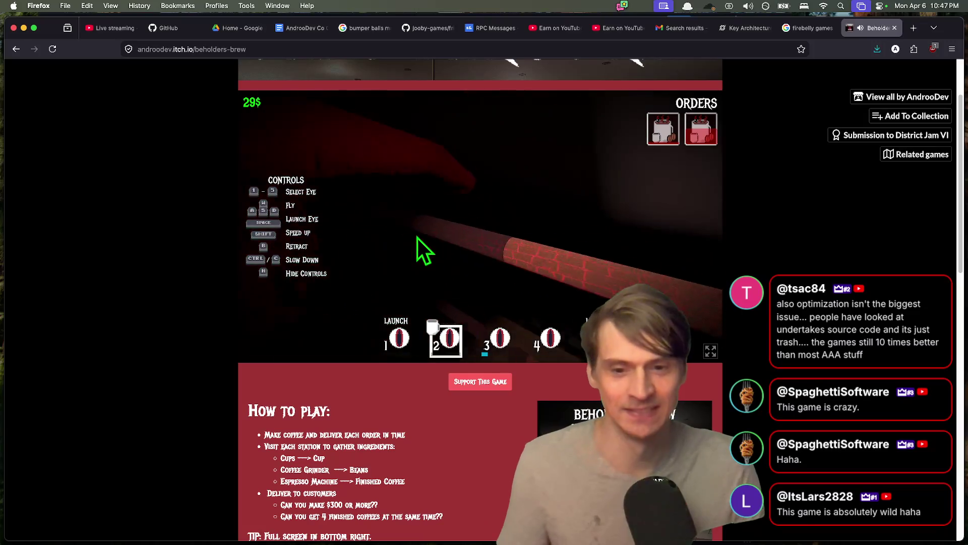
key(d)
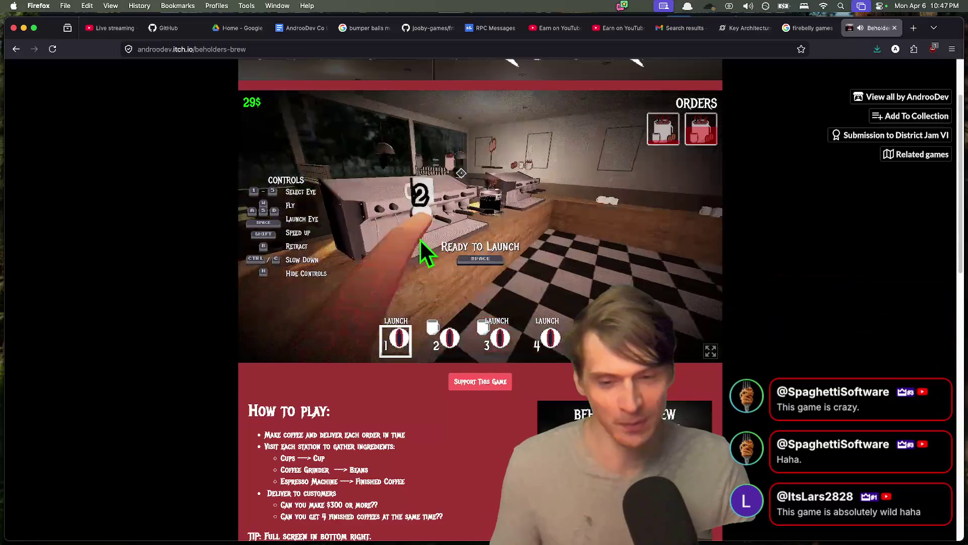
key(1)
key(w)
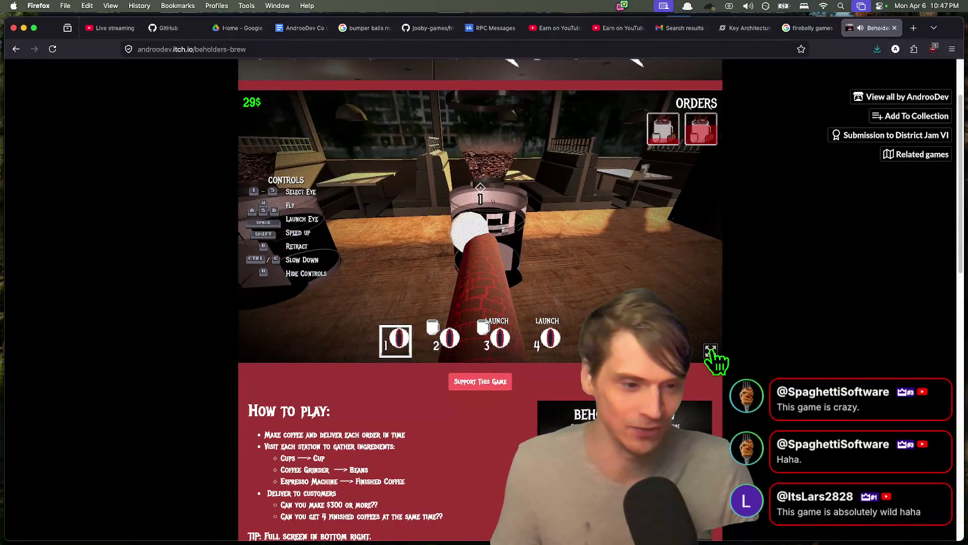
click(711, 351)
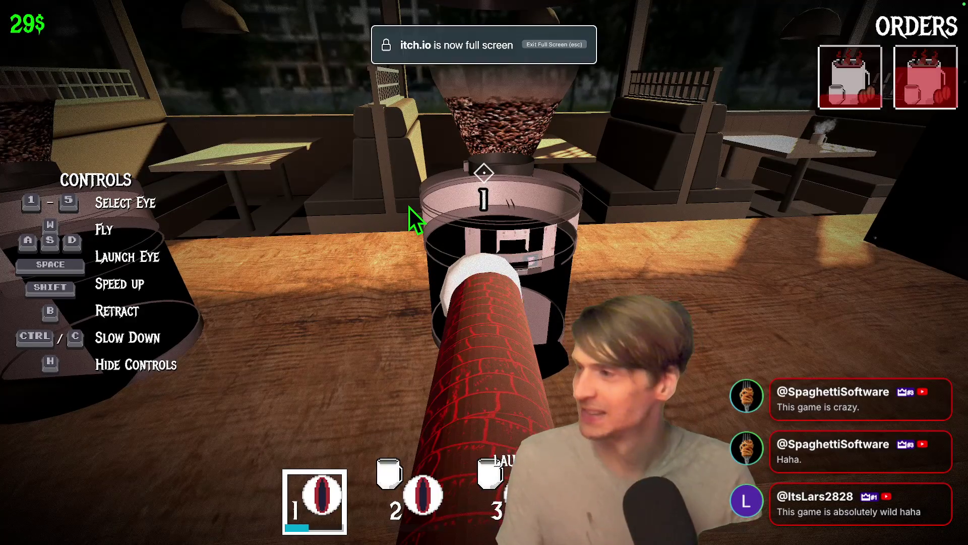
Step: Launch eyes 3 and 1 toward the counter and espresso machines, and fly eye 2 to the mugs
key(2)
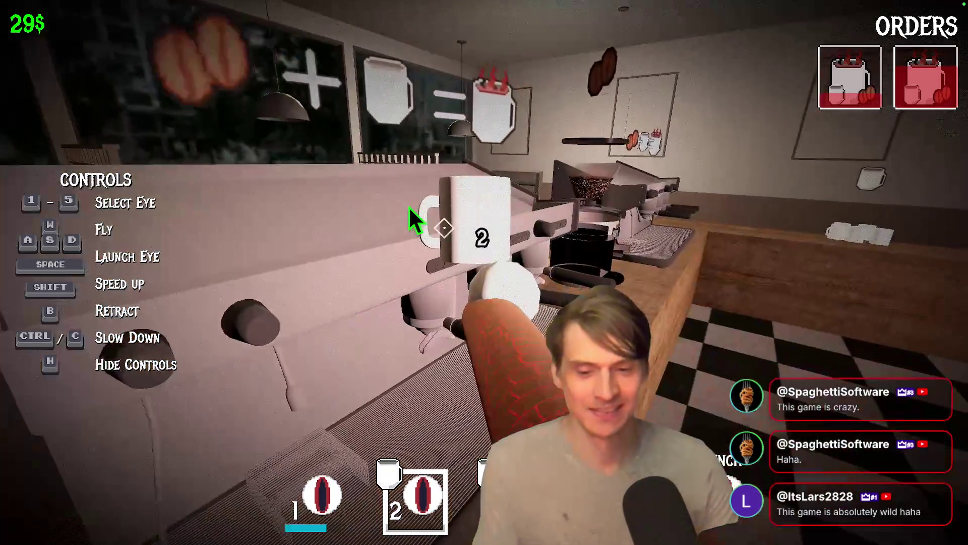
key(3)
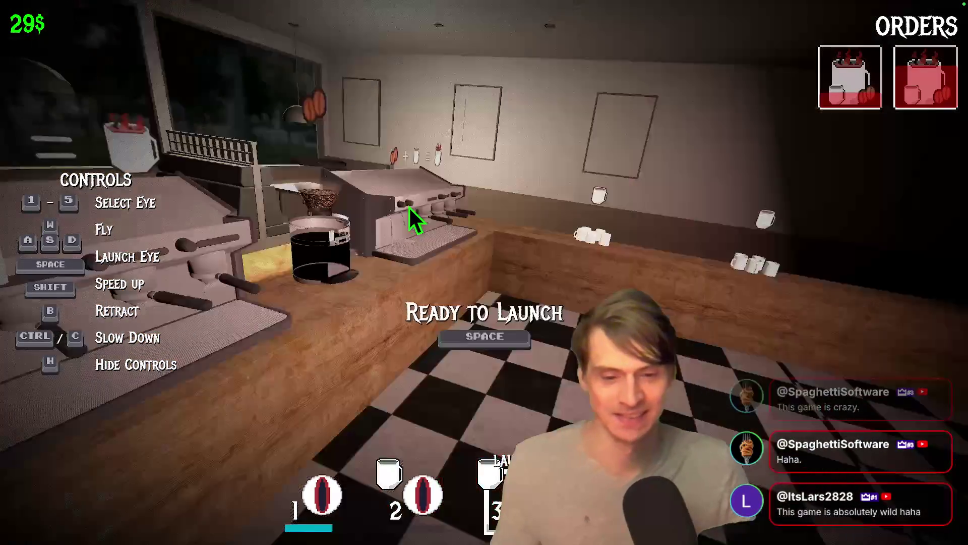
key(space)
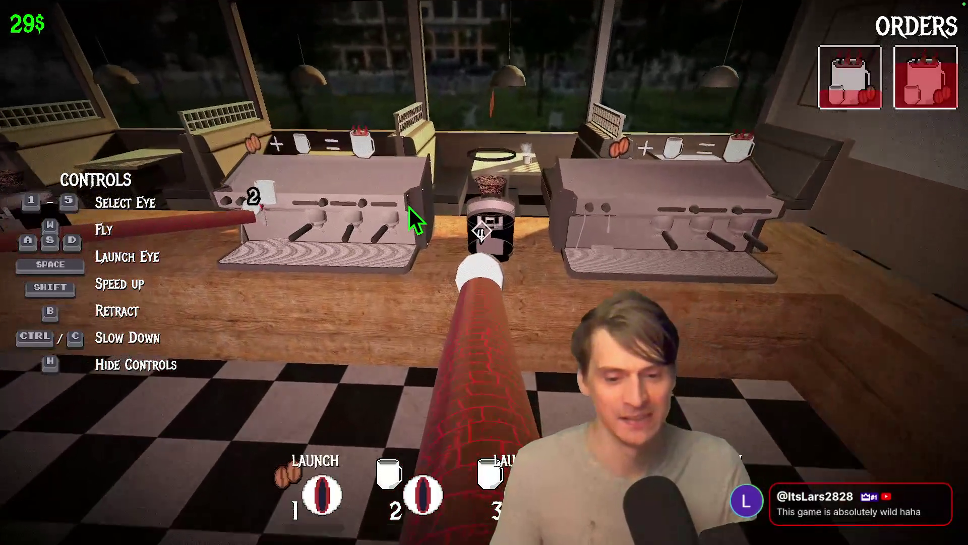
key(1)
key(space)
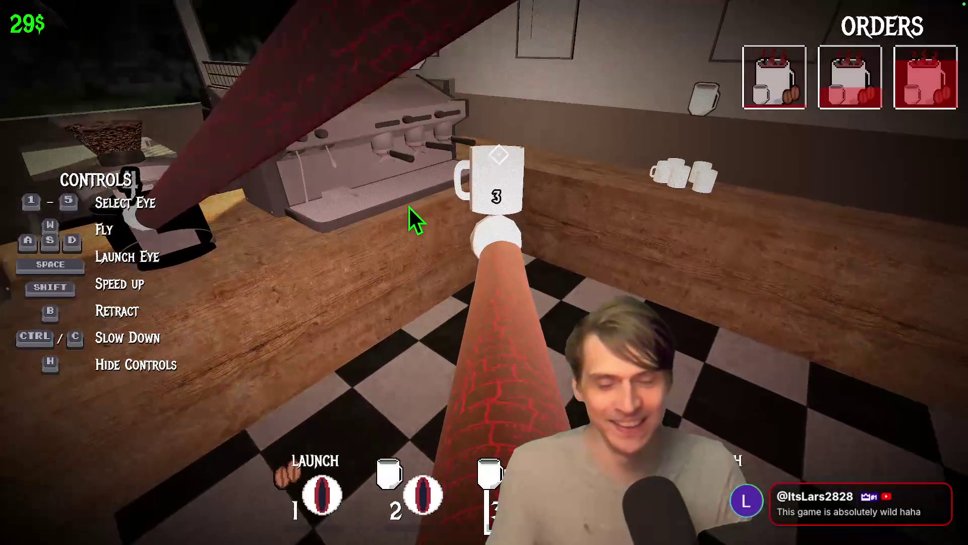
key(1)
key(space)
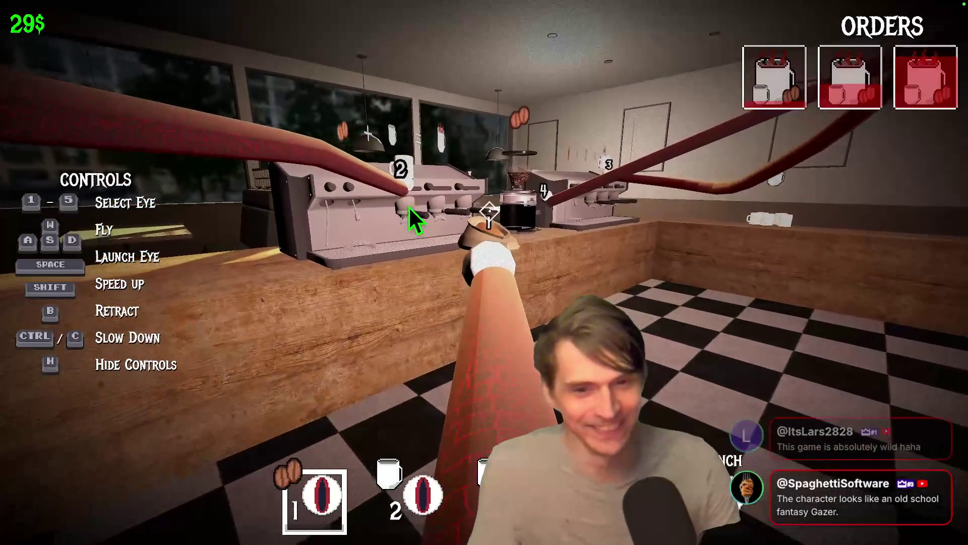
key(3)
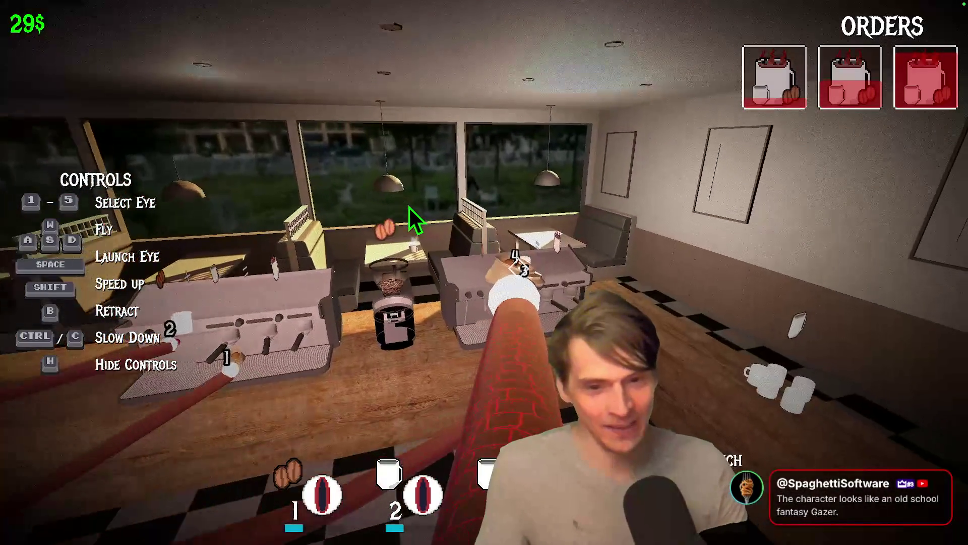
key(2)
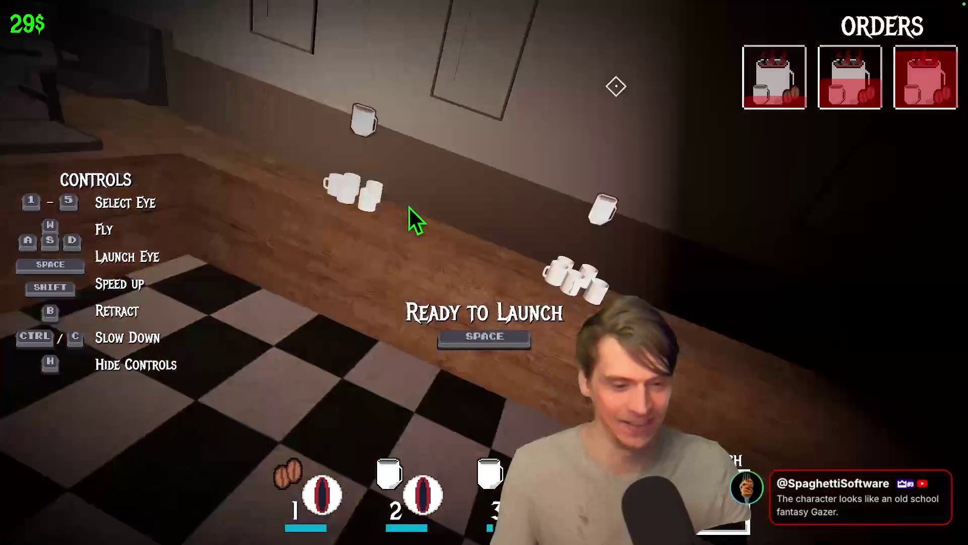
key(w)
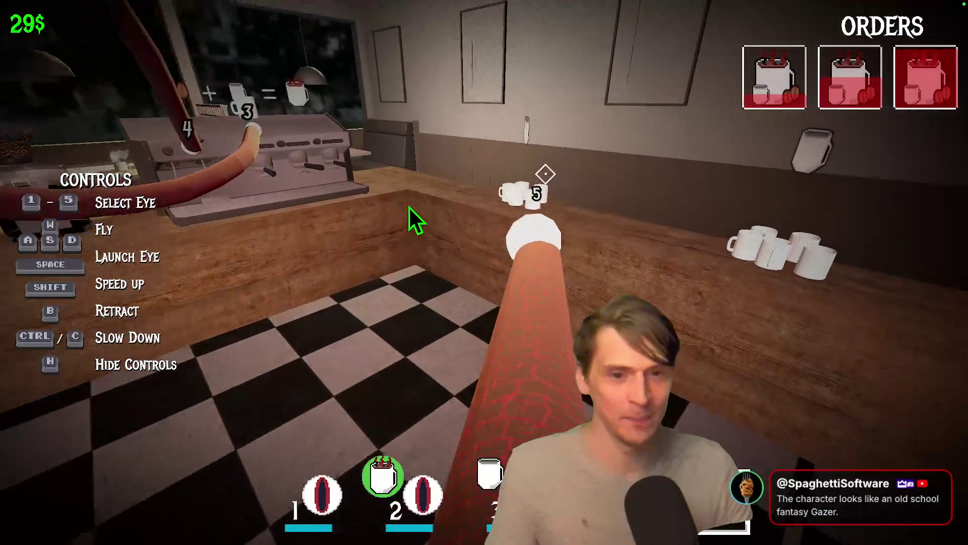
Step: Deliver eye 2's steaming mug to a customer, then carry mug 2 along the counter
key(1)
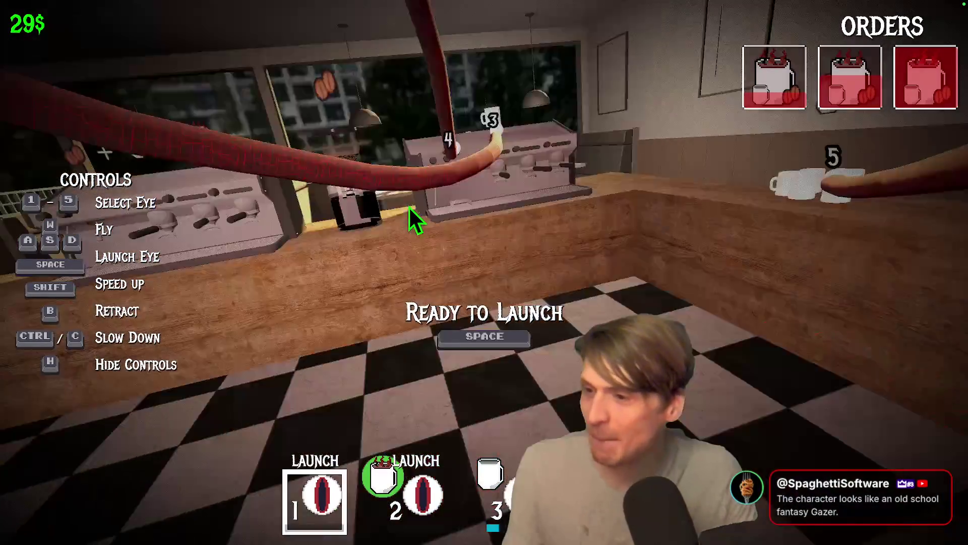
key(2)
key(space)
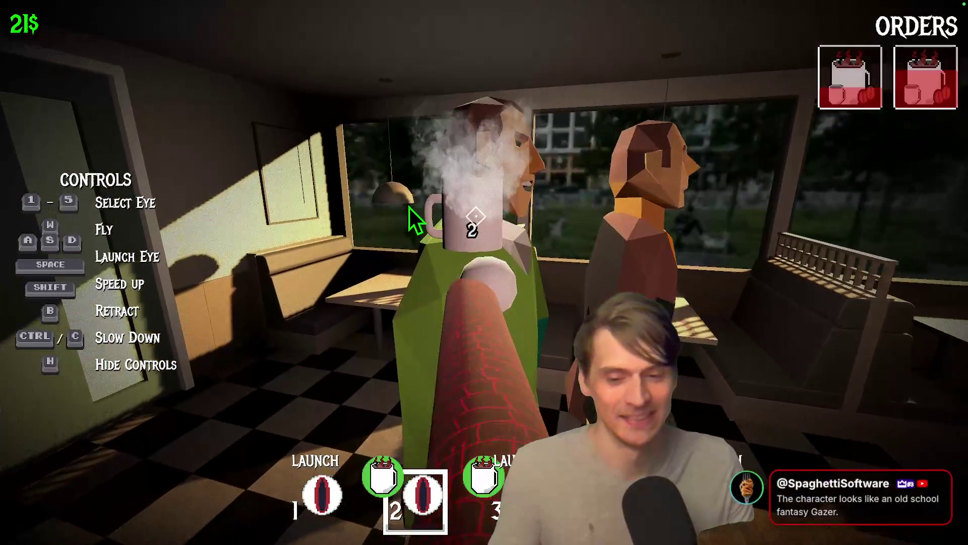
key(3)
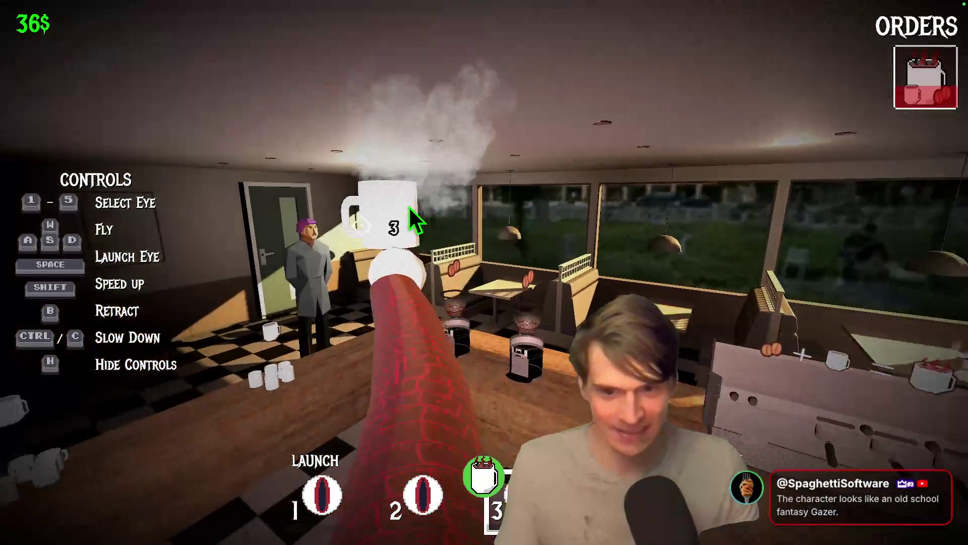
key(2)
key(space)
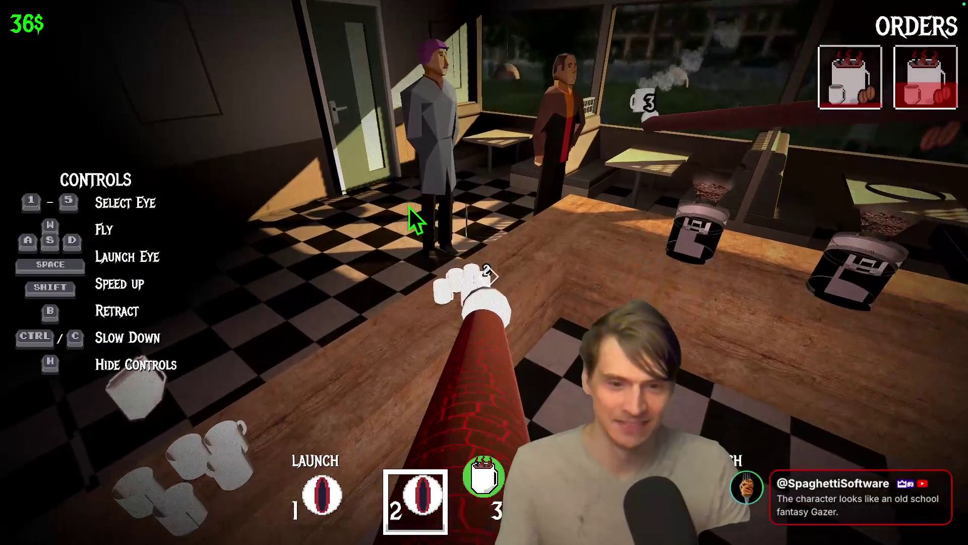
key(3)
key(space)
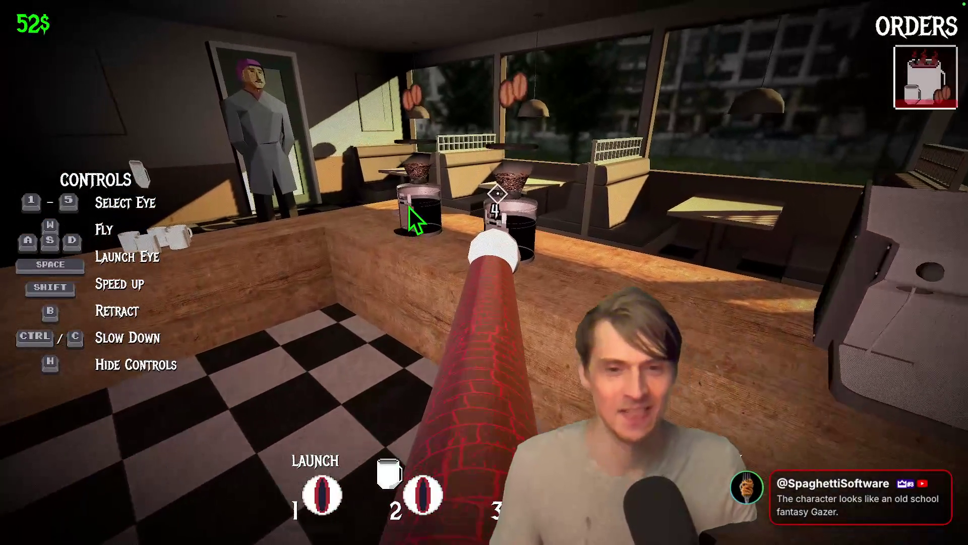
key(2)
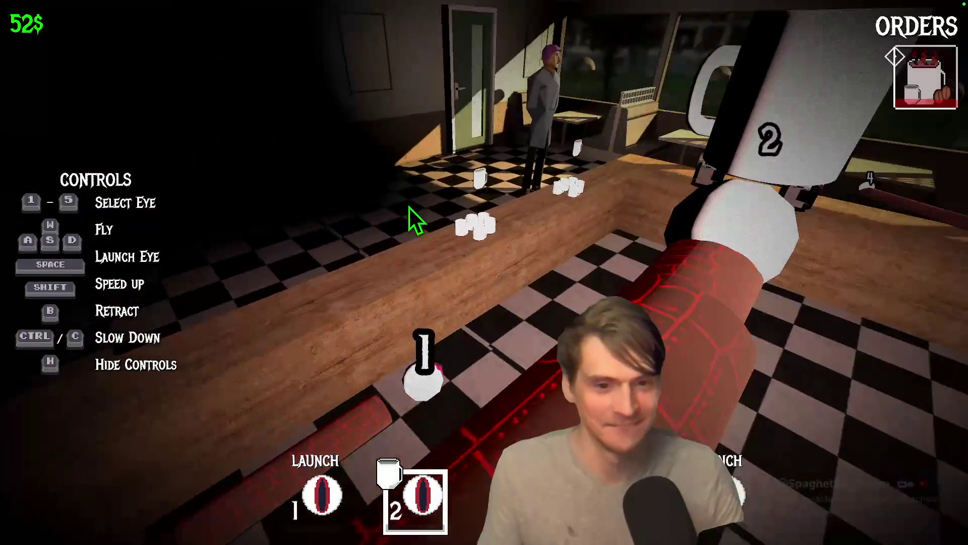
key(w)
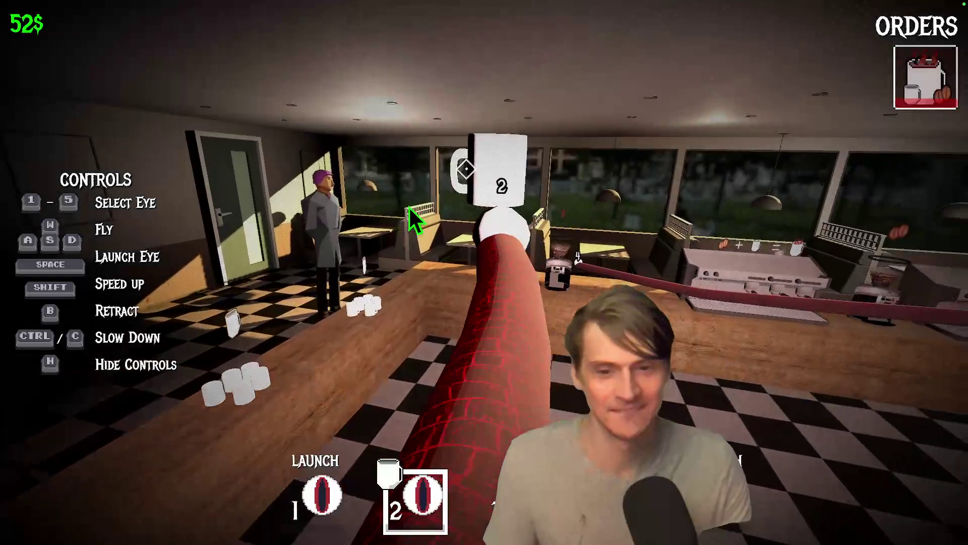
key(d)
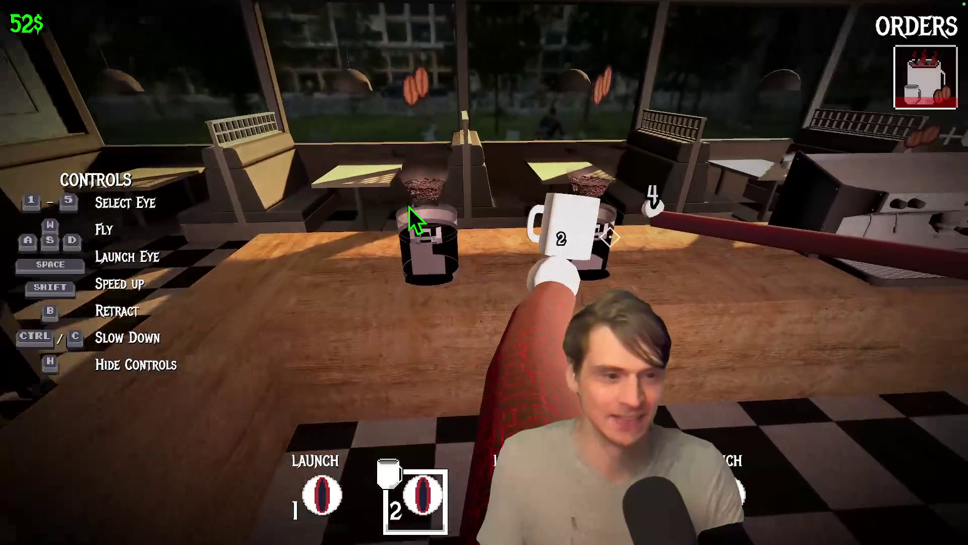
key(a)
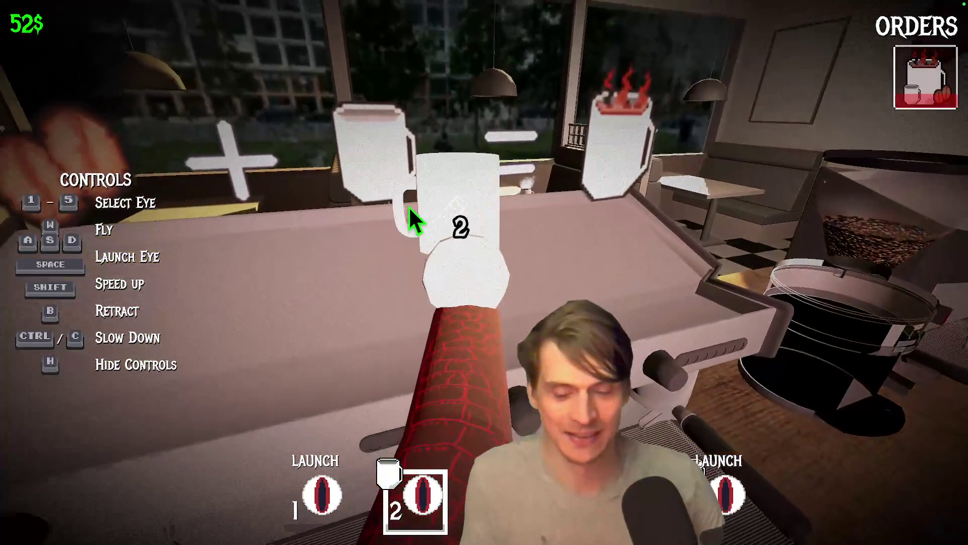
Step: Sweep eye 3 over the espresso machines, grab mug 5, and relaunch eye 2 with mug 2
key(3)
key(d)
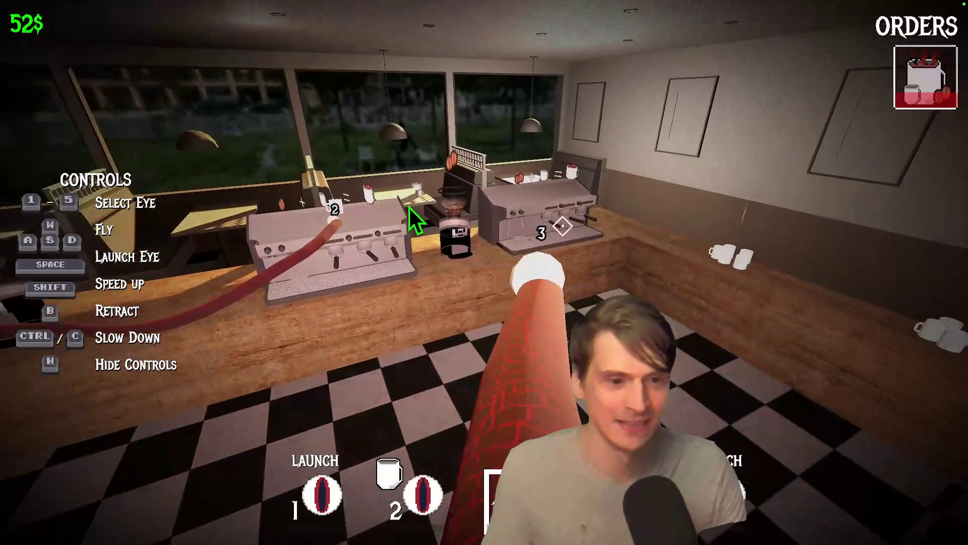
key(b)
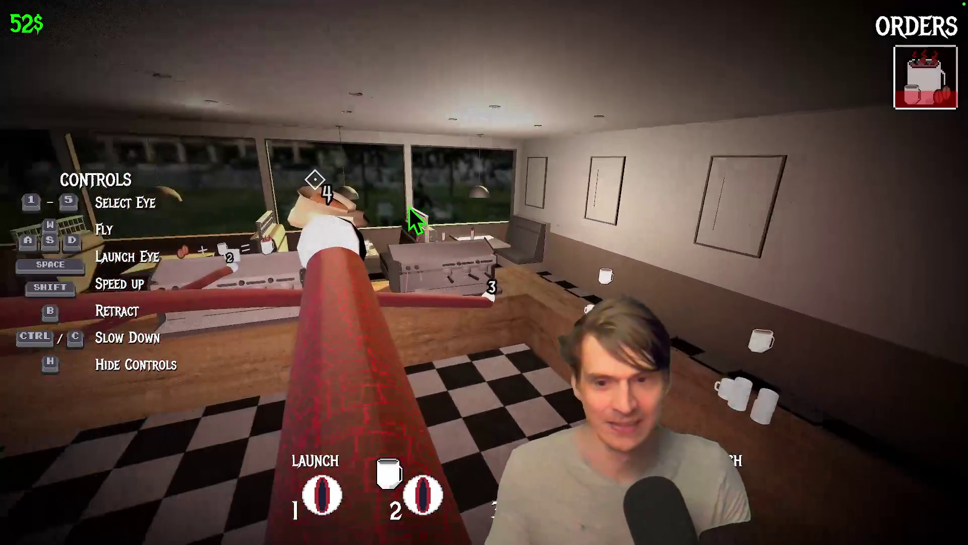
key(1)
key(space)
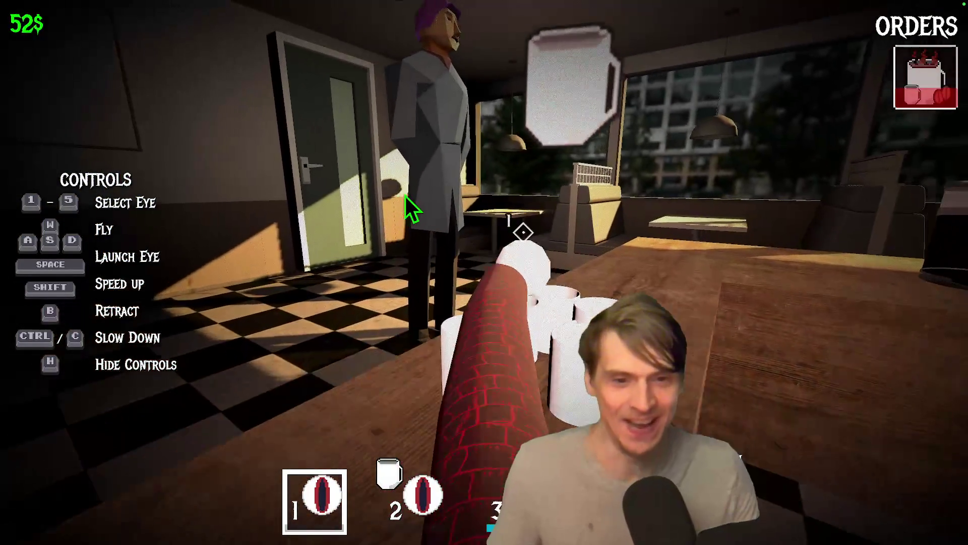
key(2)
key(b)
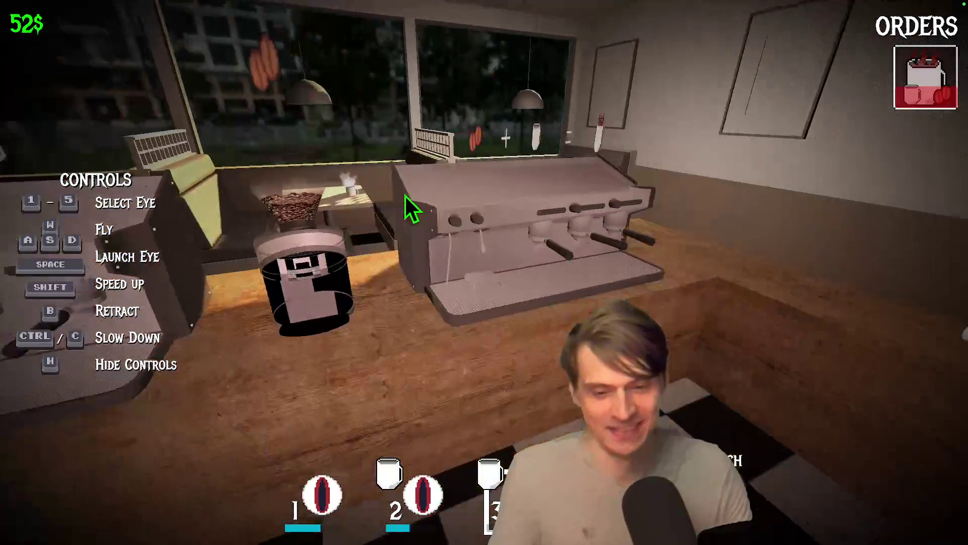
key(space)
key(b)
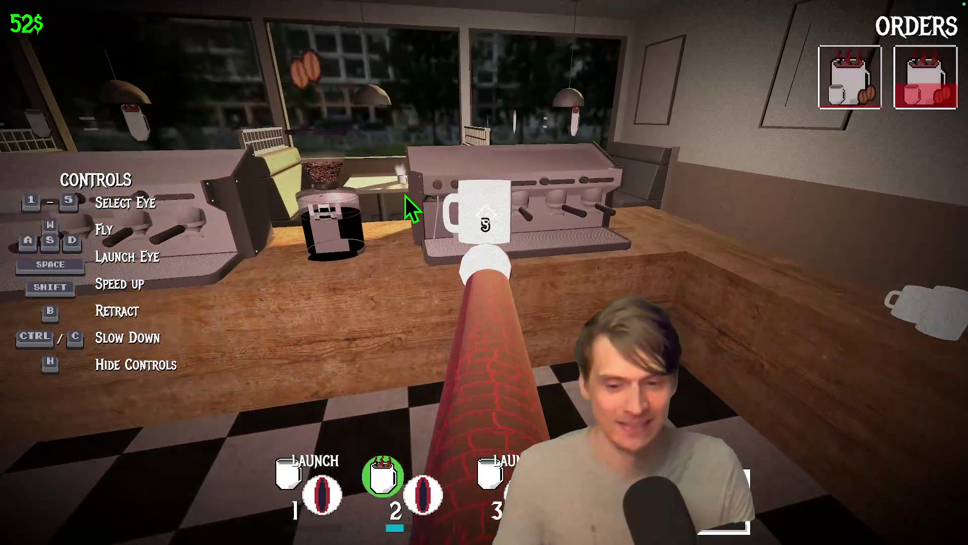
key(b)
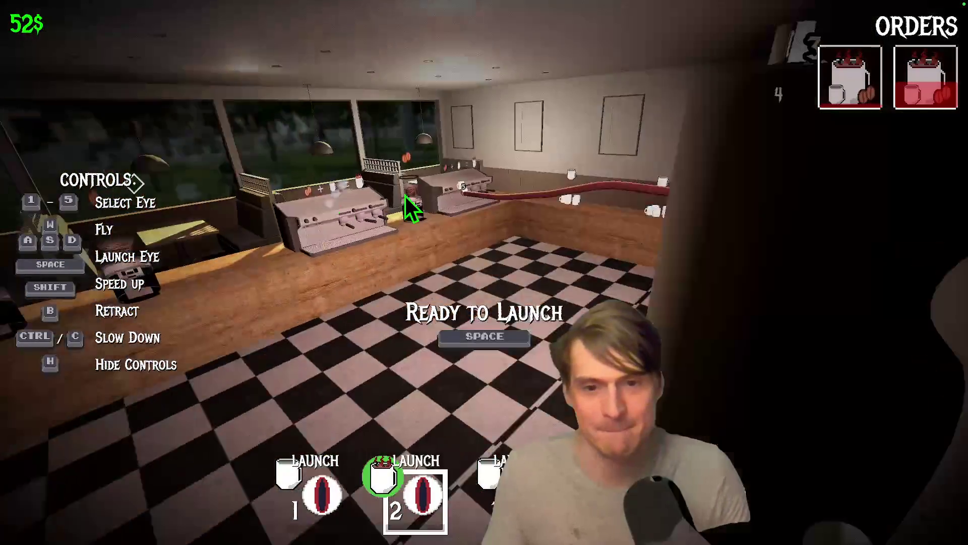
key(space)
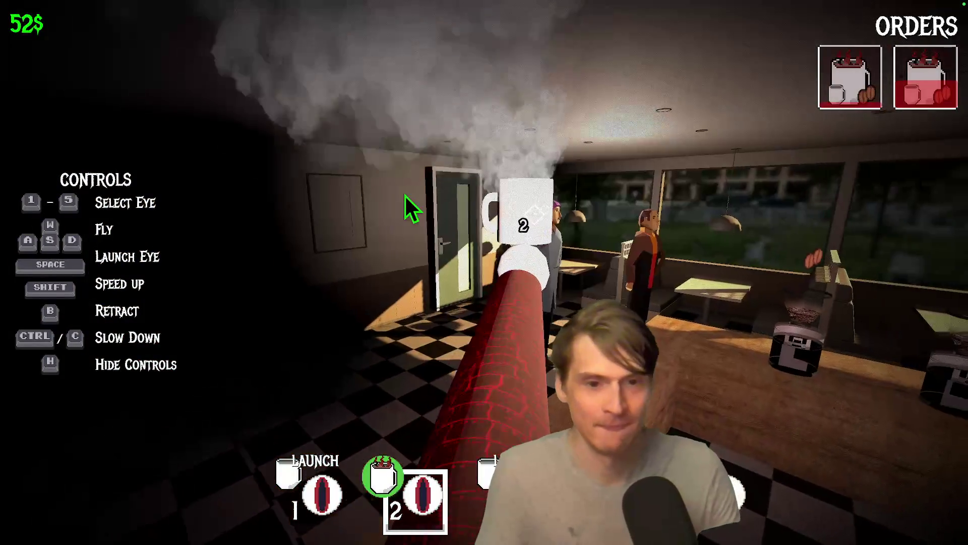
Step: Deliver mug 2 to the waiting customer to reach 75$, then exit fullscreen
key(1)
key(w)
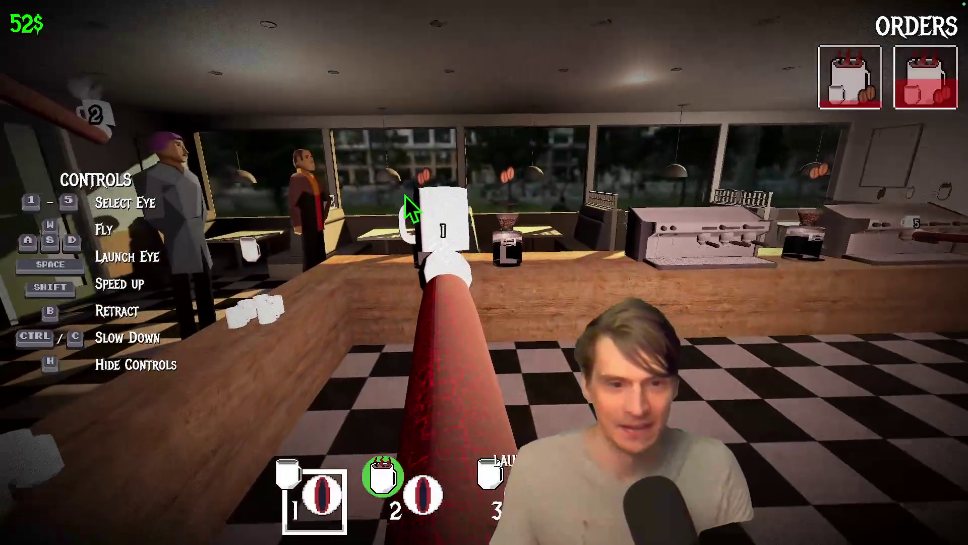
key(2)
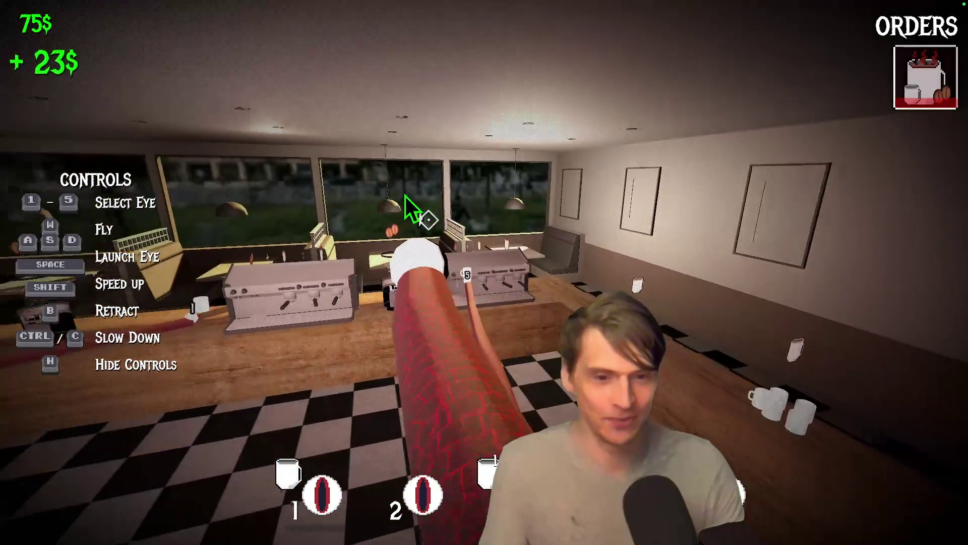
key(w)
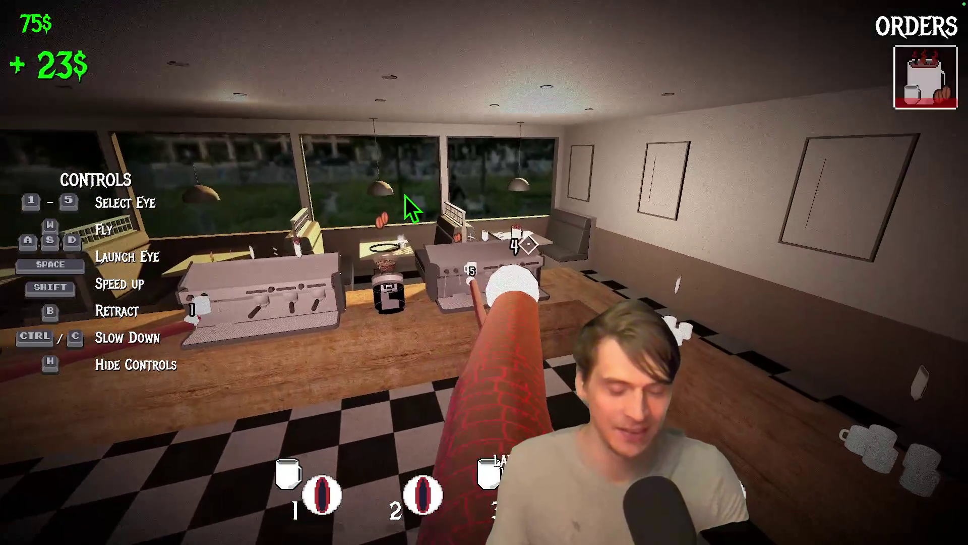
key(w)
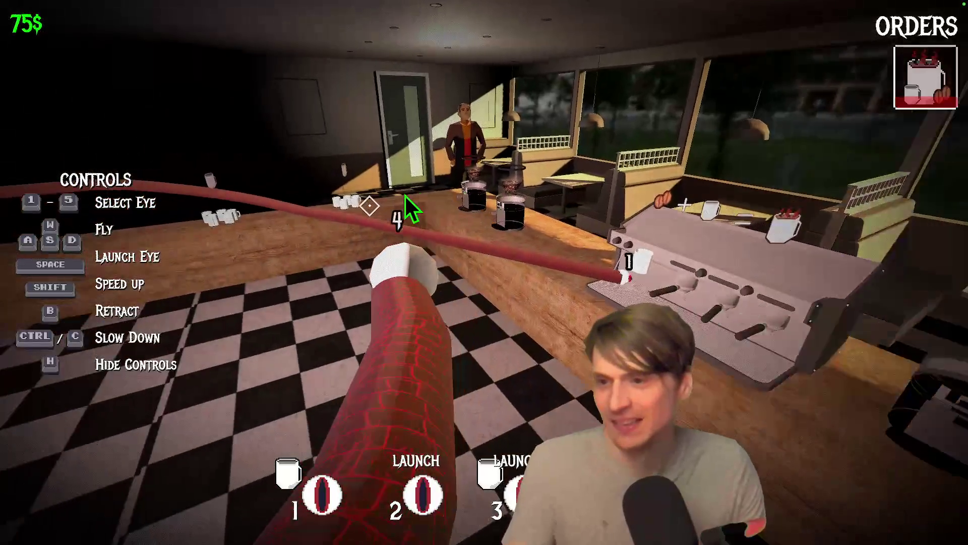
key(w)
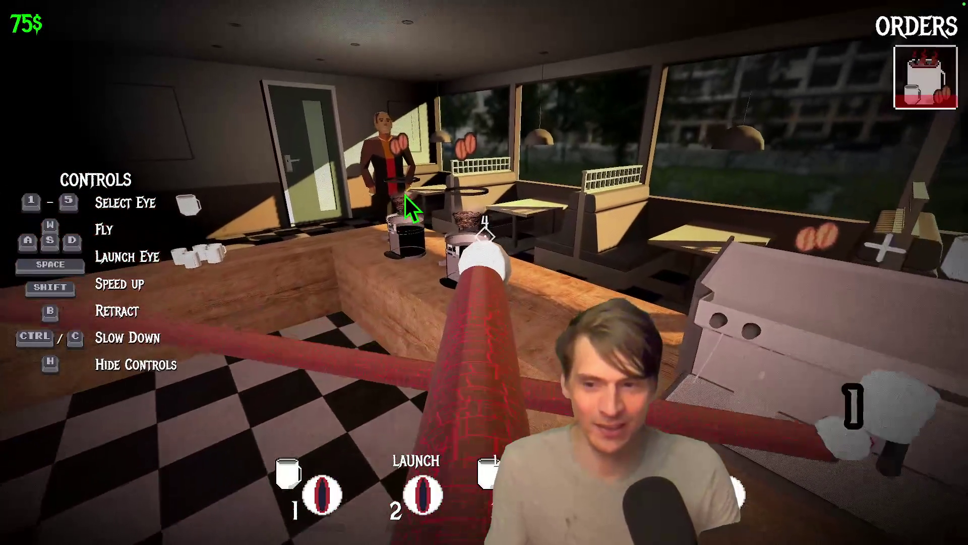
key(Escape)
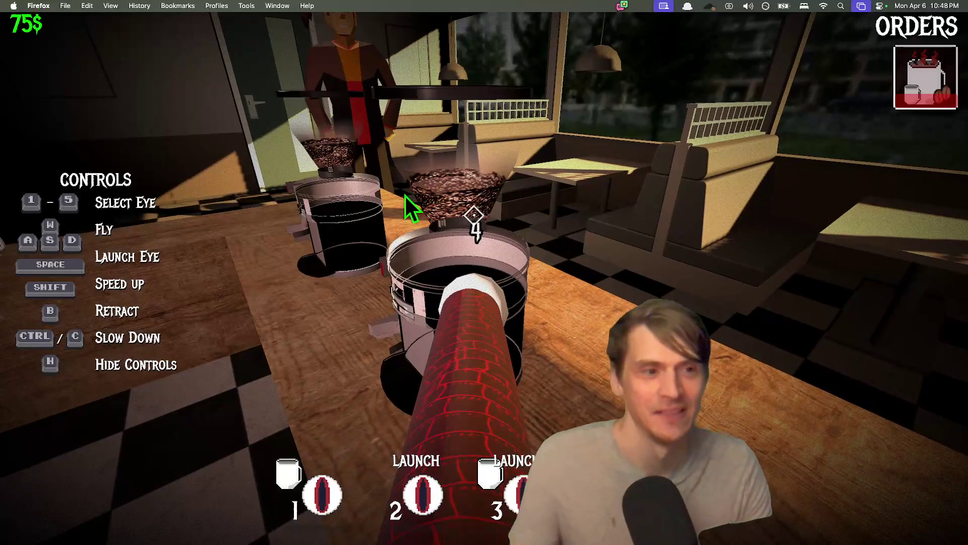
Step: Close the firebelly games search tab and load itch.io in a new tab
key(super+grave)
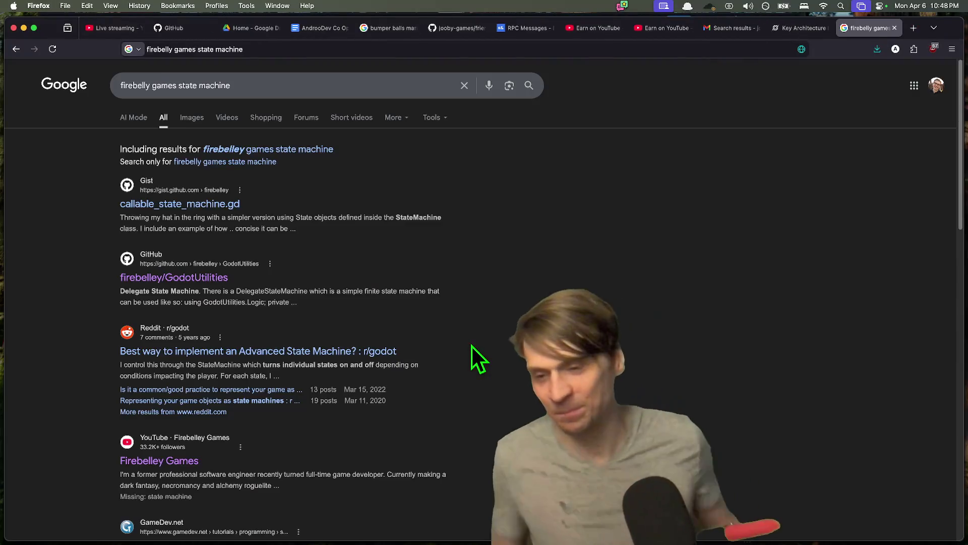
key(super+w)
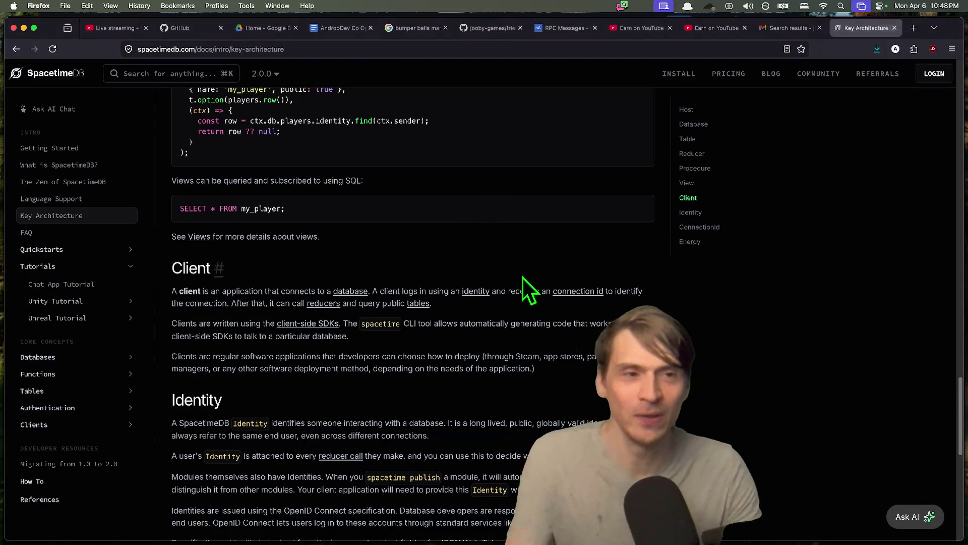
key(super+t)
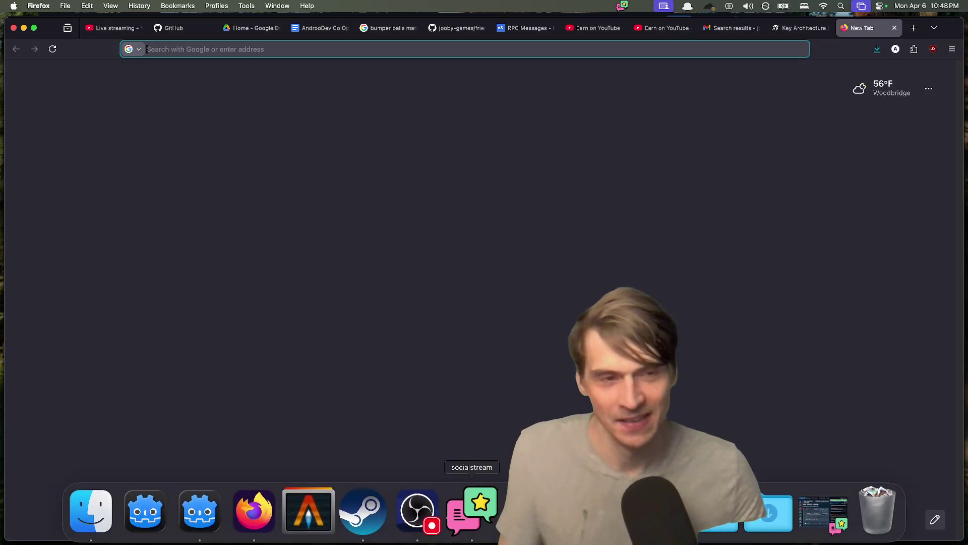
text(kenney.nl)
key(Return)
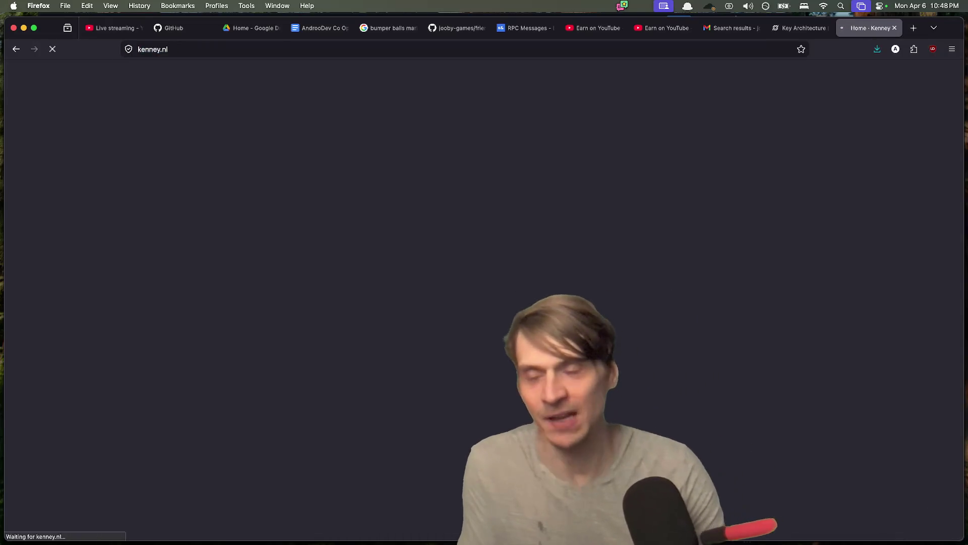
key(super+l)
key(BackSpace)
text(itch.io)
key(Return)
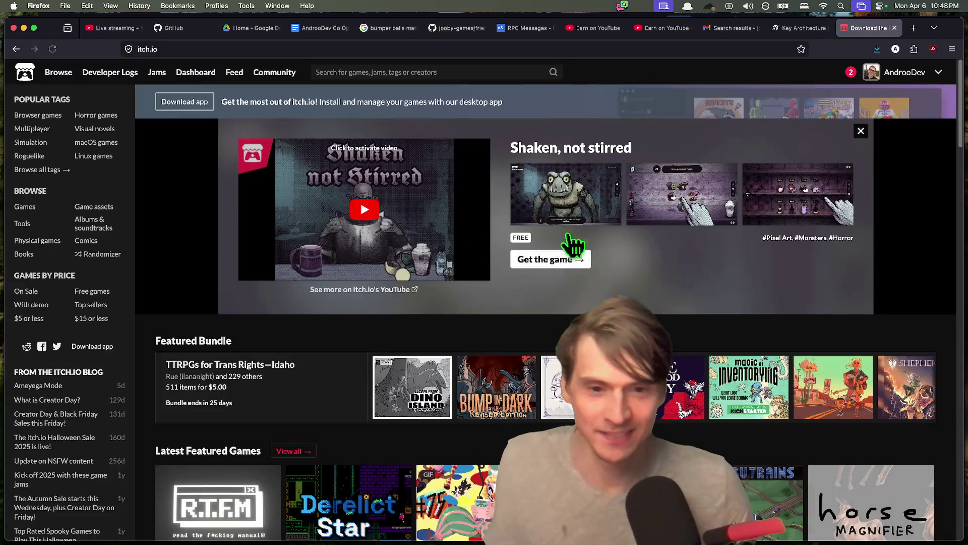
Step: Open the itch.io profile page and then the Friend Gem game page
click(903, 73)
scroll(774, 371, down, 6)
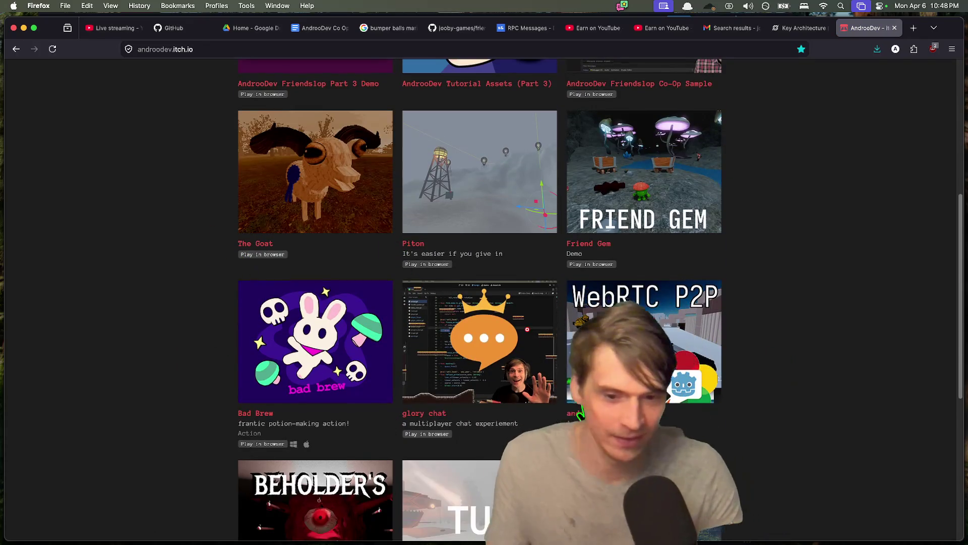
scroll(826, 404, down, 1)
scroll(807, 403, up, 2)
scroll(779, 404, up, 1)
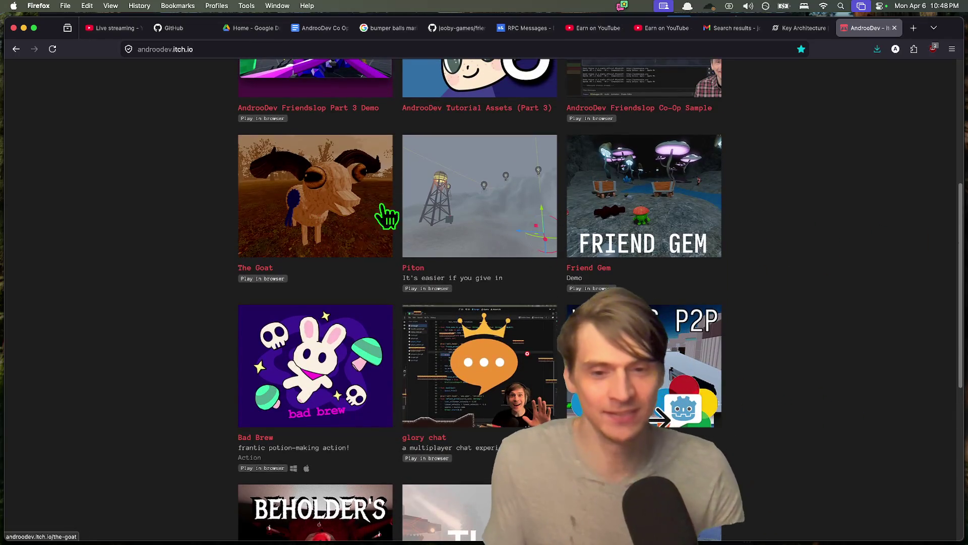
click(779, 201)
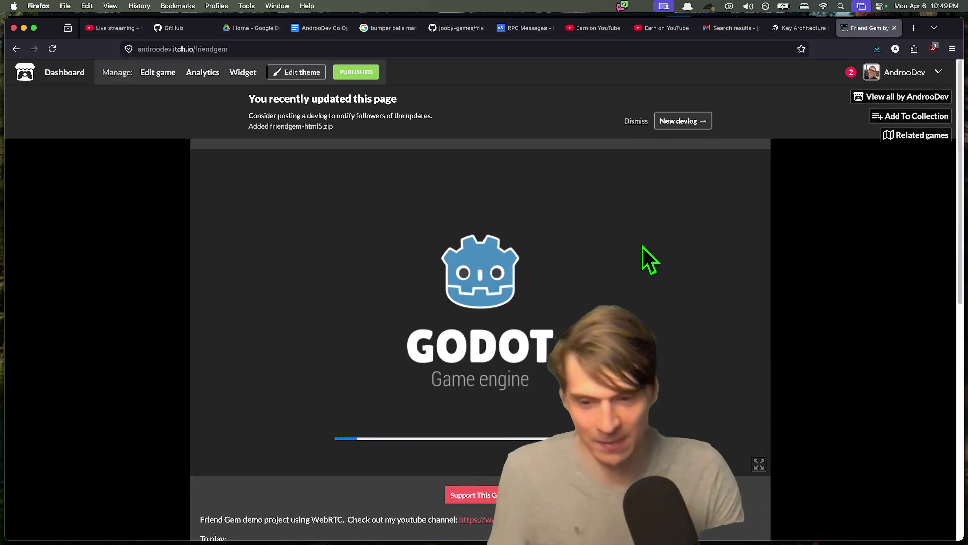
scroll(301, 129, down, 5)
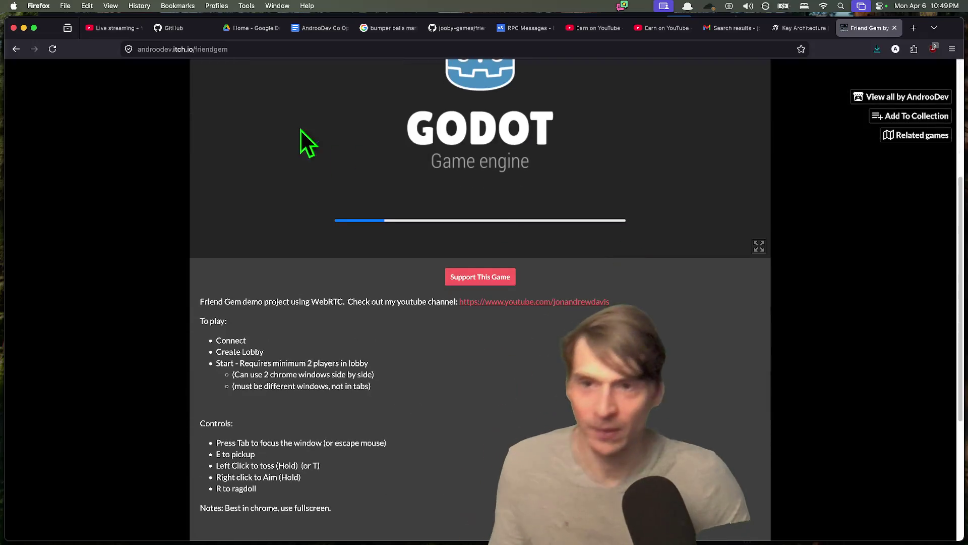
Step: Return to the SpacetimeDB Key Architecture docs tab, then switch back to Godot
key(ctrl+shift+Tab)
key(super+k)
text(c)
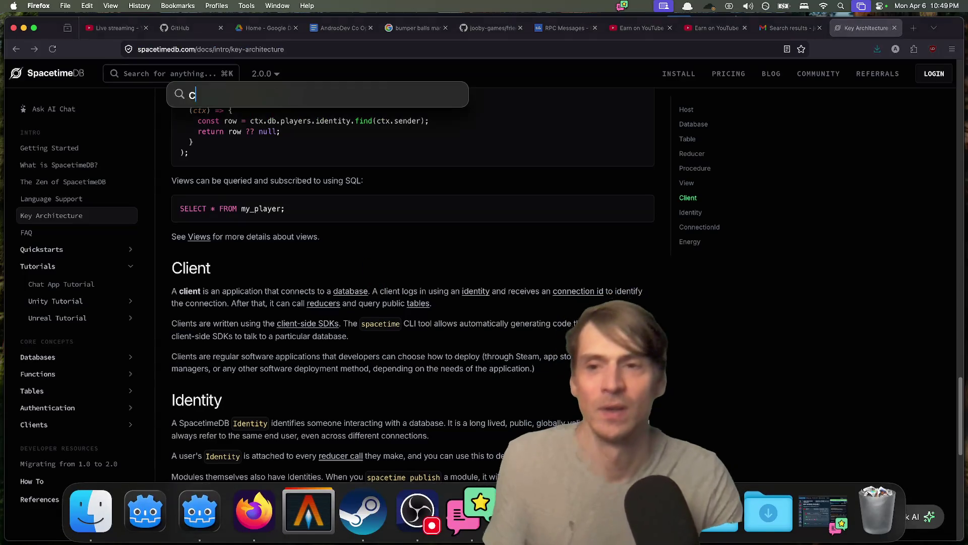
key(BackSpace)
key(Escape)
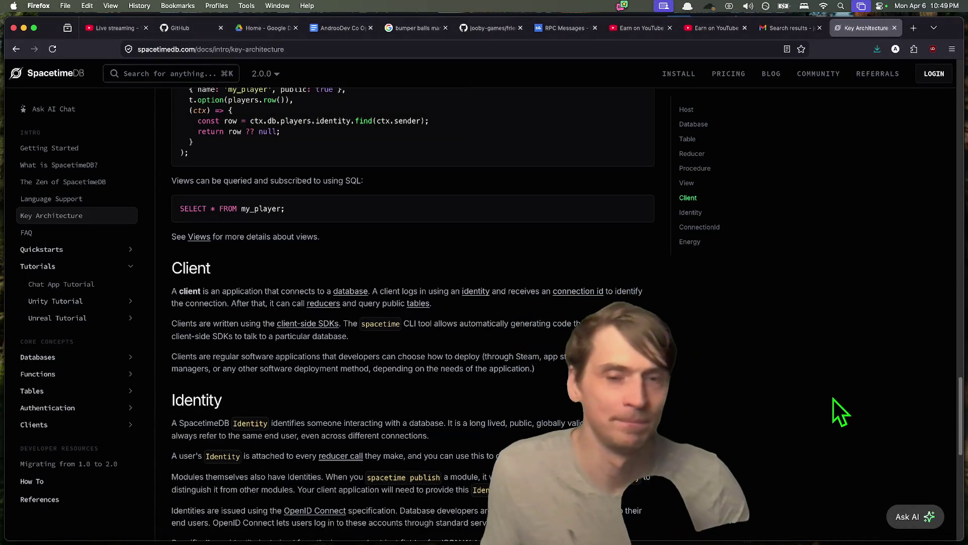
key(super+Tab)
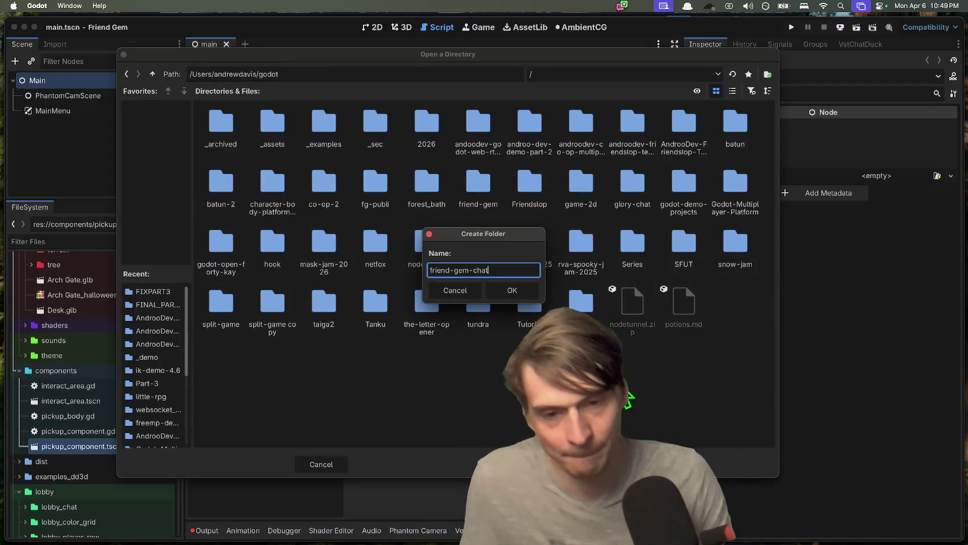
Step: Create the friend-gem-chat folder, use it as the project location, and begin the name with 'f'
click(514, 292)
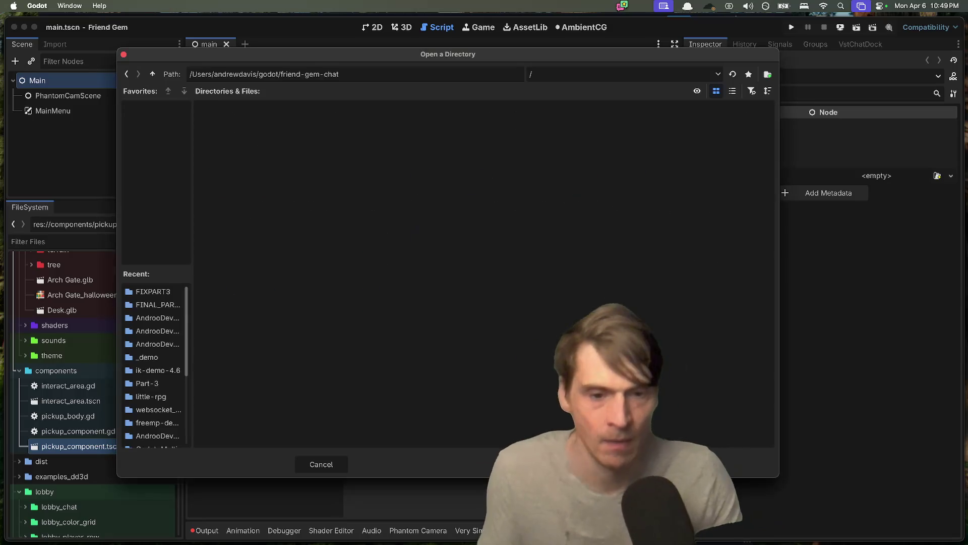
click(580, 464)
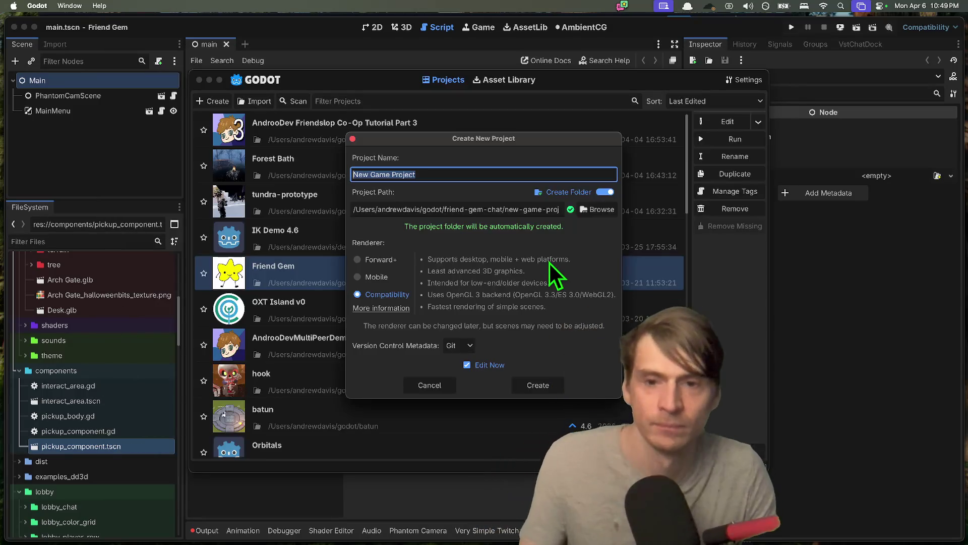
text(F)
key(BackSpace)
text(f)
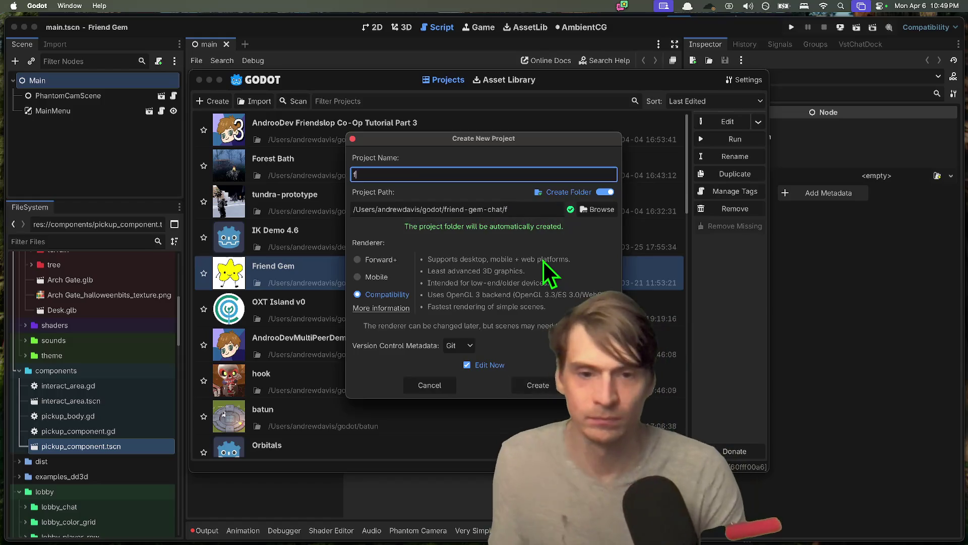
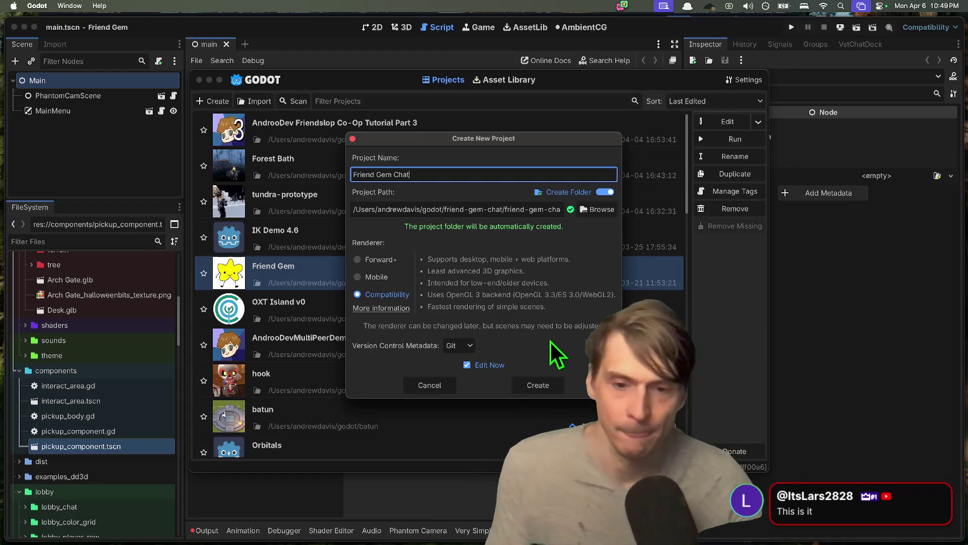
Step: Create the Friend Gem Chat project and give its new scene a Node3D root
click(554, 385)
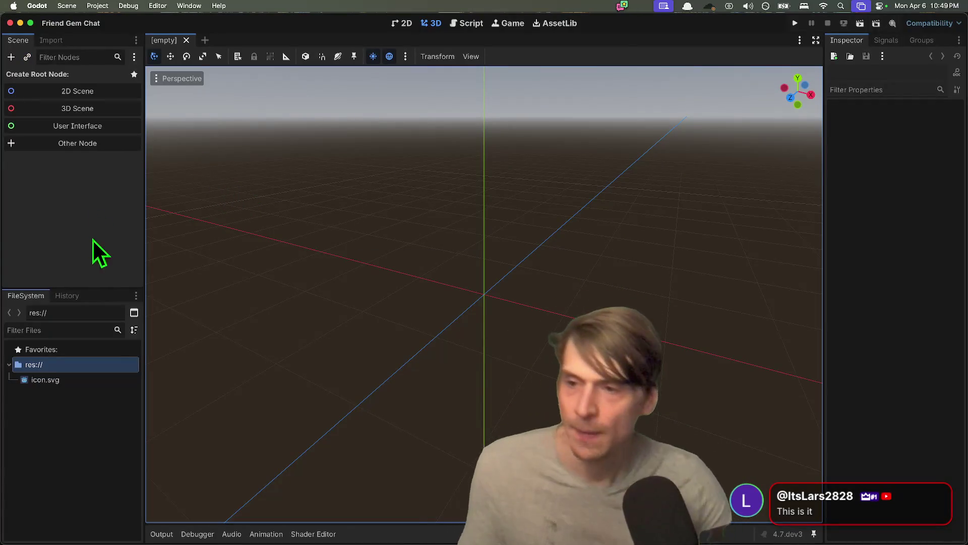
click(70, 107)
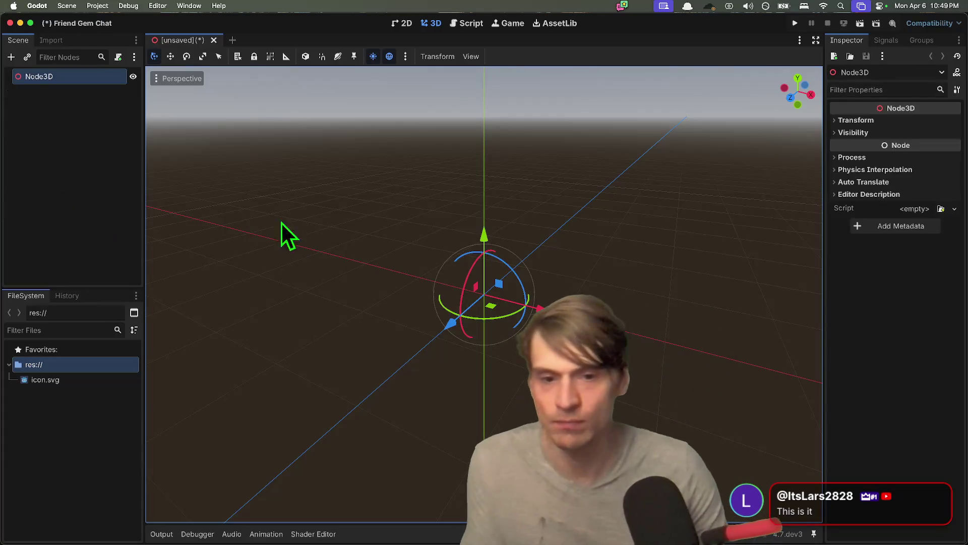
click(77, 141)
Step: Abandon the unsaved scene and quit to the Project List without saving
key(ctrl+s)
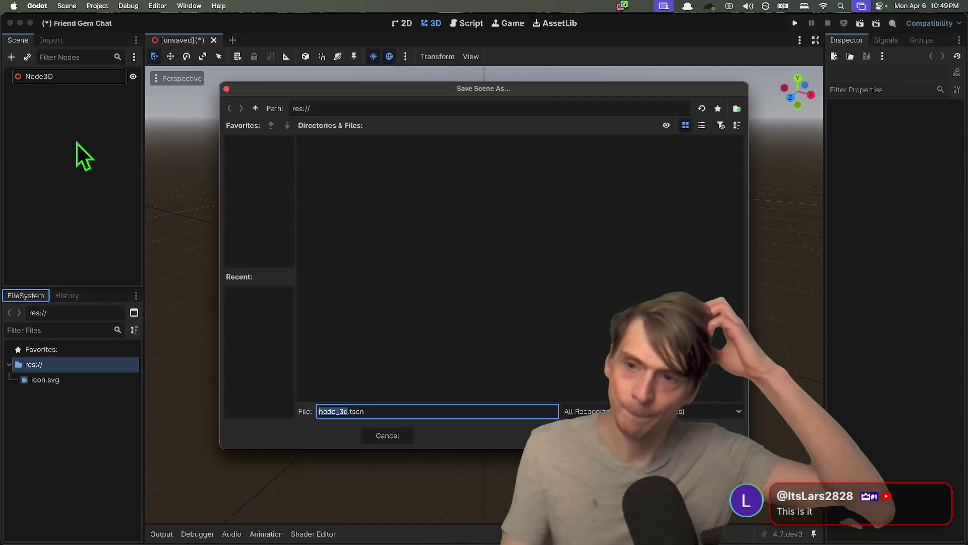
key(Escape)
key(ctrl+s)
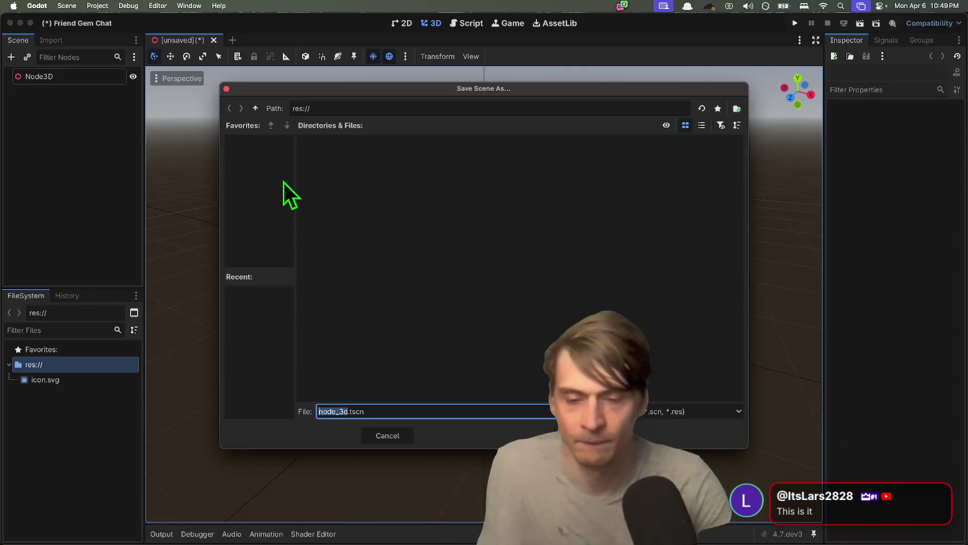
key(super+a)
key(Escape)
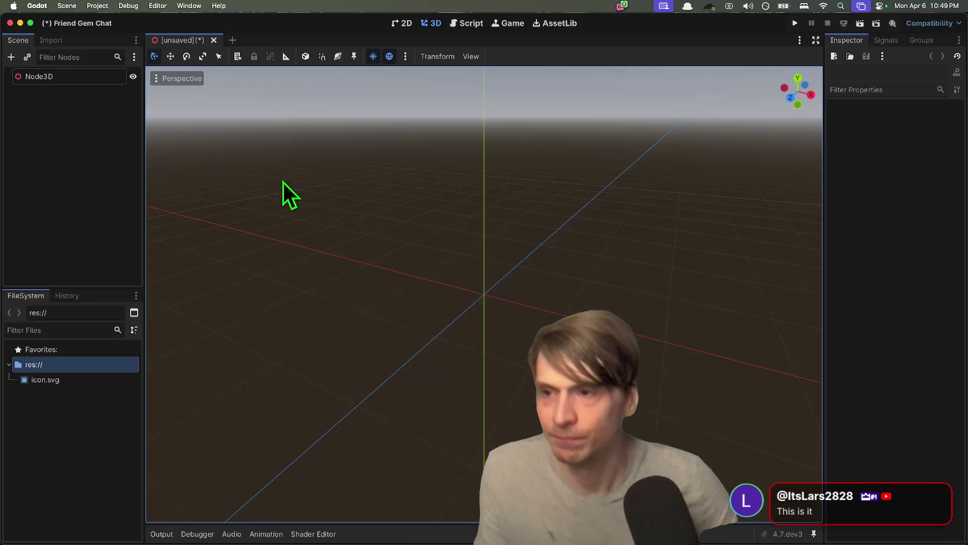
click(96, 5)
click(110, 143)
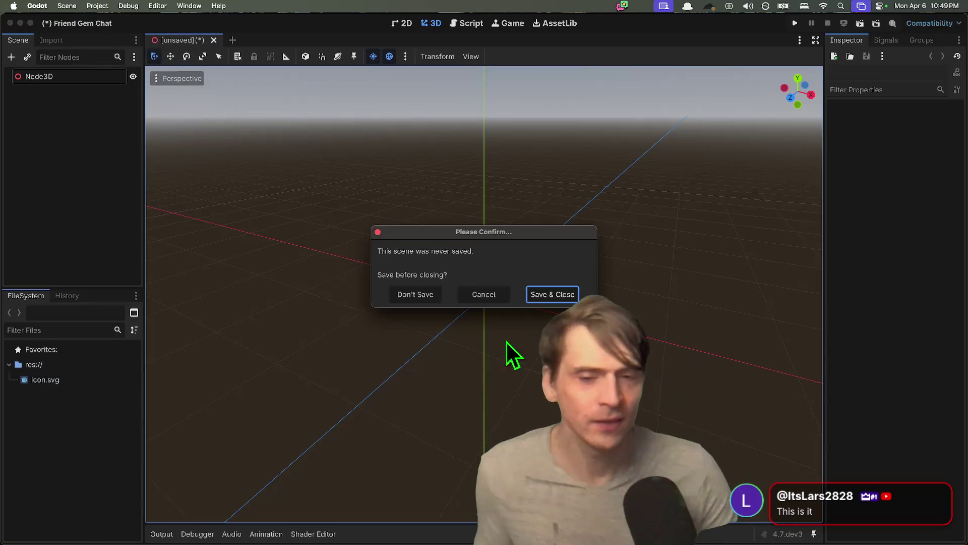
click(543, 292)
key(Escape)
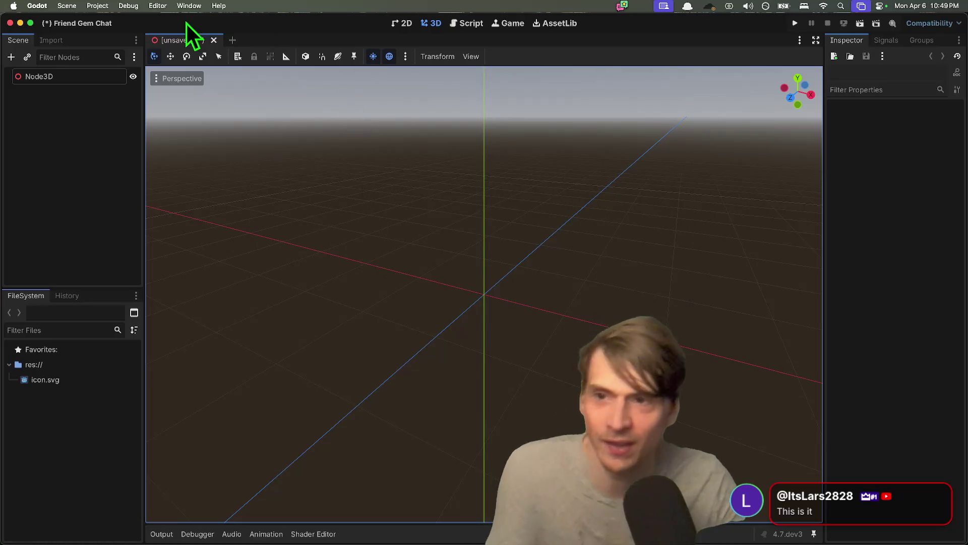
click(214, 40)
click(427, 292)
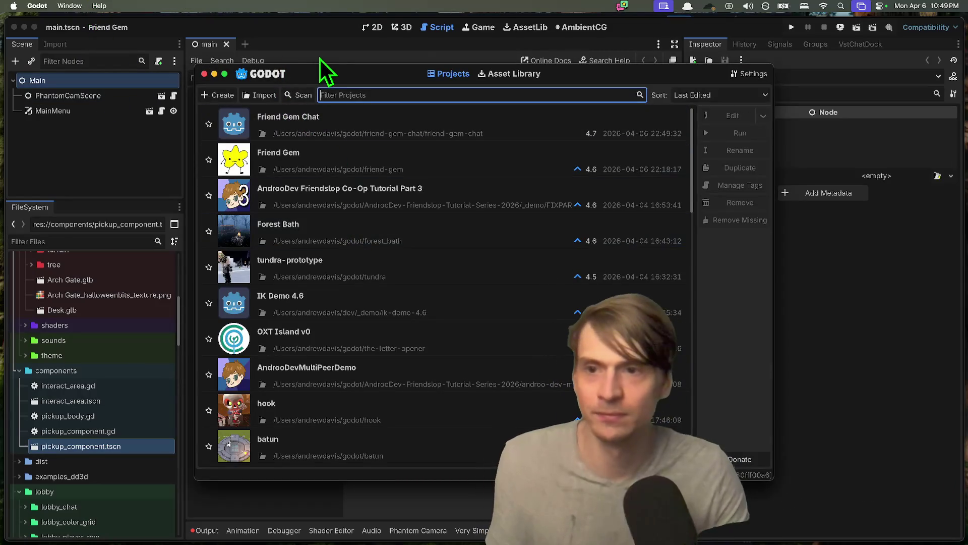
Step: Bring the Friend Gem editor back, then switch over to the web browser
click(335, 23)
mouse_move(295, 450)
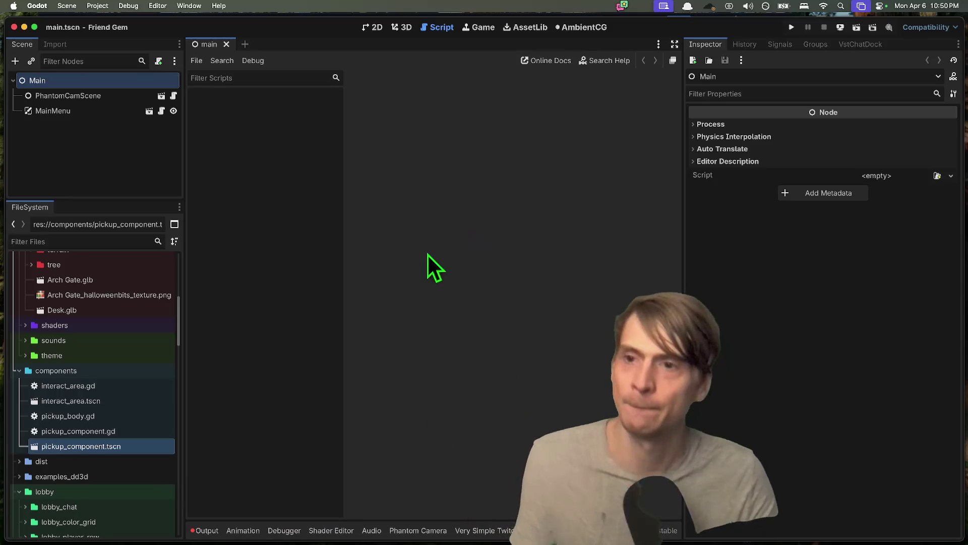
key(super+Tab)
Step: Close the Gmail search results tab and both Earn on YouTube tabs
scroll(439, 237, down, 2)
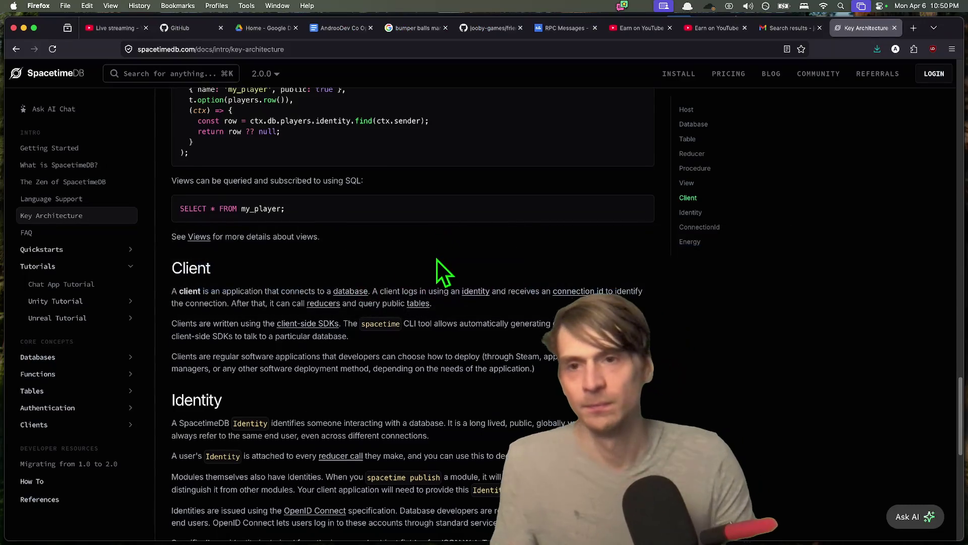
scroll(444, 273, up, 4)
scroll(459, 303, down, 15)
key(ctrl+shift+Tab)
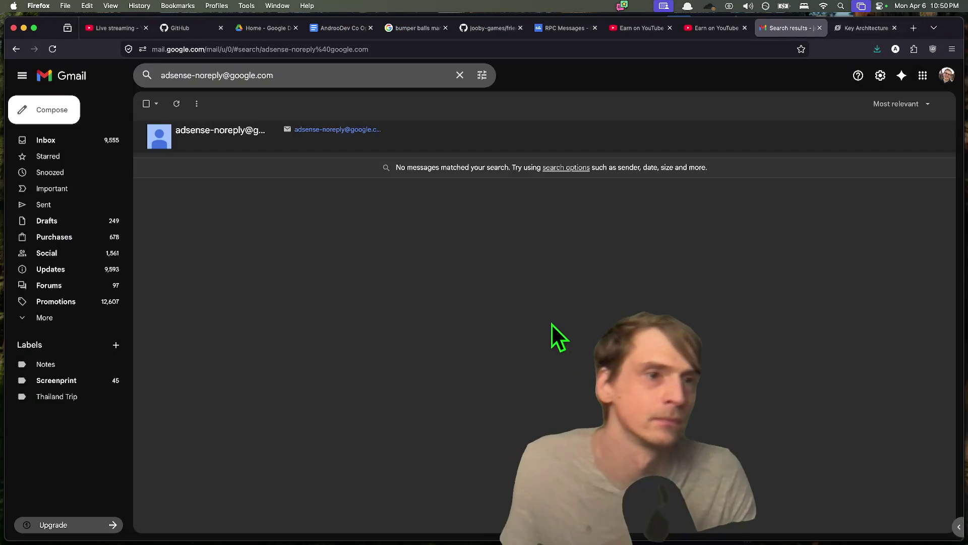
key(super+w)
click(730, 28)
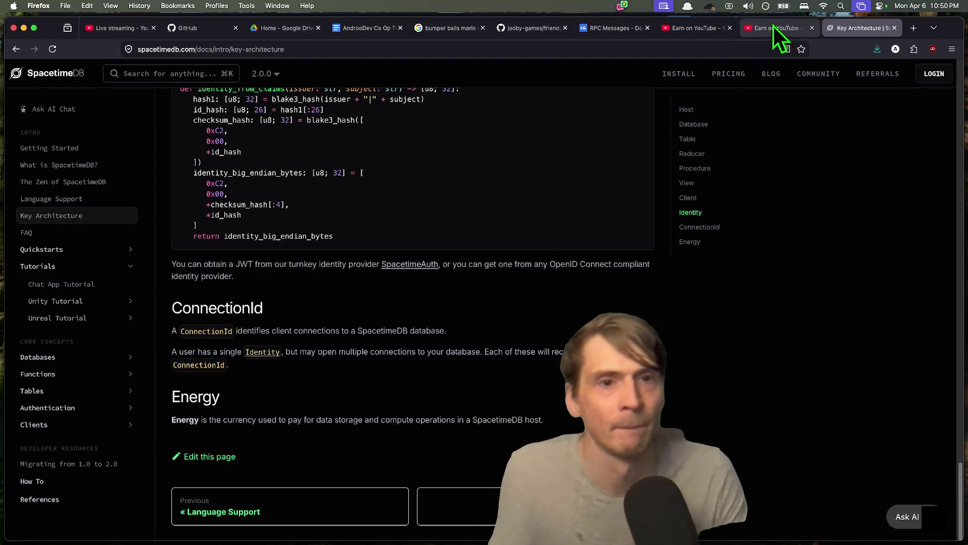
click(730, 28)
Step: Open the RPC Messages docs and highlight the Rpc.Owner paragraph
click(611, 28)
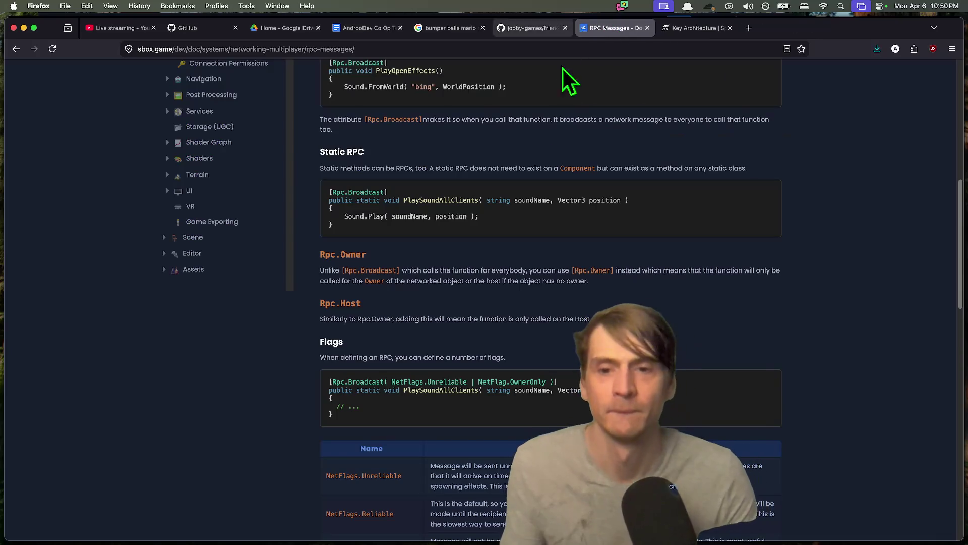
scroll(519, 186, down, 3)
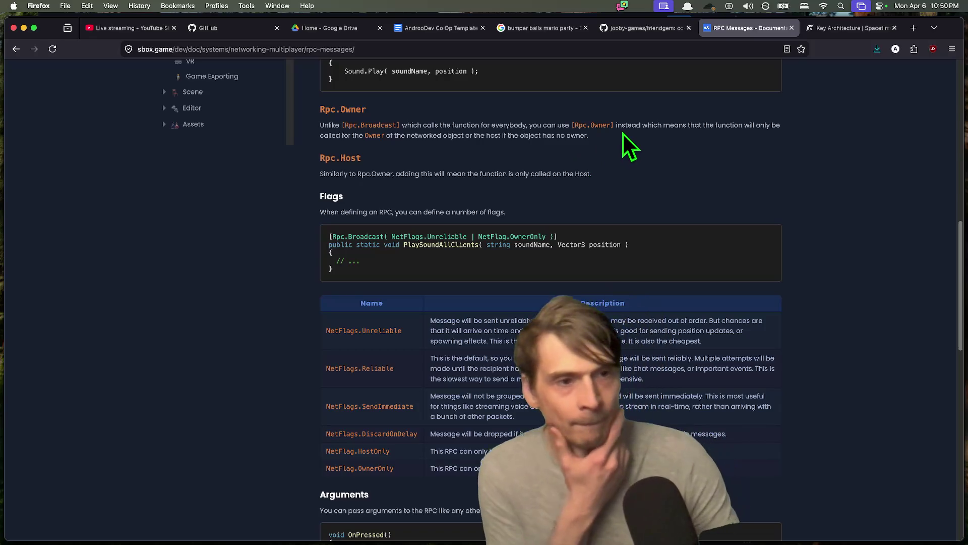
drag(623, 134, 262, 130)
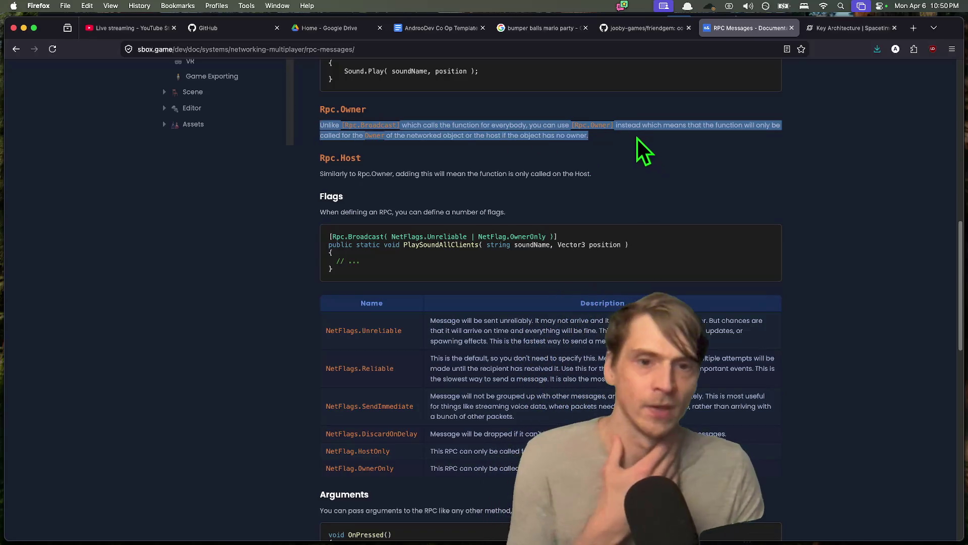
scroll(747, 181, up, 1)
click(739, 210)
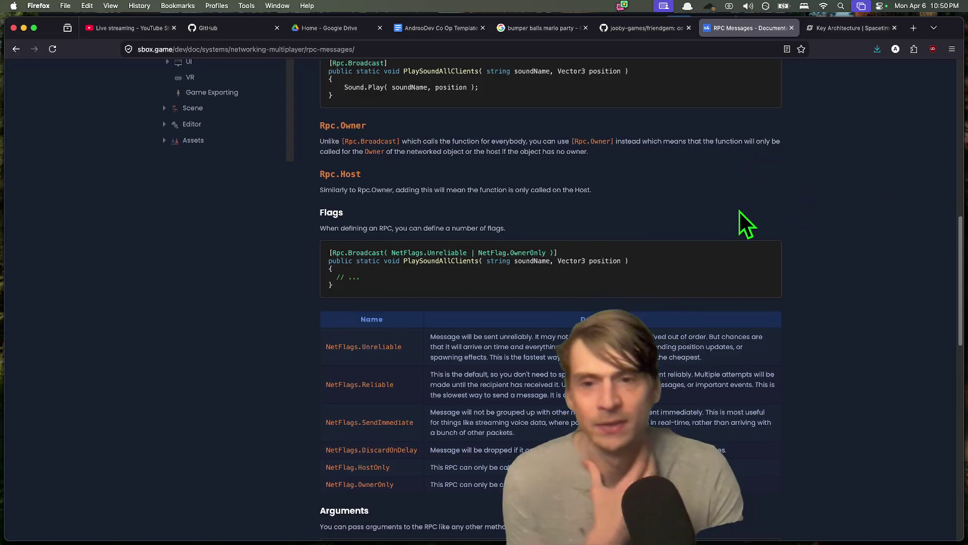
Step: Read further through the RPC Messages docs, selecting the word Caller in the logging line
scroll(746, 214, down, 3)
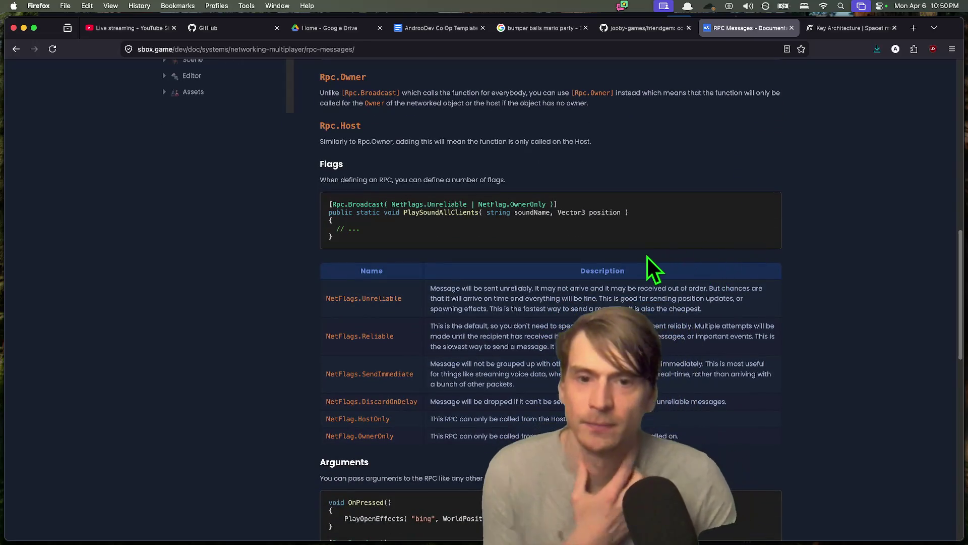
scroll(691, 227, up, 9)
scroll(853, 213, up, 1)
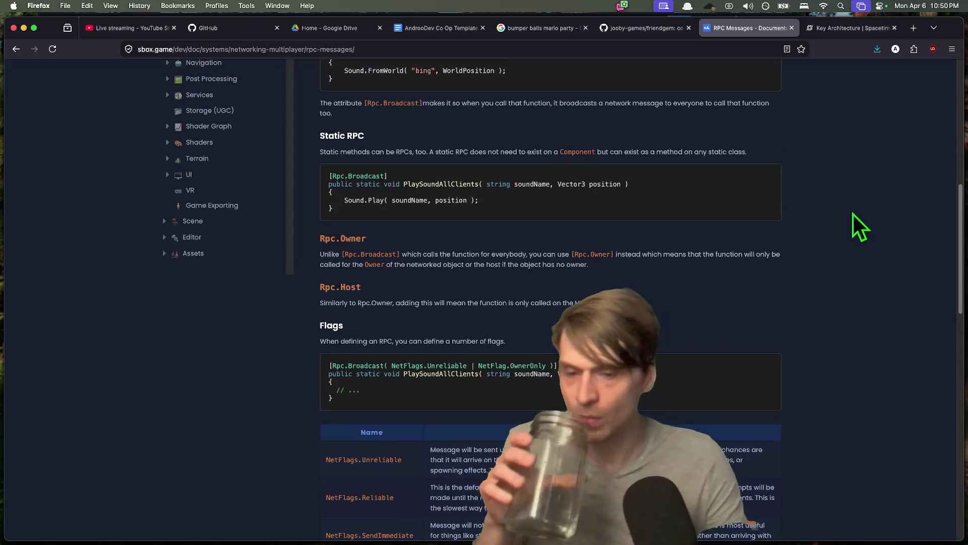
scroll(839, 220, down, 14)
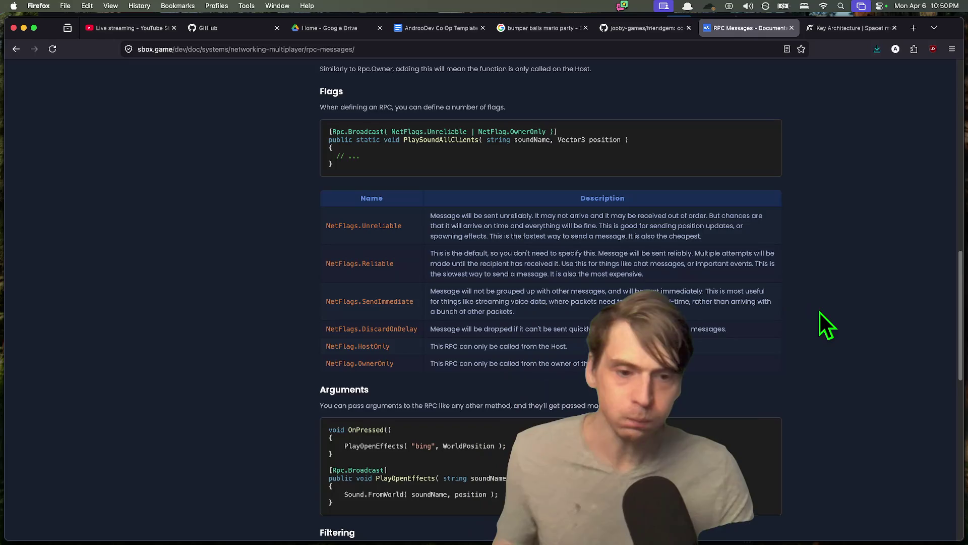
scroll(863, 334, down, 10)
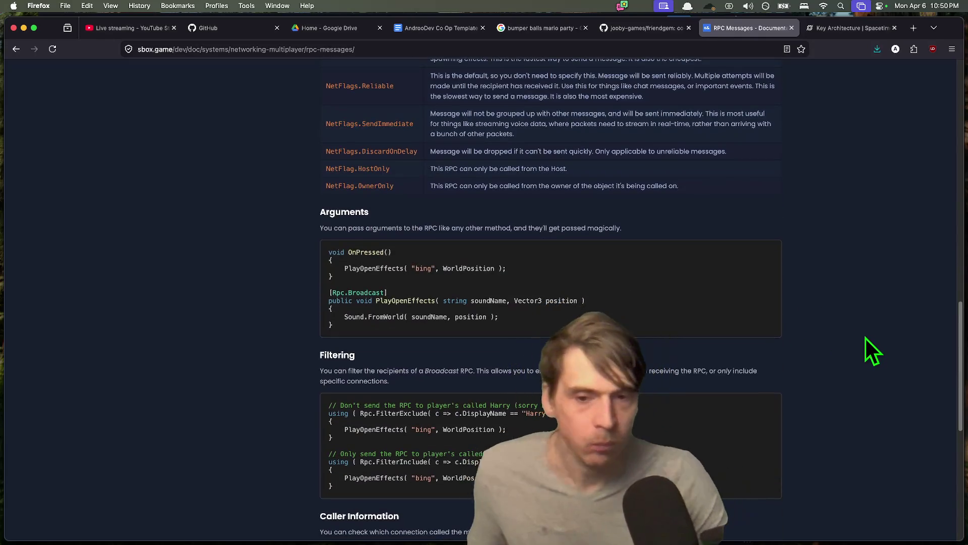
scroll(857, 334, down, 5)
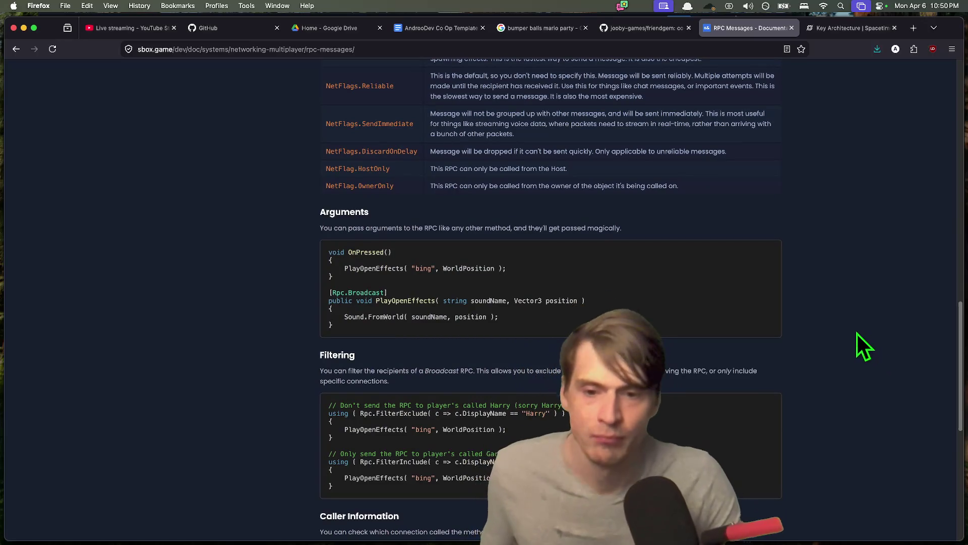
scroll(869, 323, down, 10)
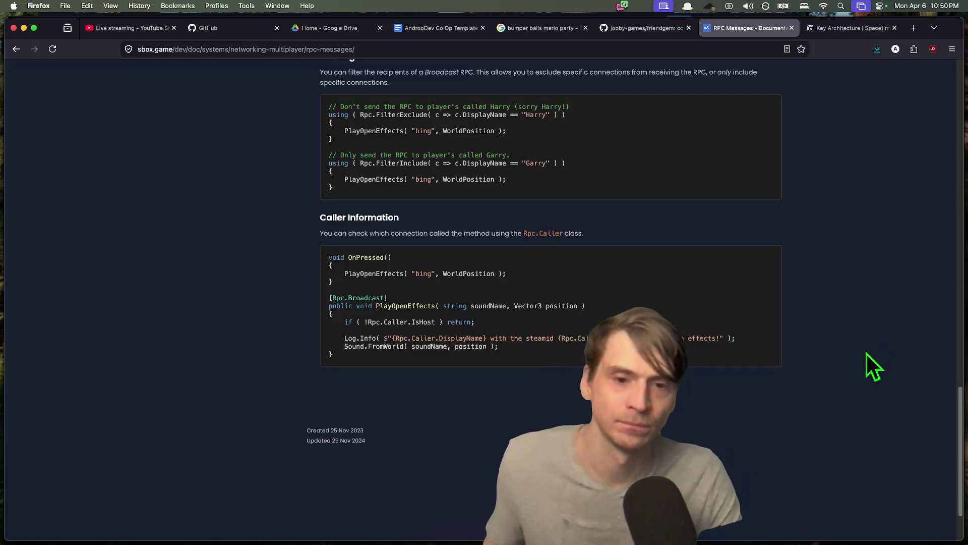
scroll(862, 367, down, 1)
double_click(424, 330)
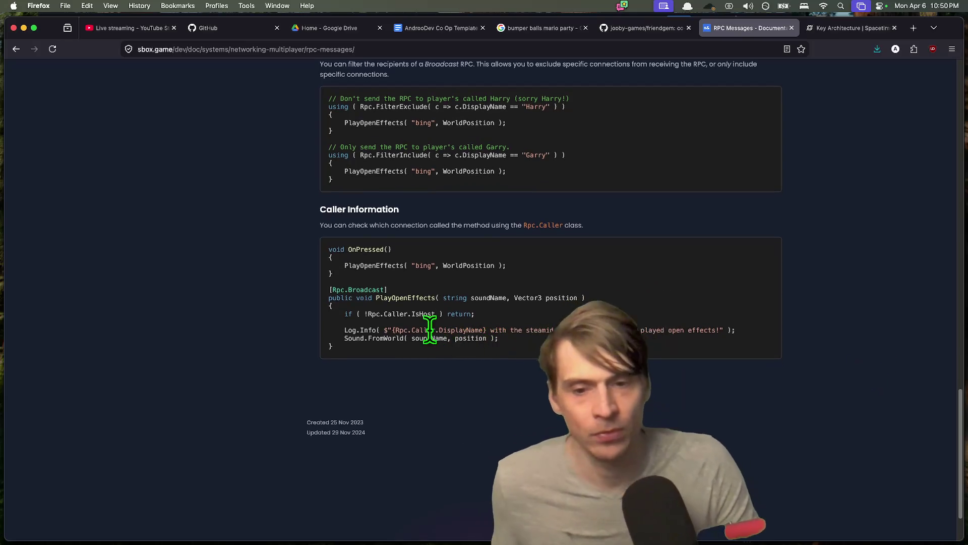
scroll(871, 353, up, 1)
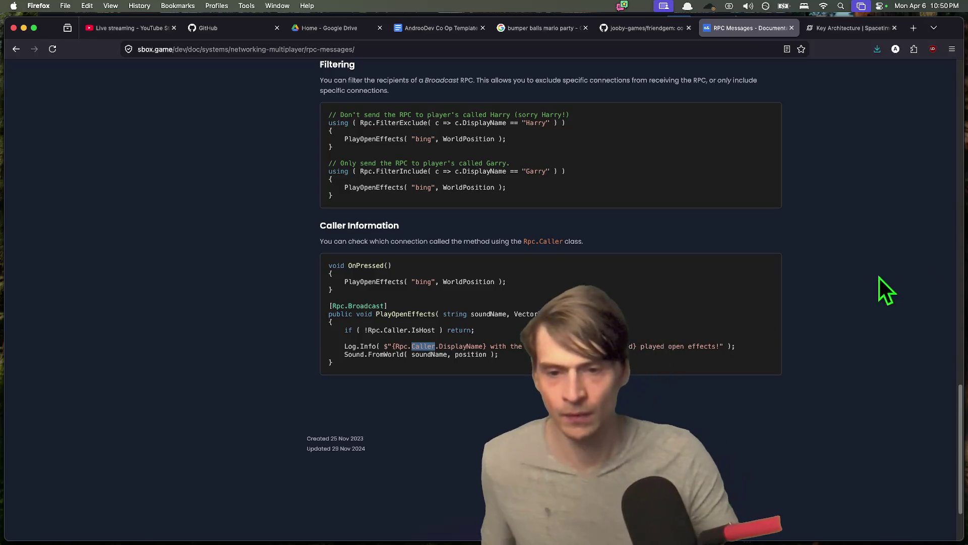
scroll(880, 283, up, 5)
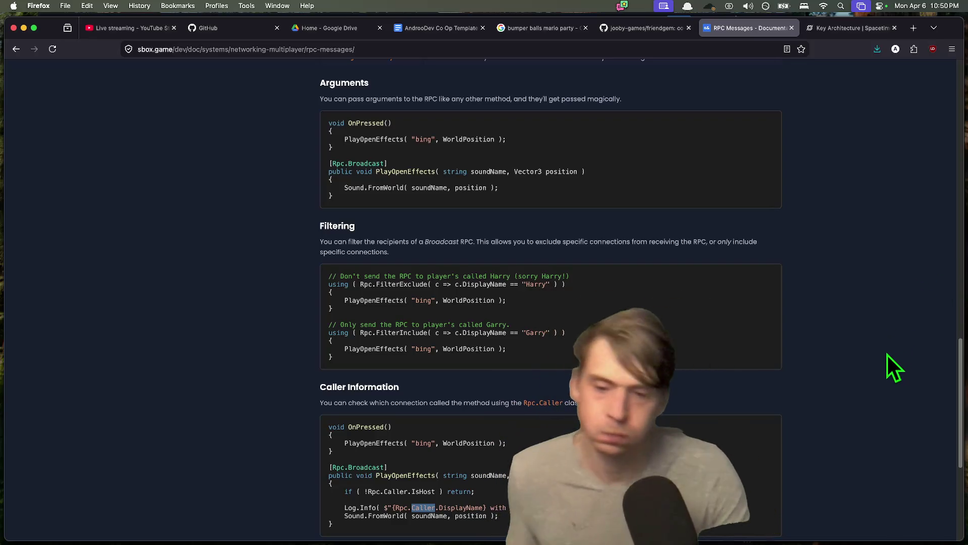
scroll(888, 353, up, 15)
scroll(862, 344, up, 10)
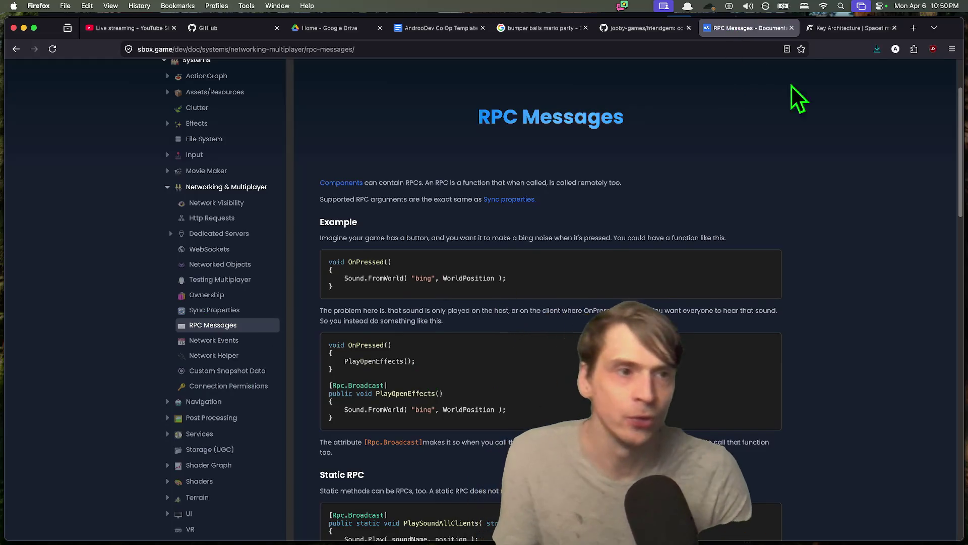
Step: Glance at the Key Architecture docs, then close that tab
key(ctrl+Tab)
key(ctrl+shift+Tab)
key(ctrl+Tab)
scroll(520, 273, up, 15)
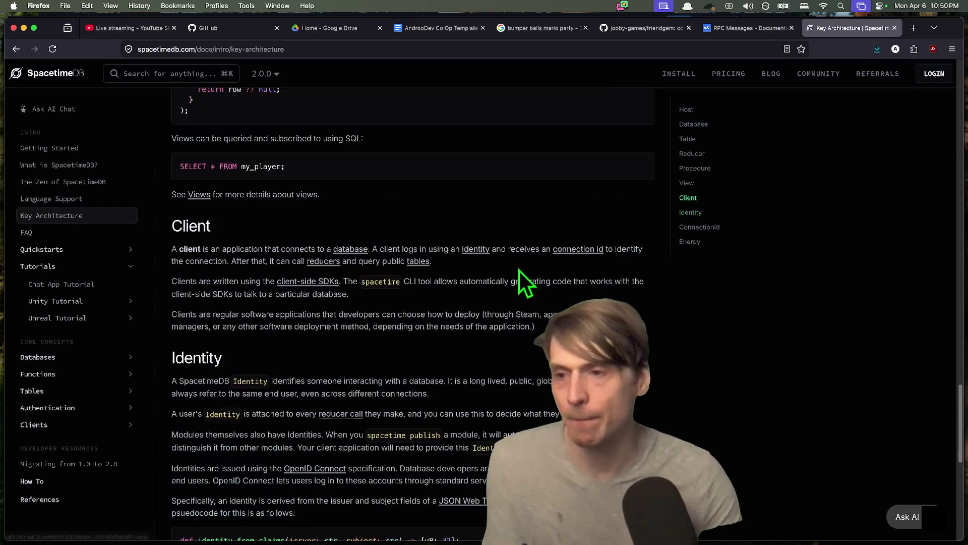
scroll(418, 282, down, 15)
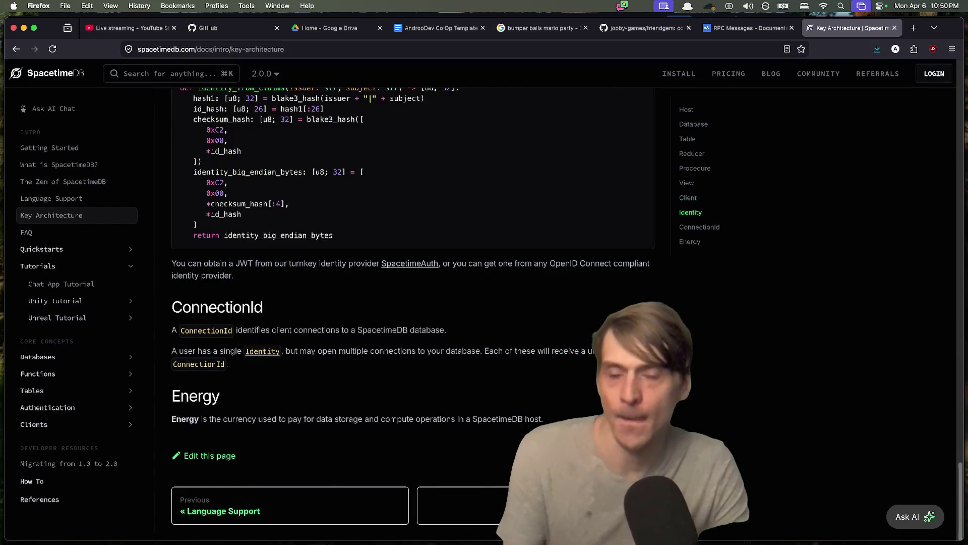
key(ctrl+w)
Step: Look over the GitHub friendgem repository, then check Godot's 3D scene view
key(ctrl+shift+Tab)
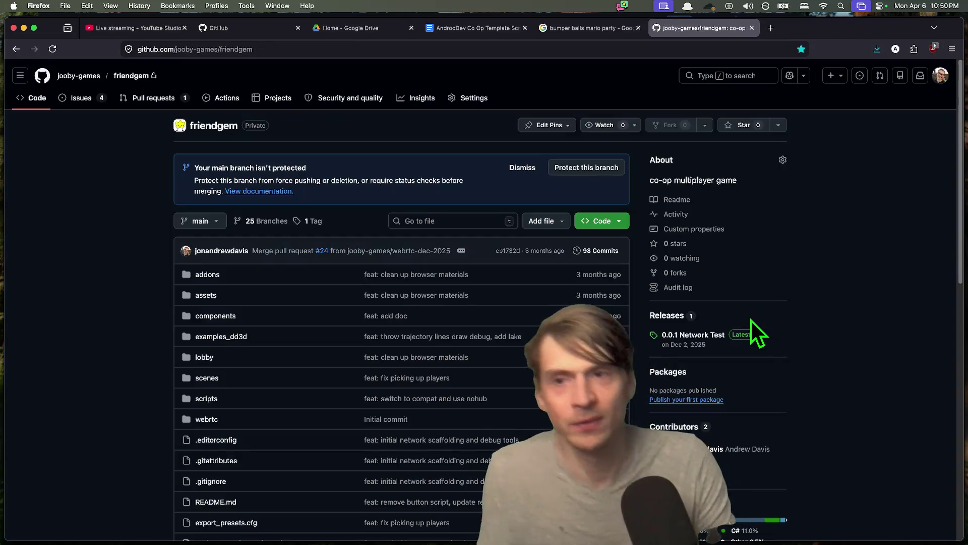
scroll(731, 329, down, 10)
key(super+Tab)
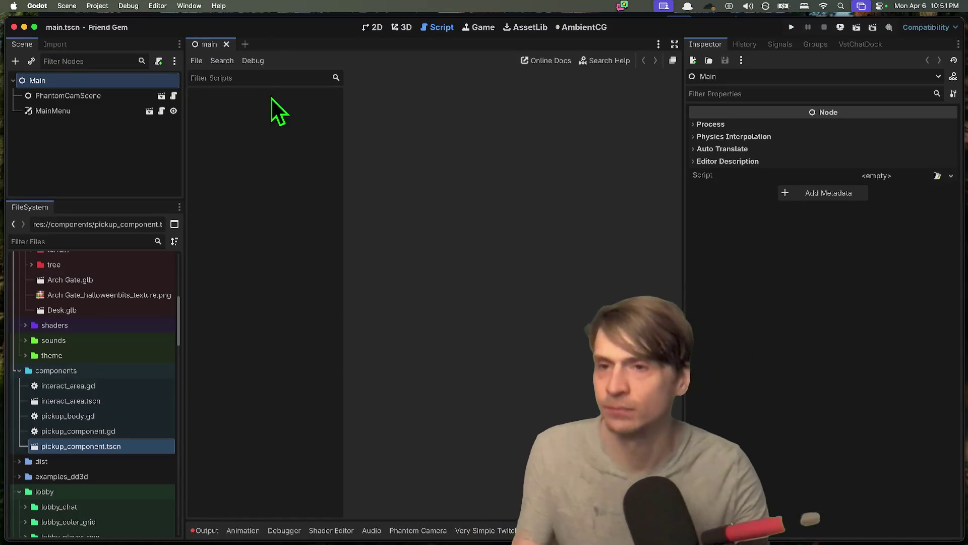
click(401, 27)
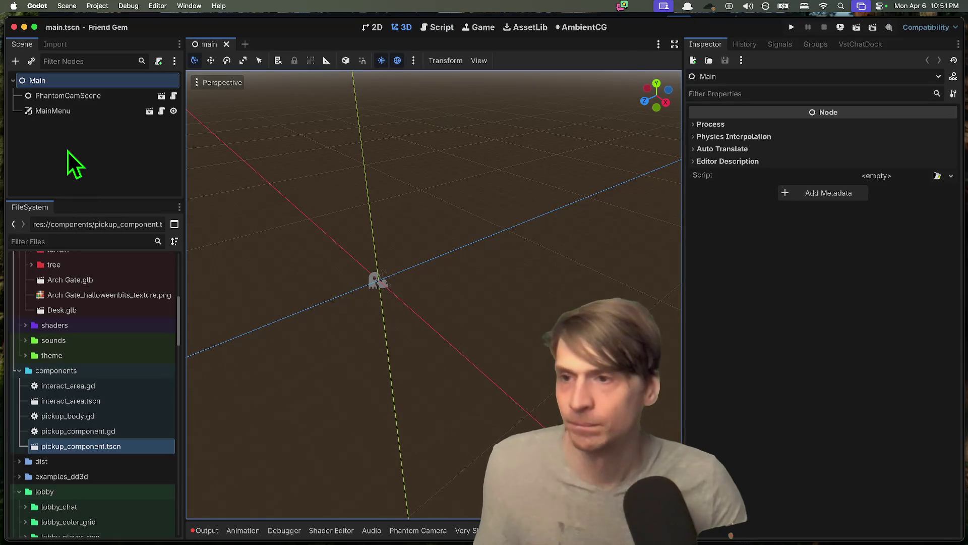
scroll(61, 341, down, 5)
scroll(61, 341, up, 15)
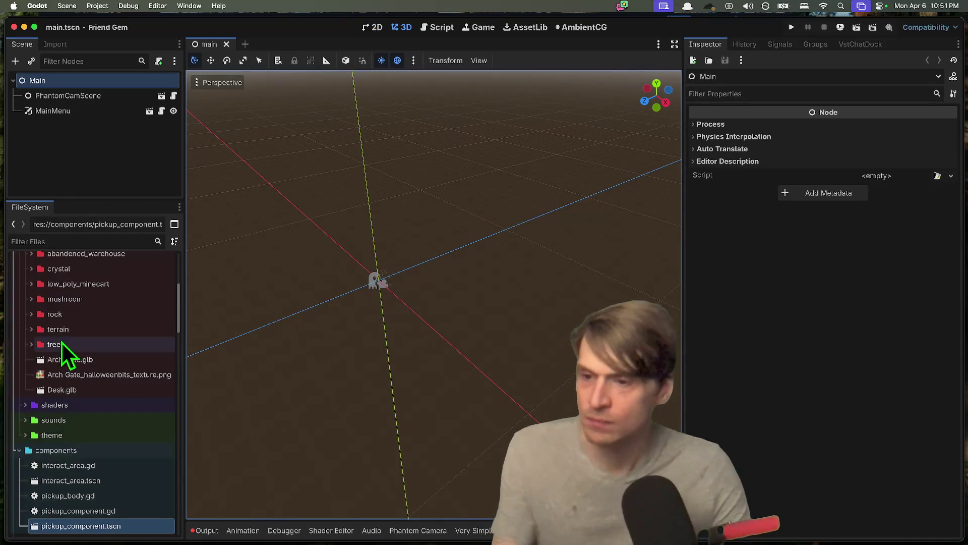
key(super+Tab)
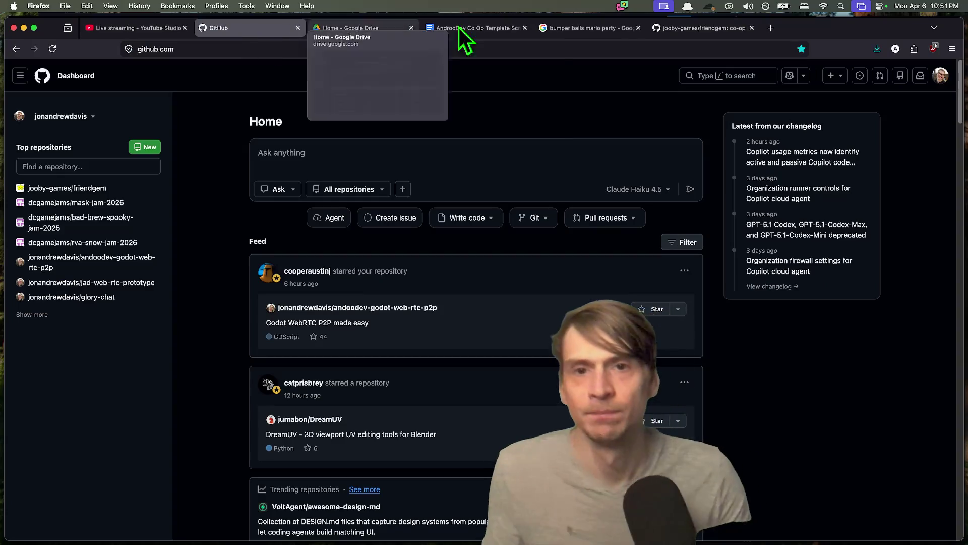
Step: Open the Co Op Template Script doc and enable Dark Reader dark mode for it
click(459, 28)
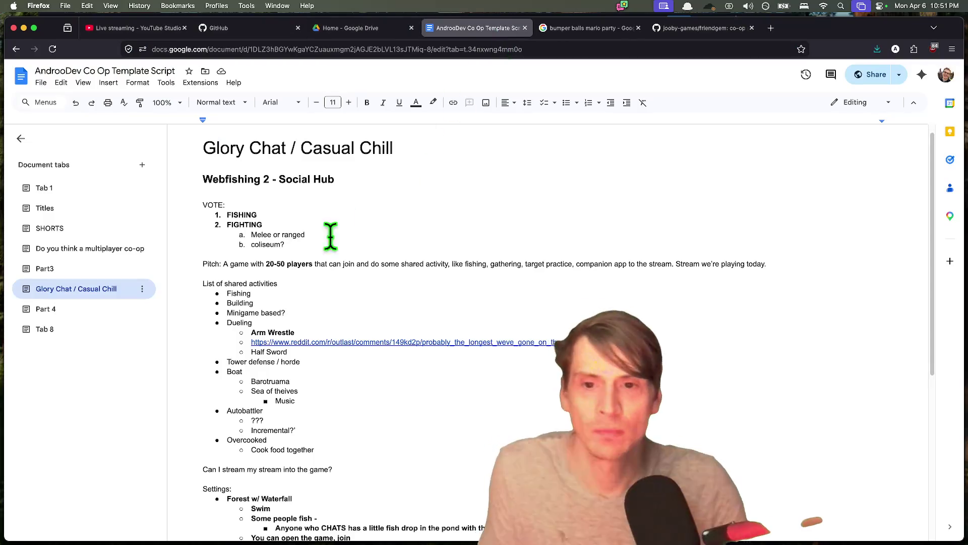
click(916, 49)
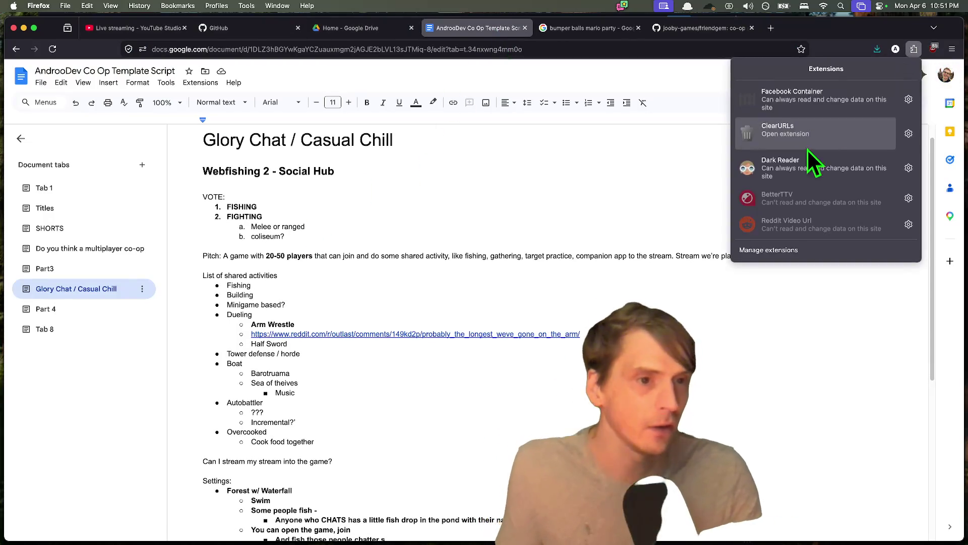
click(807, 149)
click(876, 85)
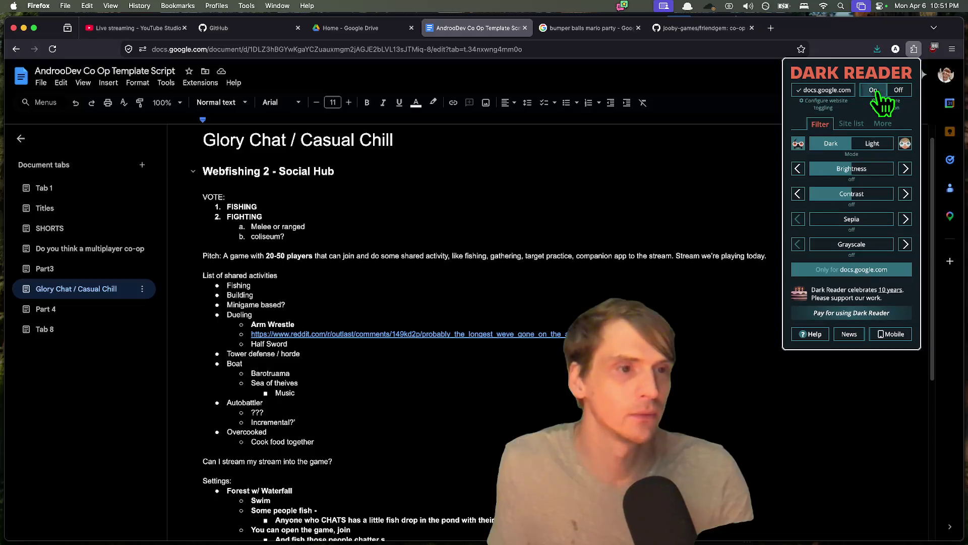
click(527, 256)
Step: Retitle the document from Glory Chat to 'Friend Gem Chat'
scroll(562, 253, down, 1)
scroll(693, 338, up, 1)
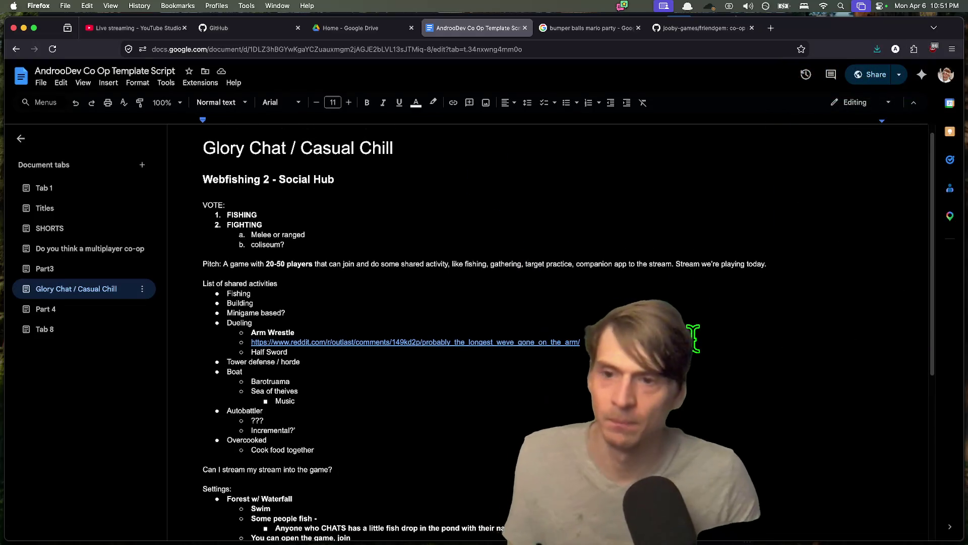
click(262, 147)
drag(262, 147, 225, 151)
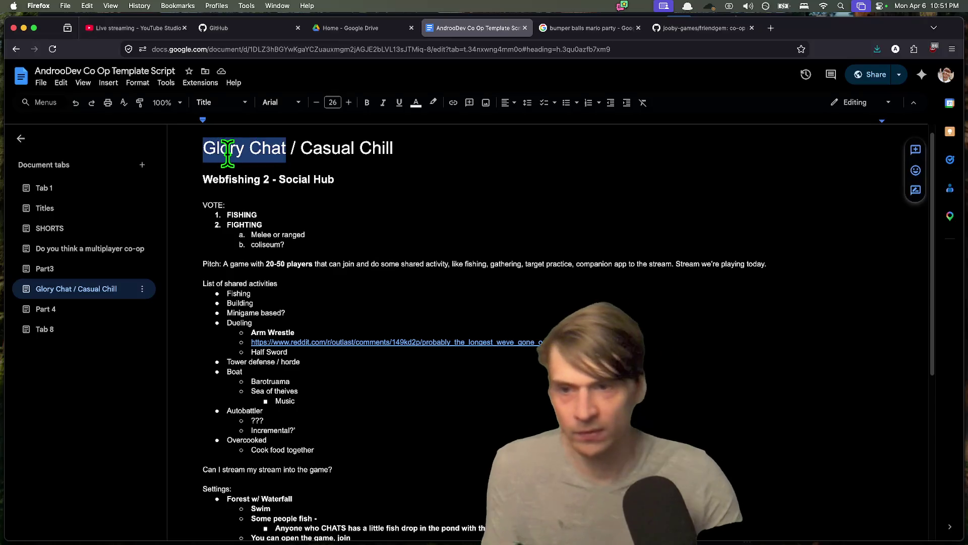
text(Friend Gem Chat)
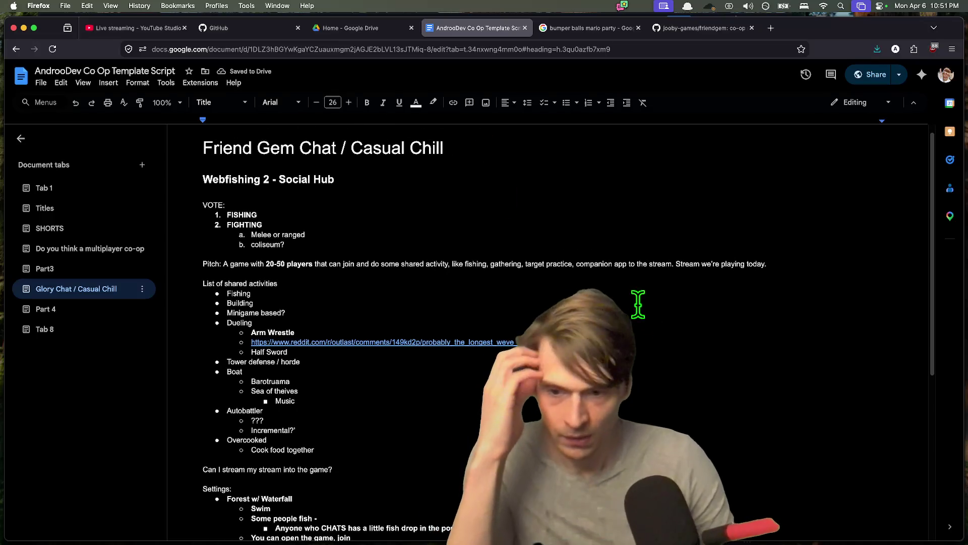
Step: Start an indented sub-bullet under 'Minigame based?', keeping Dueling on its own line
click(525, 315)
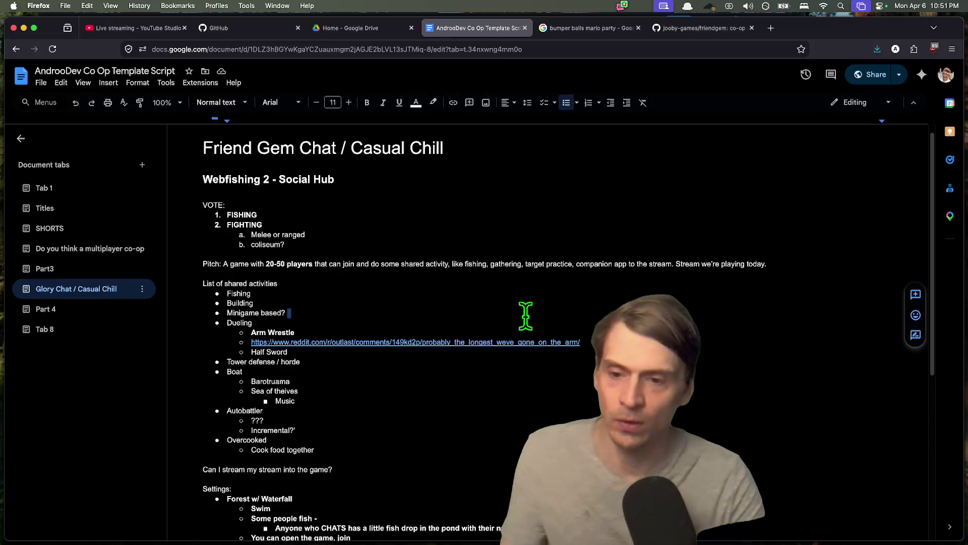
key(Delete)
key(Return)
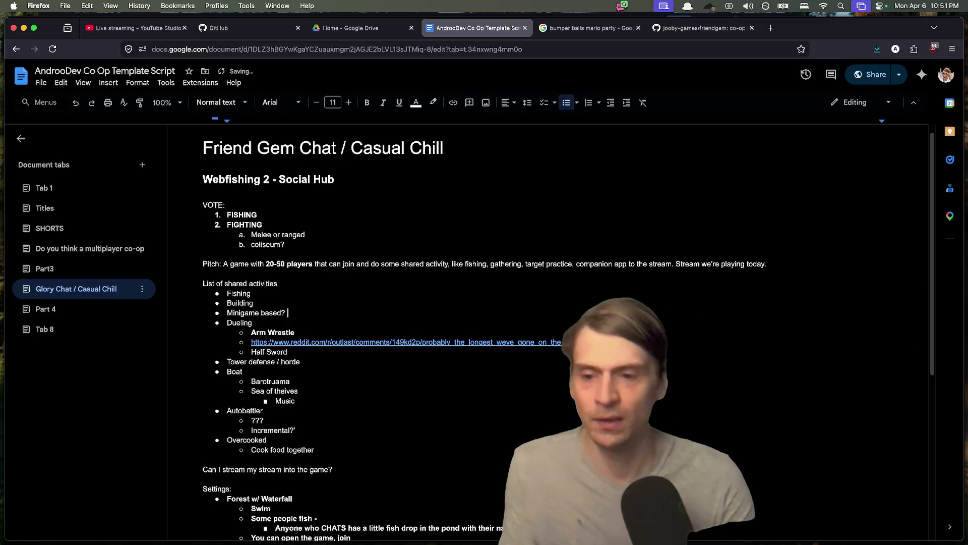
key(Return)
key(Tab)
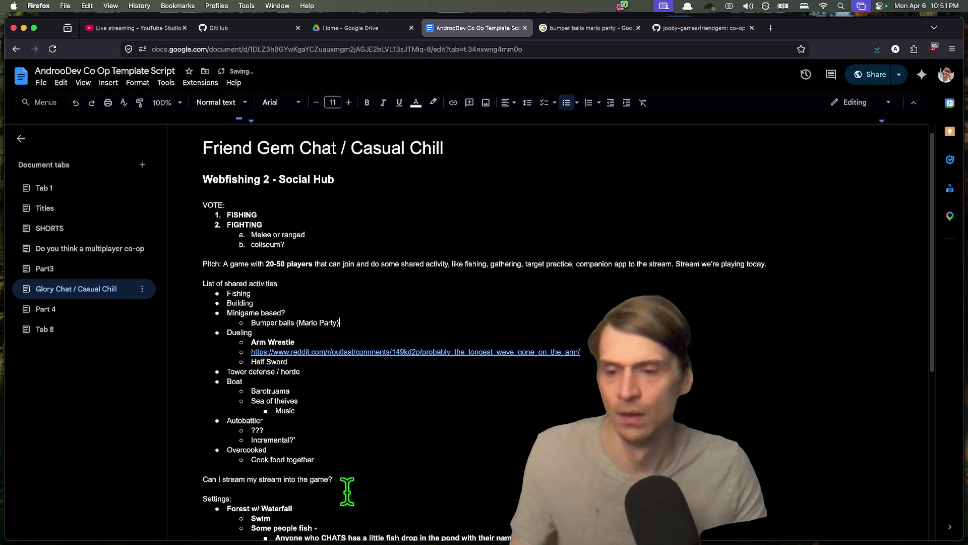
Step: Zoom the document to 120%, hide the tabs panel, and select the FIGHTING through coliseum lines
scroll(358, 469, down, 1)
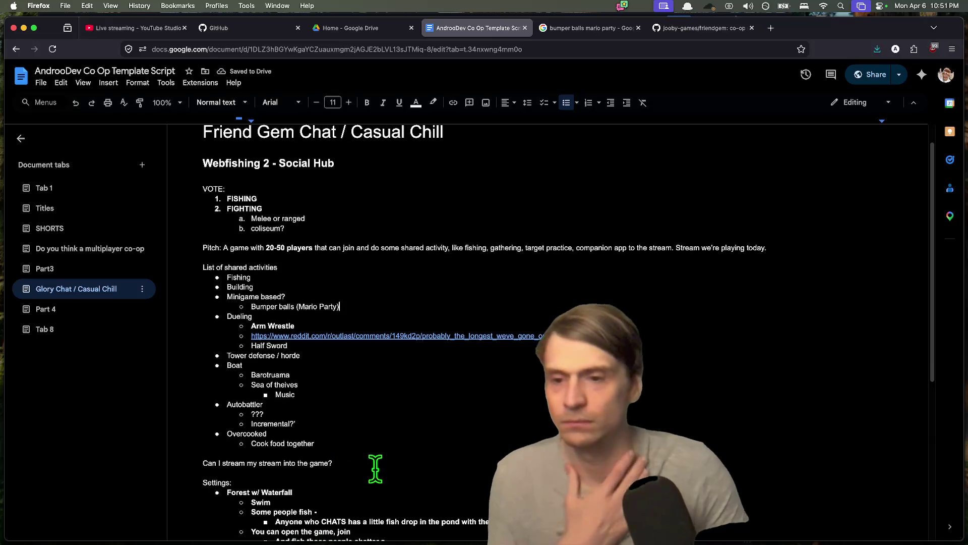
scroll(484, 308, up, 2)
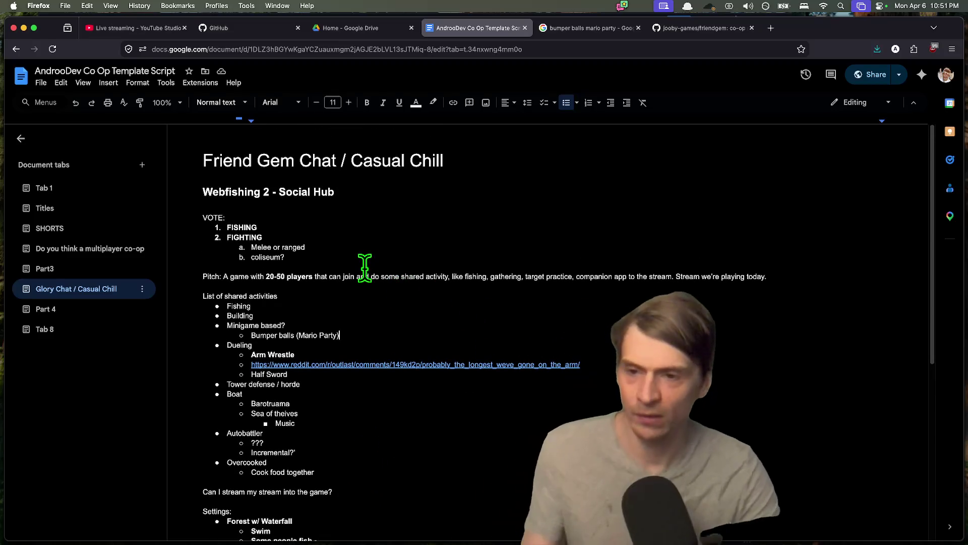
key(super+equal)
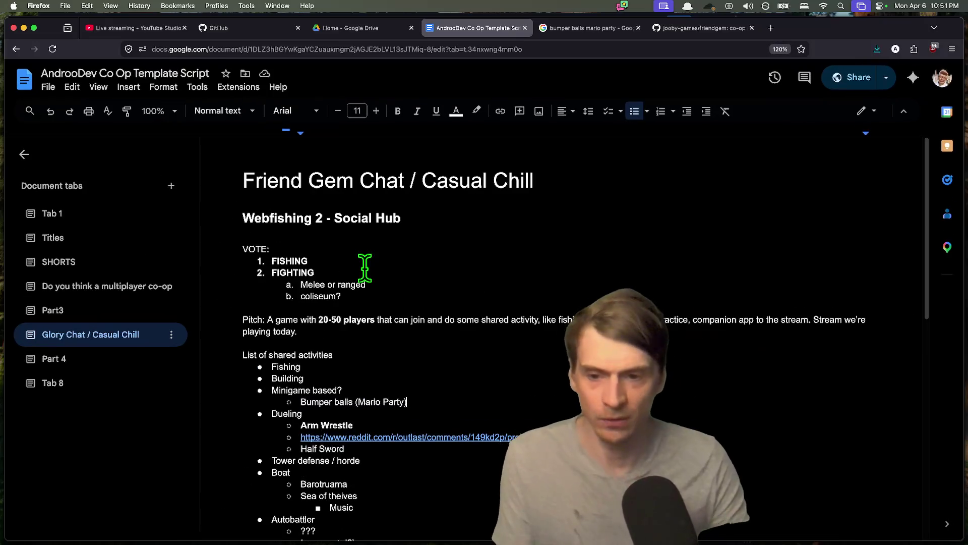
click(23, 154)
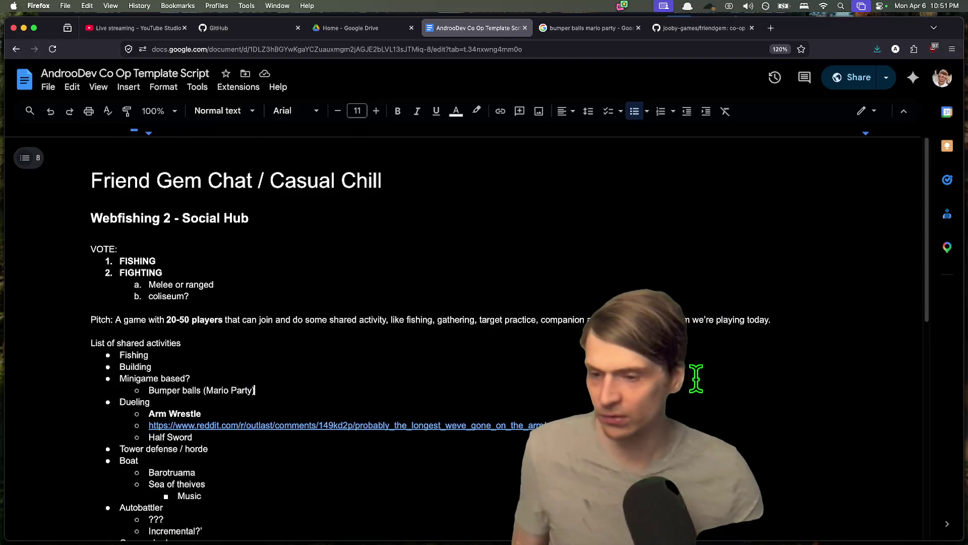
scroll(699, 381, down, 1)
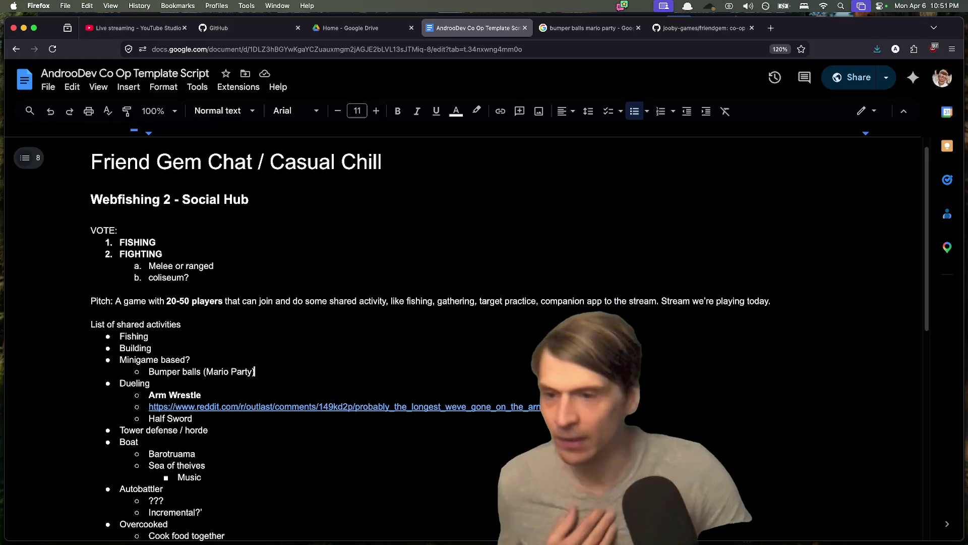
drag(225, 281, 134, 248)
click(492, 265)
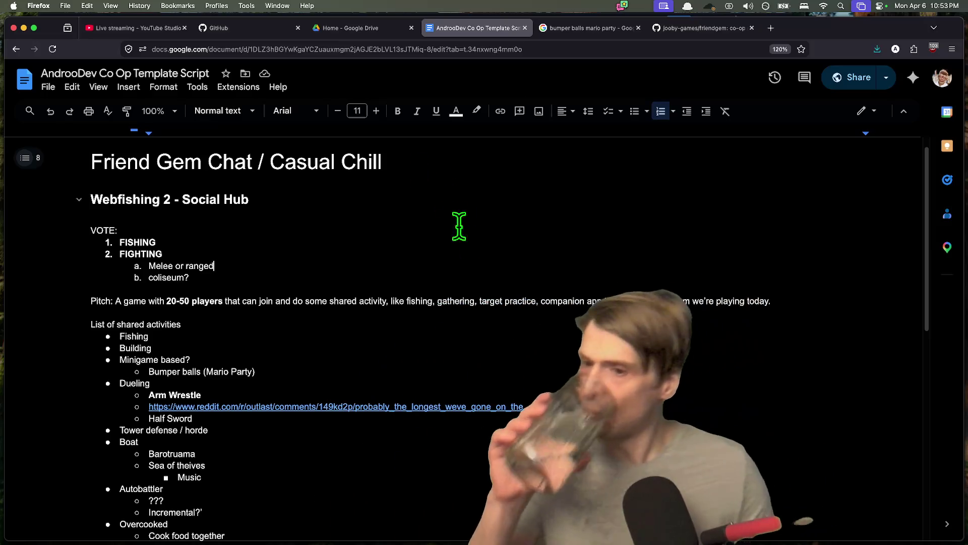
Step: Scroll through the Settings list down to 3rd place, then switch to the Godot editor
scroll(656, 378, down, 3)
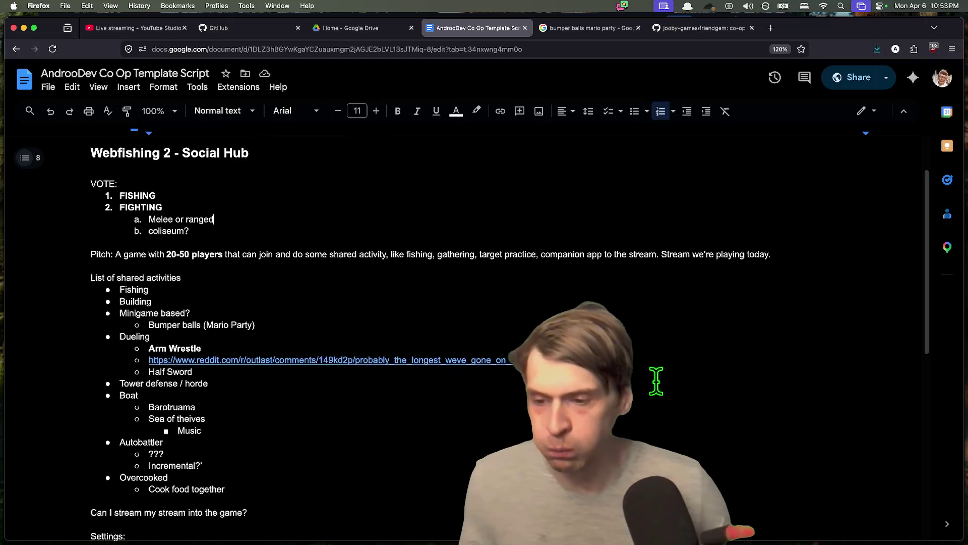
scroll(657, 377, down, 4)
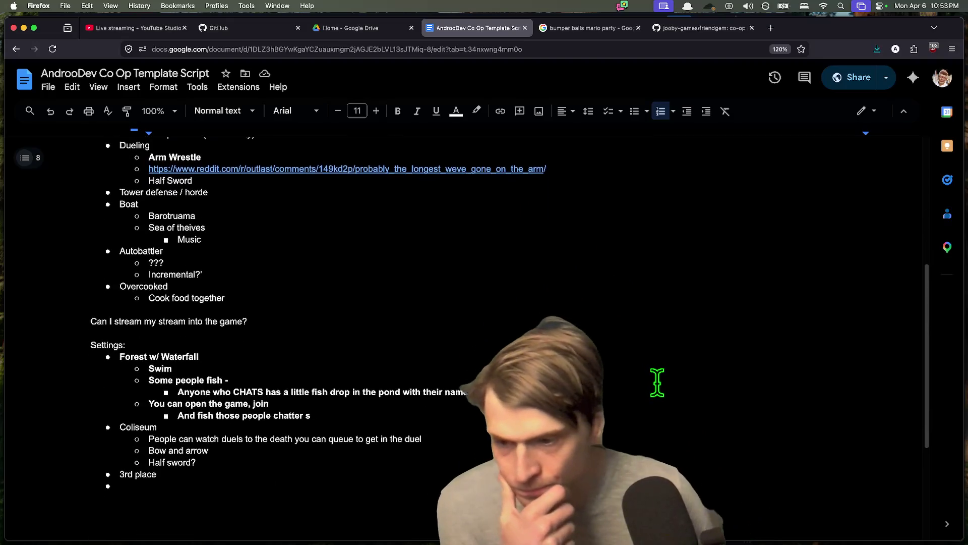
scroll(658, 384, down, 1)
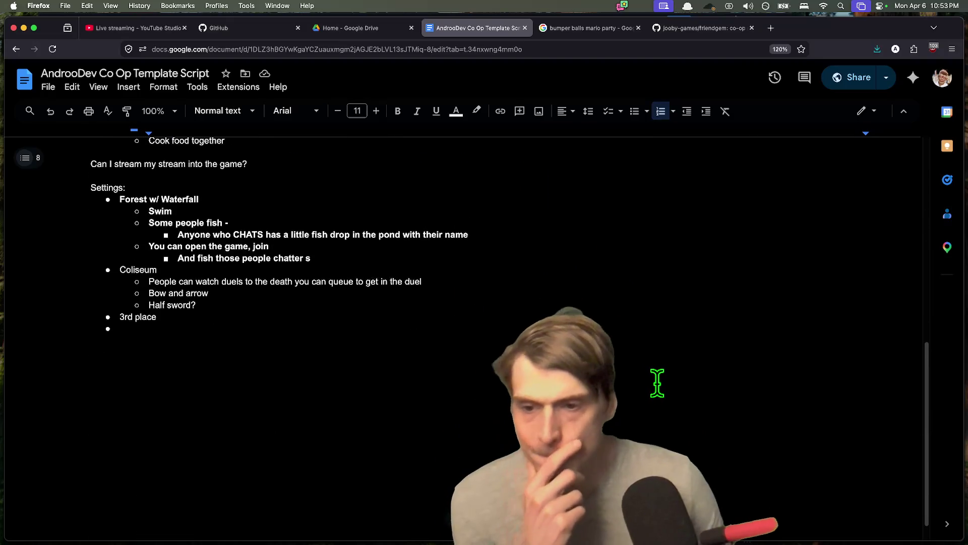
mouse_move(393, 543)
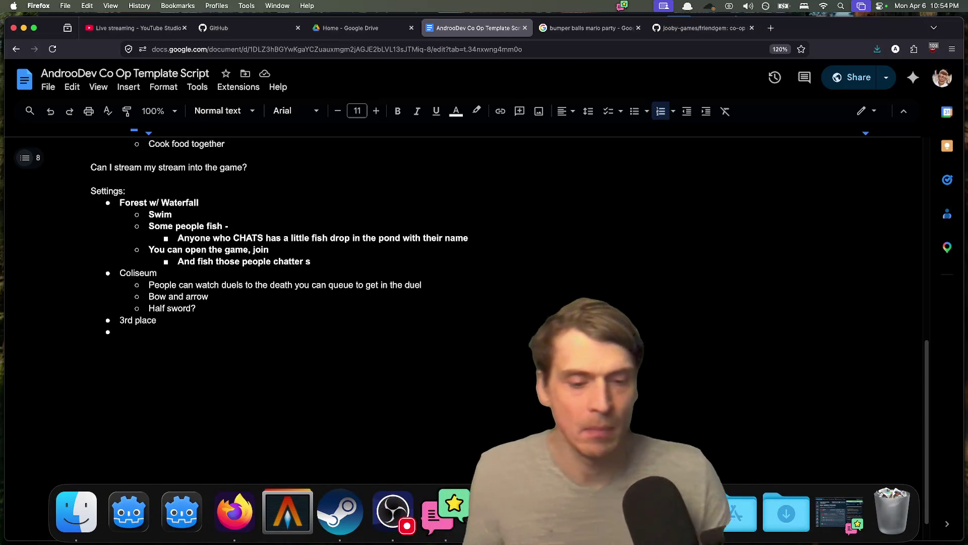
mouse_move(703, 532)
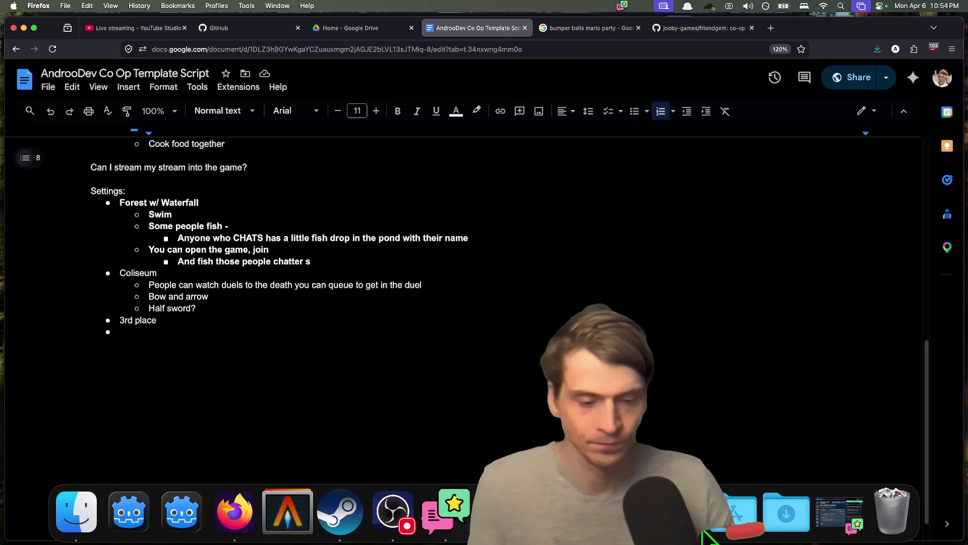
key(super+Tab)
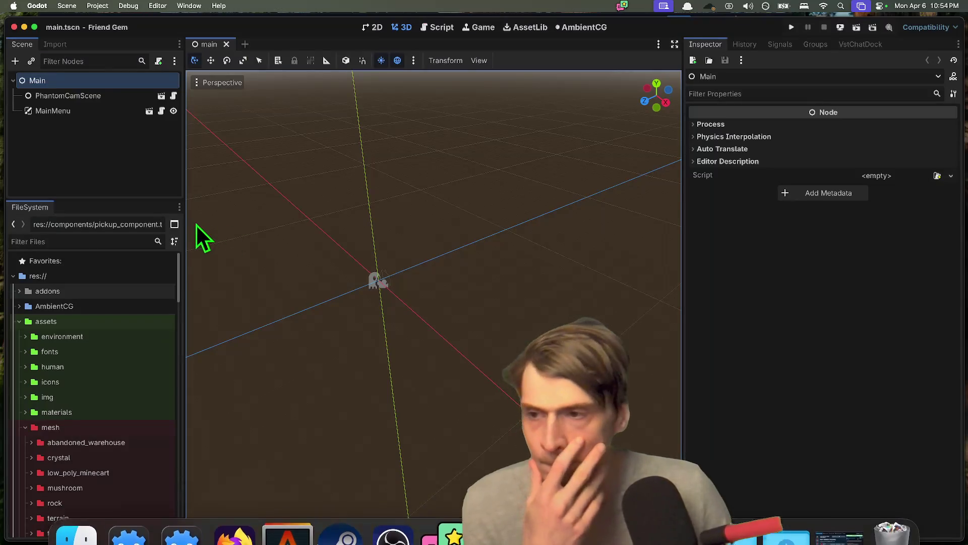
Step: Enlarge the FileSystem dock and inspect exported-model.glb's import settings in the human folder
drag(125, 198, 126, 153)
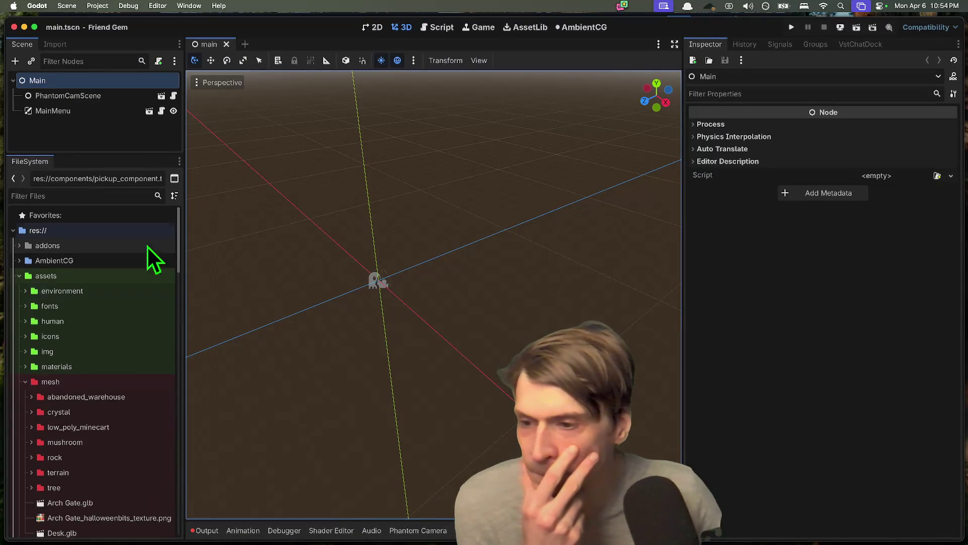
scroll(121, 278, down, 5)
double_click(88, 247)
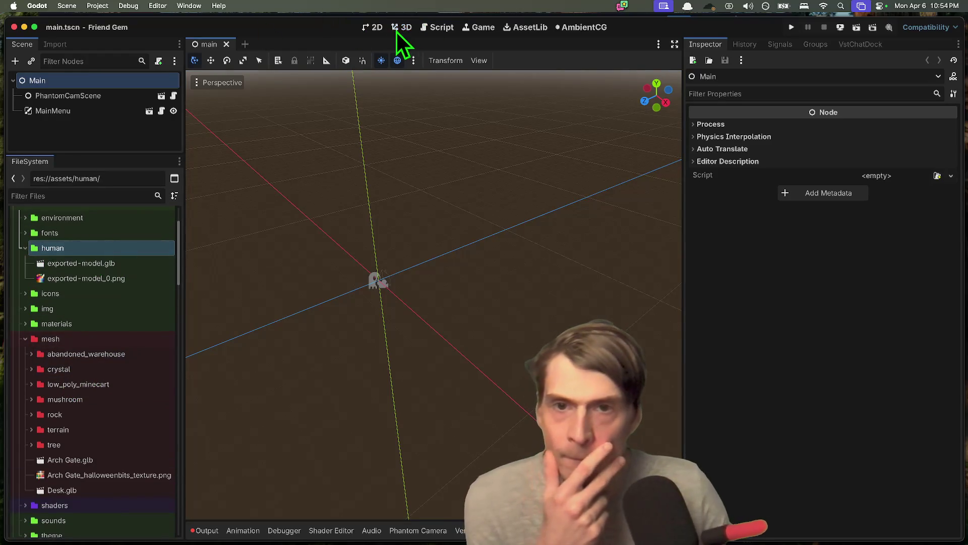
double_click(91, 262)
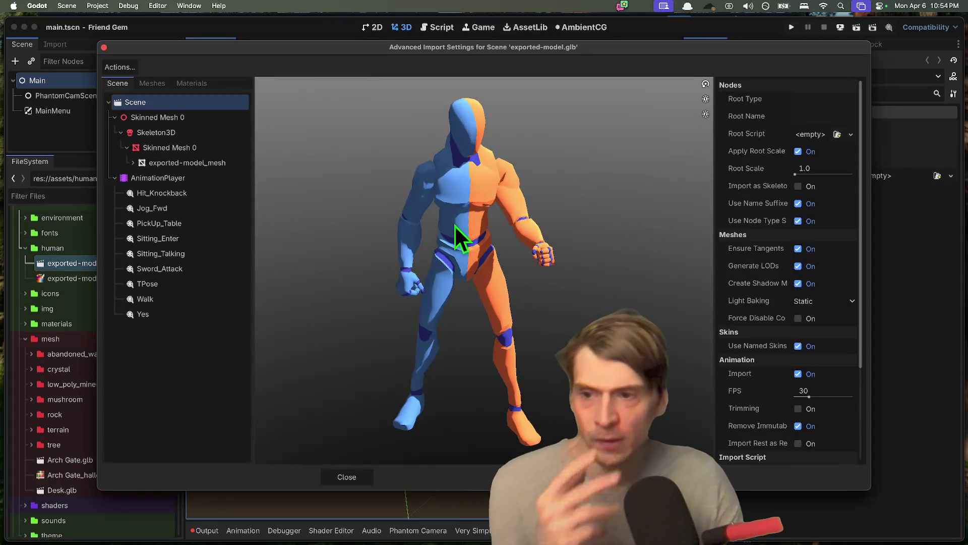
key(Escape)
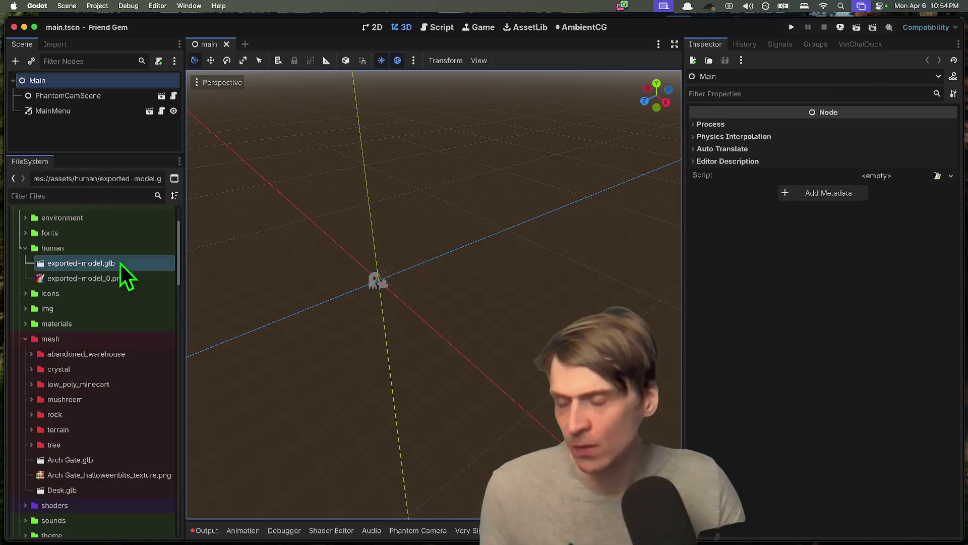
Step: Browse the project folders, peeking into the mushroom folder, and focus the Filter Files field
scroll(98, 303, down, 1)
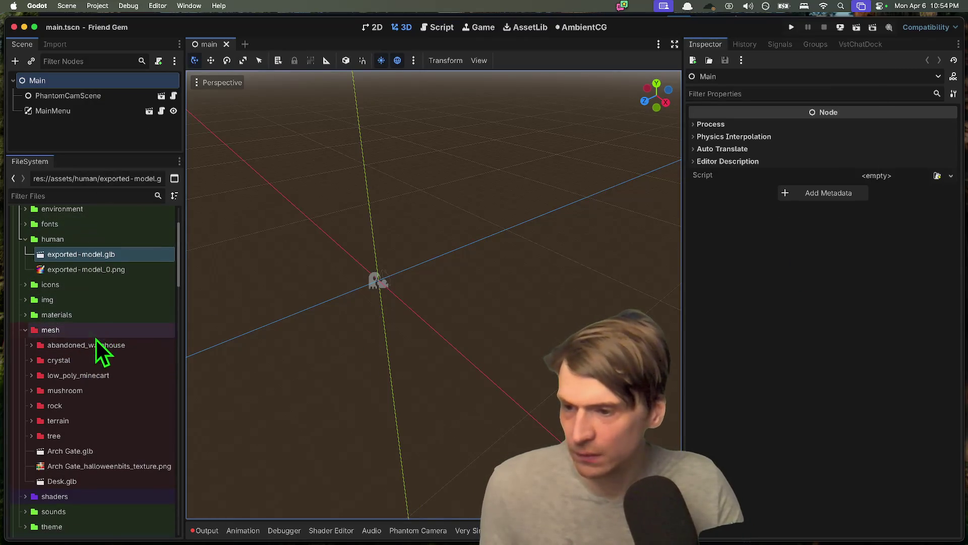
scroll(104, 369, down, 8)
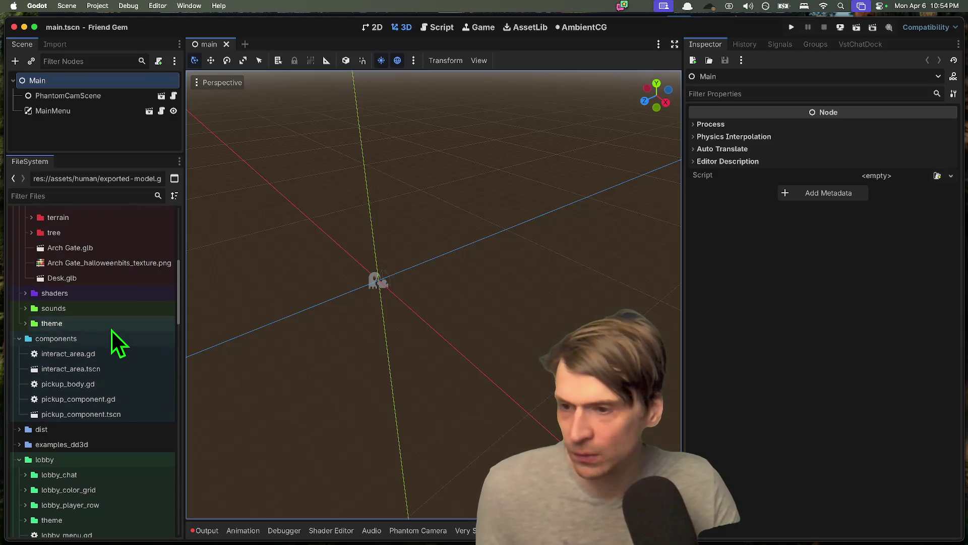
scroll(112, 330, up, 4)
double_click(113, 303)
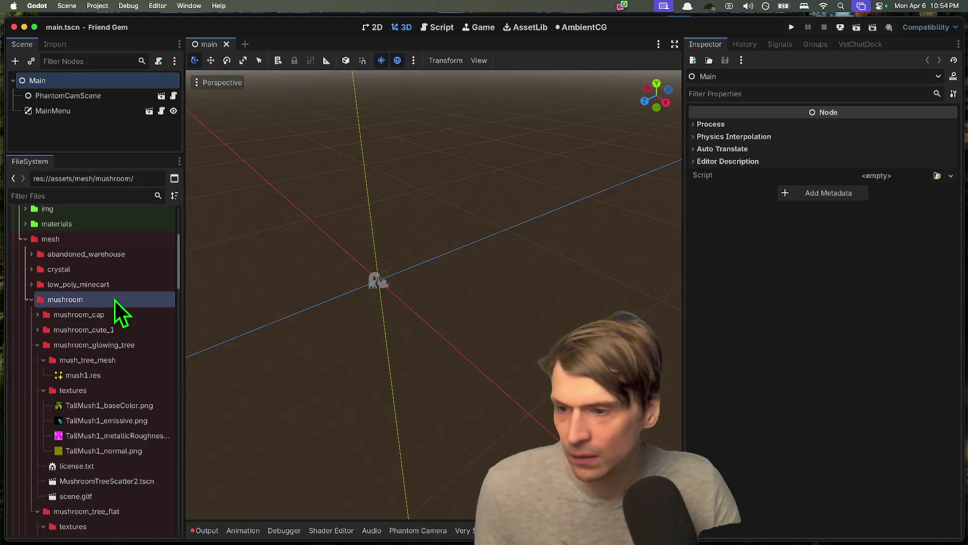
double_click(115, 301)
scroll(101, 379, down, 8)
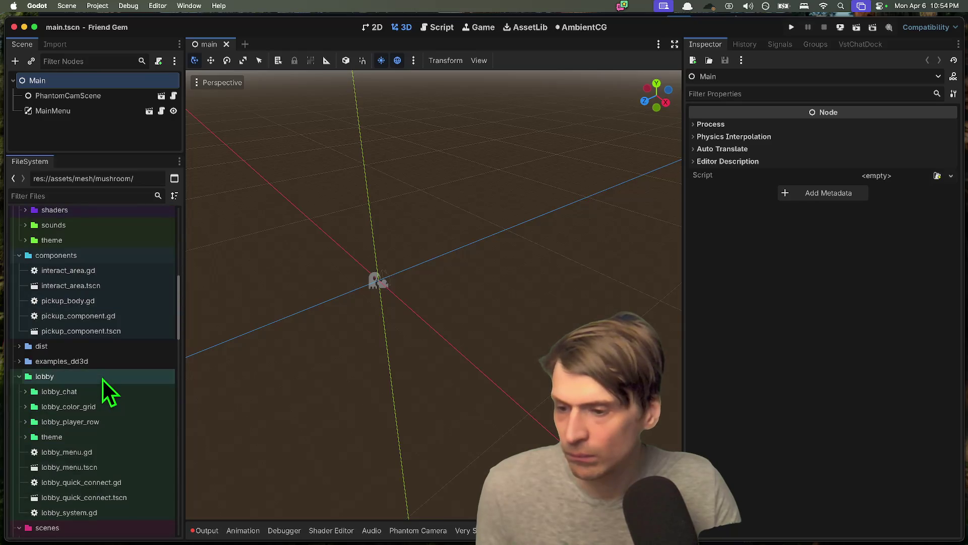
scroll(103, 380, down, 2)
click(88, 198)
Step: Filter the files by 'plush' and open the godot_plush_skin scene
text(plush)
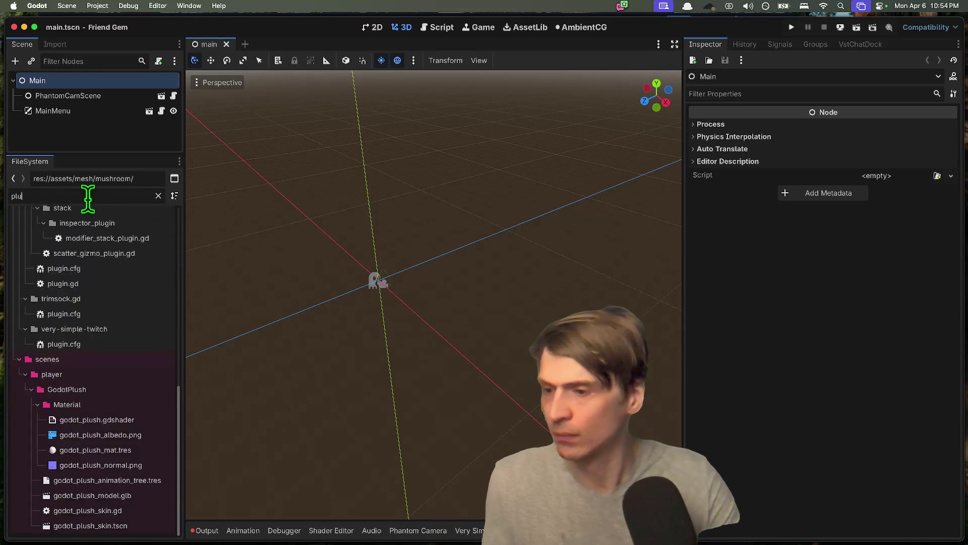
double_click(141, 412)
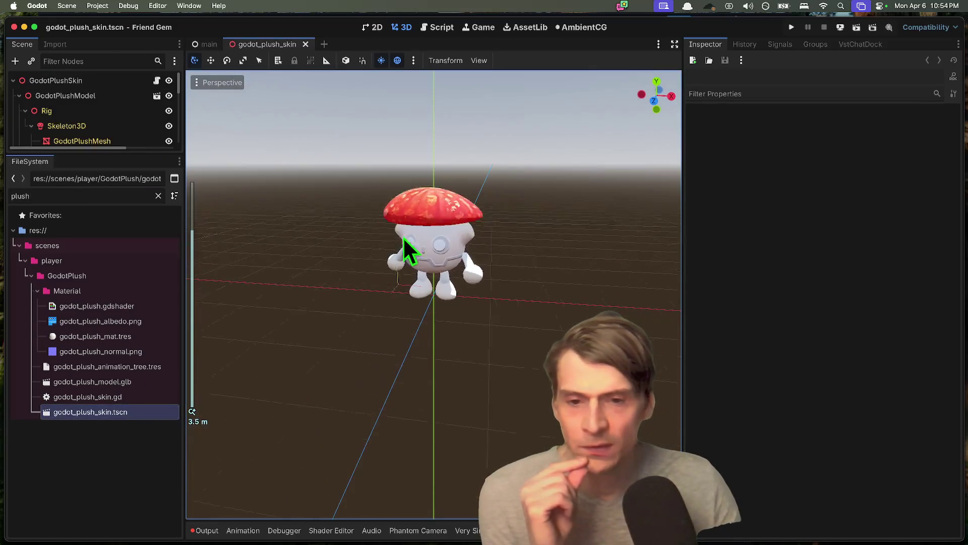
scroll(402, 237, up, 5)
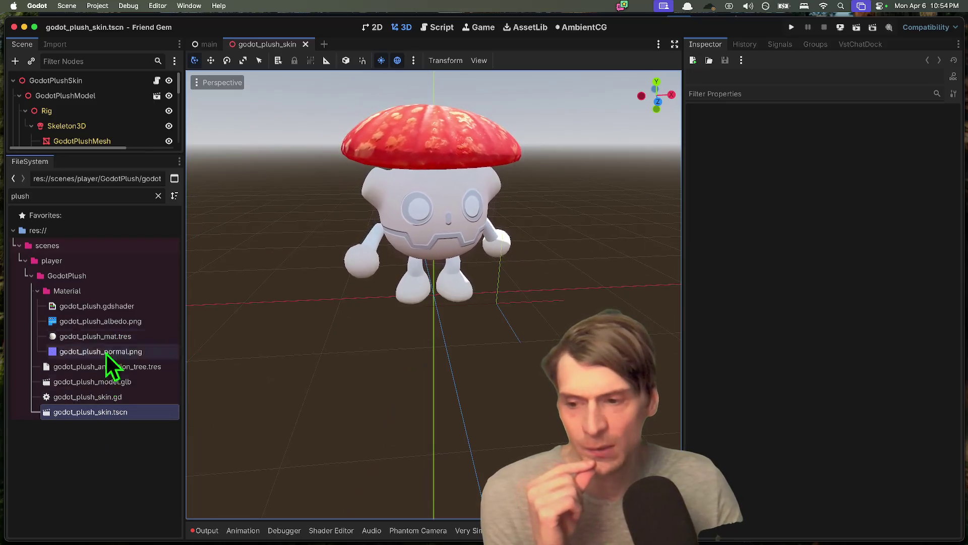
double_click(117, 196)
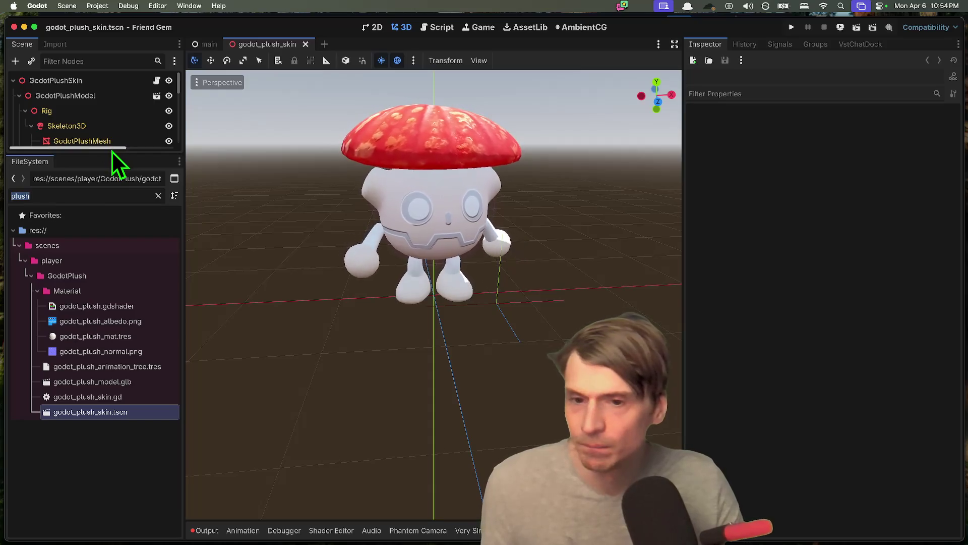
click(98, 411)
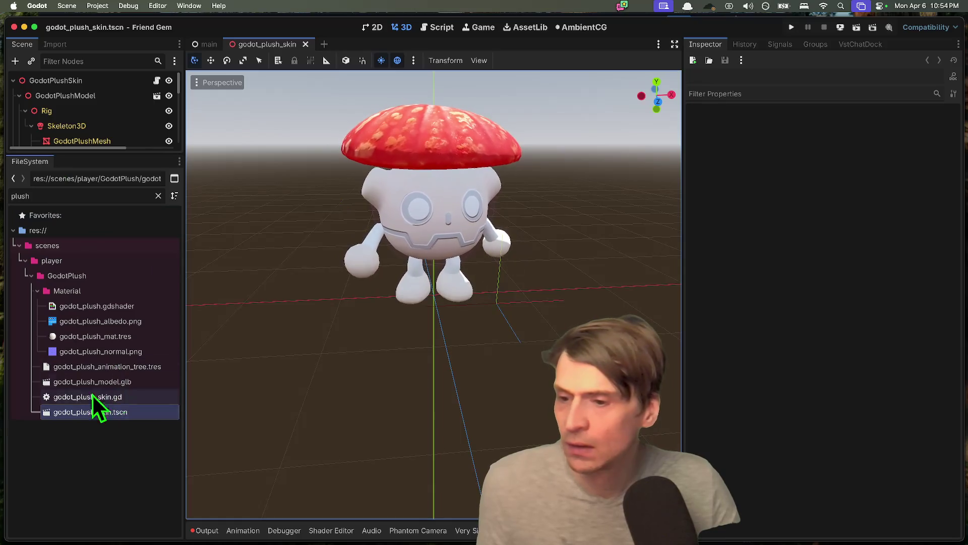
Step: Inspect godot_plush_model.glb's Advanced Import Settings, viewing its Skeleton3D from several angles
click(129, 382)
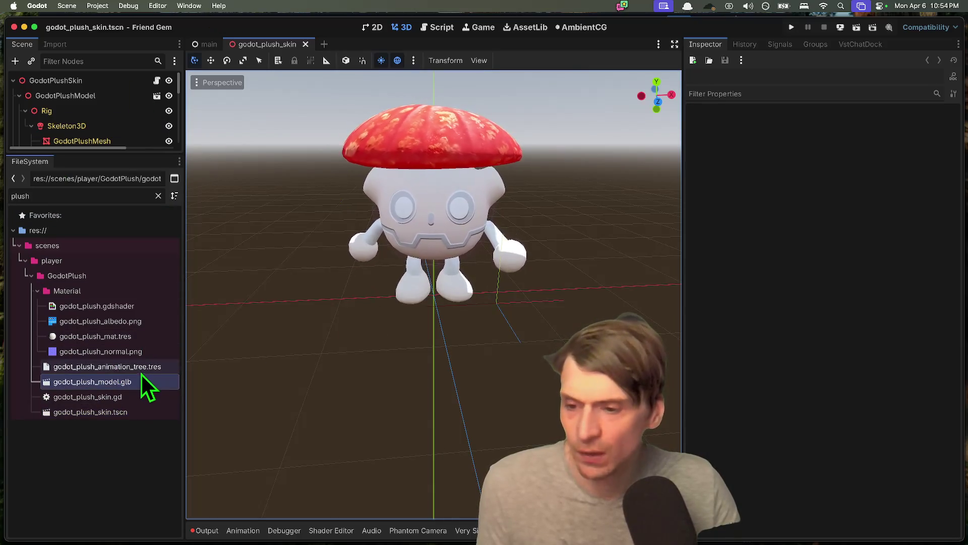
double_click(143, 382)
mouse_move(322, 303)
mouse_down()
mouse_move(498, 232)
mouse_move(320, 202)
mouse_up()
click(155, 132)
drag(389, 288, 103, 255)
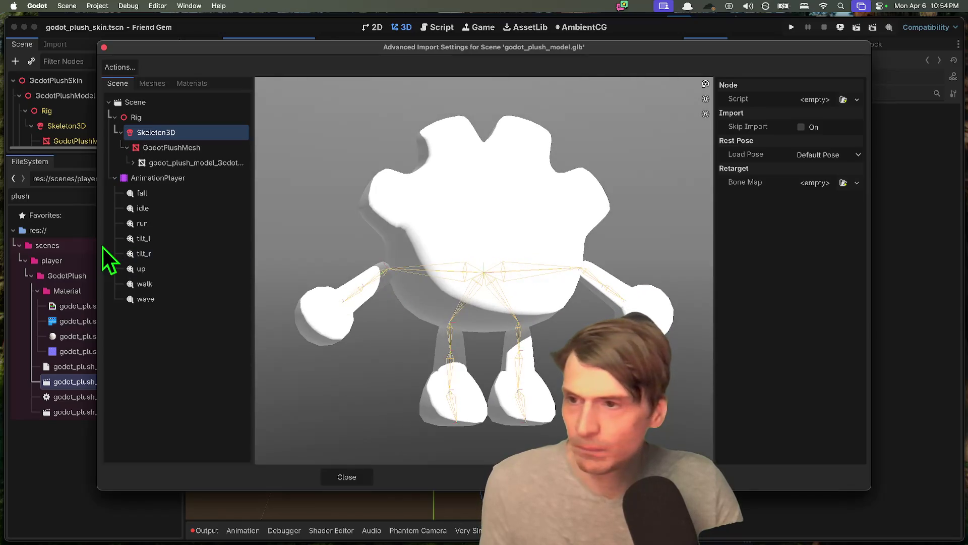
key(Escape)
Step: Clear the filter, briefly try 'ani', and clear it again to show the full tree
key(BackSpace)
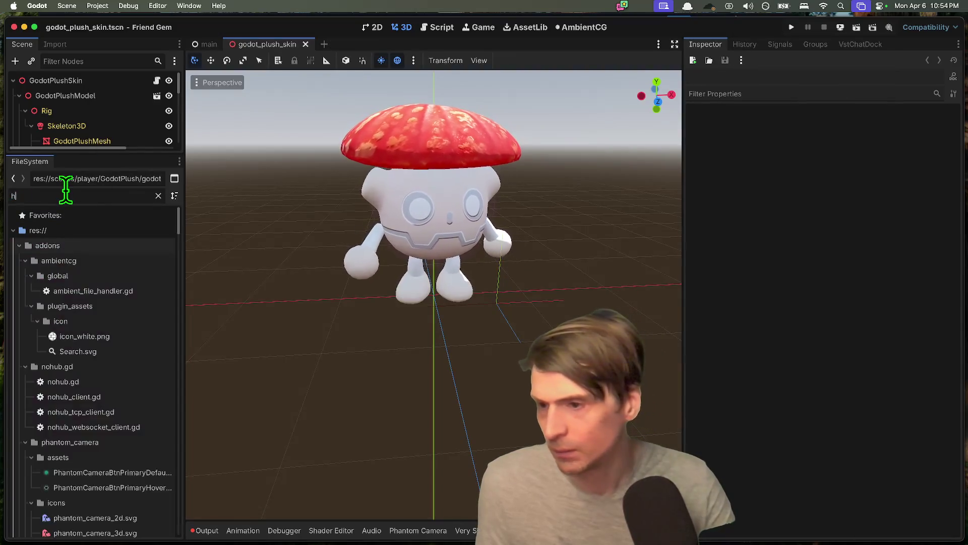
scroll(171, 361, up, 10)
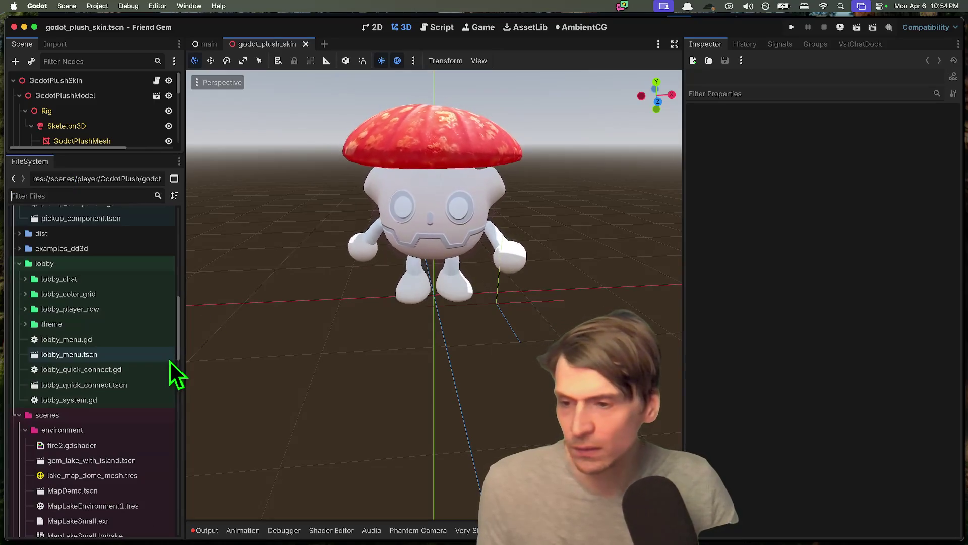
text(ani)
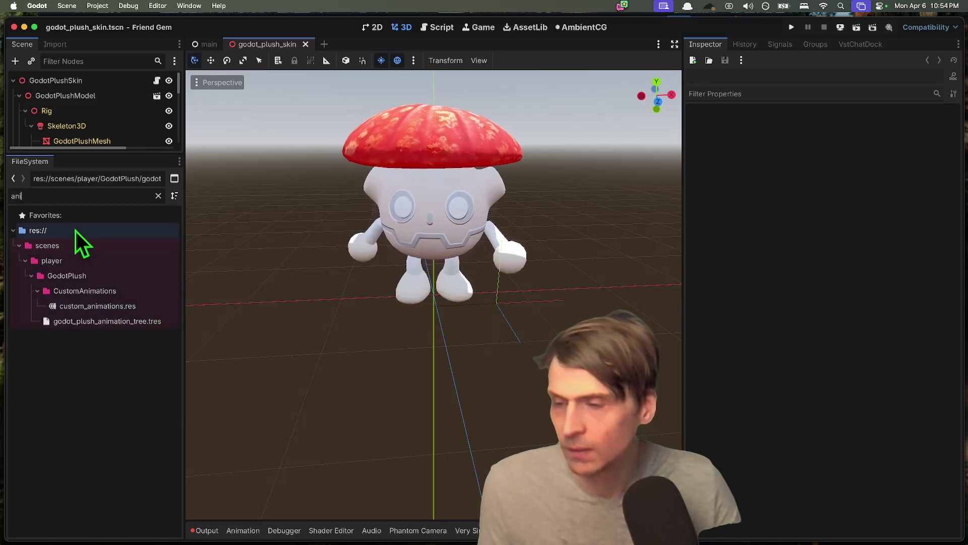
key(BackSpace)
key(BackSpace)
key(BackSpace)
scroll(101, 256, up, 10)
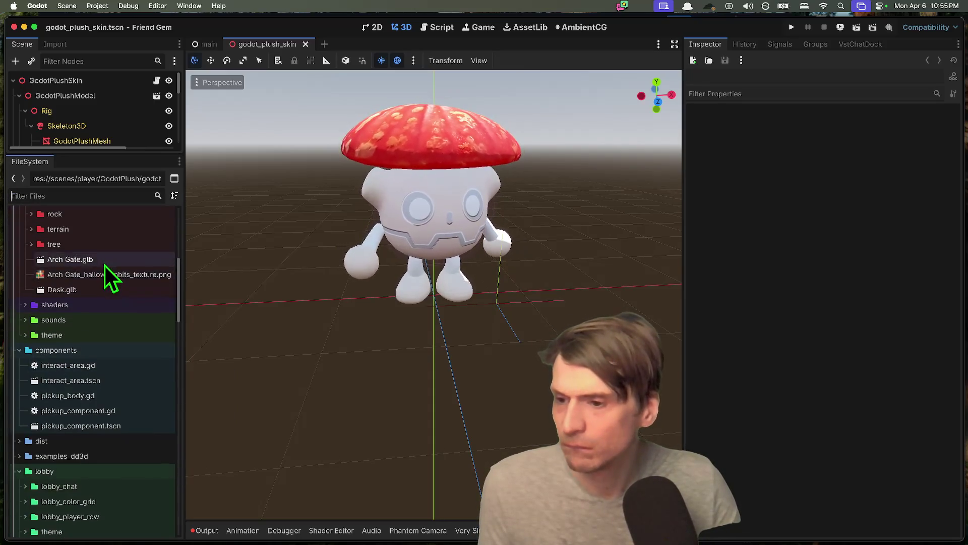
scroll(105, 265, up, 10)
double_click(90, 326)
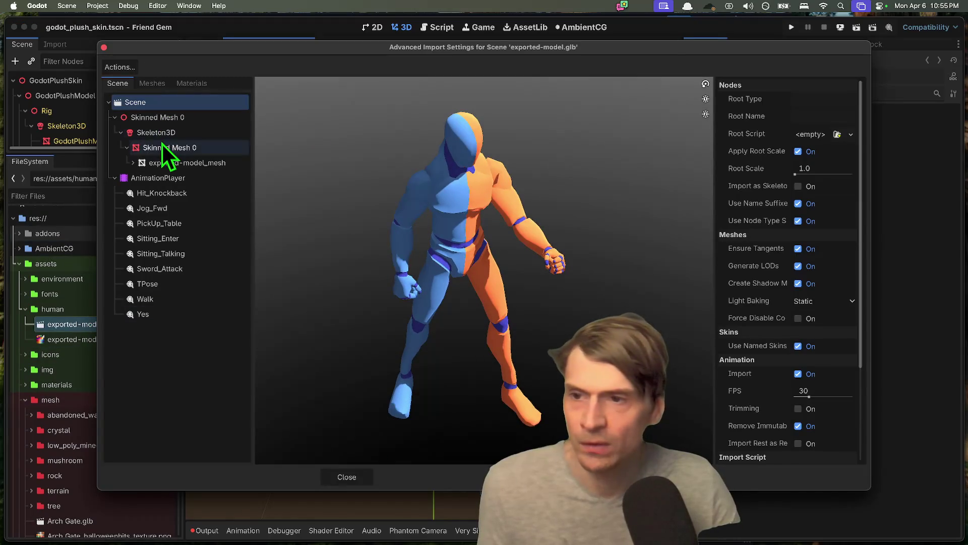
click(161, 132)
mouse_move(439, 267)
mouse_down()
mouse_move(440, 258)
mouse_move(425, 271)
mouse_move(395, 265)
mouse_move(450, 289)
mouse_move(437, 270)
mouse_move(450, 268)
mouse_up()
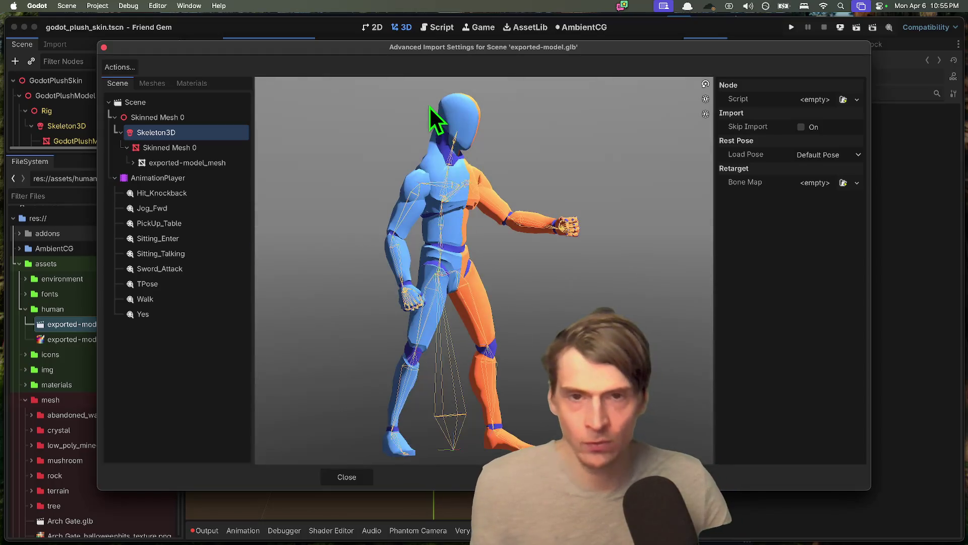
mouse_move(436, 45)
mouse_down()
mouse_move(785, 25)
mouse_move(822, 54)
mouse_up()
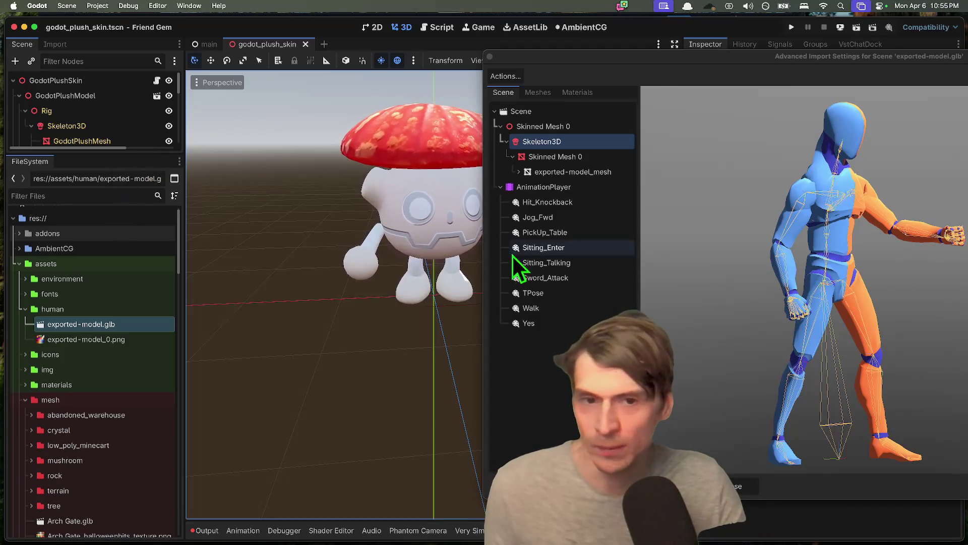
drag(514, 53, 516, 53)
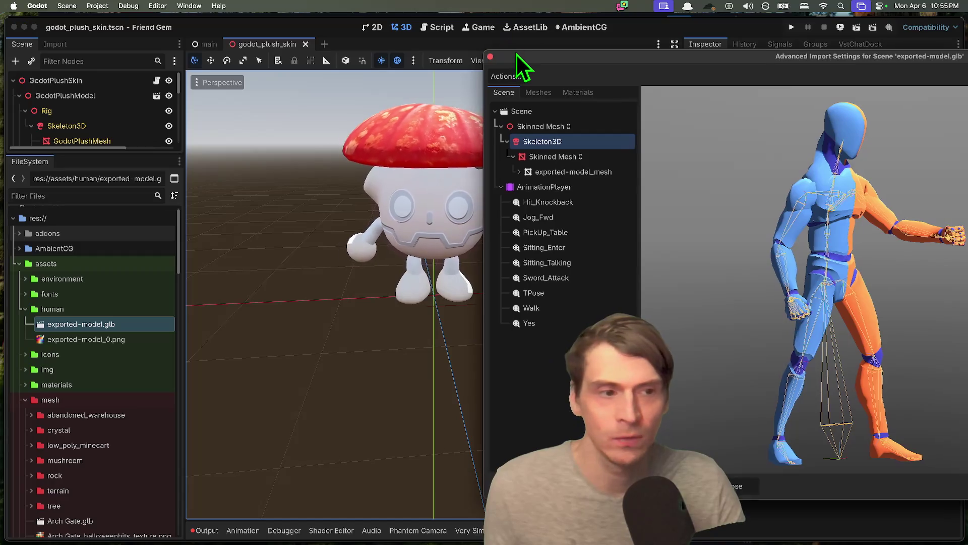
click(95, 196)
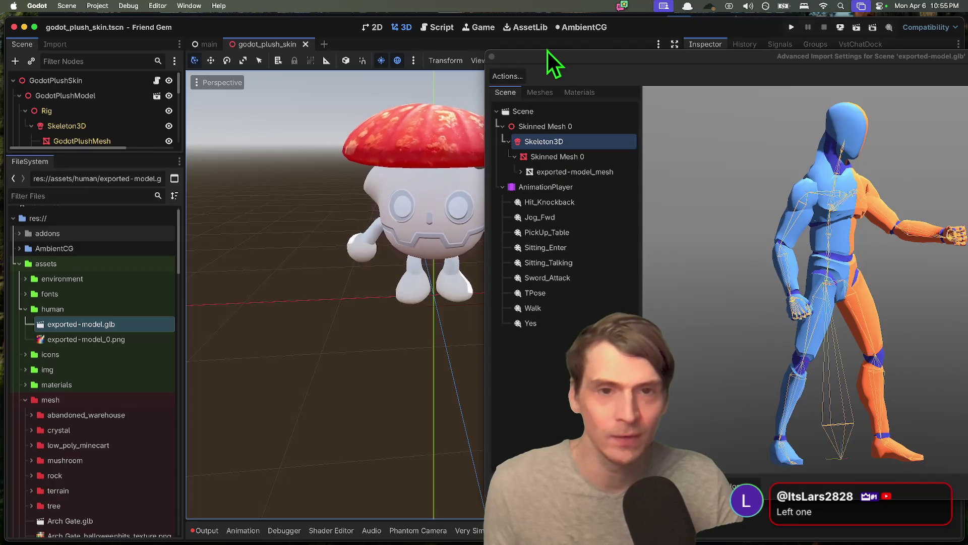
mouse_move(542, 57)
mouse_down()
mouse_move(681, 238)
mouse_move(619, 135)
mouse_up()
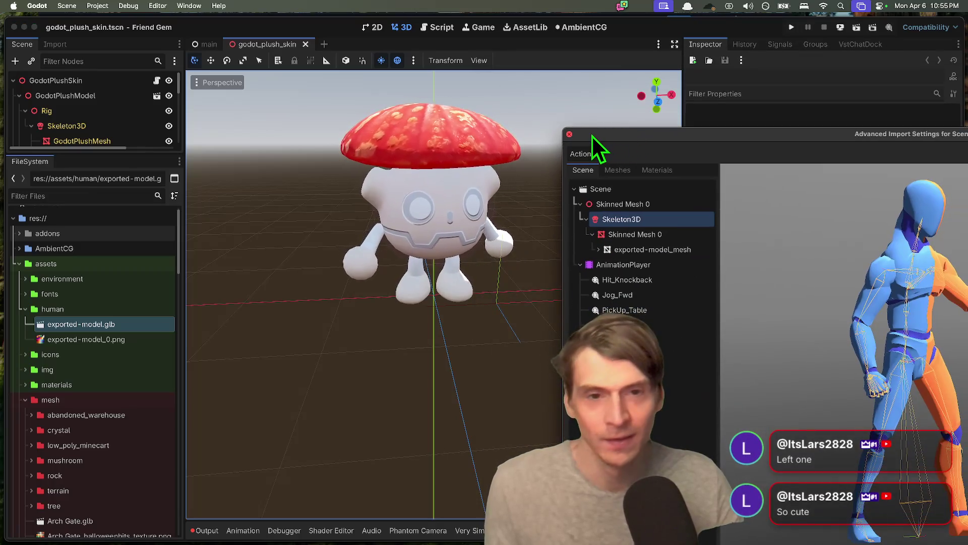
click(569, 135)
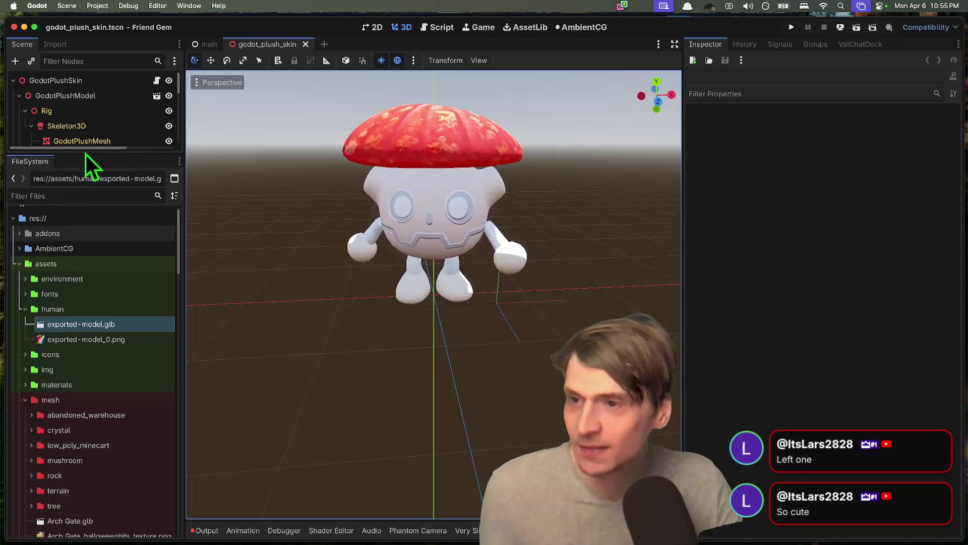
Step: Enlarge the Scene tree and try playing 'wave' with the AnimationTree node selected
mouse_move(84, 153)
mouse_down()
mouse_move(79, 333)
mouse_move(65, 391)
mouse_up()
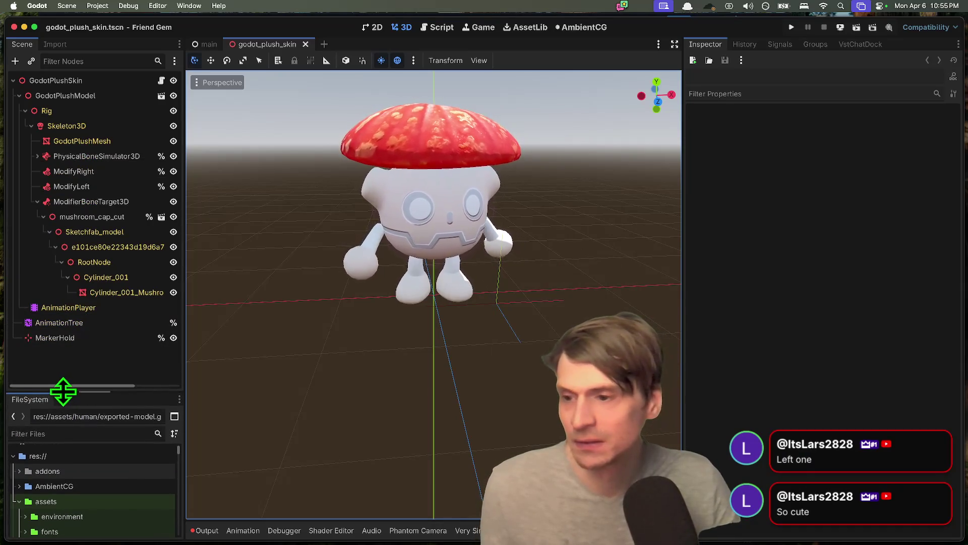
click(59, 325)
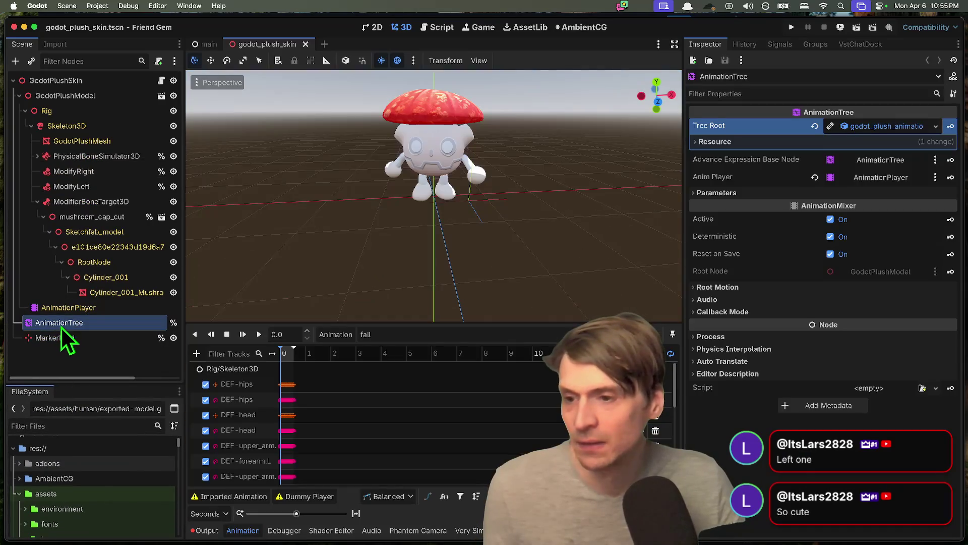
click(394, 334)
click(429, 441)
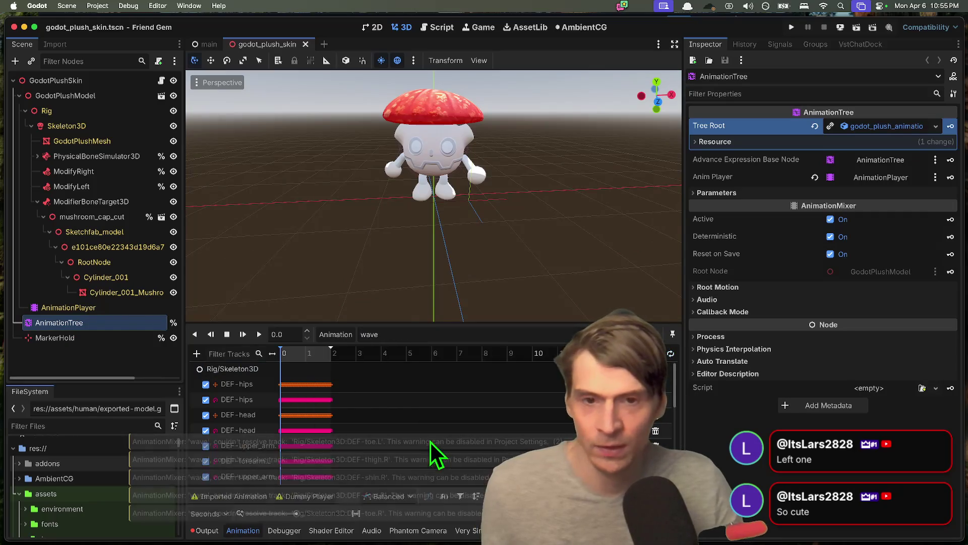
click(257, 335)
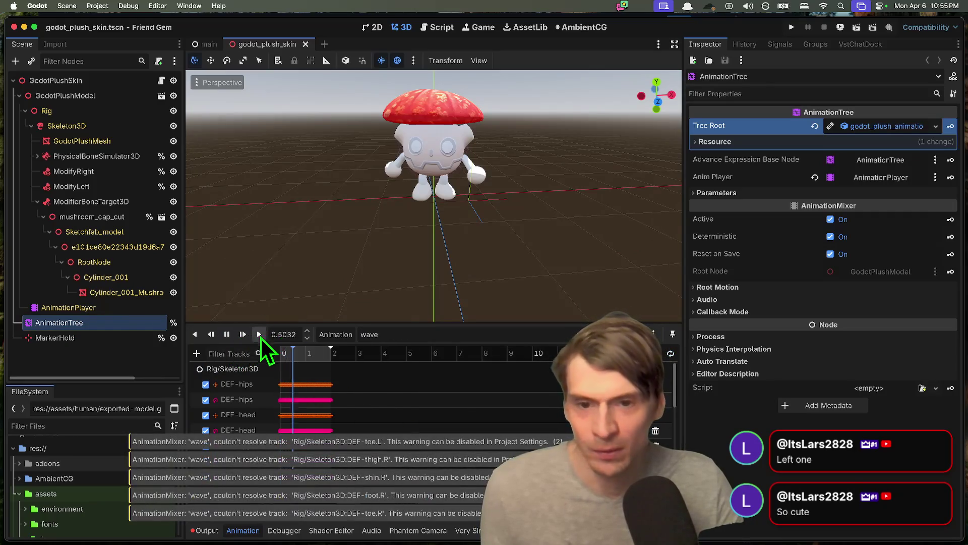
scroll(406, 373, down, 2)
scroll(413, 389, up, 2)
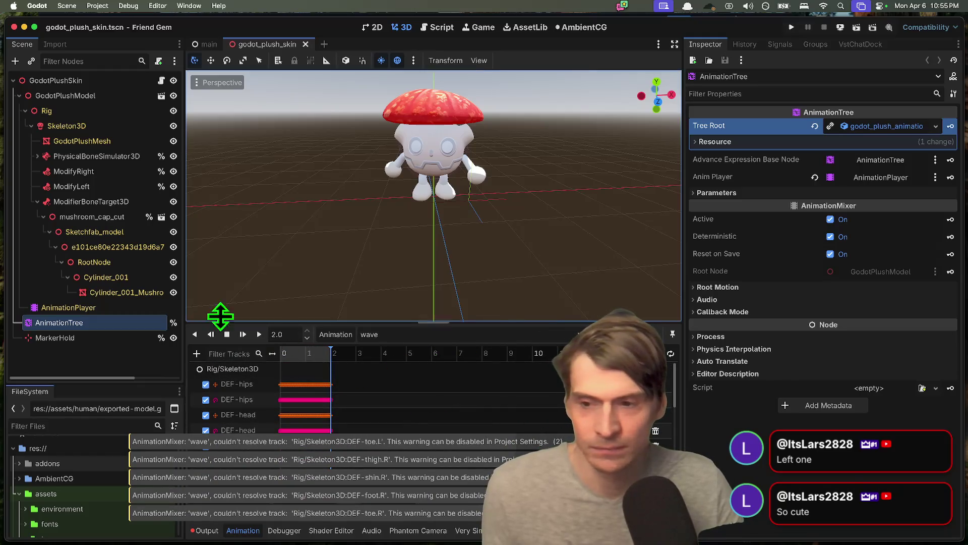
Step: Load 'wave' on the AnimationPlayer and play it, resetting and replaying once
click(107, 308)
click(436, 333)
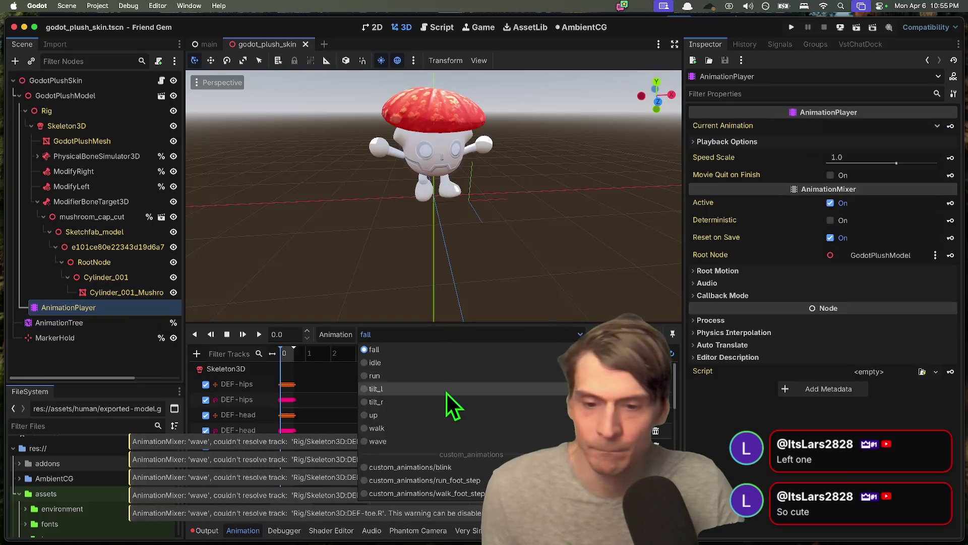
click(438, 441)
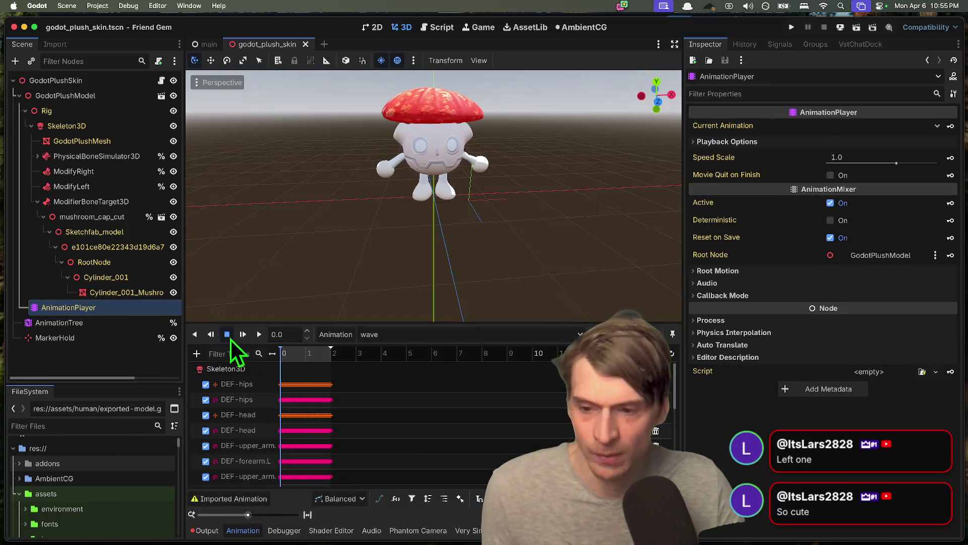
click(263, 337)
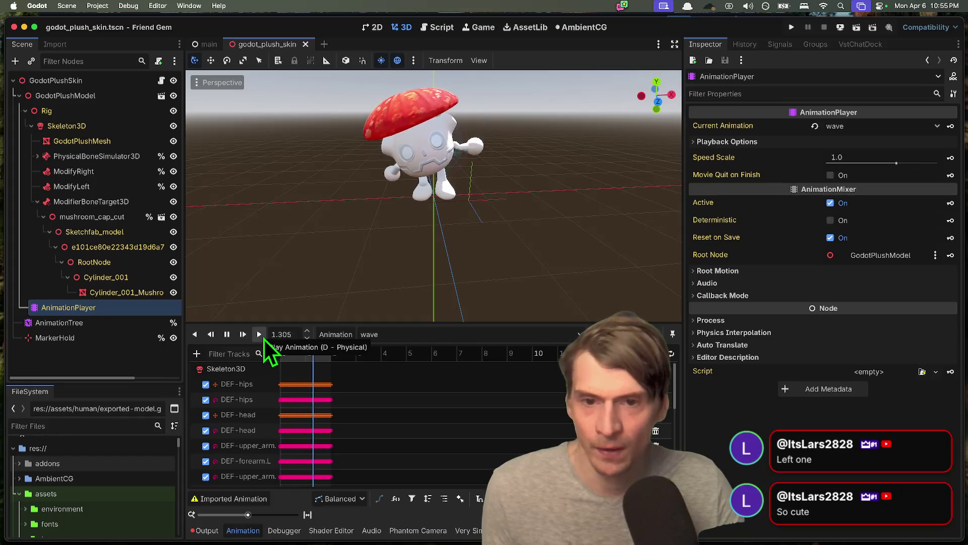
click(226, 335)
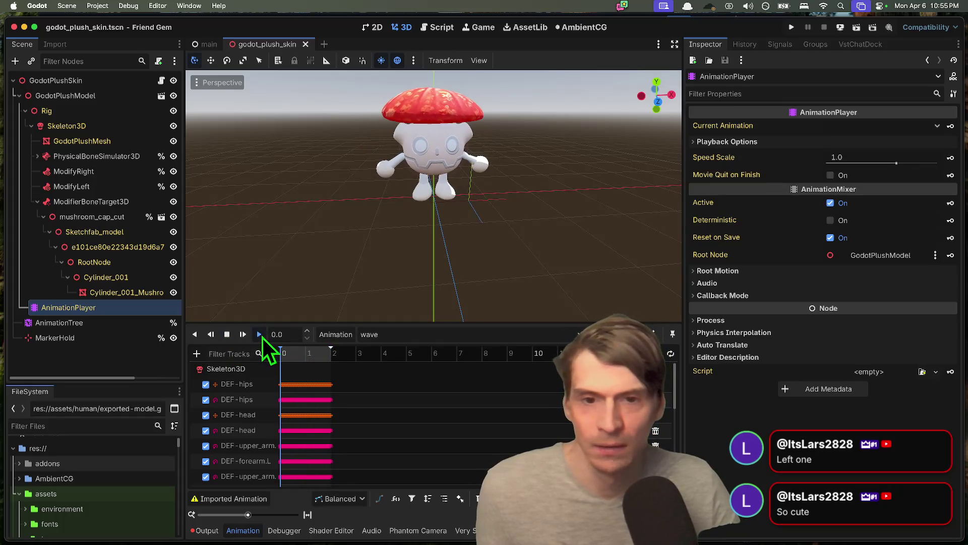
click(261, 336)
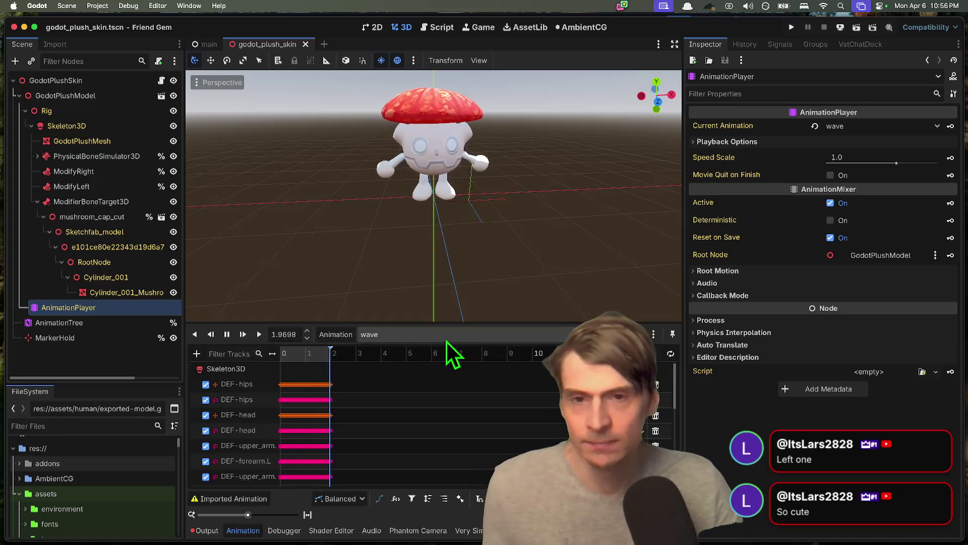
scroll(467, 195, up, 5)
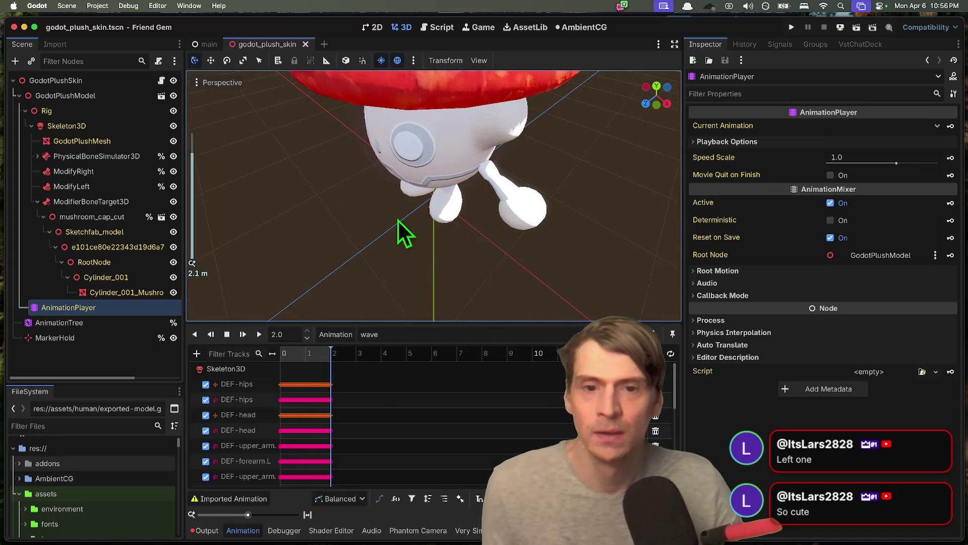
scroll(398, 219, down, 5)
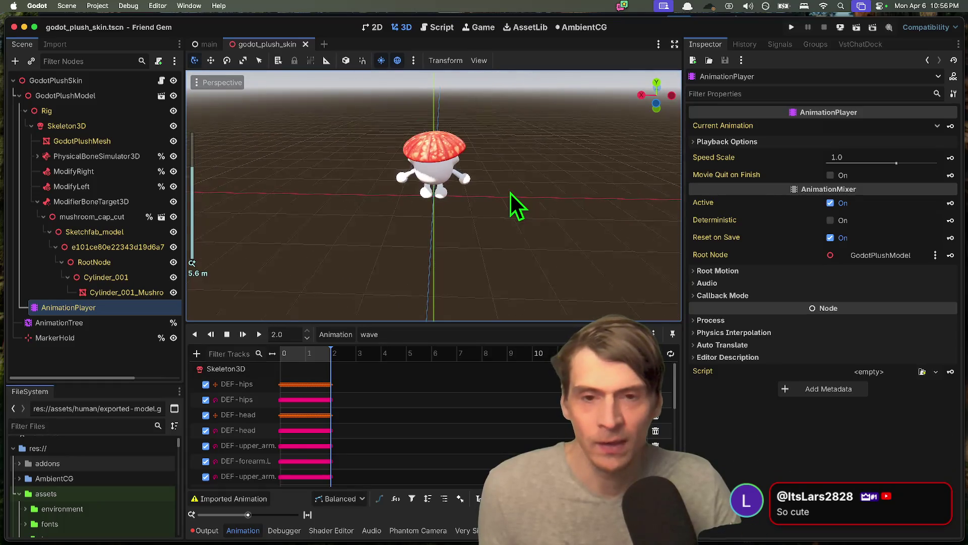
scroll(510, 192, up, 3)
scroll(479, 205, down, 4)
scroll(397, 219, up, 3)
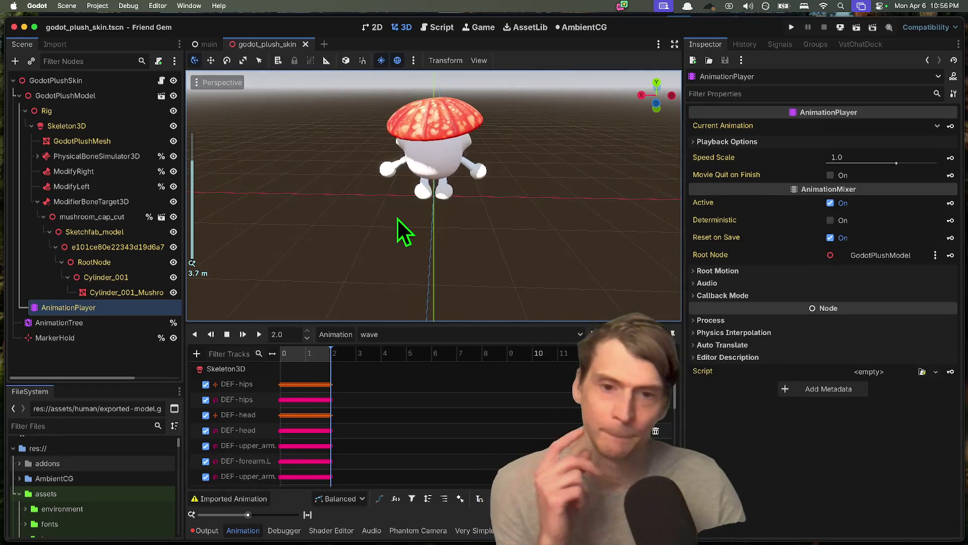
Step: Play the walk animation, then switch the previewed animation to up
click(463, 335)
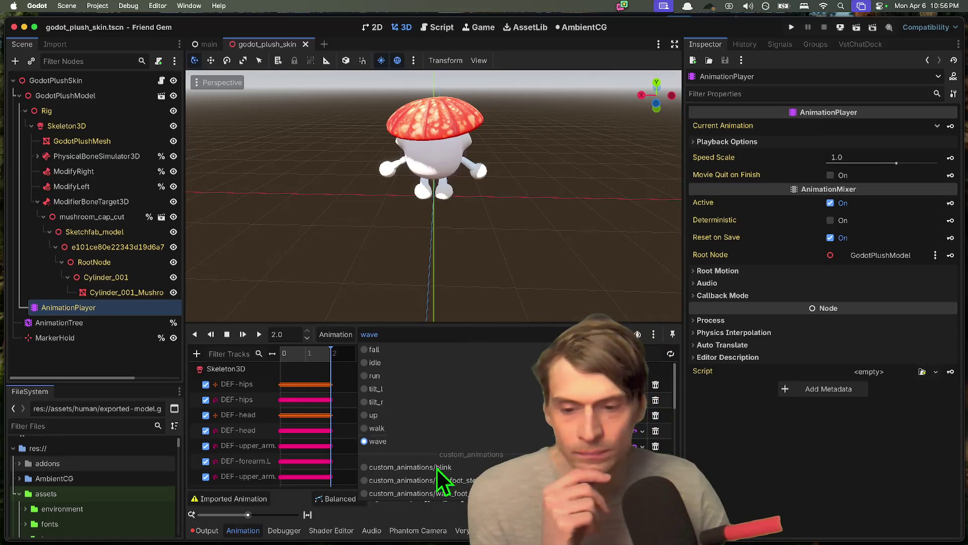
click(444, 428)
click(259, 334)
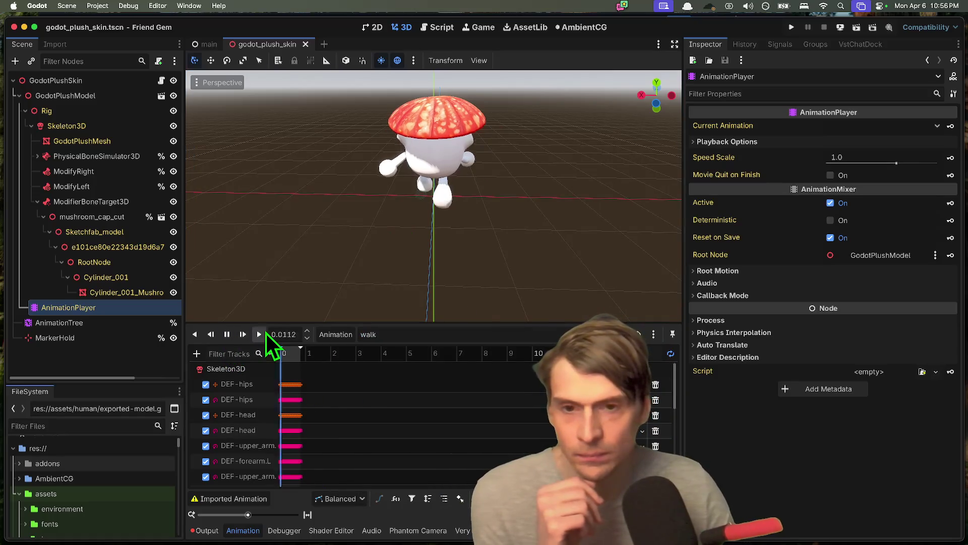
scroll(499, 255, left, 5)
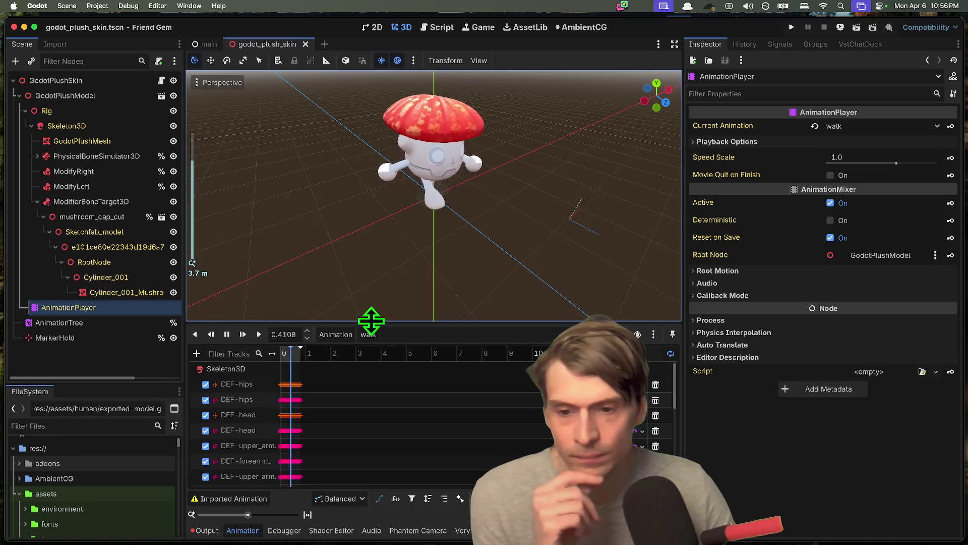
click(375, 334)
click(409, 419)
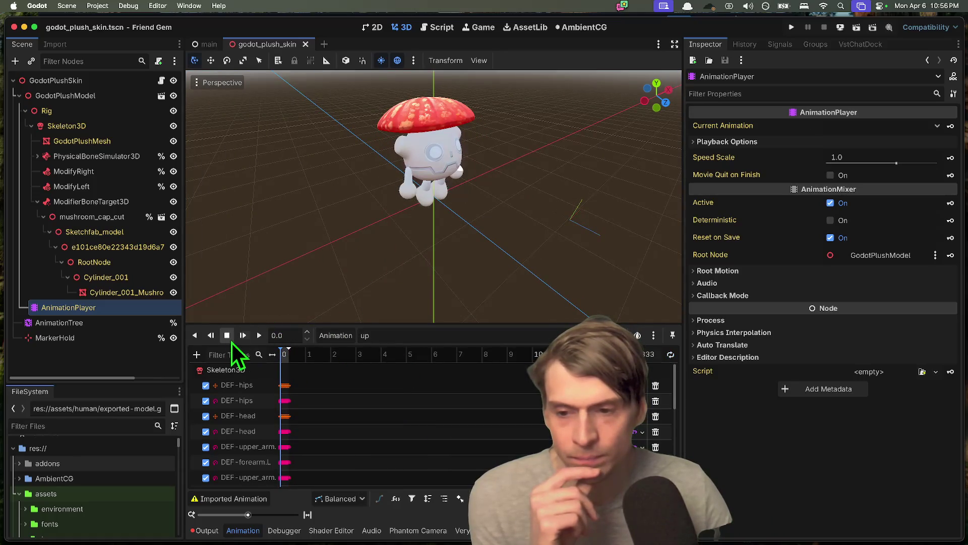
Step: Switch to tilt_r, play it briefly, then stop it
click(431, 334)
click(406, 400)
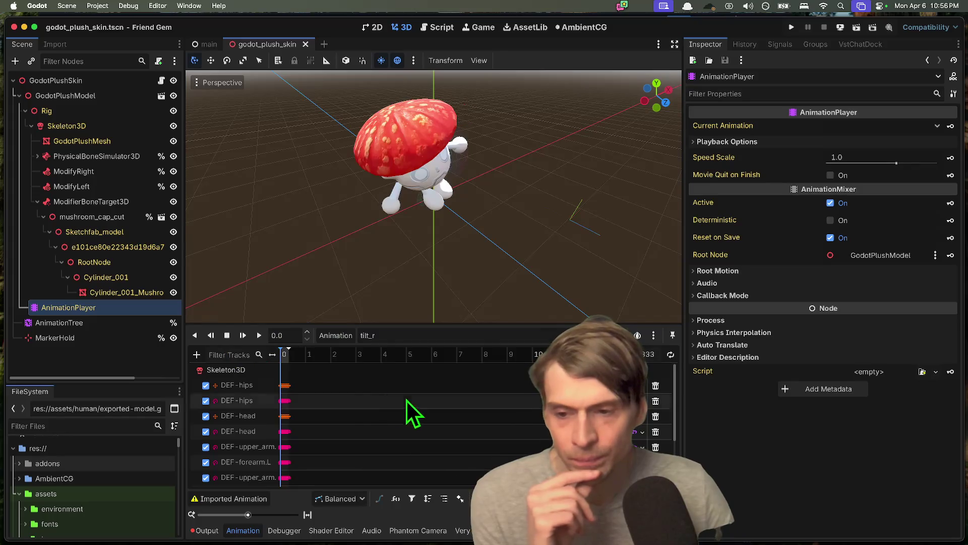
click(394, 335)
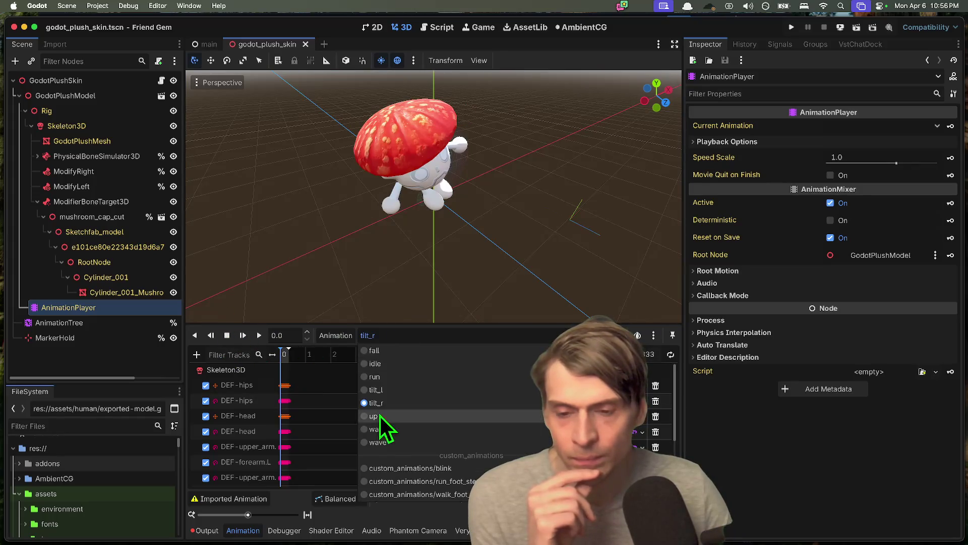
click(259, 336)
click(259, 335)
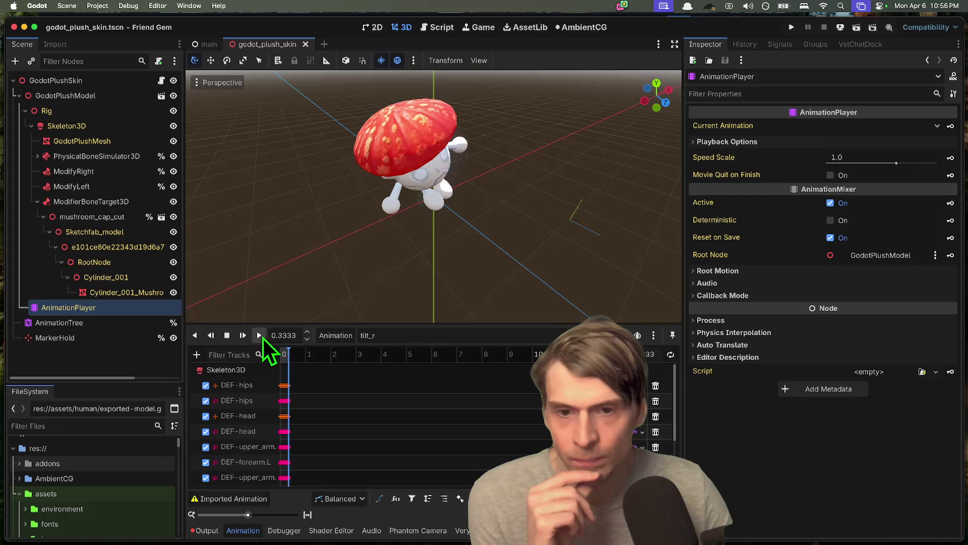
click(227, 335)
Step: Switch through tilt_l to run, play the run animation, then stop playback
click(372, 334)
click(393, 391)
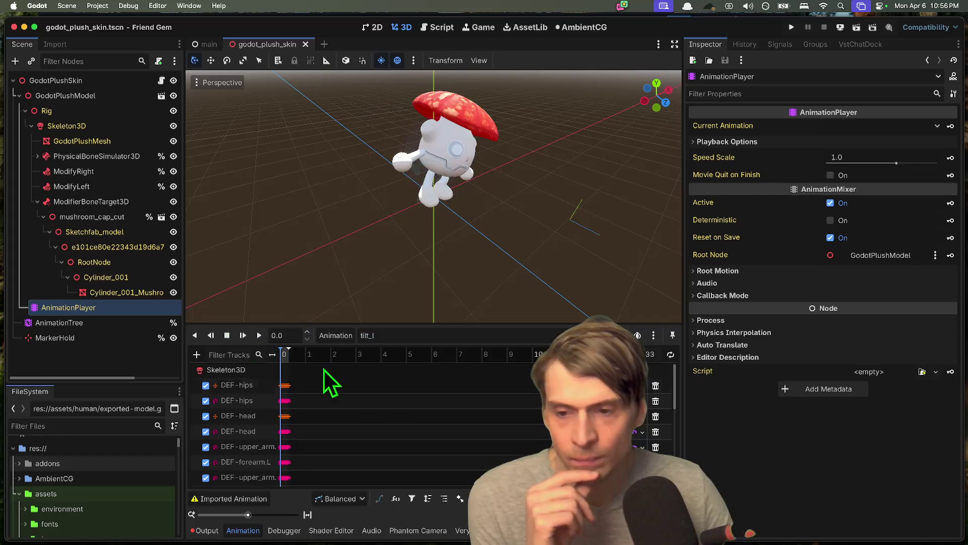
click(417, 334)
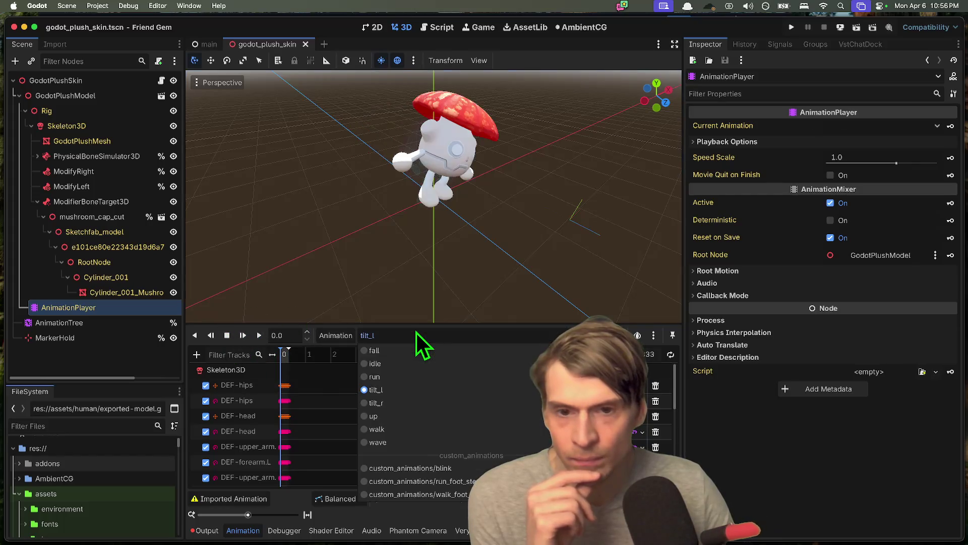
click(415, 377)
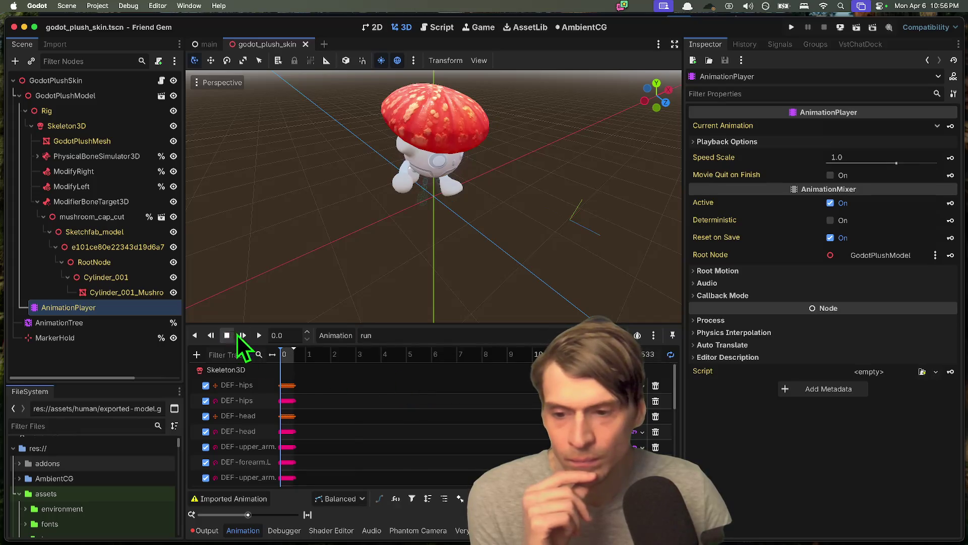
click(260, 335)
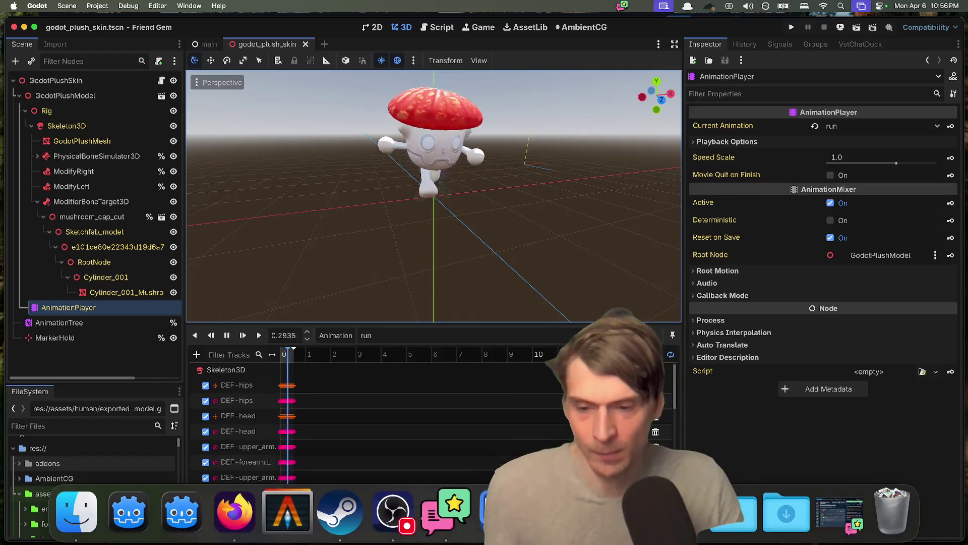
click(227, 335)
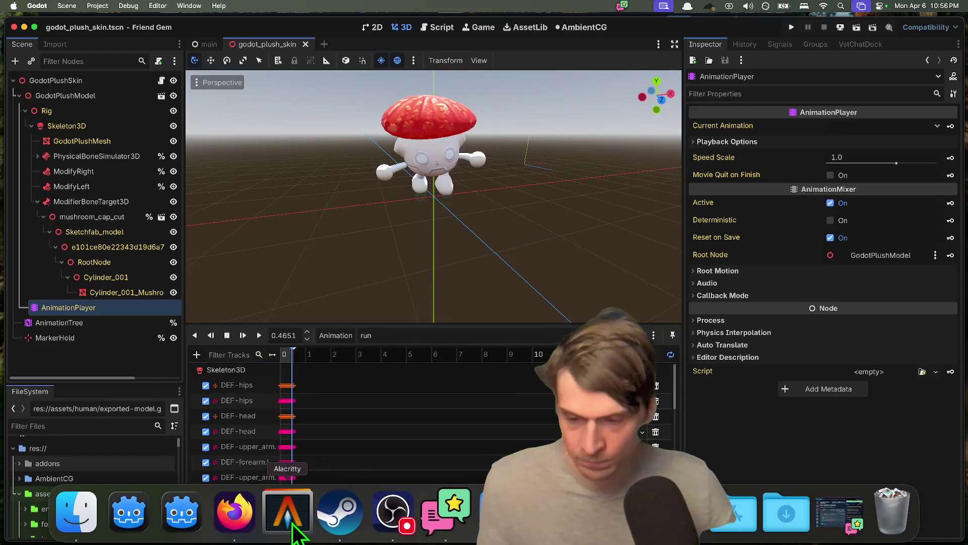
Step: In Firefox, search 'godot plush' and open the Godot-Plush-Character GitHub repository
click(234, 511)
key(super+t)
text(godot plush)
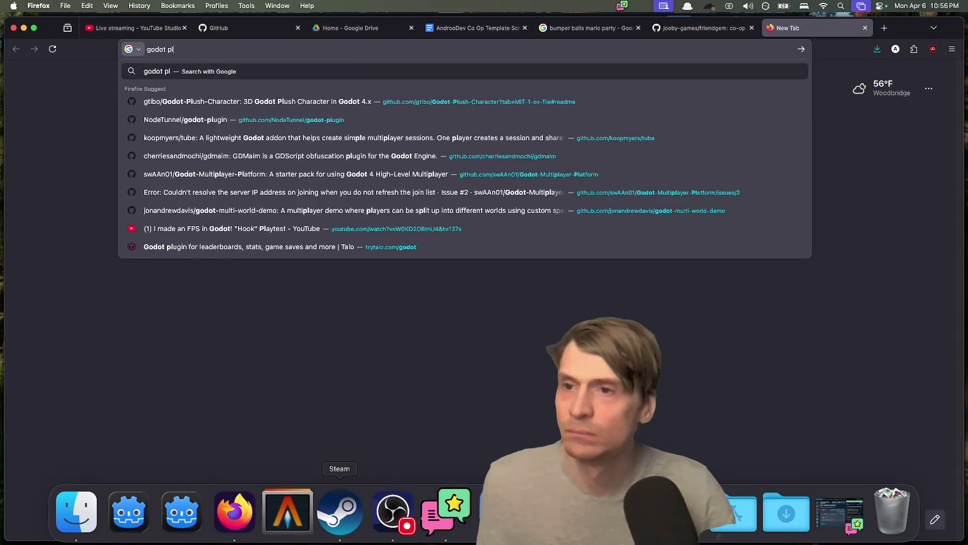
key(Down)
key(Return)
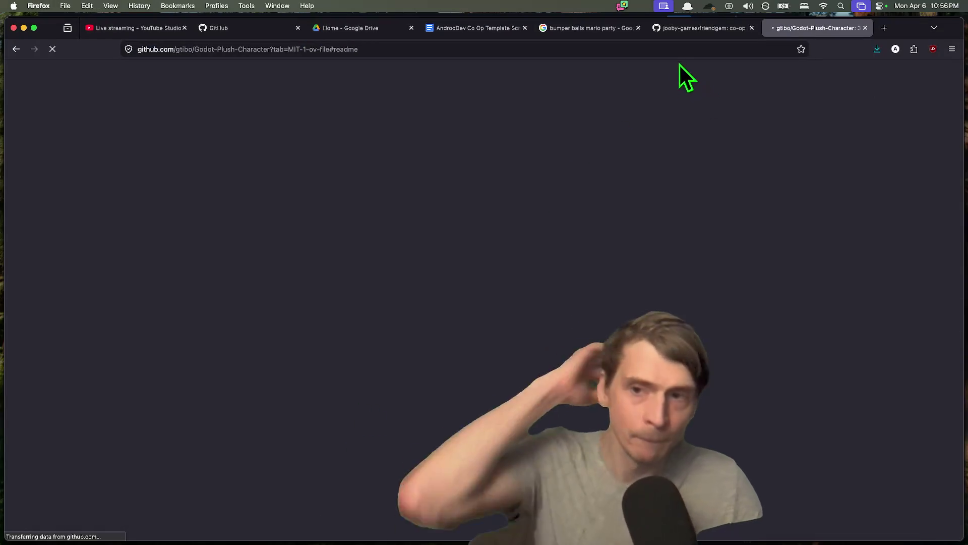
Step: Browse components/godot_plush/custom_animations, then return to the repository's main page
scroll(354, 267, up, 5)
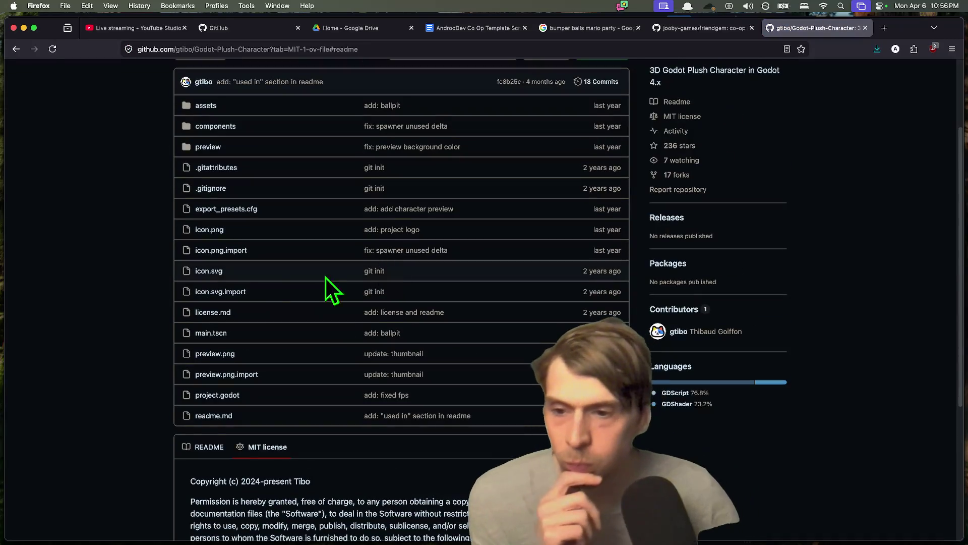
click(229, 175)
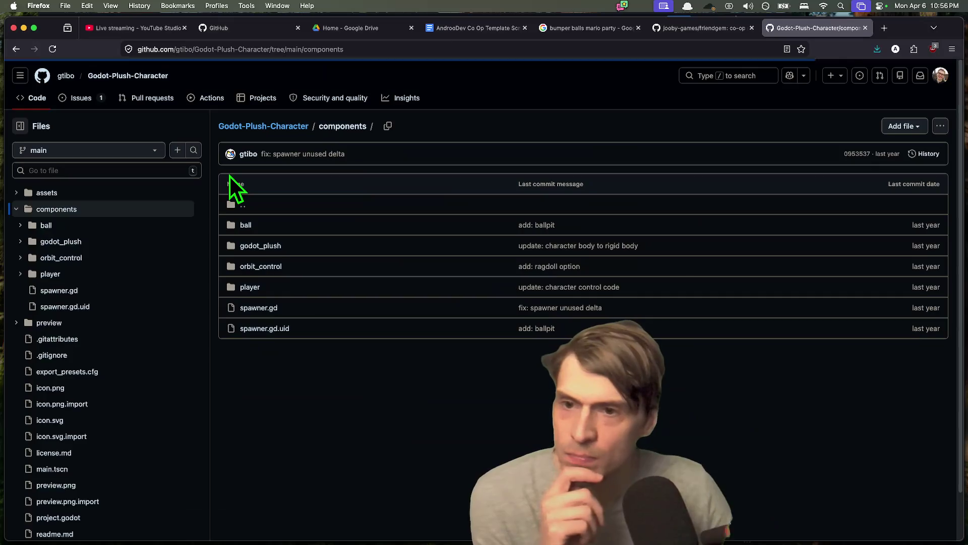
click(263, 239)
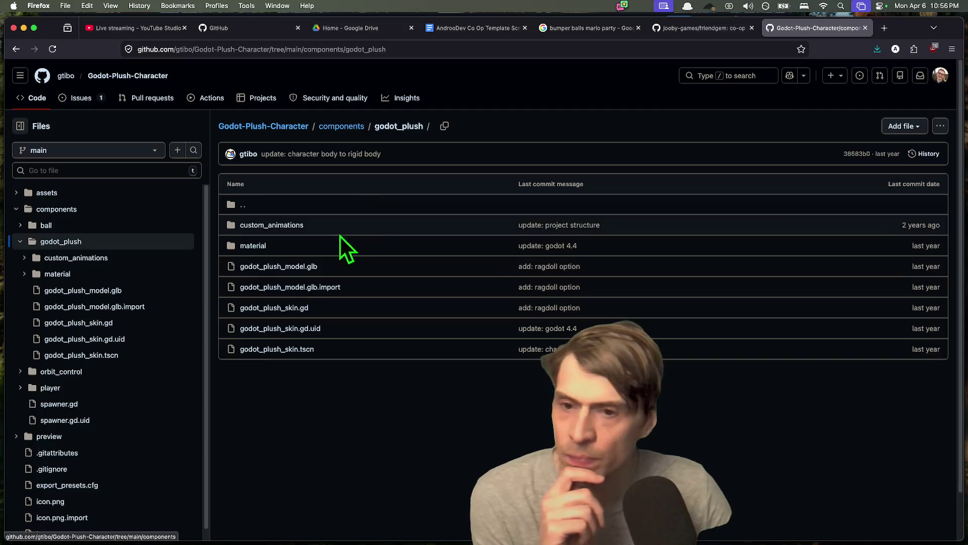
click(262, 225)
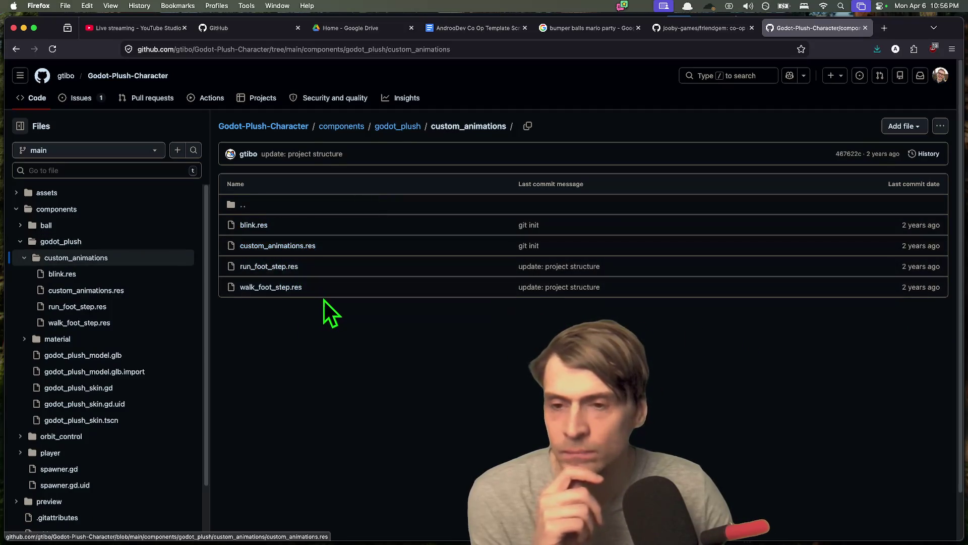
key(super+Left)
key(super+Left)
key(super+Left)
scroll(535, 327, up, 6)
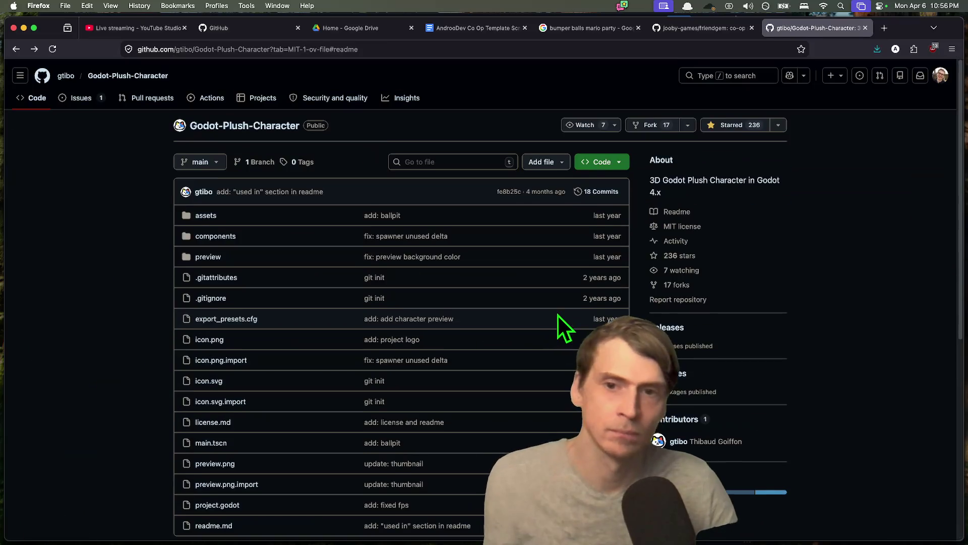
Step: Copy the repository's HTTPS clone URL from the Code menu
key(super+Tab)
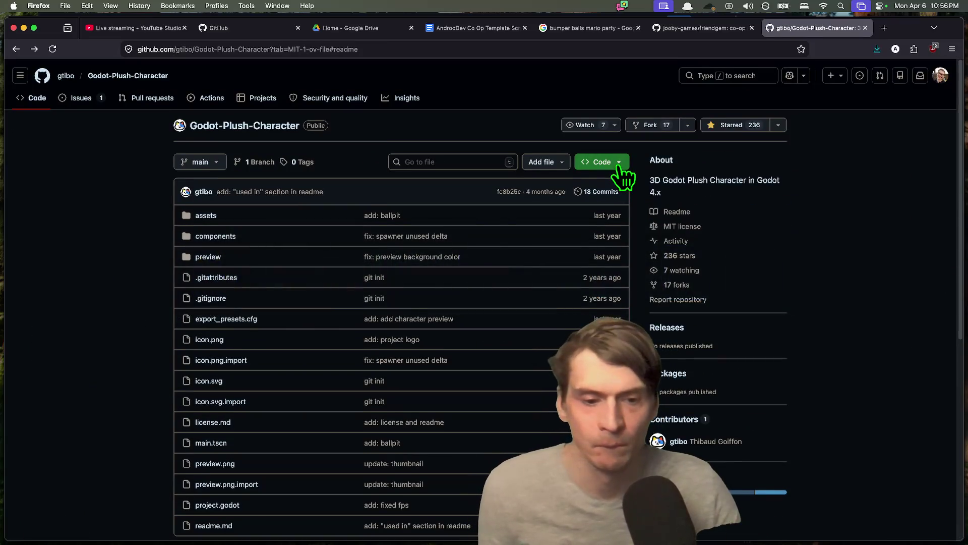
click(620, 167)
click(613, 250)
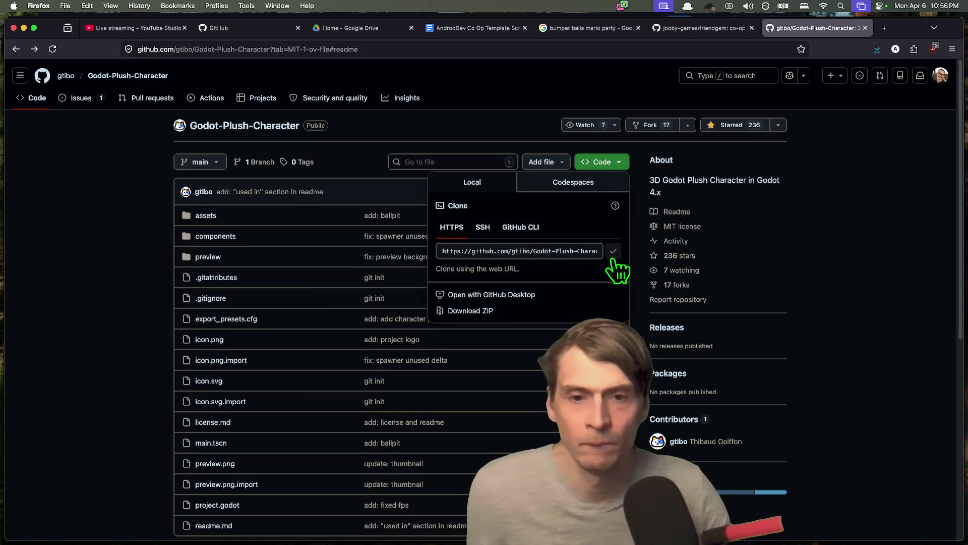
mouse_move(259, 520)
click(286, 510)
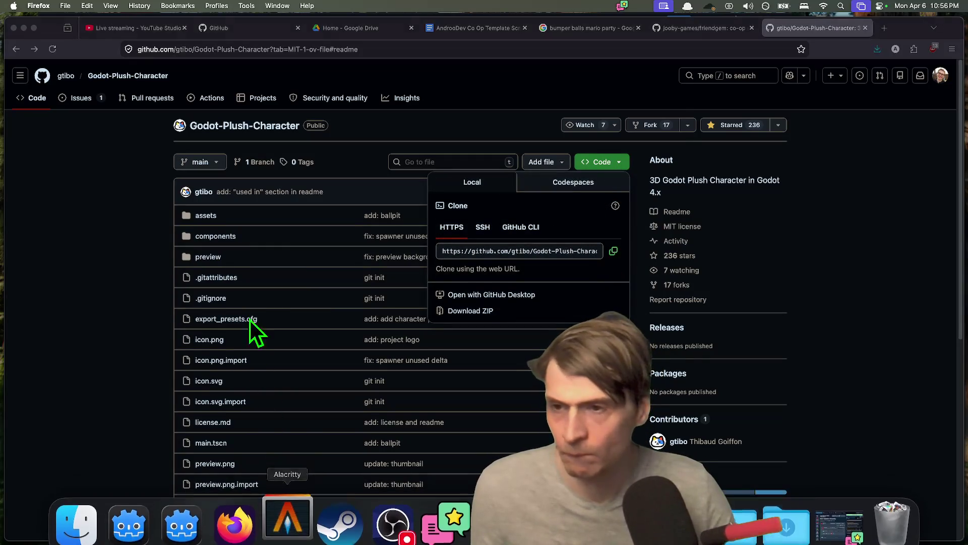
Step: In the terminal, navigate to ~/godot/_assets and list its contents
text(ls)
key(Return)
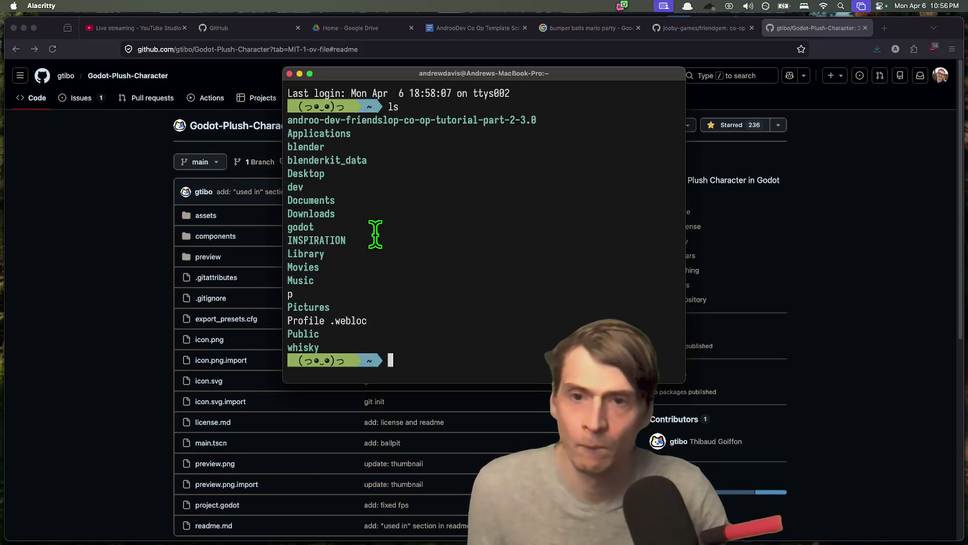
text(j godot)
key(Return)
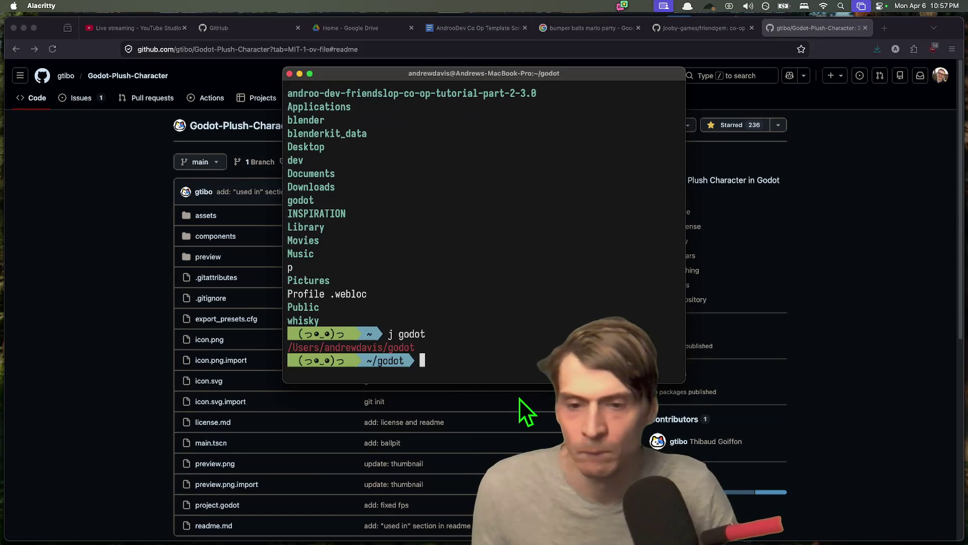
text(ls)
key(Return)
text(cd _a)
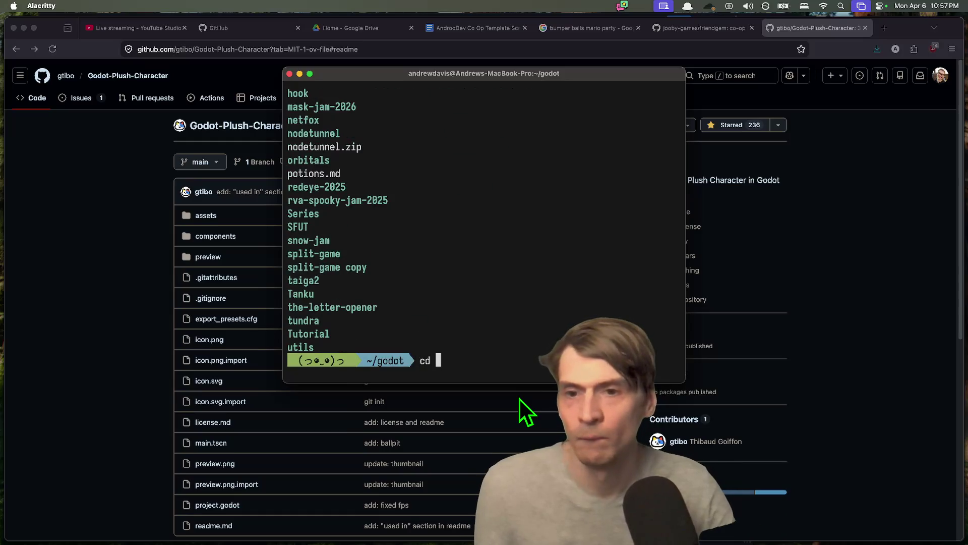
key(Tab)
key(Tab)
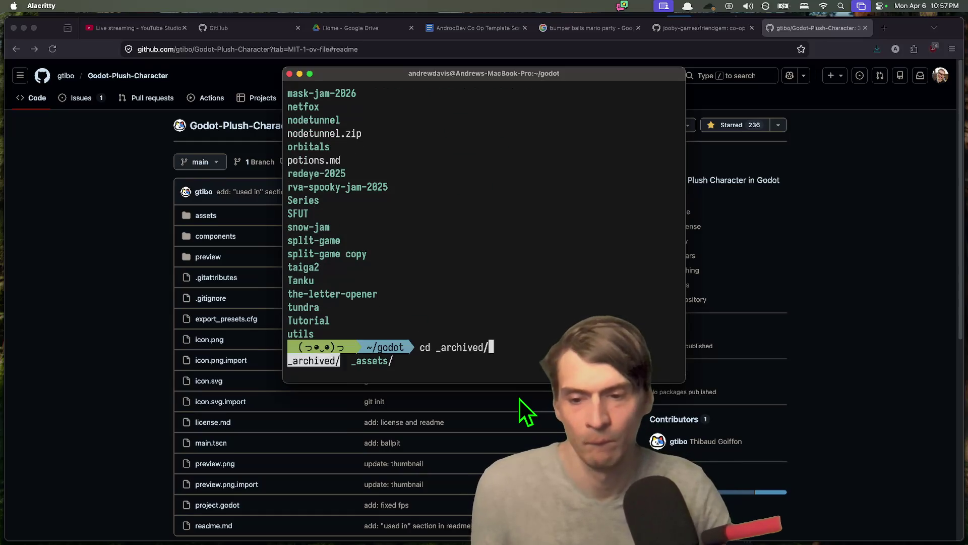
key(Tab)
key(Return)
text(ls)
key(Return)
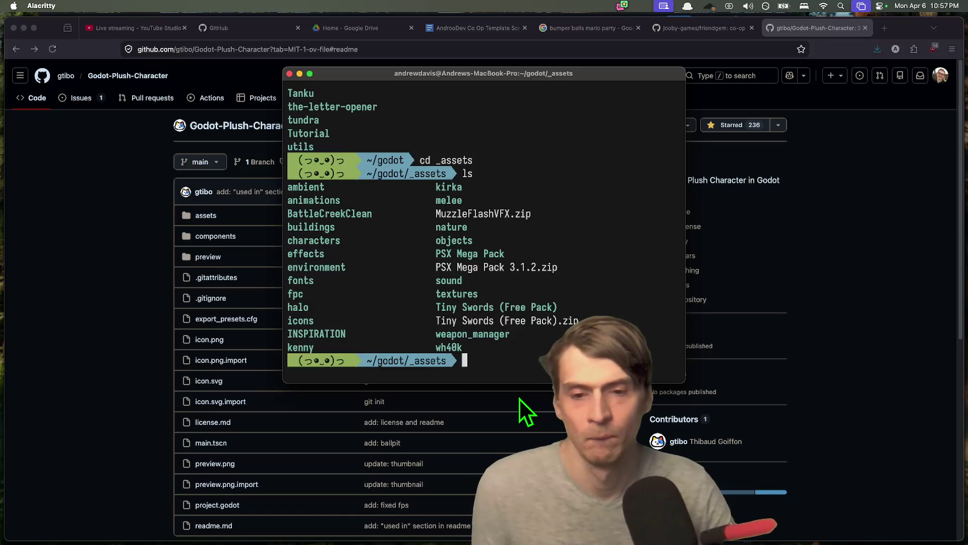
Step: Move into the characters folder and list what it contains
text(git ch)
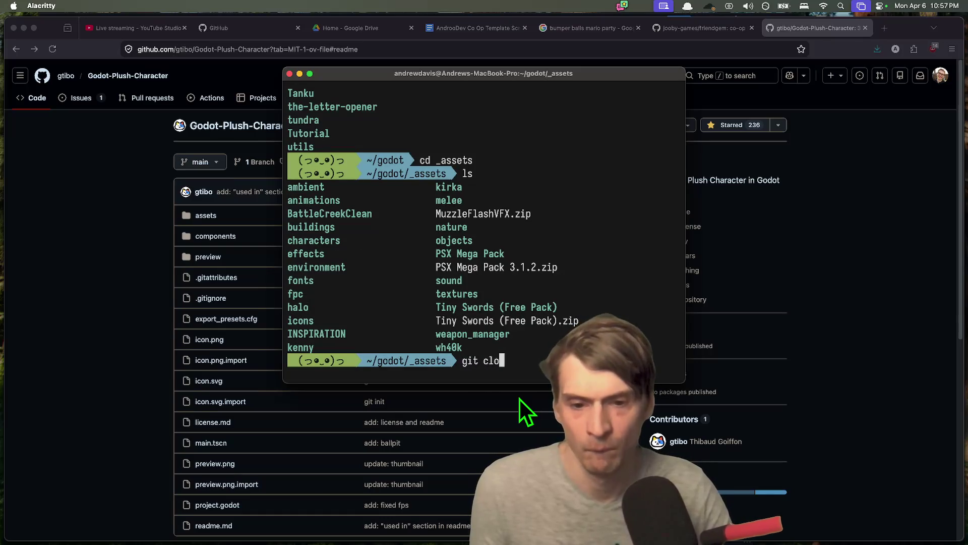
key(BackSpace)
key(BackSpace)
key(BackSpace)
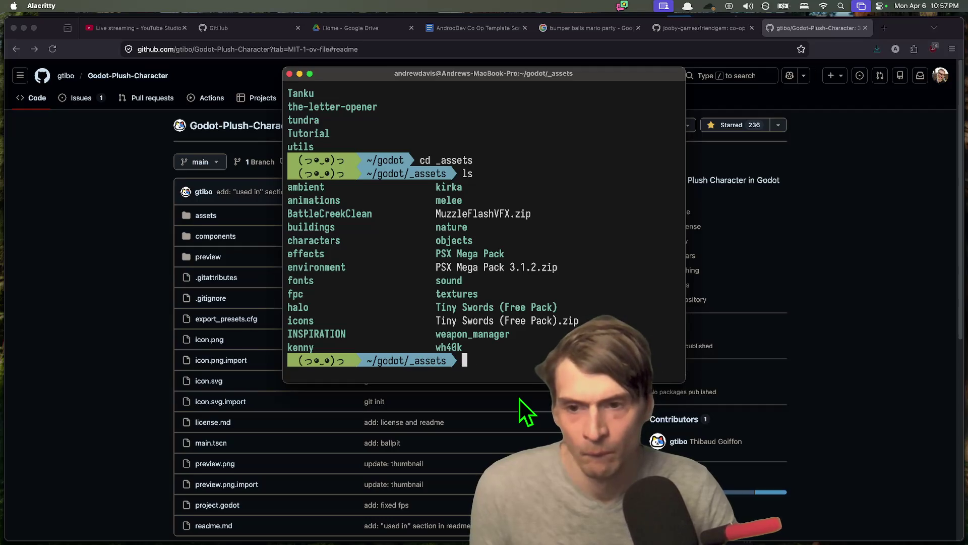
text(cd char)
key(Tab)
key(Return)
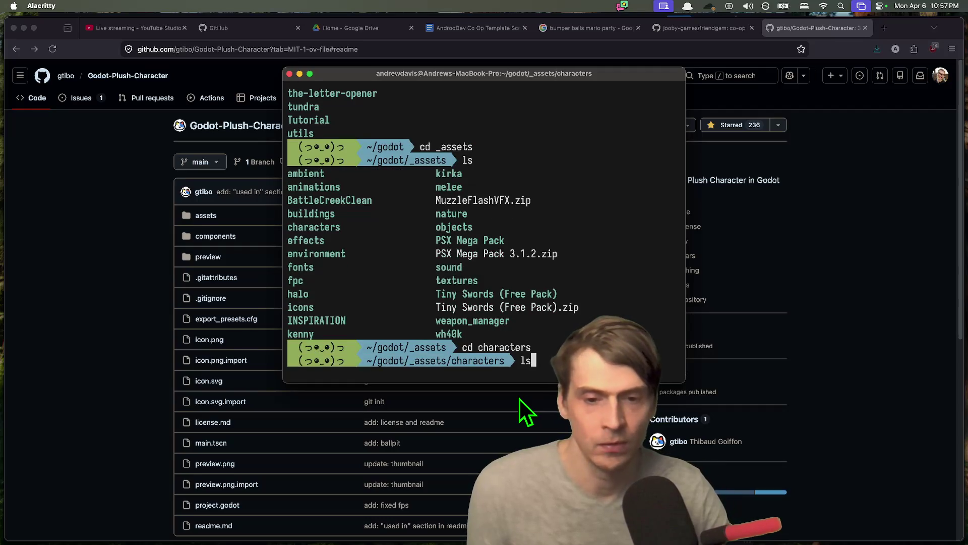
text(ls)
key(Return)
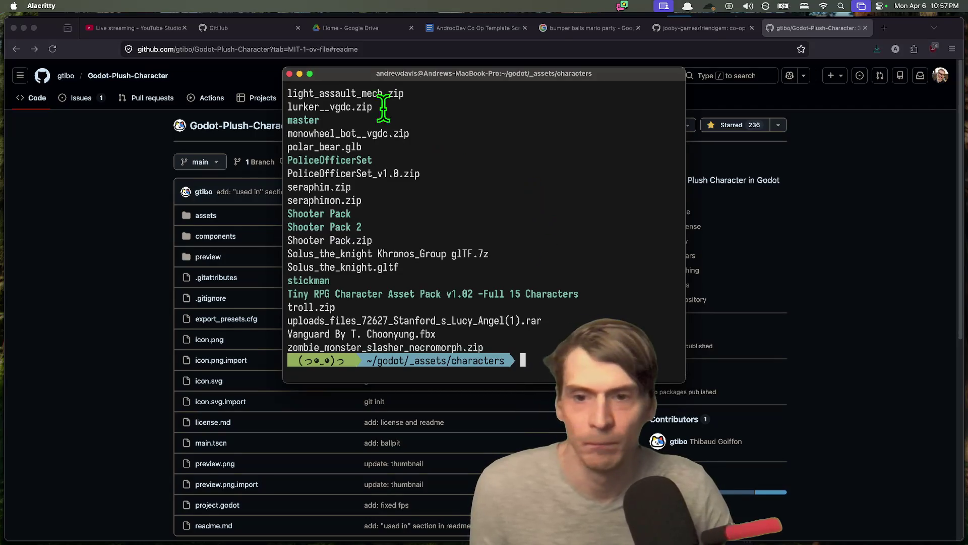
drag(386, 75, 384, 9)
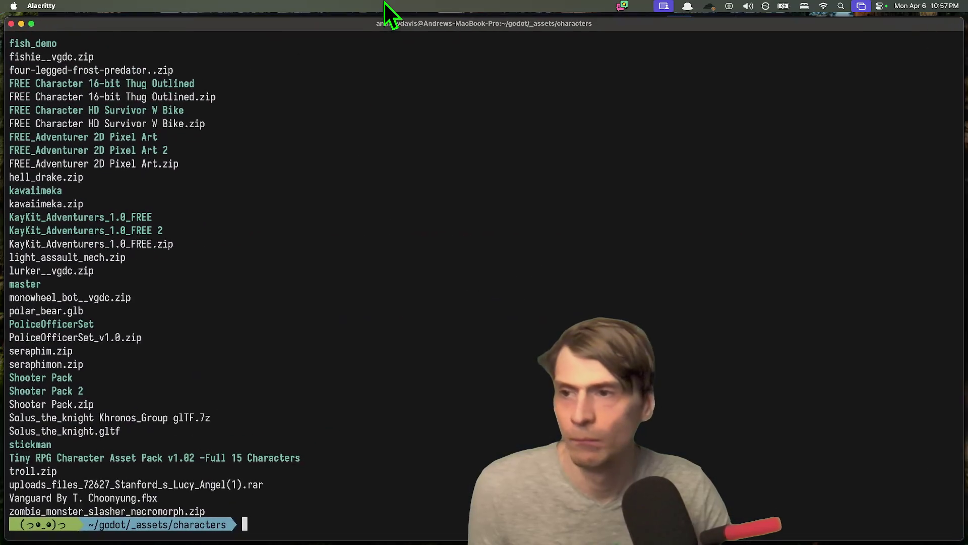
scroll(331, 99, up, 7)
scroll(114, 217, down, 6)
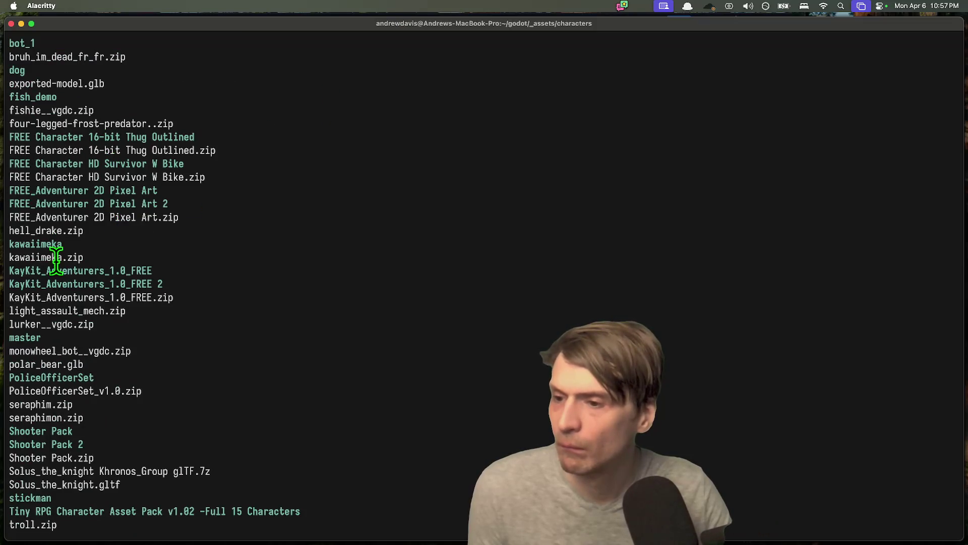
scroll(501, 348, down, 2)
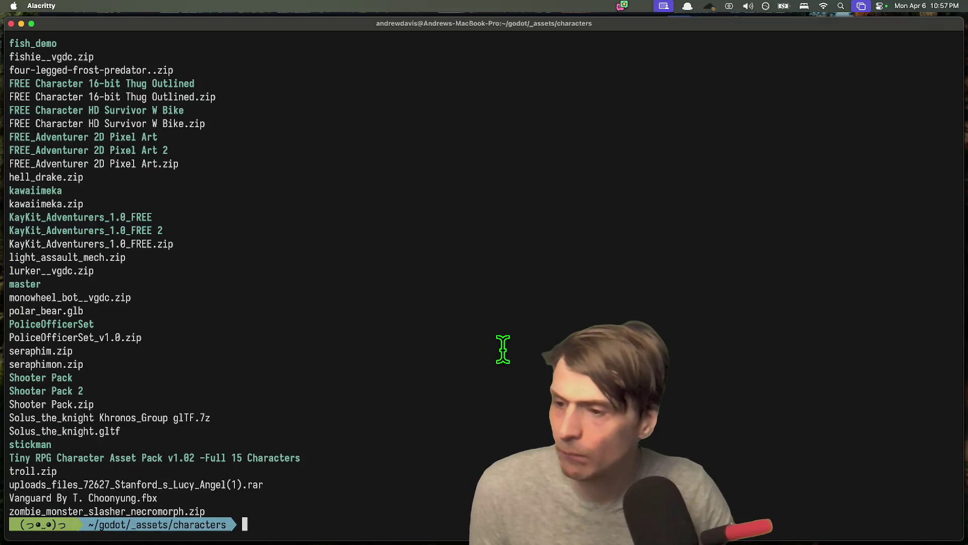
text(git cloon)
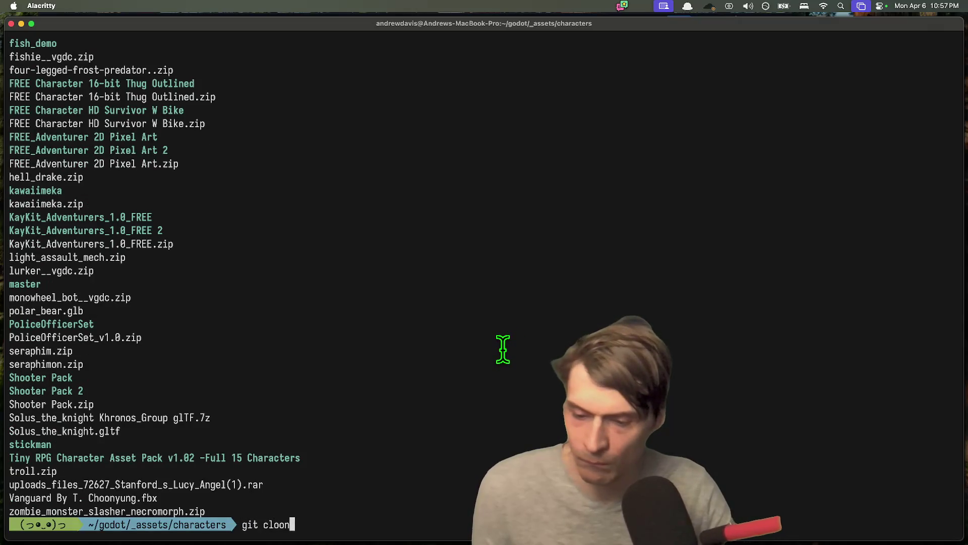
text(https://github.com/gtibo/Godot-Plush-Character.git)
key(Return)
text(open .)
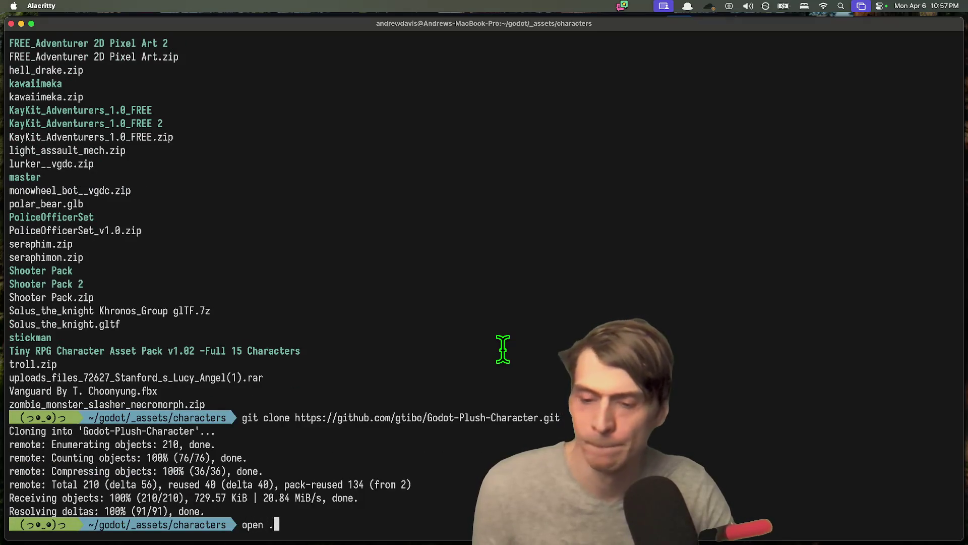
key(Return)
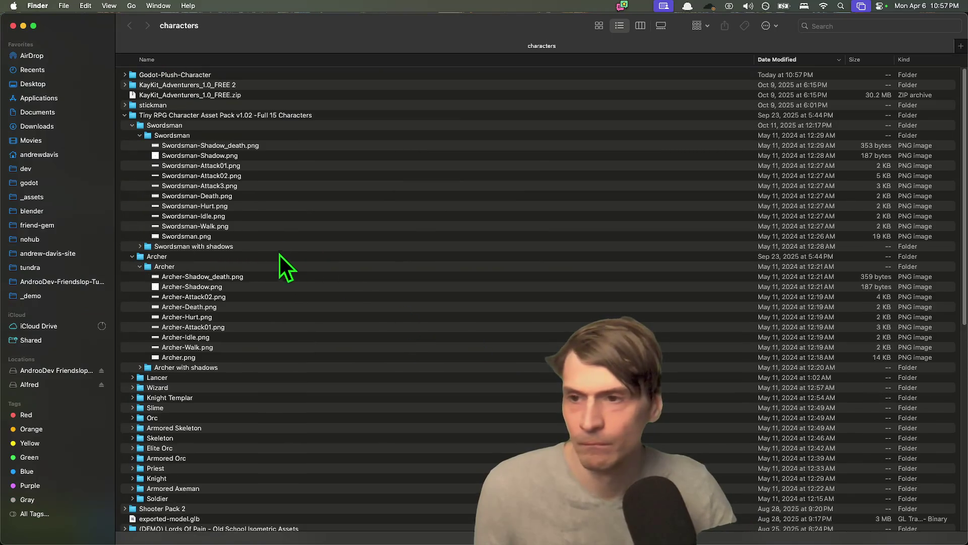
Step: Collapse the Tiny RPG Character Asset Pack folder and scroll through the character files
click(125, 115)
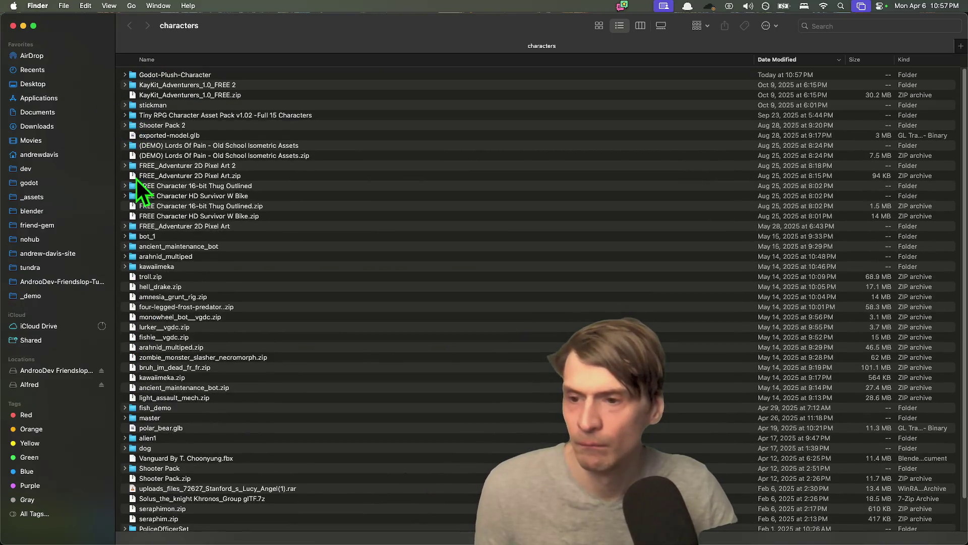
scroll(174, 268, down, 2)
click(212, 521)
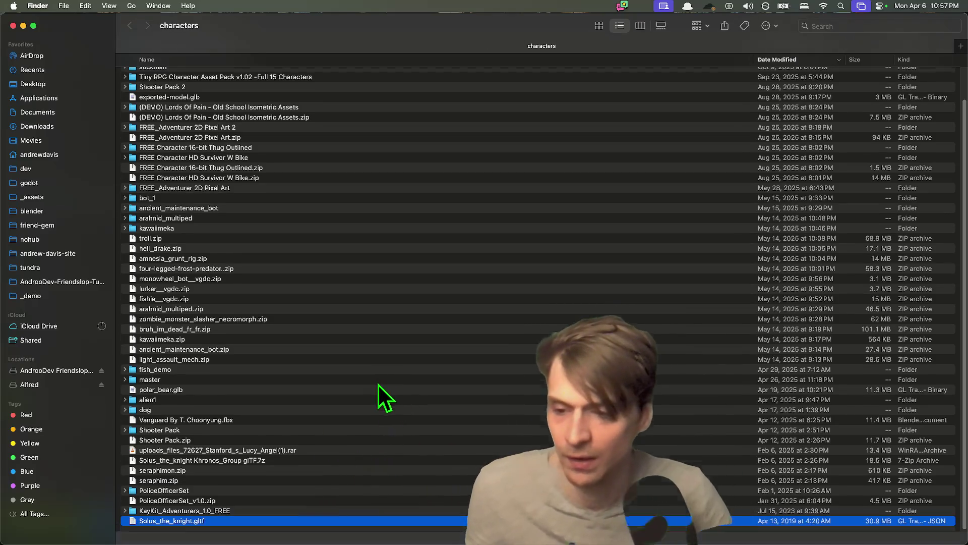
scroll(225, 446, up, 3)
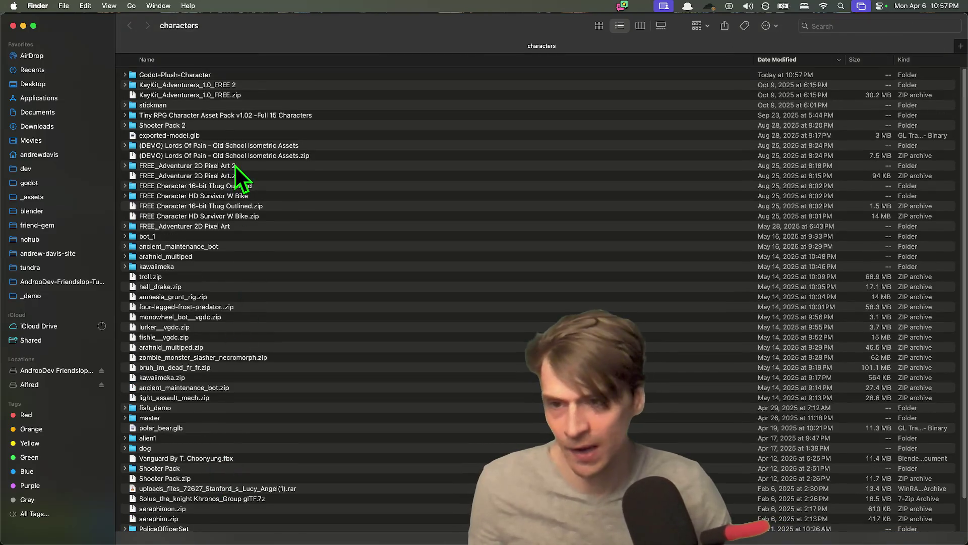
Step: Expand the Godot-Plush-Character folder to show its contents, then open Spotlight
click(265, 87)
click(265, 79)
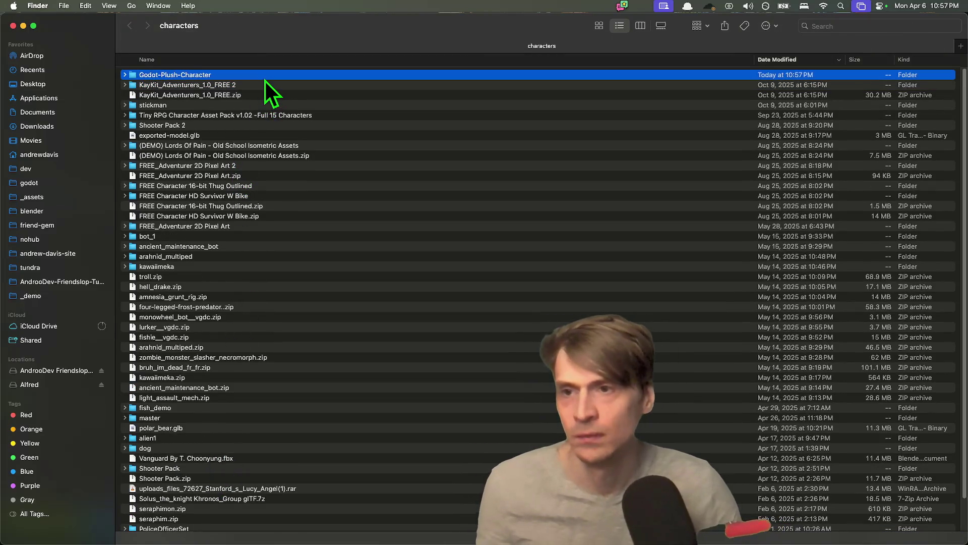
key(Right)
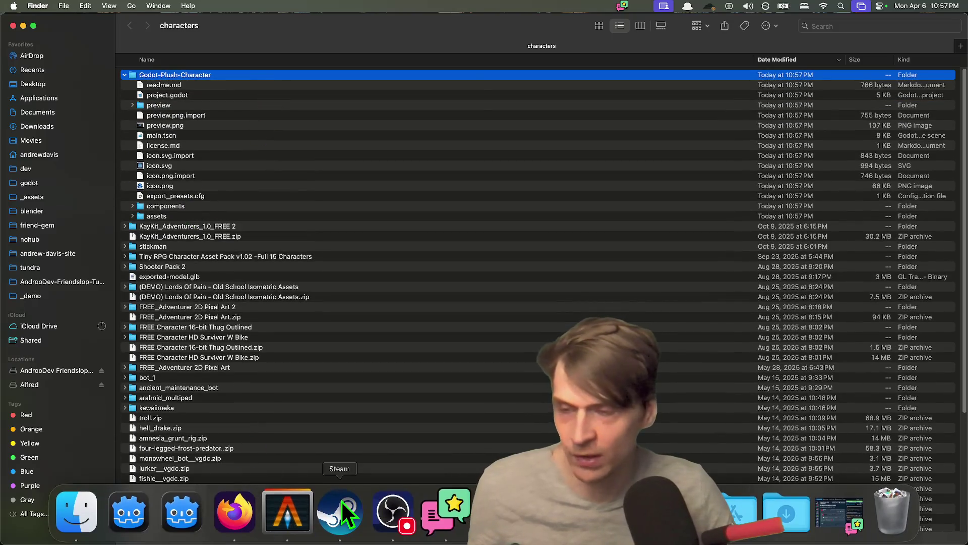
key(super+space)
Step: Launch Blender, dismiss the splash screen, and delete the default cube
text(b)
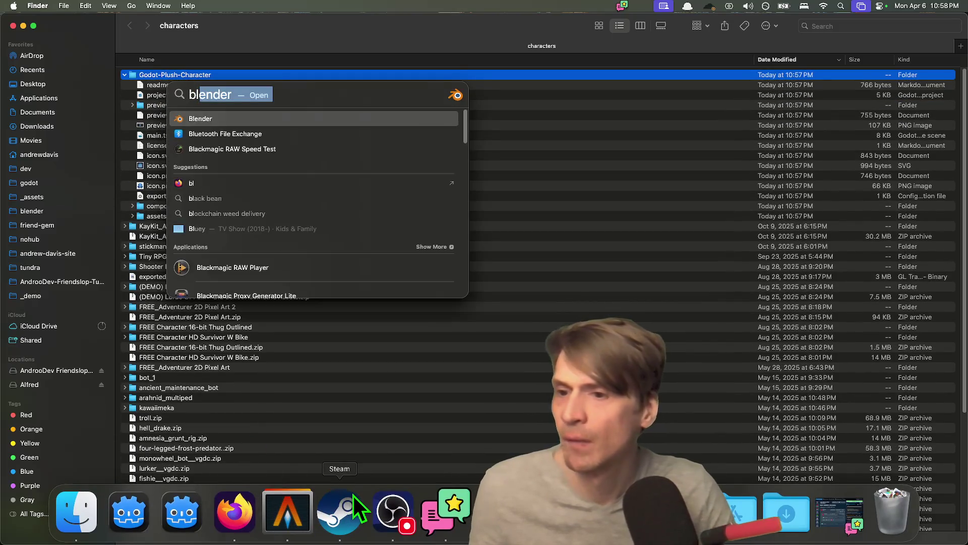
key(Return)
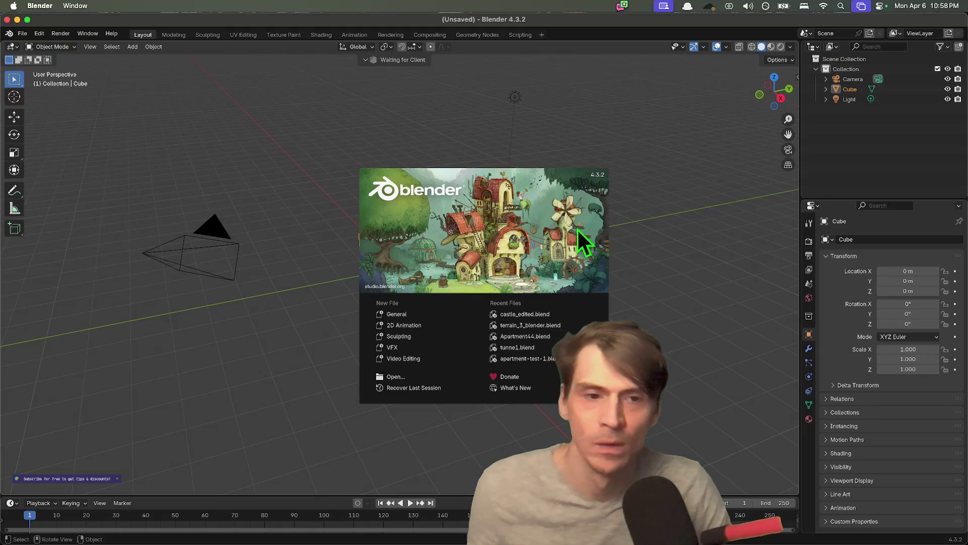
click(577, 228)
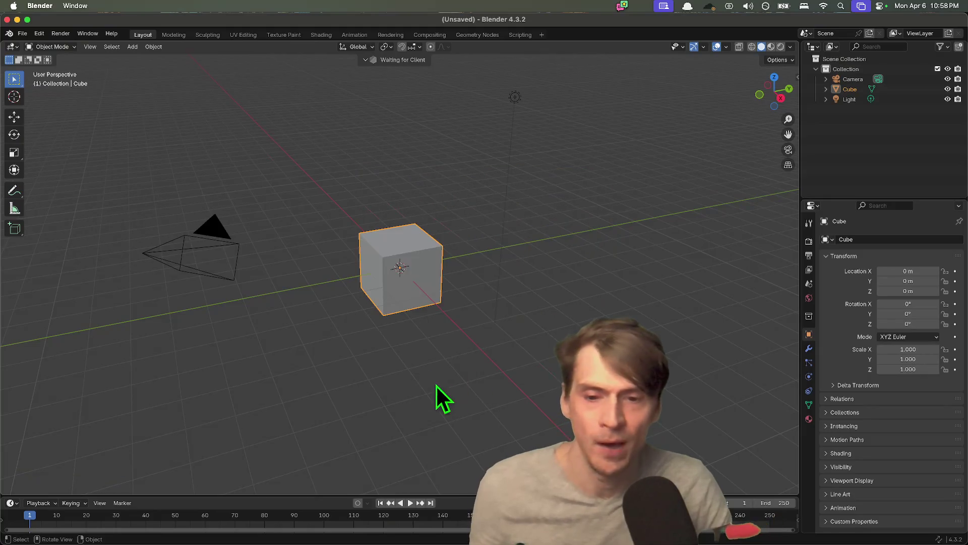
key(x)
click(419, 261)
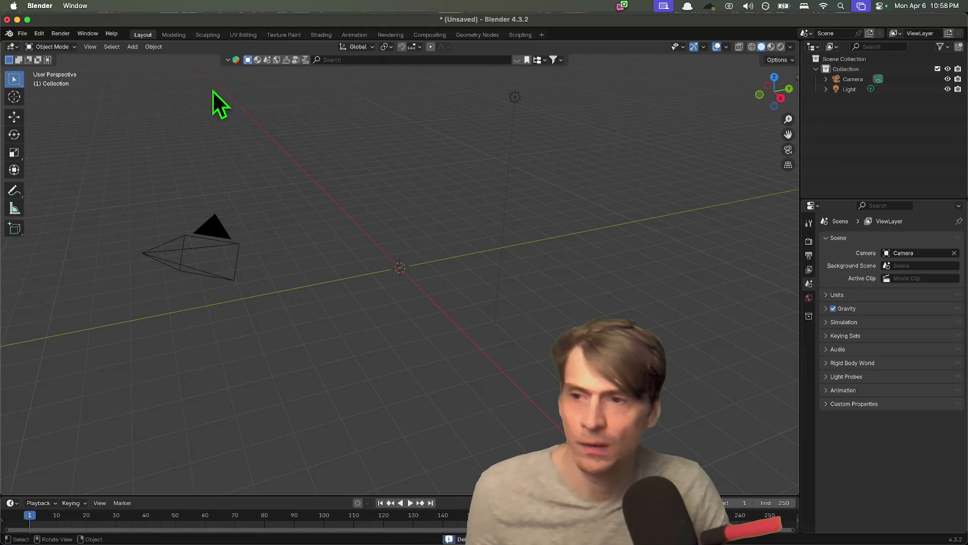
click(24, 33)
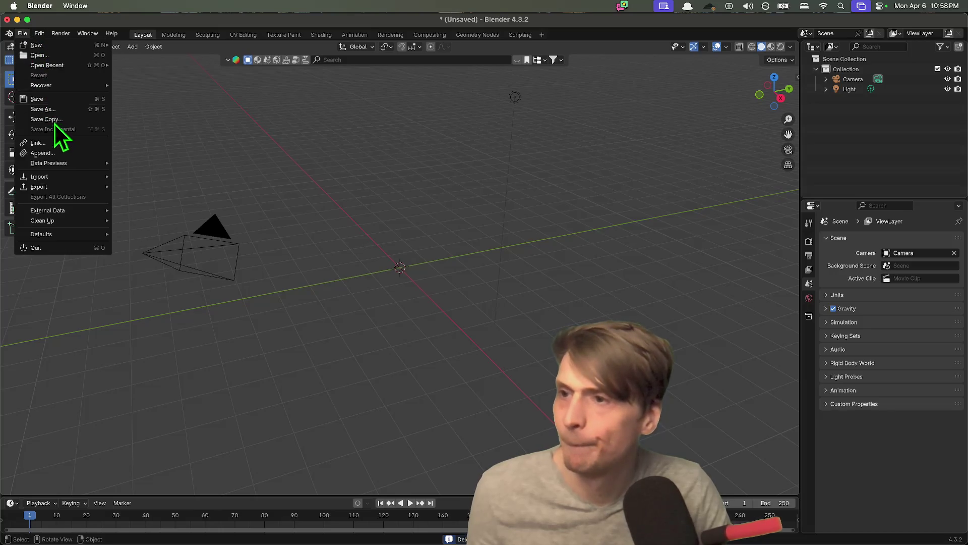
mouse_move(56, 175)
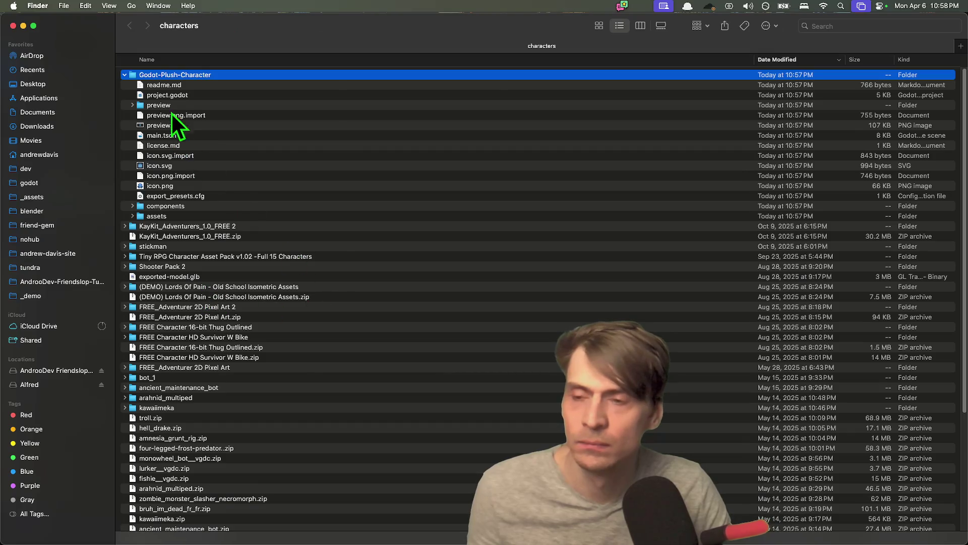
Step: Browse the plush project's preview, assets, materials and sounds folders in Finder
click(170, 106)
key(Right)
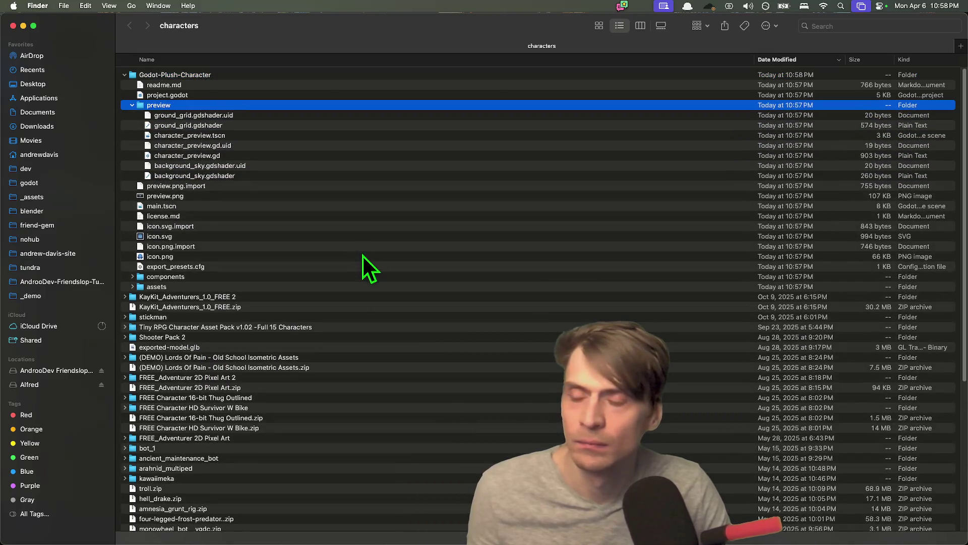
key(Left)
key(Down)
key(Down)
key(Down)
key(Down)
key(Down)
key(Down)
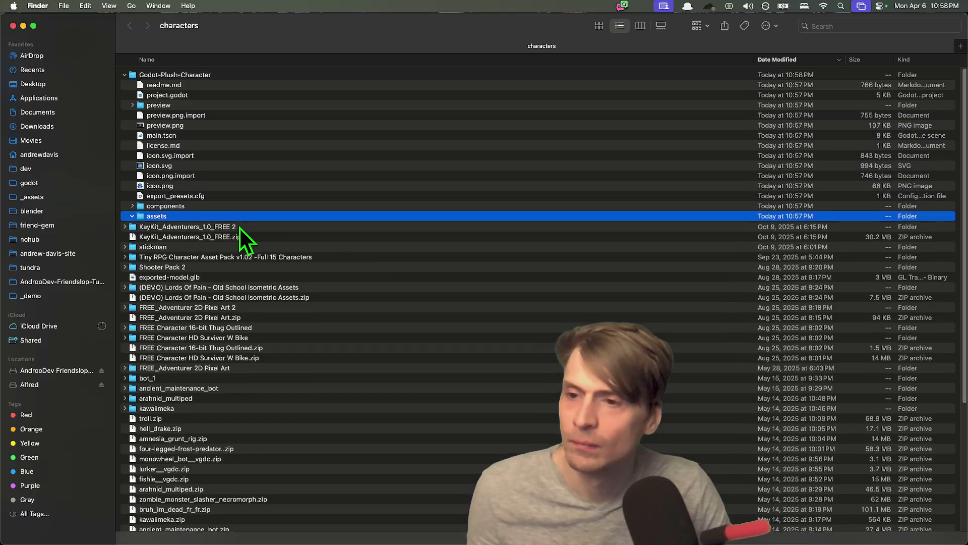
key(Right)
key(Down)
key(Down)
key(Right)
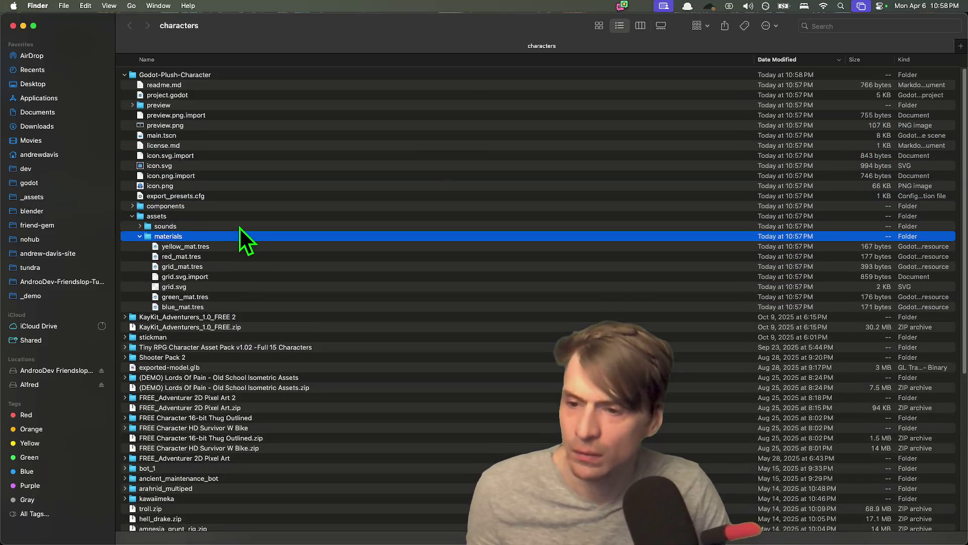
key(Up)
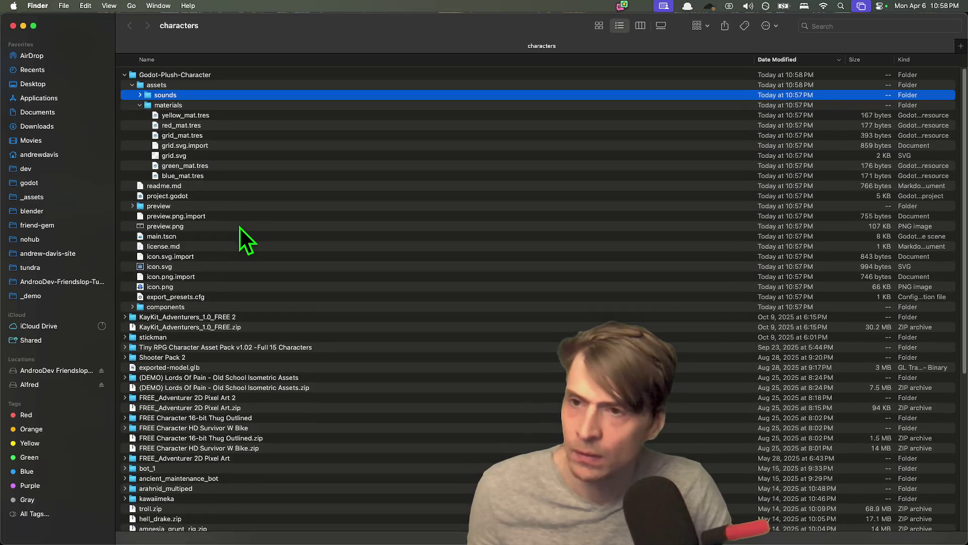
key(Right)
key(Left)
key(Down)
key(Left)
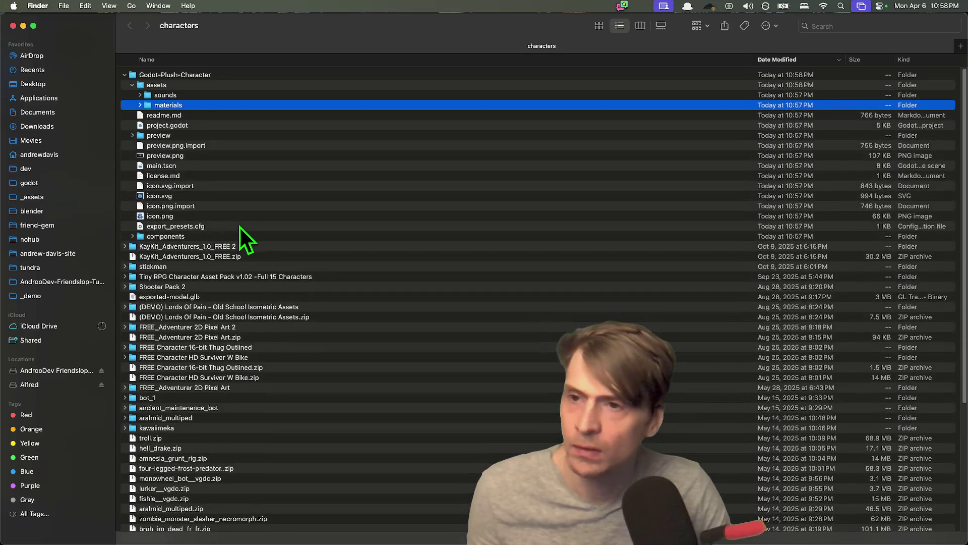
key(Down)
key(Down)
key(Down)
key(Right)
key(Left)
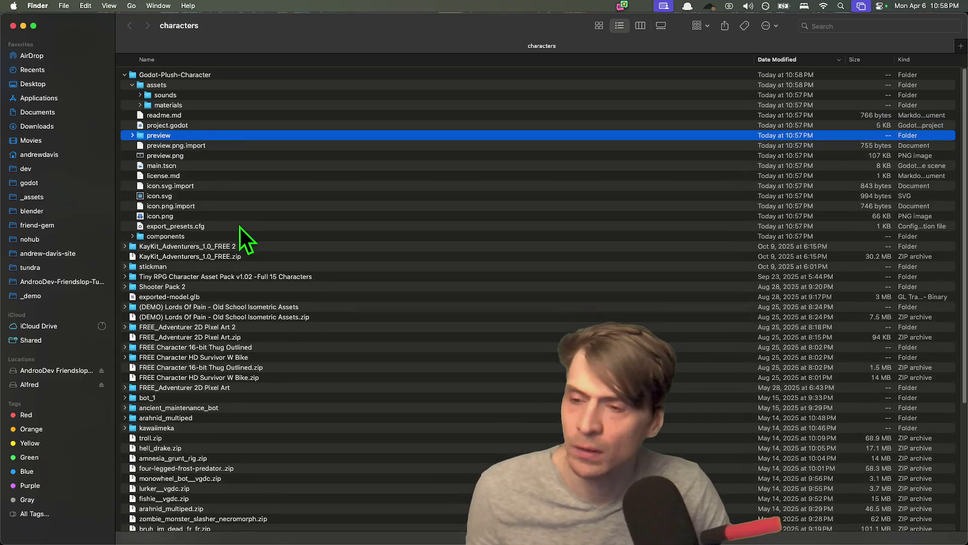
Step: Expand components > godot_plush and Quick Look godot_plush_model.glb before returning to Blender
key(Down)
key(Down)
key(Down)
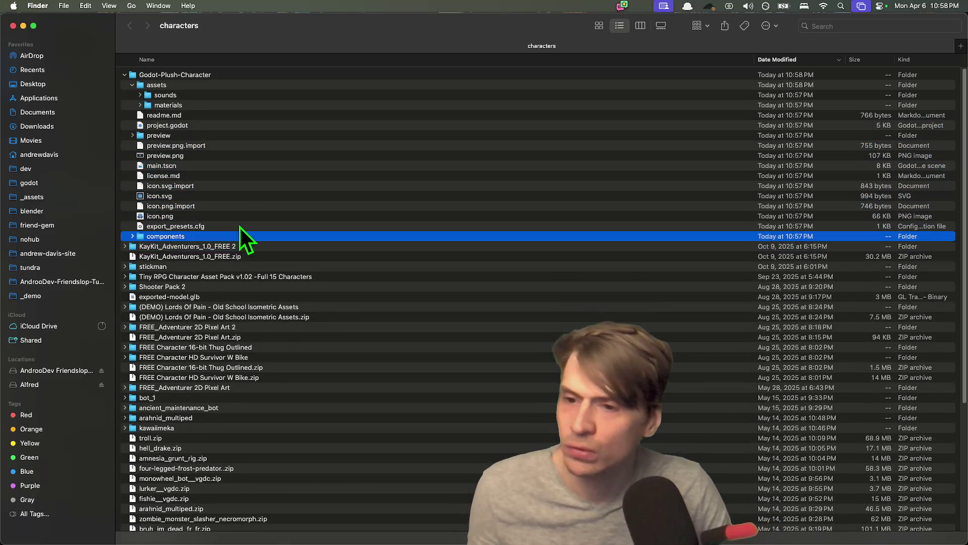
key(Right)
key(Down)
key(Down)
key(Down)
key(Right)
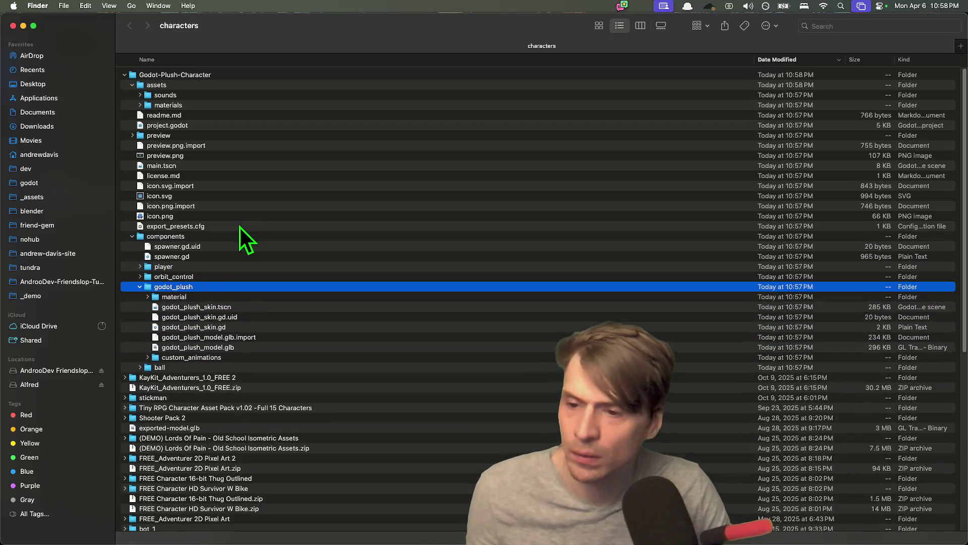
key(Down)
key(Down)
key(Down)
key(Right)
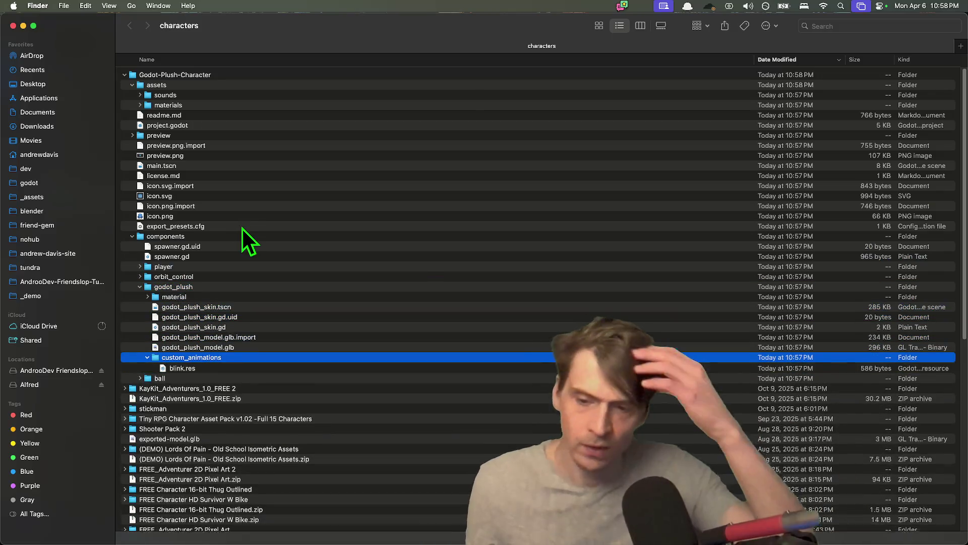
key(Up)
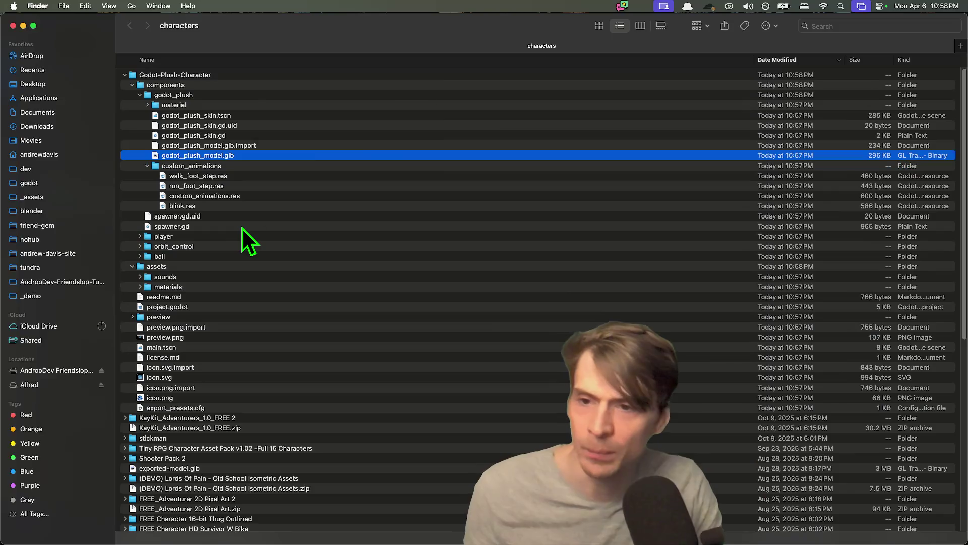
key(space)
key(space)
key(super+Tab)
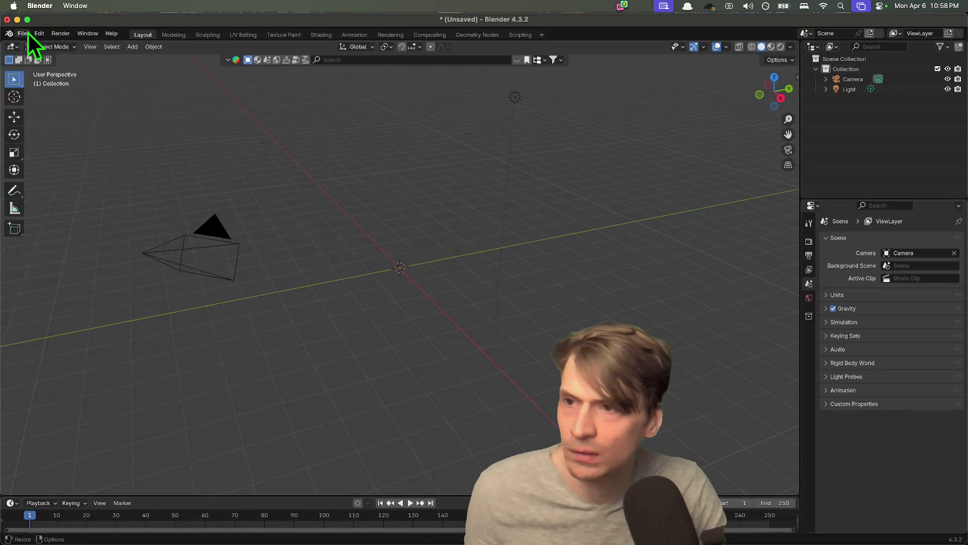
Step: Start a glTF 2.0 import and browse to _assets/characters/Godot-Plush-Character
click(23, 33)
mouse_move(57, 178)
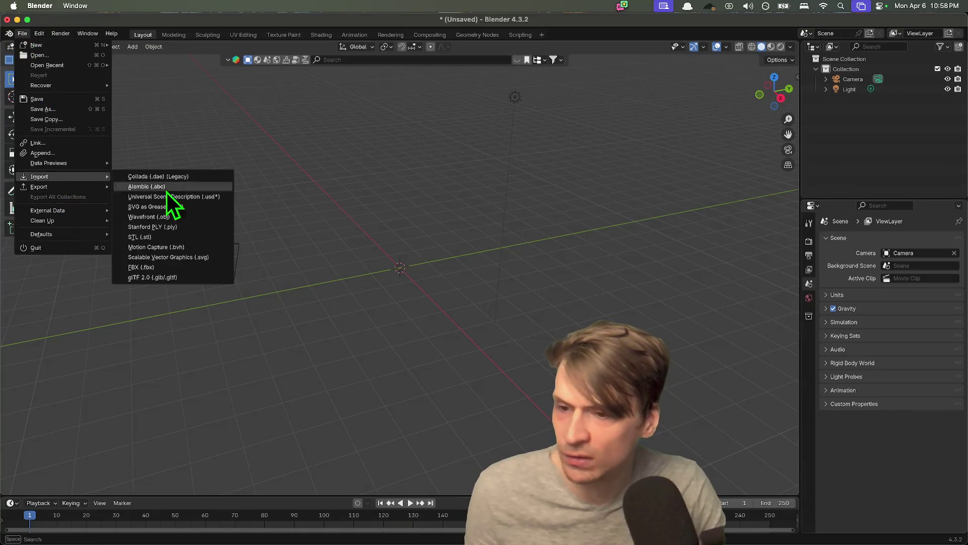
click(169, 278)
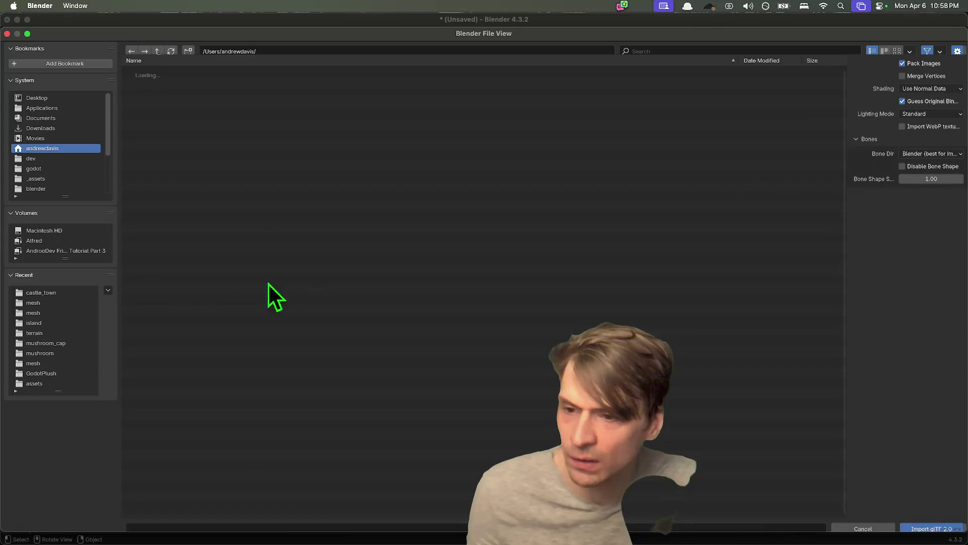
click(53, 176)
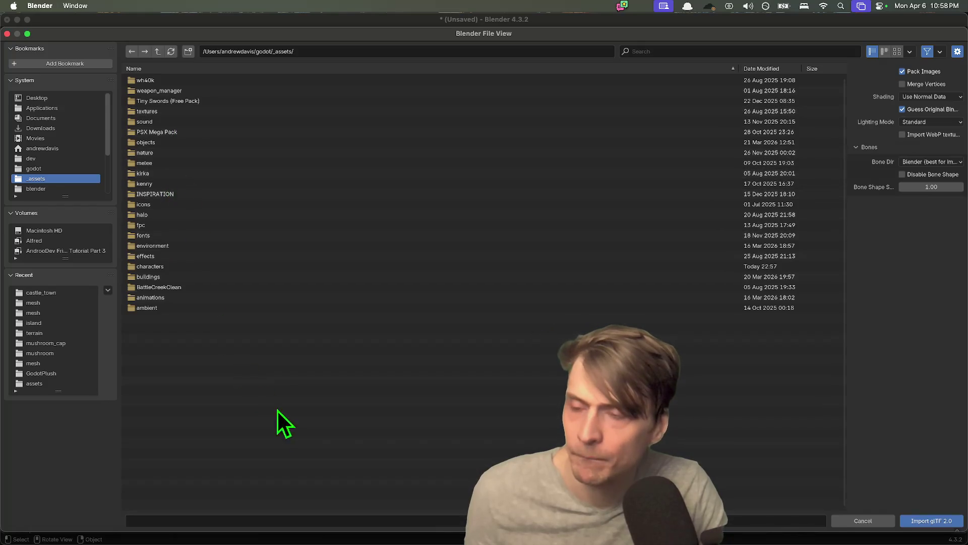
double_click(216, 265)
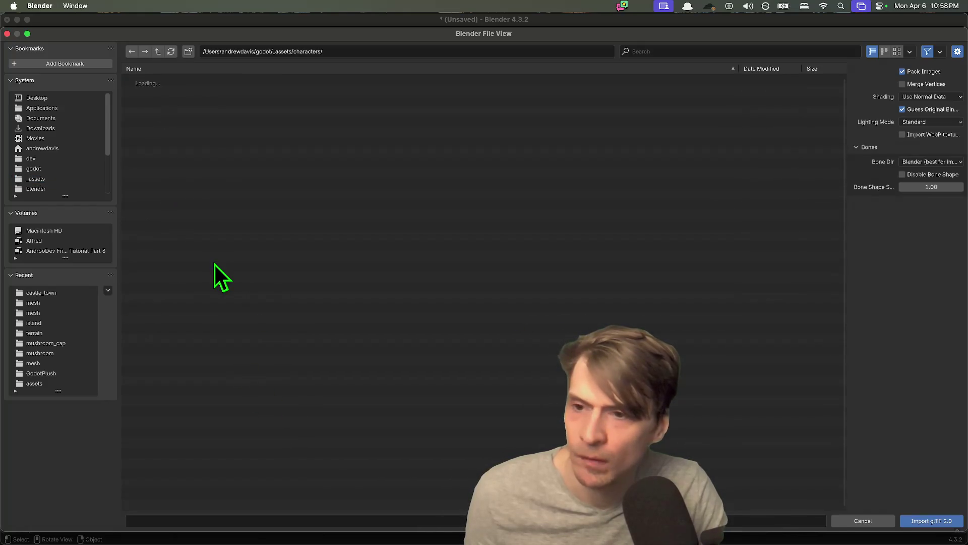
double_click(219, 173)
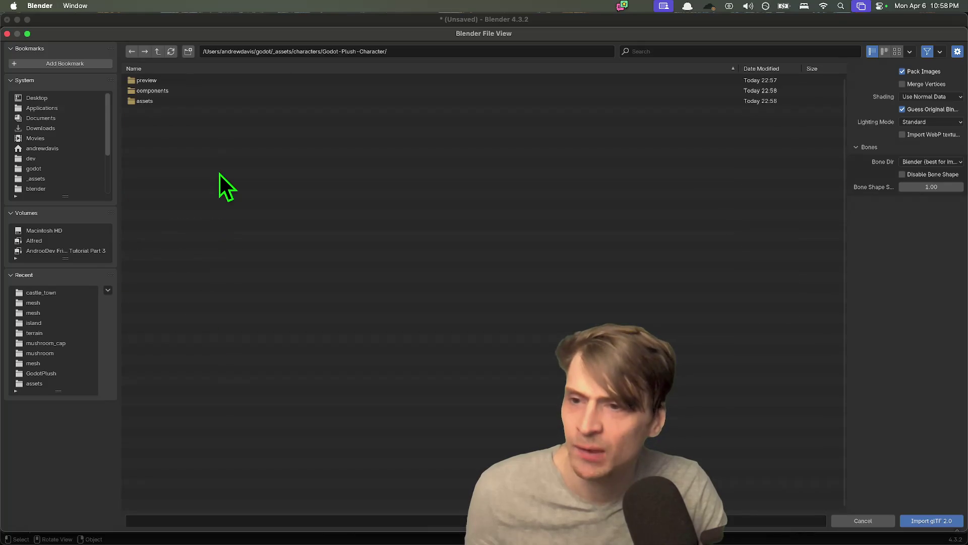
Step: Go into components/godot_plush and import godot_plush_model.glb
click(152, 99)
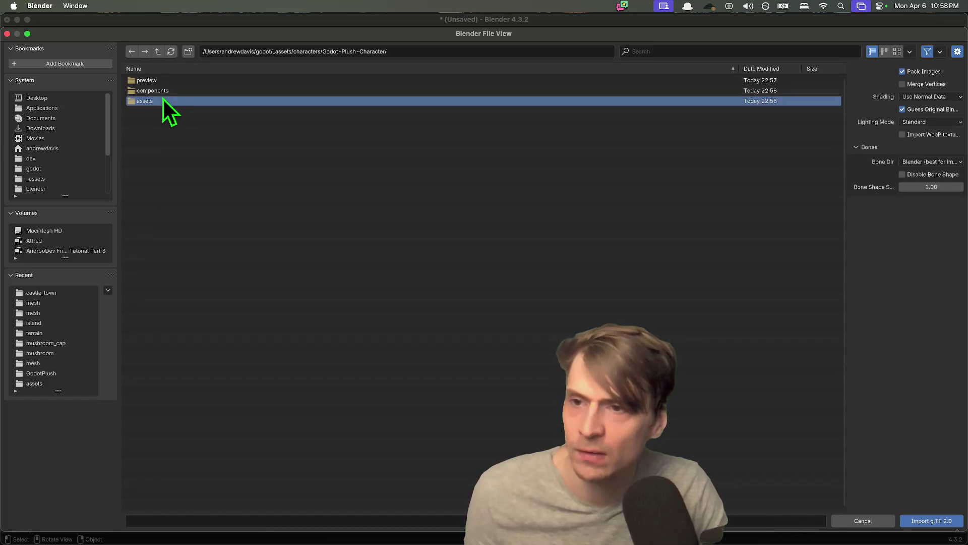
double_click(163, 100)
click(155, 50)
double_click(162, 91)
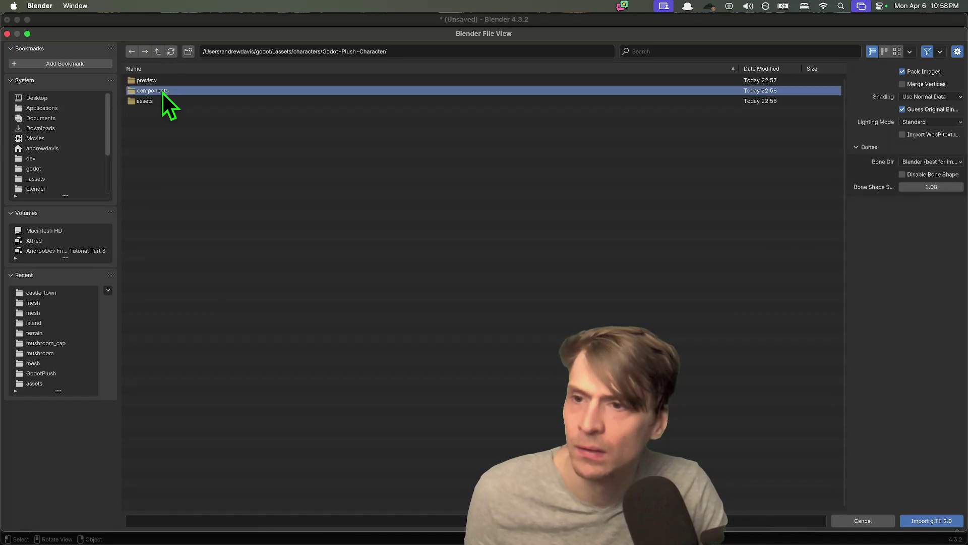
click(163, 101)
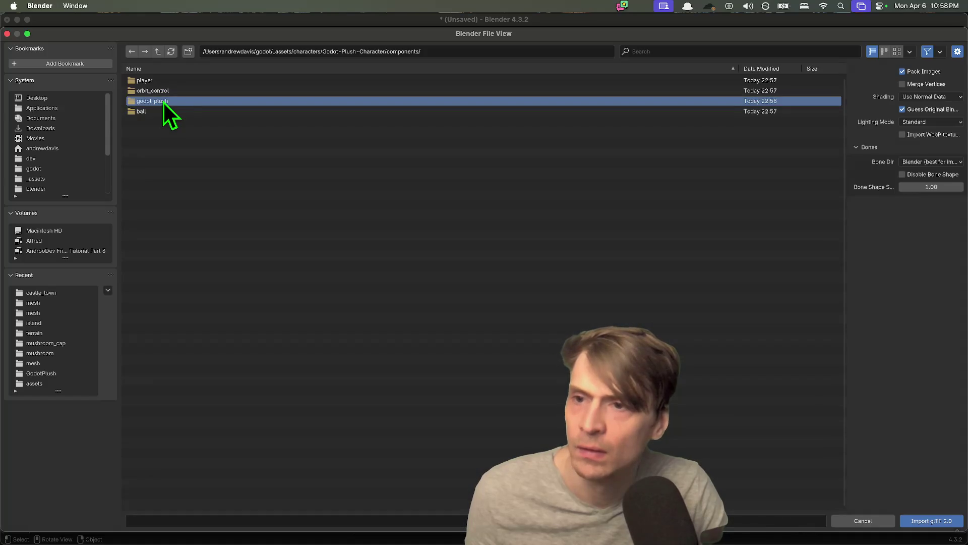
double_click(162, 90)
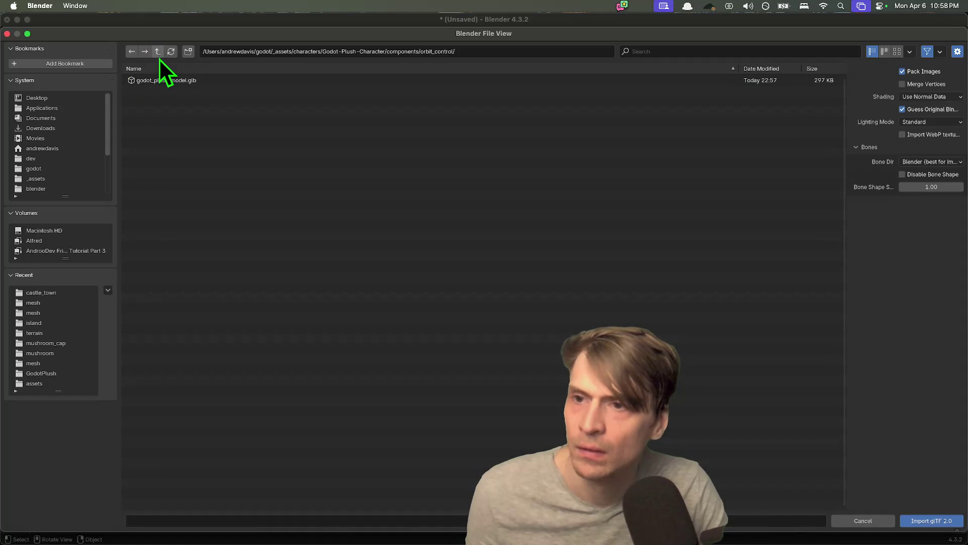
click(159, 53)
double_click(164, 100)
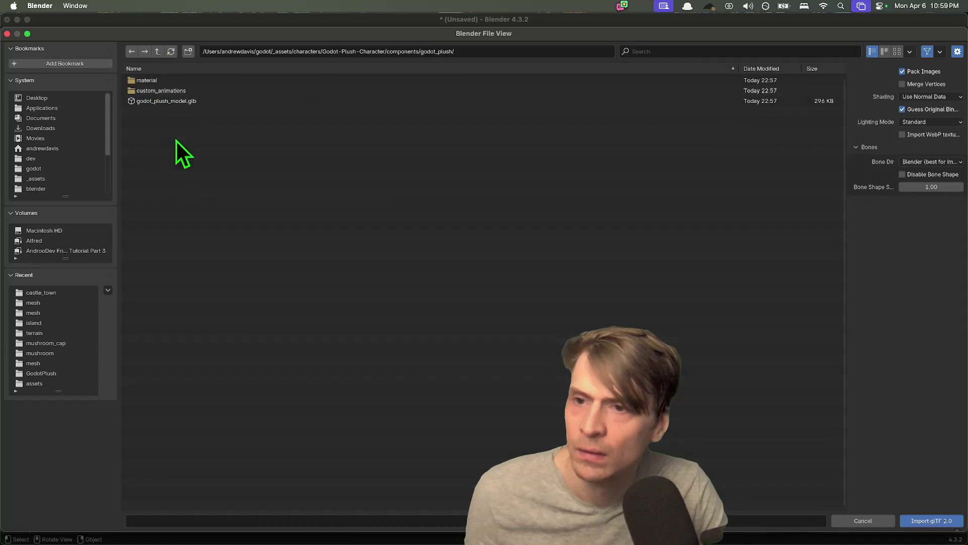
double_click(180, 103)
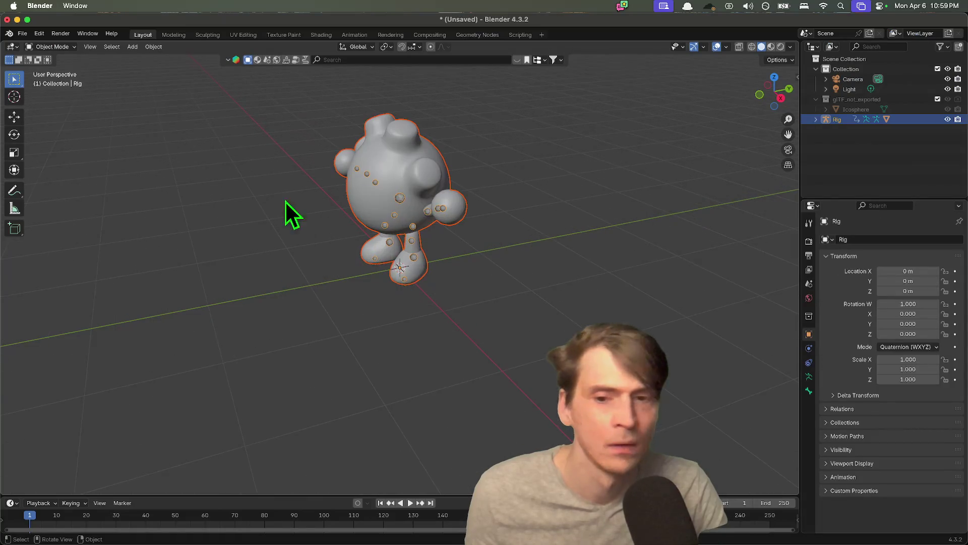
Step: Expand Rig, GodotPlushMesh and its Modifiers in an enlarged Outliner to reveal the Armature modifier
mouse_move(285, 201)
mouse_down()
mouse_move(306, 186)
mouse_move(437, 162)
mouse_move(566, 154)
mouse_move(395, 186)
mouse_move(294, 190)
mouse_move(333, 176)
mouse_up()
click(815, 124)
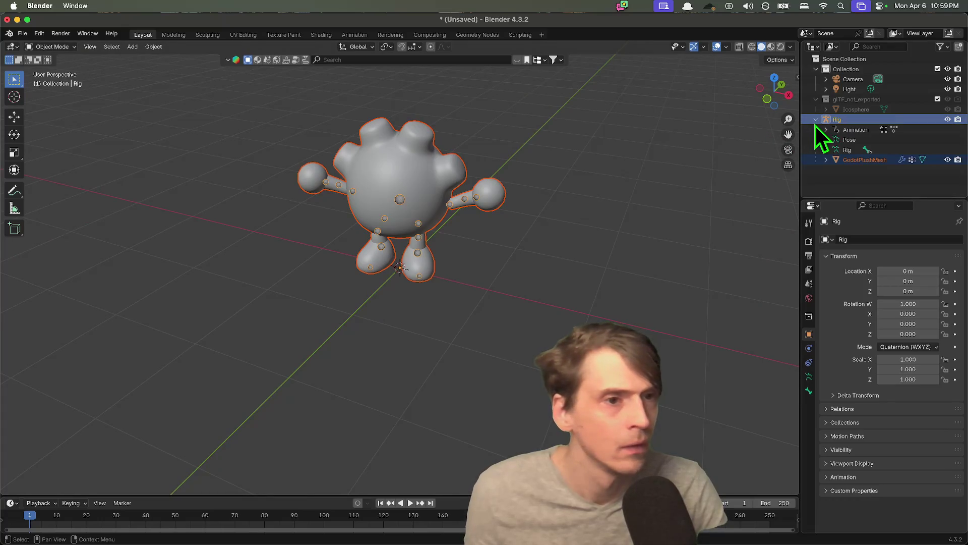
click(825, 159)
scroll(832, 182, down, 1)
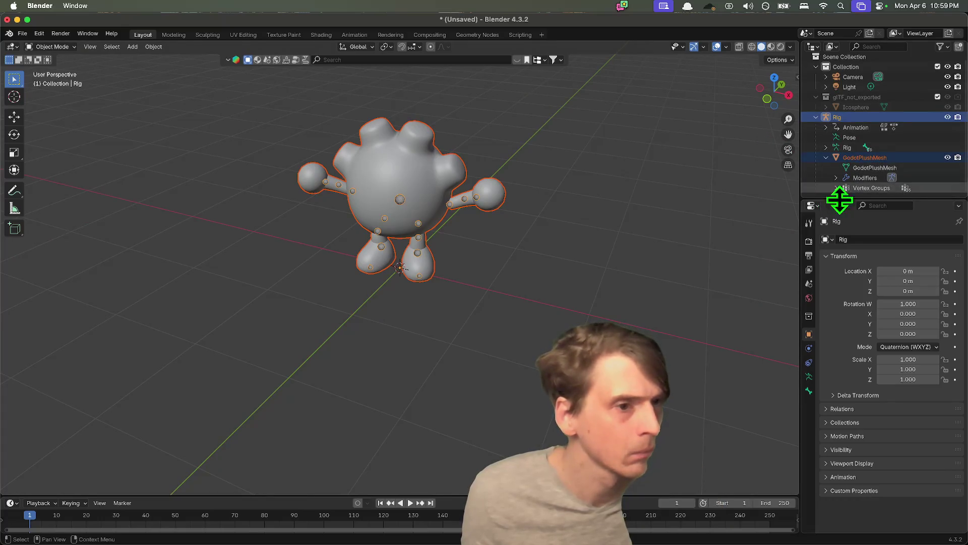
drag(851, 199, 853, 266)
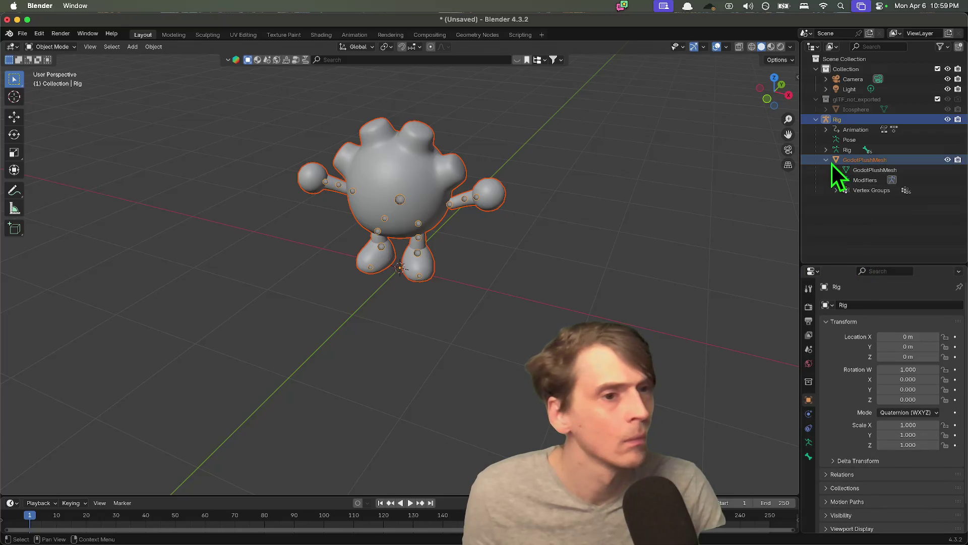
click(836, 180)
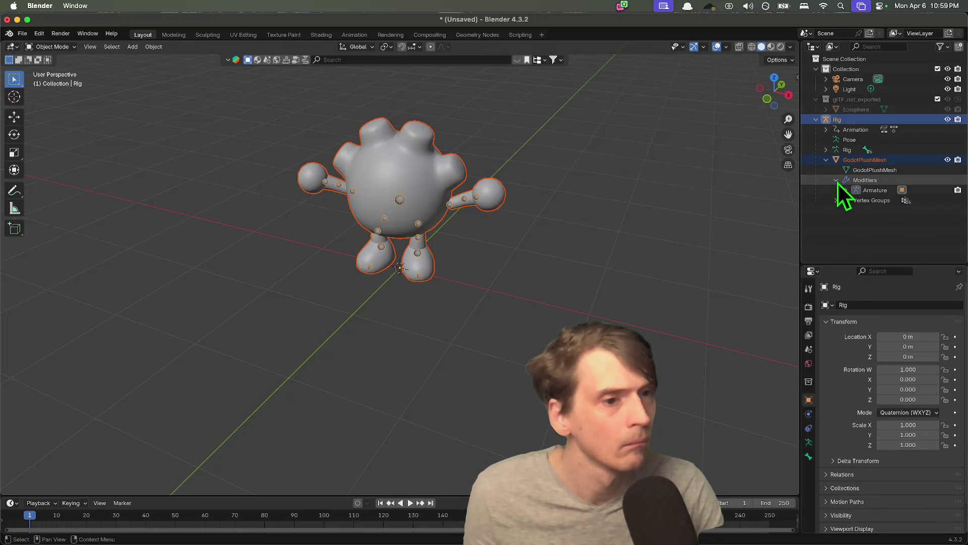
click(847, 190)
Step: Inspect the Armature modifier's Rig target, select the Rig and mesh, and enlarge the timeline
click(854, 193)
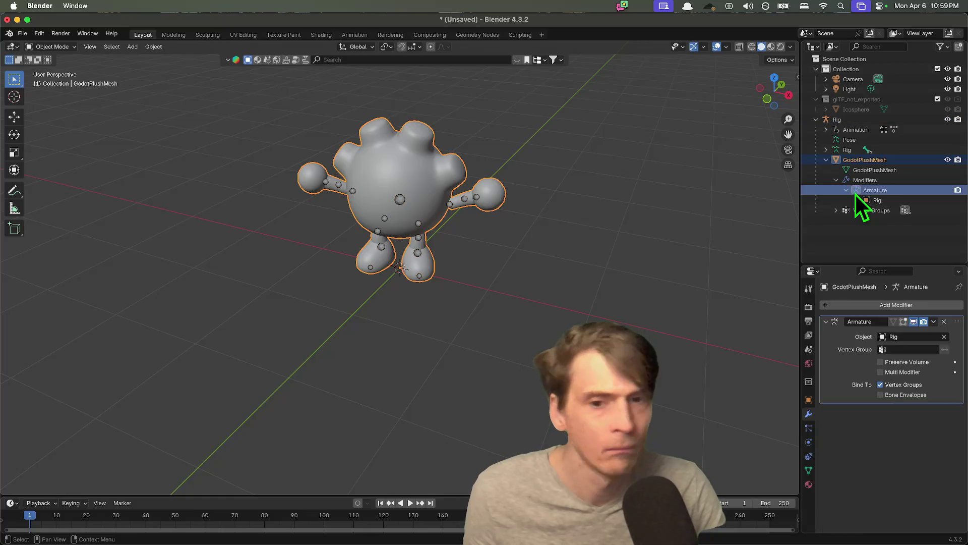
click(883, 199)
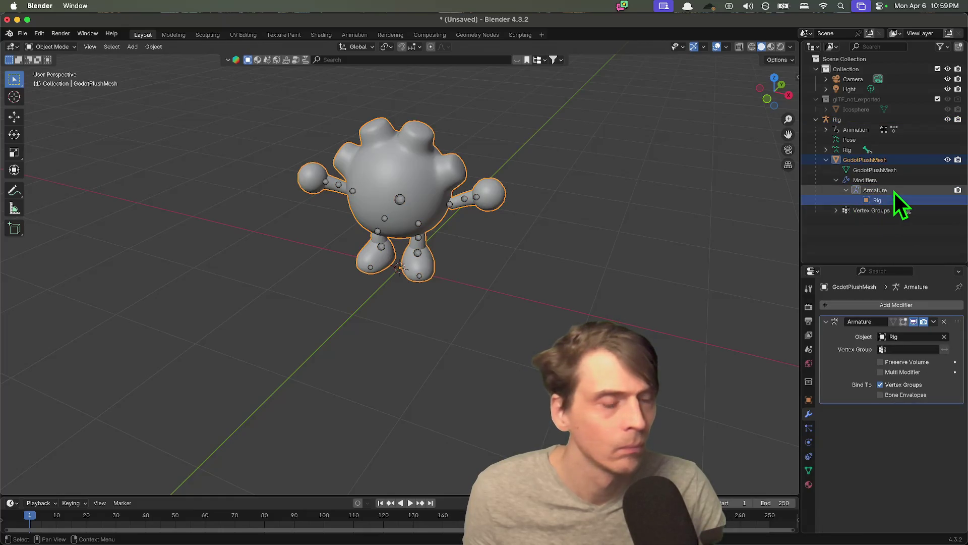
click(833, 226)
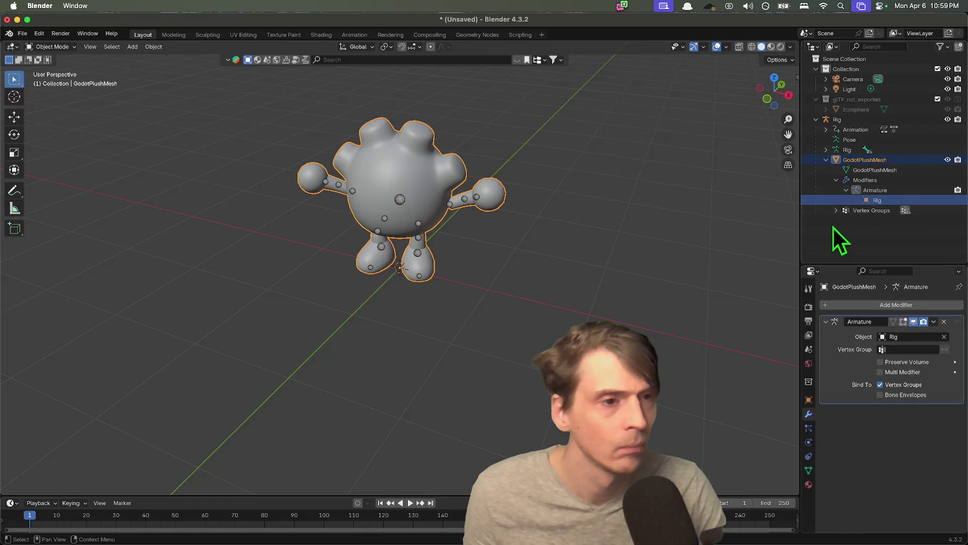
click(892, 160)
click(853, 130)
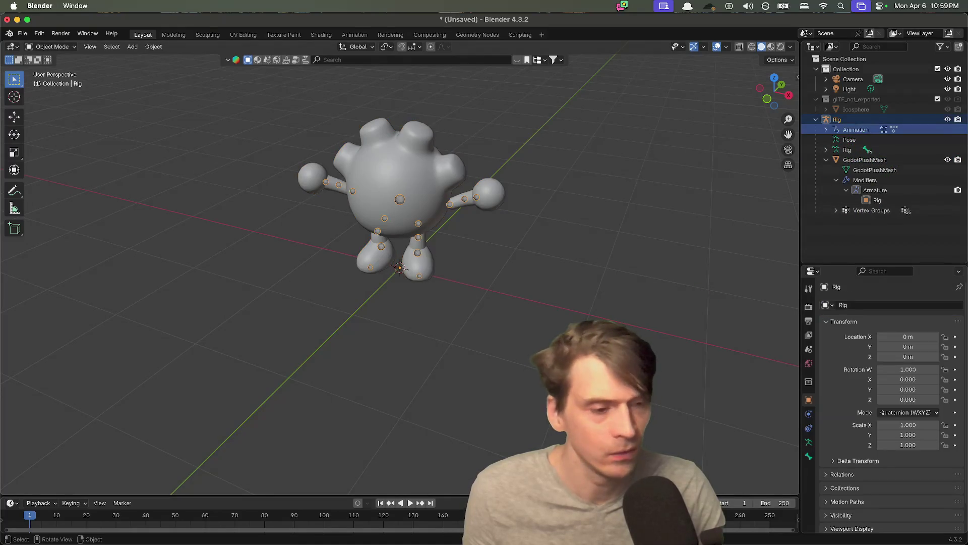
drag(459, 494, 459, 305)
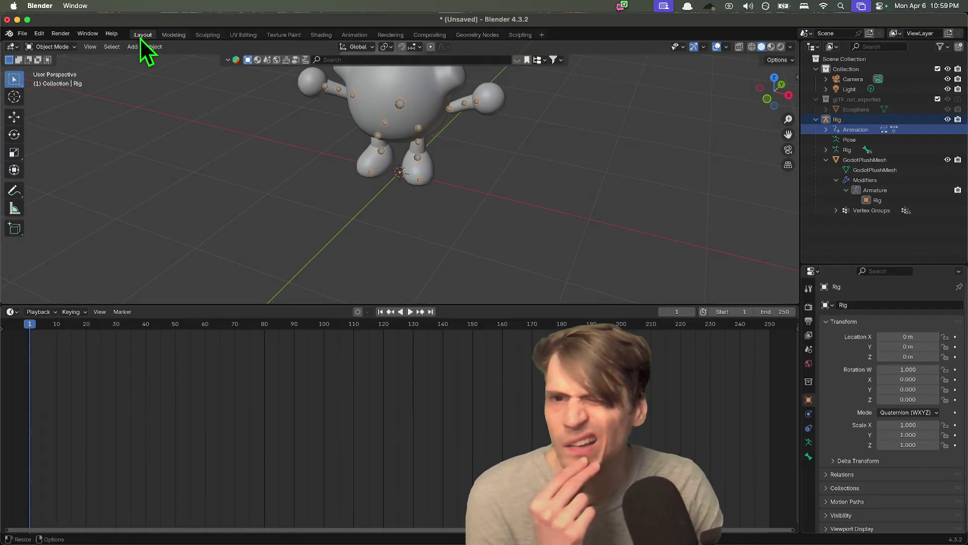
Step: Switch to the Animation workspace and browse the Dope Sheet mode, View and editor type menus
click(356, 34)
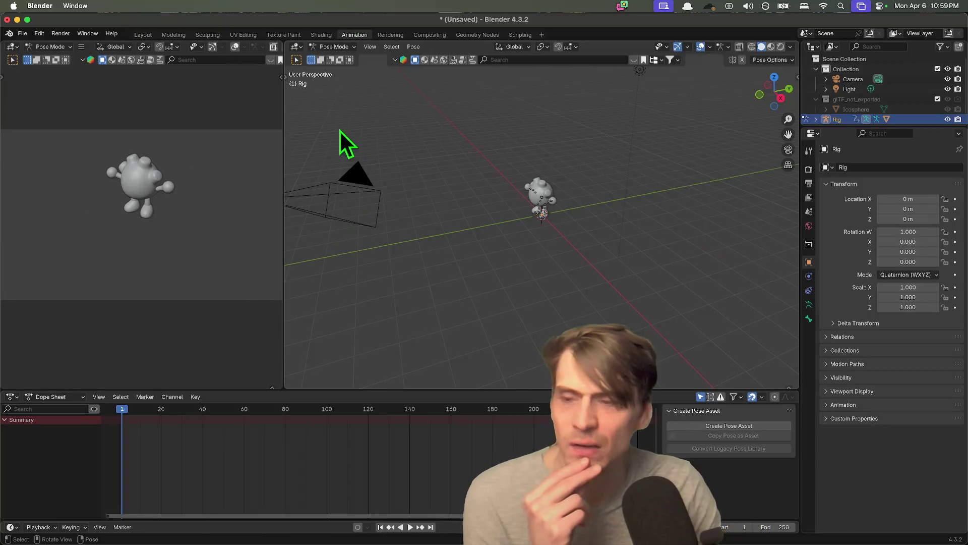
click(71, 397)
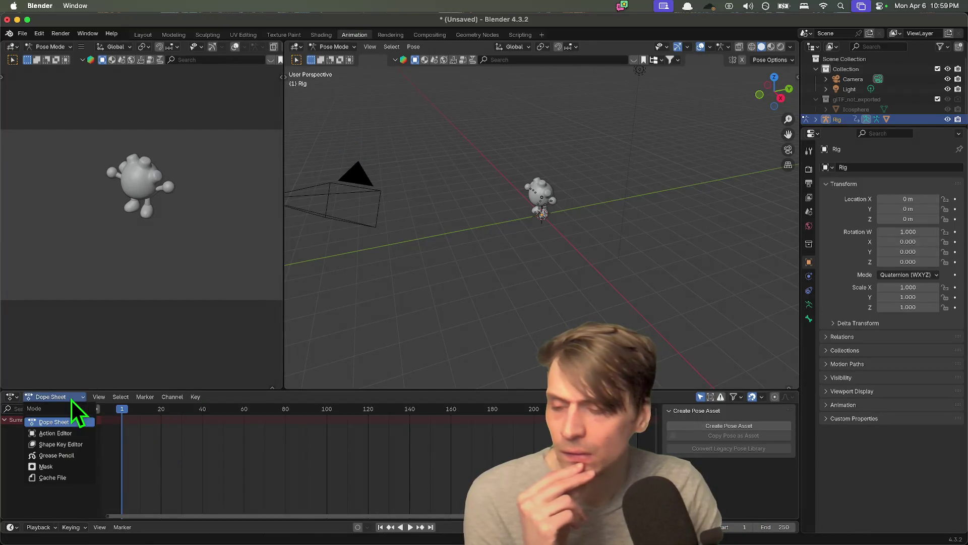
click(73, 398)
click(73, 397)
click(72, 398)
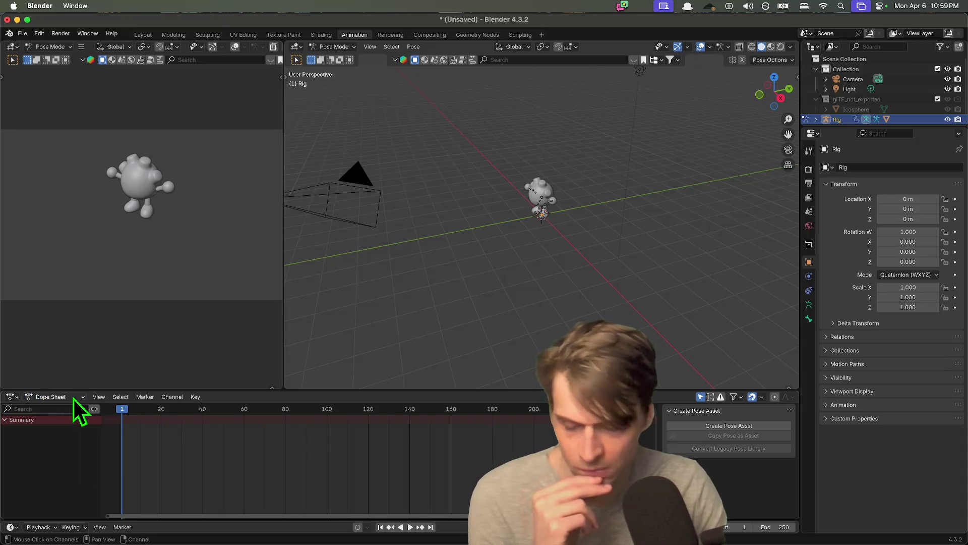
click(72, 397)
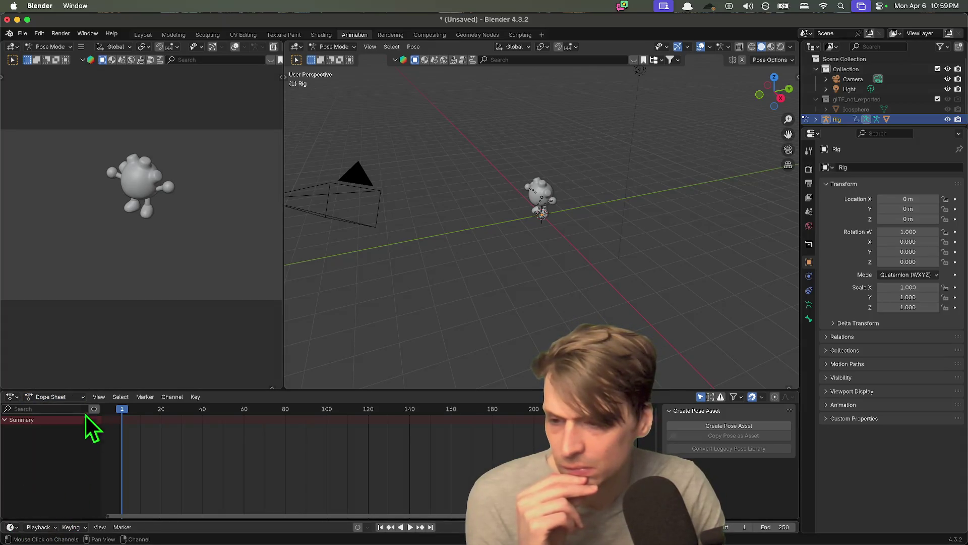
click(98, 396)
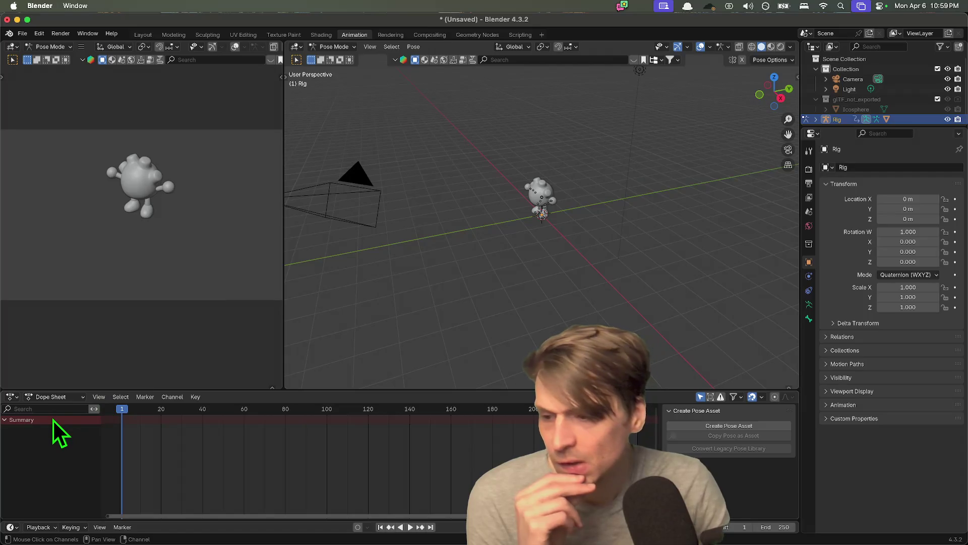
click(17, 398)
click(17, 398)
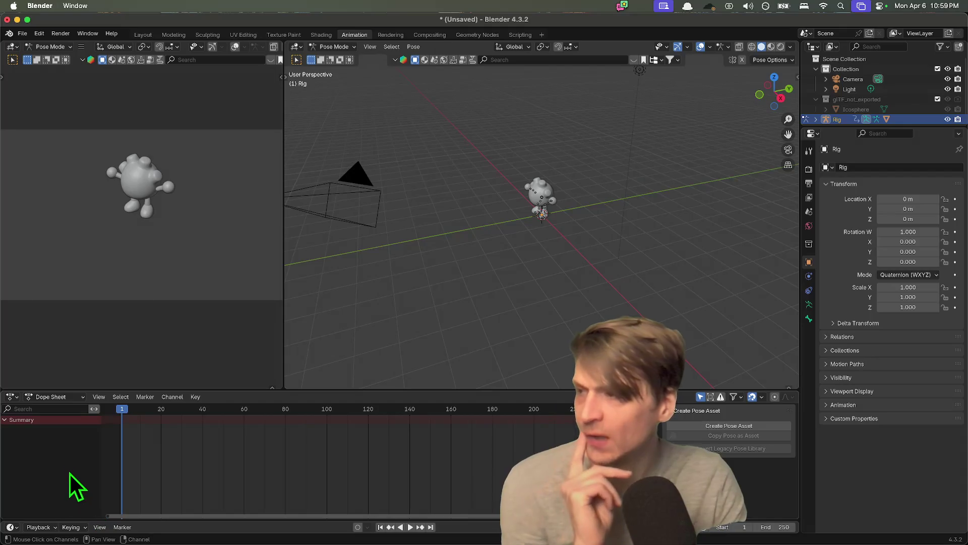
scroll(488, 205, down, 5)
scroll(495, 210, up, 2)
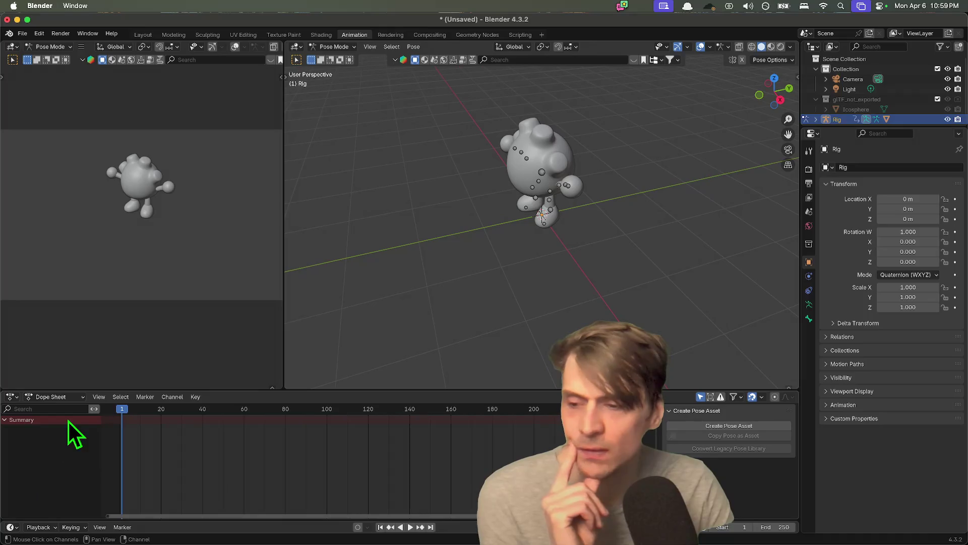
Step: Search channels and box-select in the Dope Sheet, finding no keyframes on the plush rig
click(80, 407)
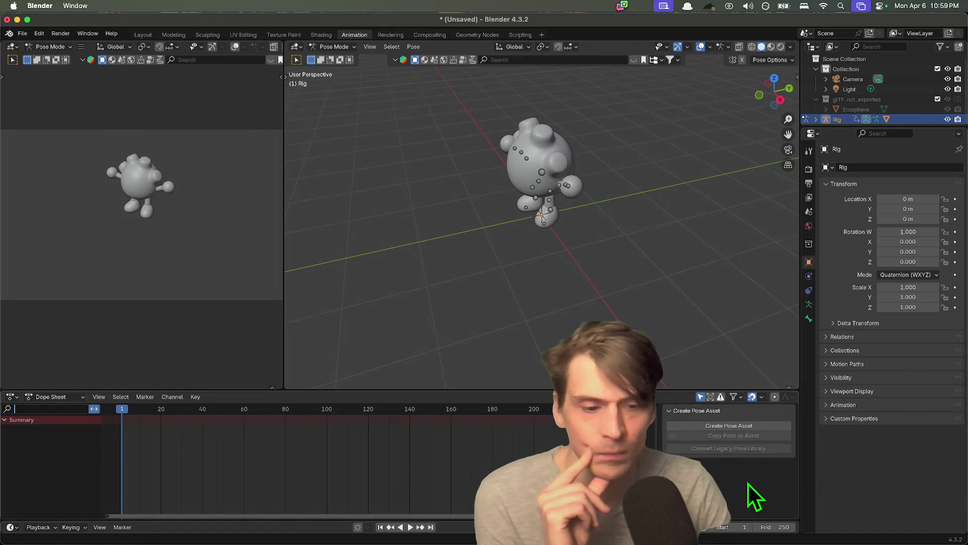
right_click(156, 424)
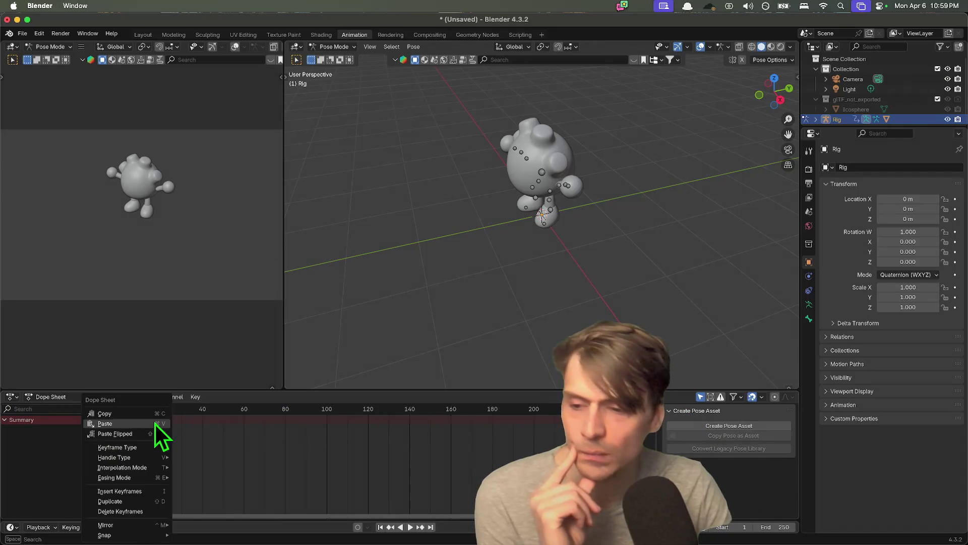
drag(30, 447, 133, 404)
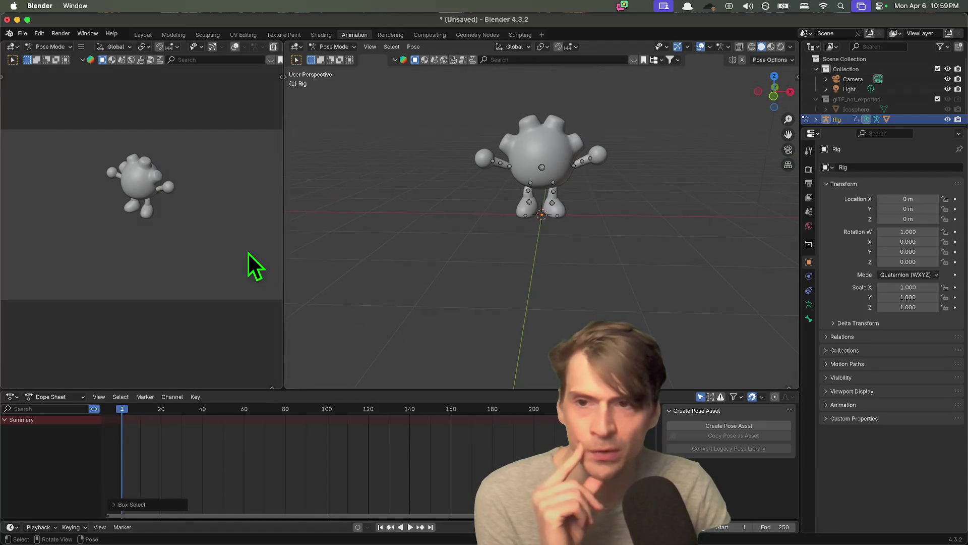
scroll(129, 184, up, 2)
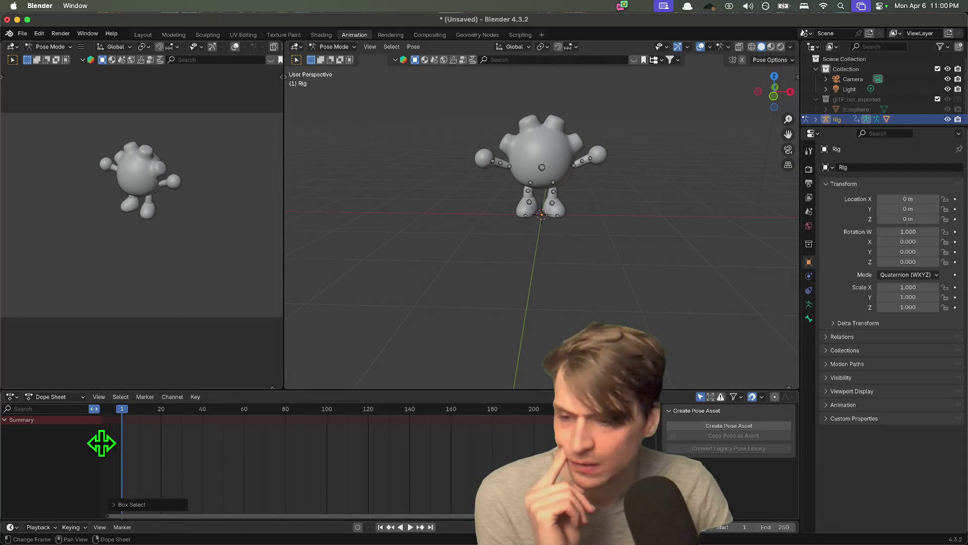
click(120, 397)
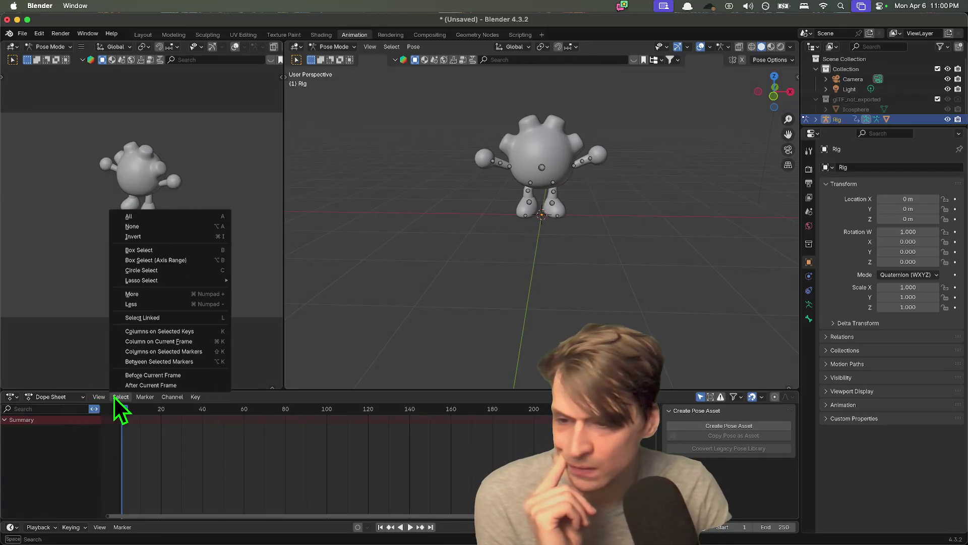
mouse_move(163, 396)
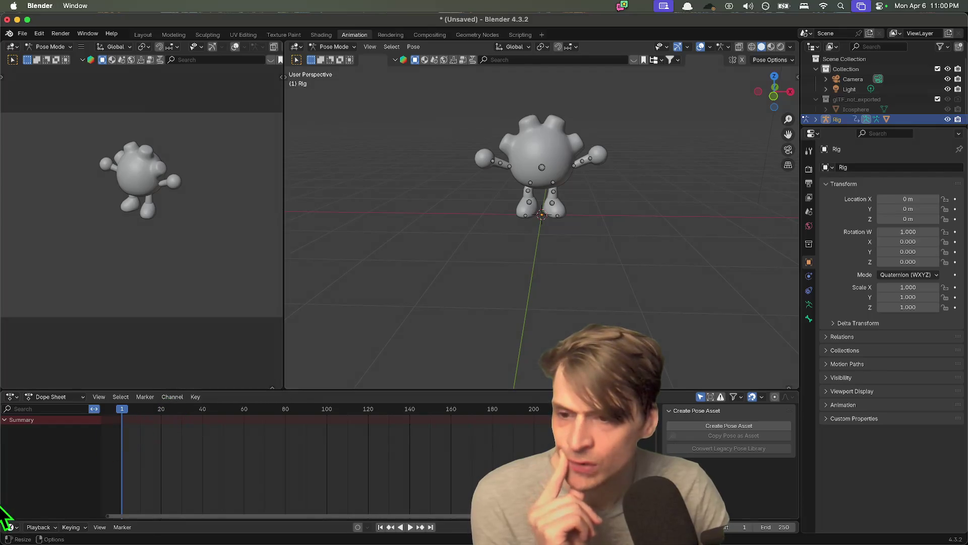
drag(11, 515, 35, 474)
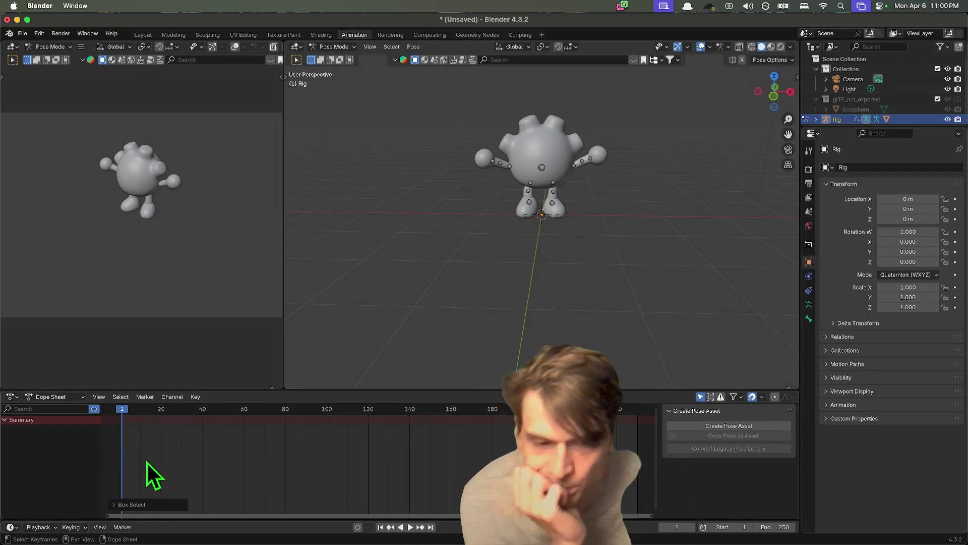
mouse_move(187, 544)
click(214, 511)
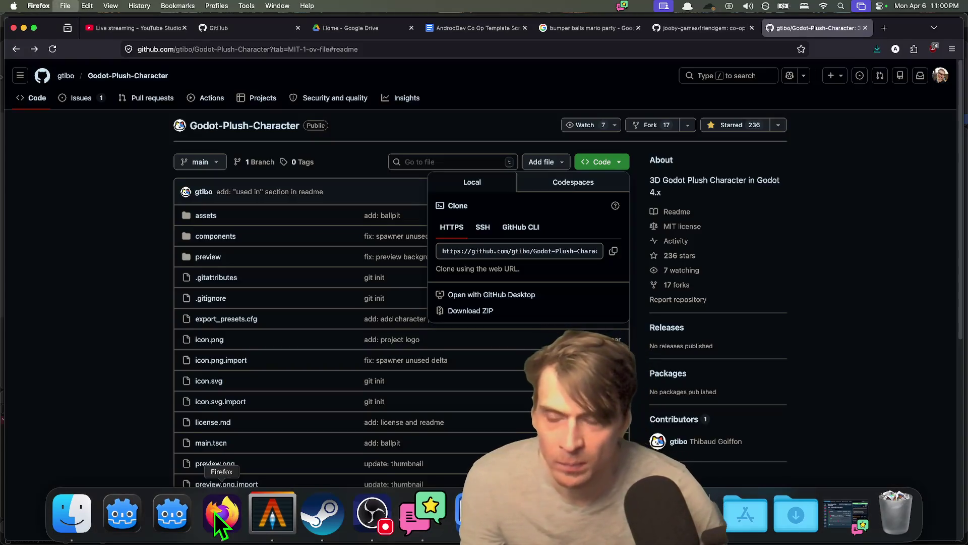
Step: Open a new browser tab and load the Mesh2Motion site
key(super+t)
text(e)
key(BackSpace)
text(mesh2motion.org/)
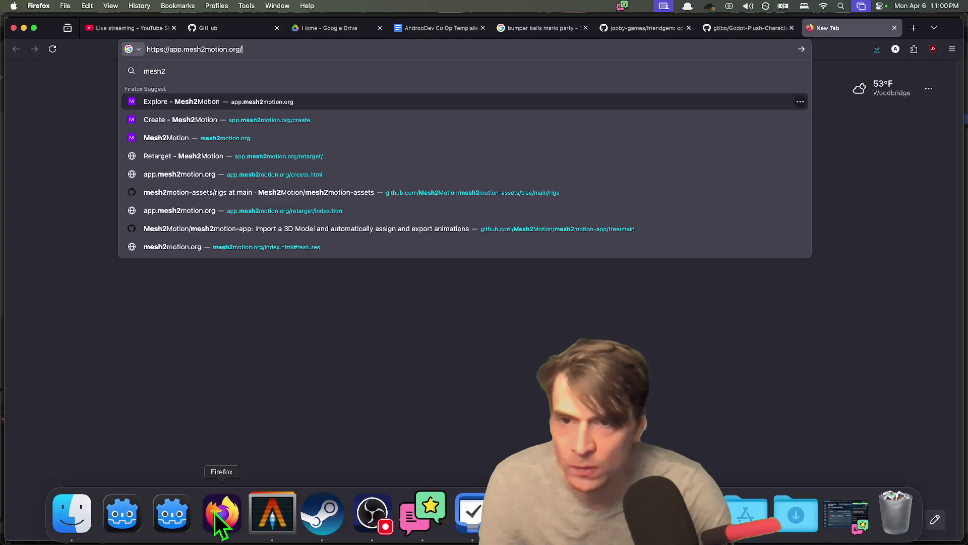
key(Return)
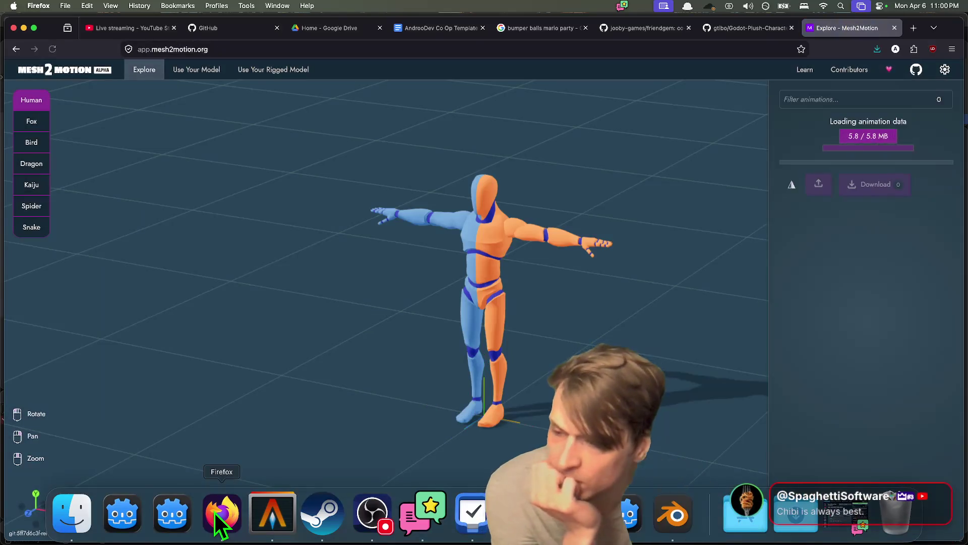
Step: Preview the Consume Item, Jumping Jacks, Meditate, Sitting Exit, Tired Hunched and Sword Regular Combo animations
click(883, 335)
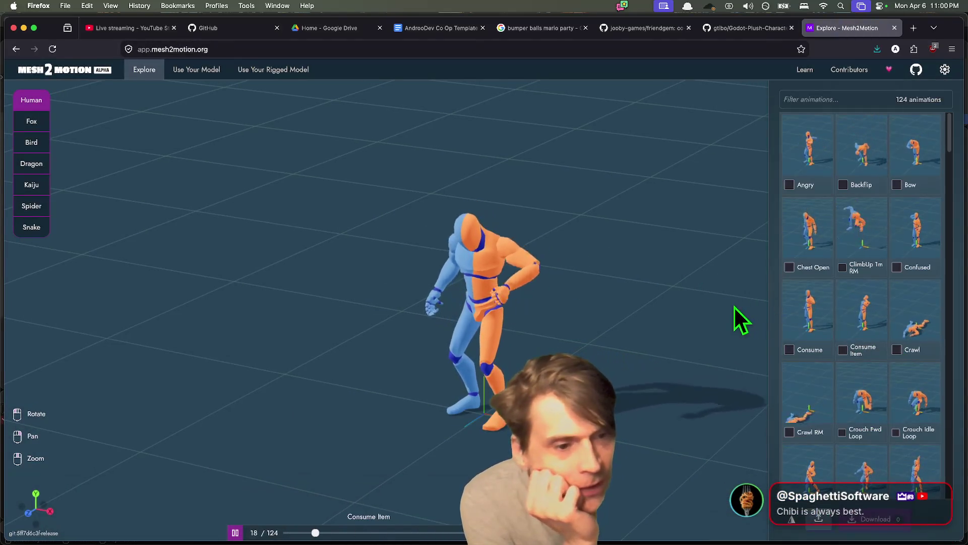
scroll(913, 333, down, 10)
click(872, 269)
click(827, 353)
click(834, 417)
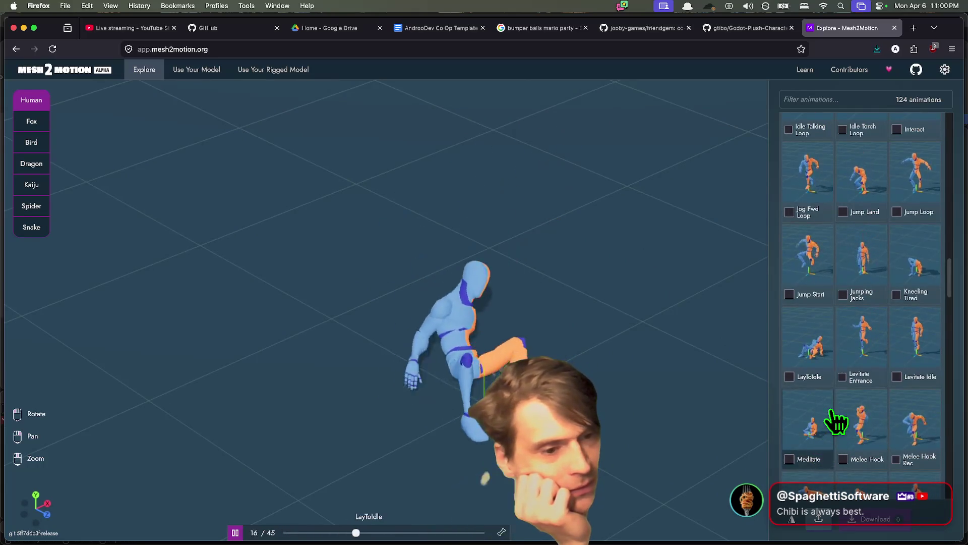
scroll(920, 452, down, 5)
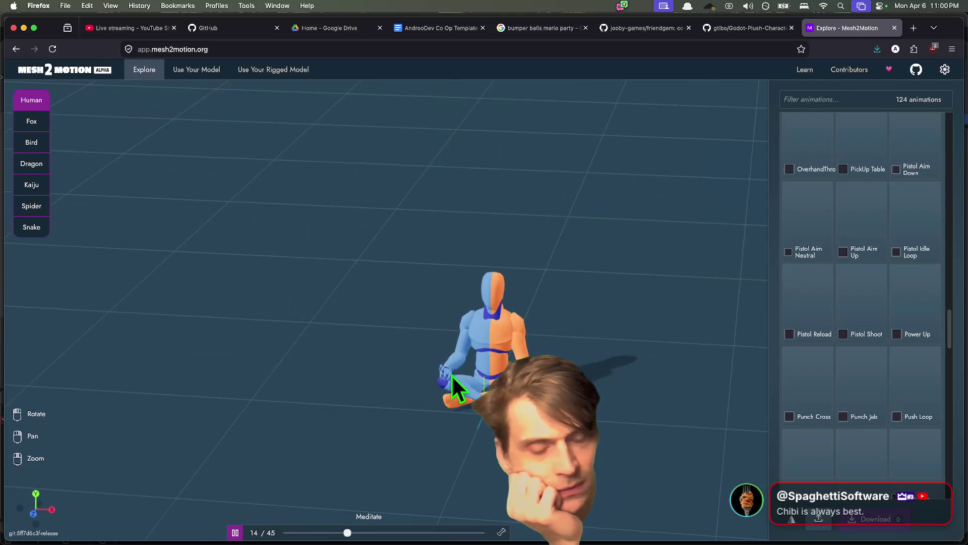
scroll(880, 410, down, 5)
click(874, 412)
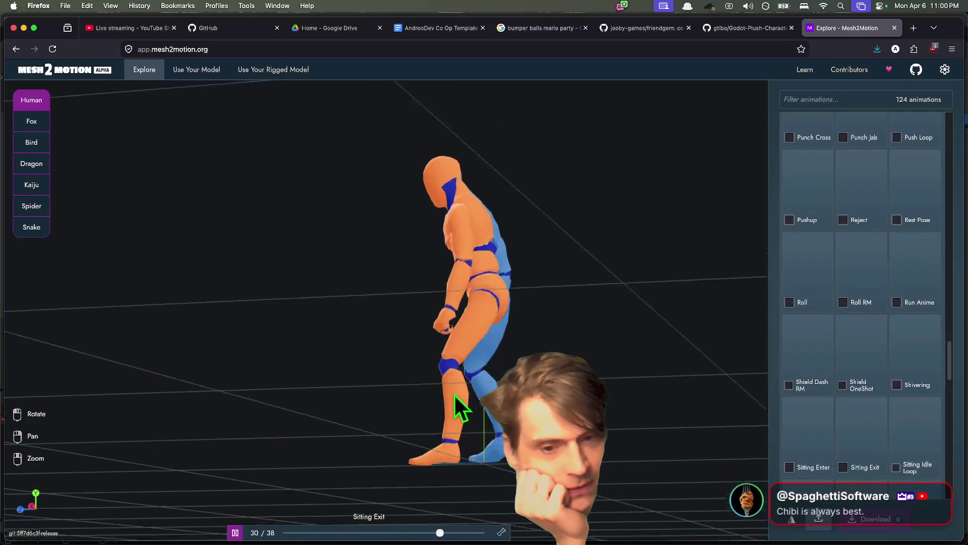
scroll(857, 414, down, 10)
click(884, 374)
click(860, 314)
Step: Mark Sword Regular B Rec for download, then preview Sword Regular A and Walk Carry Loop
click(895, 249)
click(914, 144)
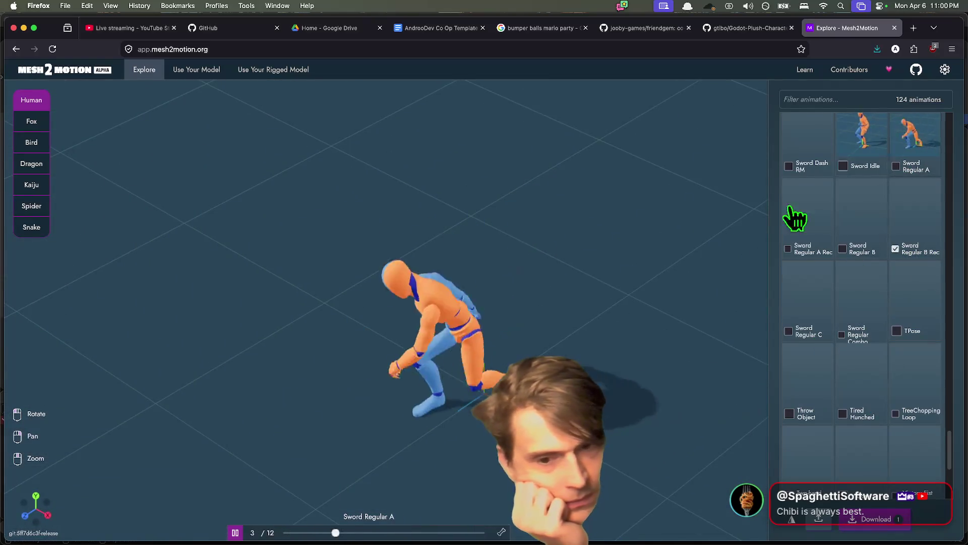
scroll(859, 258, down, 4)
click(827, 353)
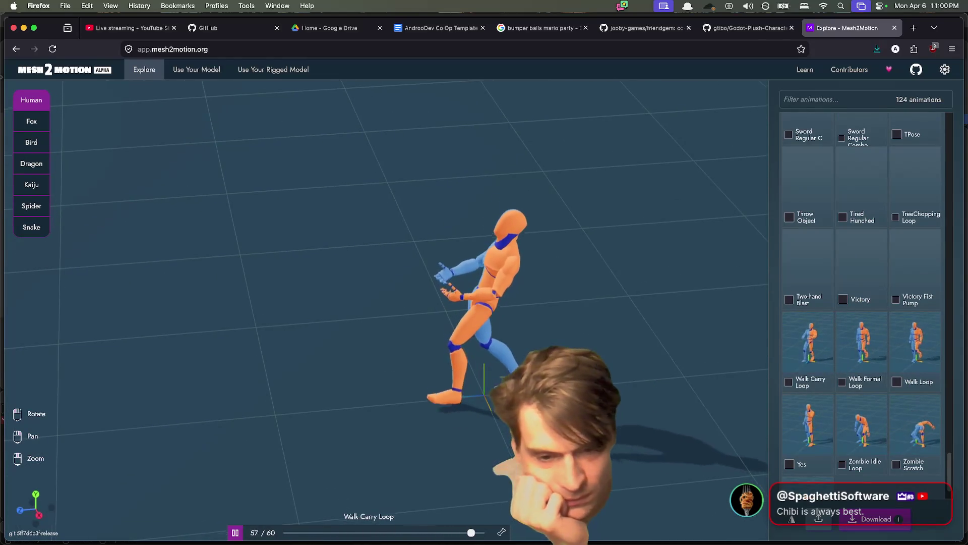
drag(502, 388, 497, 374)
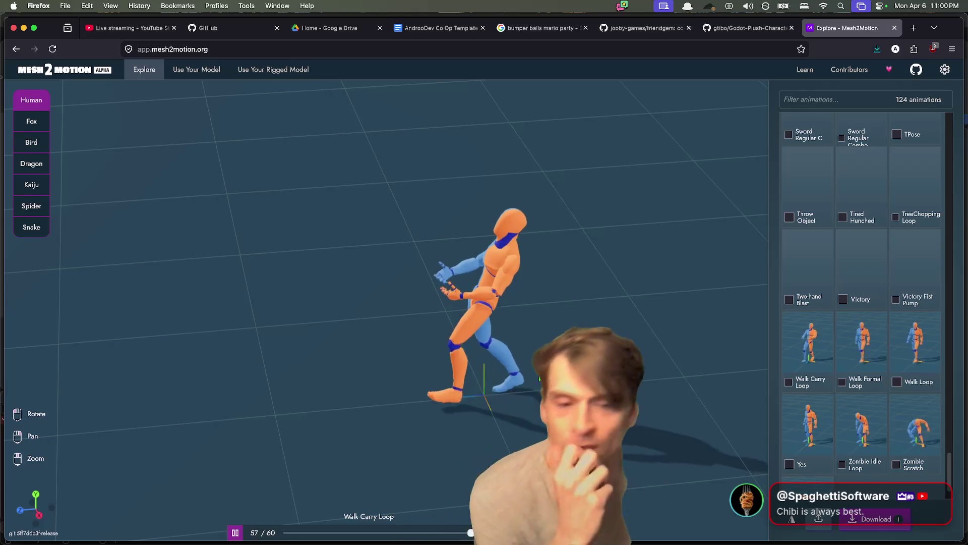
Step: Glance at Blender, orbit the walking figure, then switch the preview to the Fox
key(super+Tab)
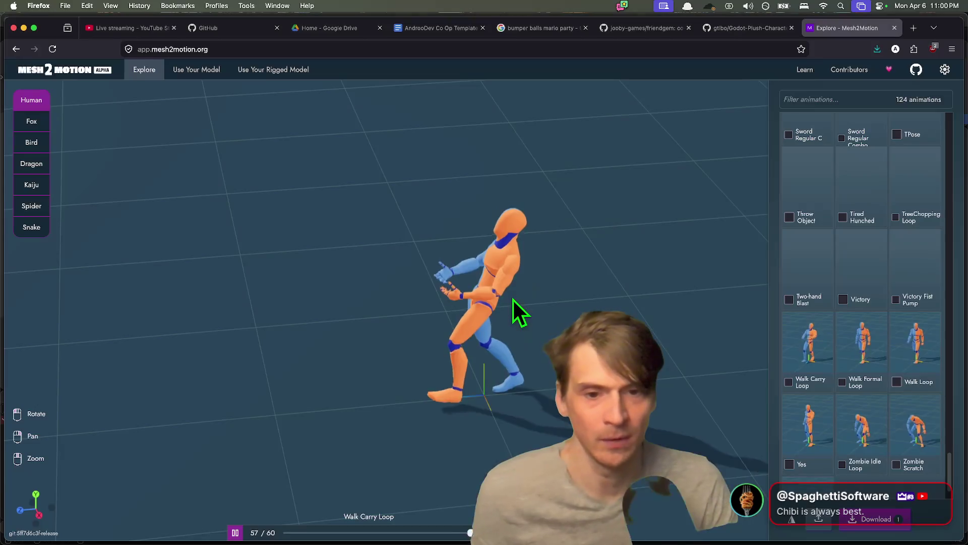
key(super+Tab)
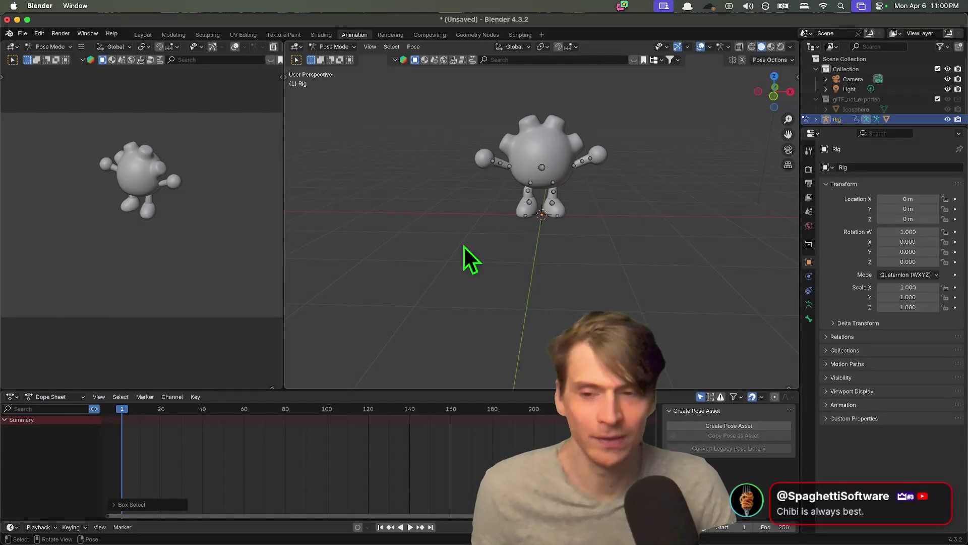
key(super+Tab)
scroll(856, 255, down, 2)
drag(480, 245, 497, 234)
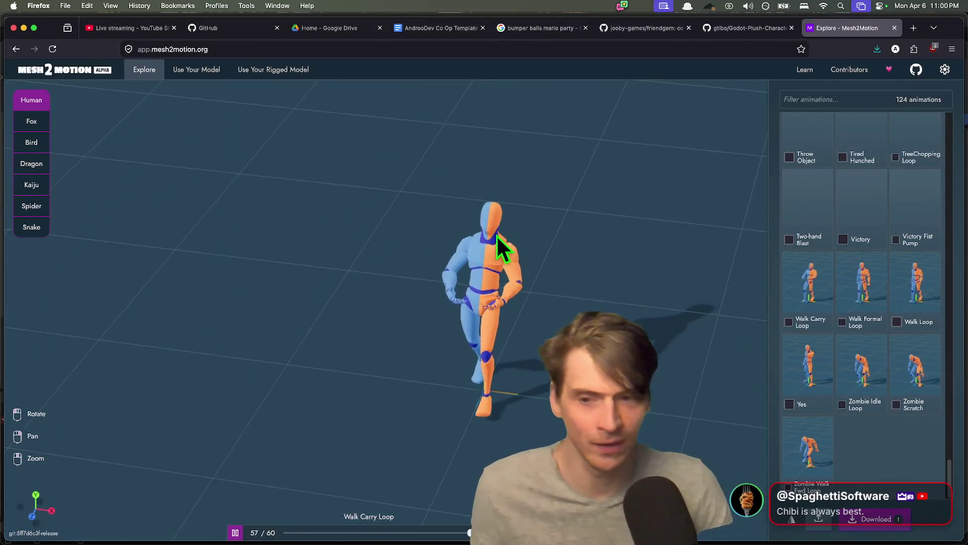
click(31, 122)
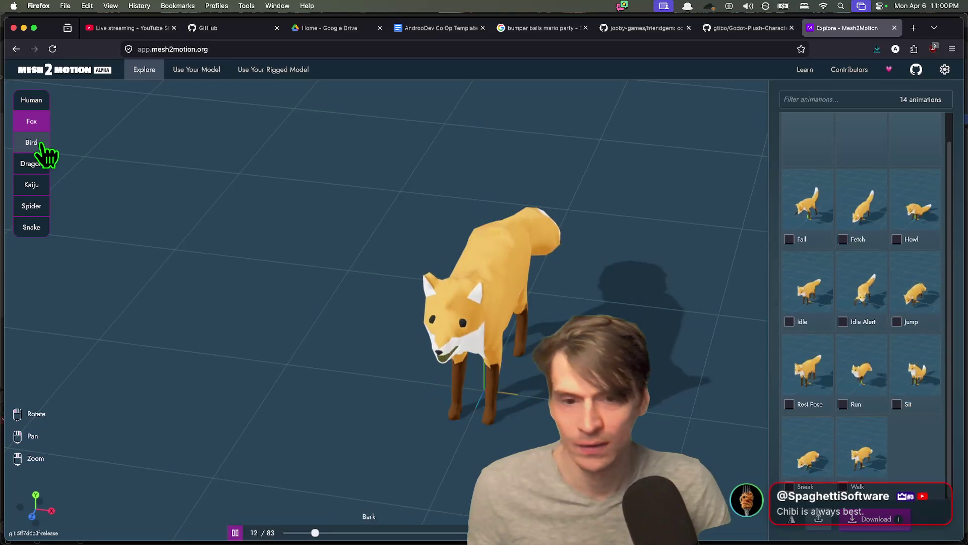
Step: Cycle through the Bird, Dragon, Kaiju, Spider and Snake characters, orbiting around the snake
click(34, 143)
click(36, 162)
click(35, 185)
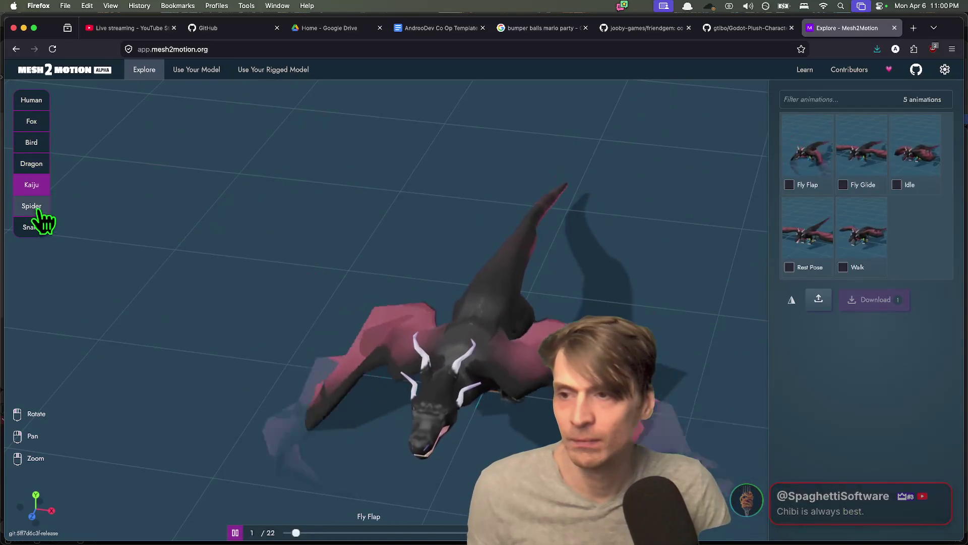
click(35, 206)
click(33, 227)
drag(499, 261, 439, 283)
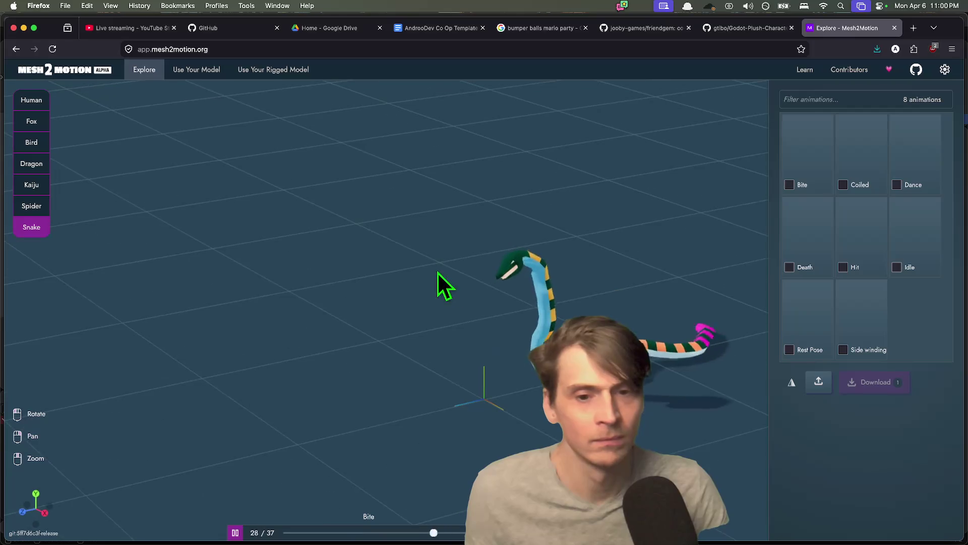
Step: Preview the Kaiju's Death, Tail Attack, Walk and Roar animations
click(23, 206)
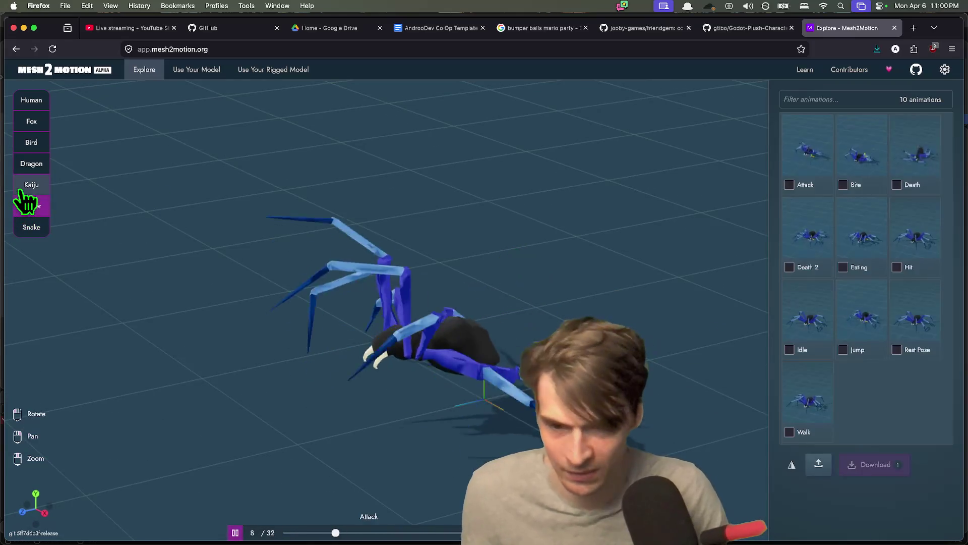
click(28, 185)
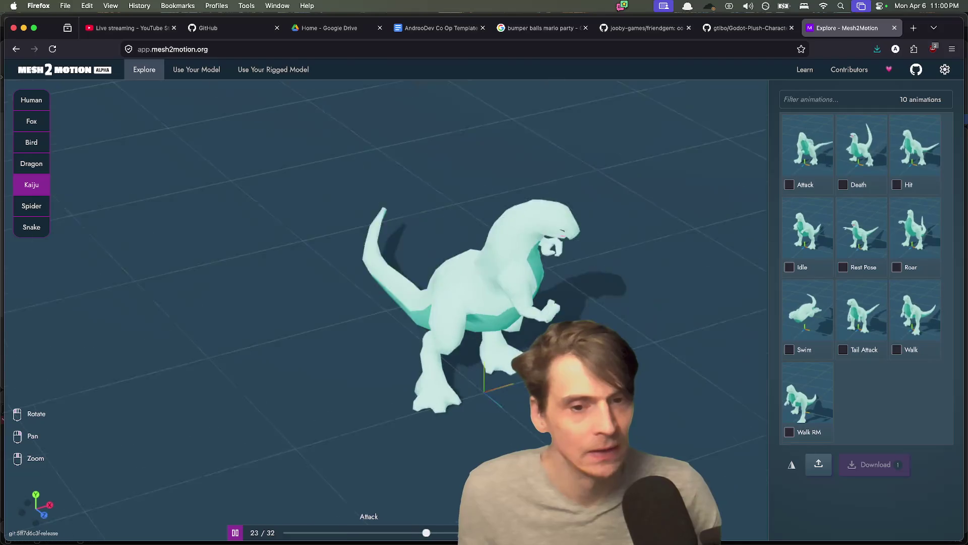
click(872, 154)
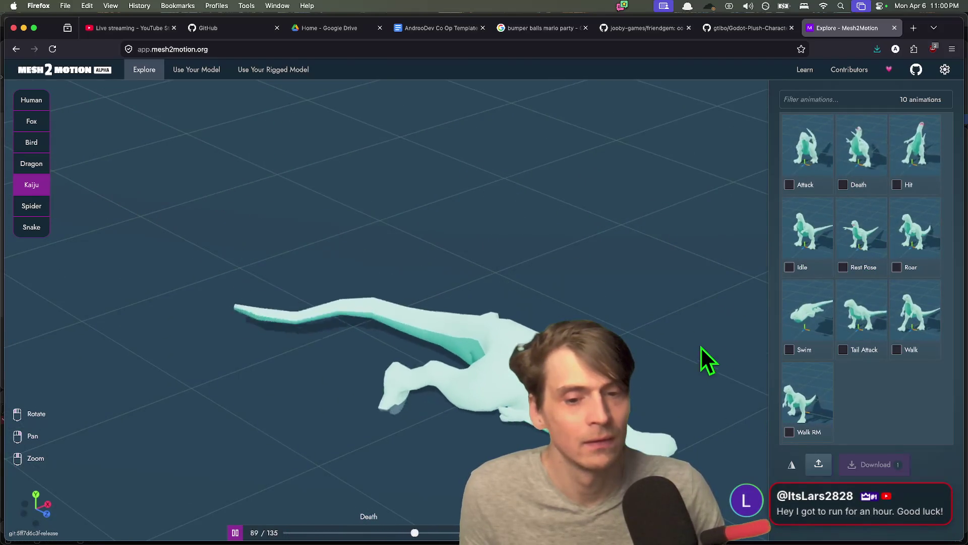
click(883, 317)
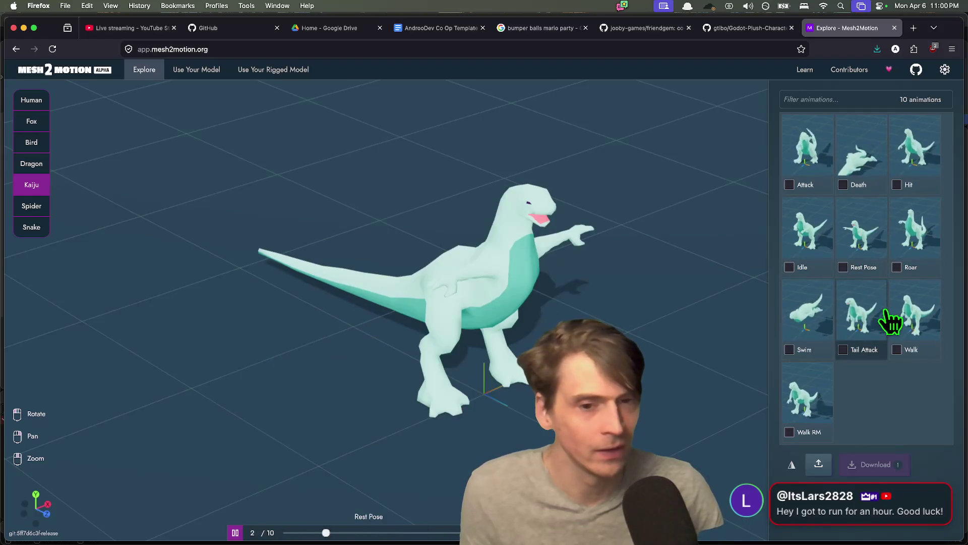
click(922, 311)
click(919, 247)
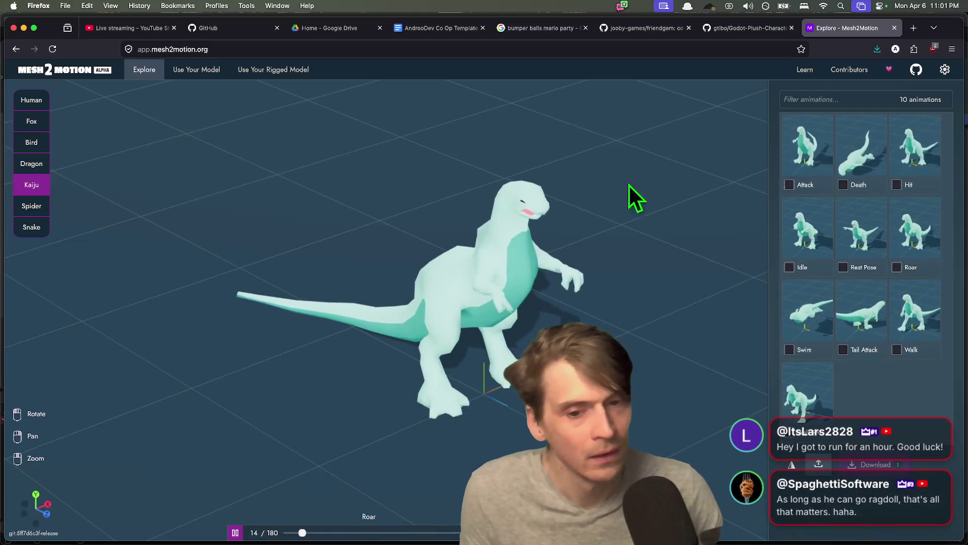
Step: Preview the Dragon's Fly Glide, Fly Flap and Idle animations from front and top views
click(27, 163)
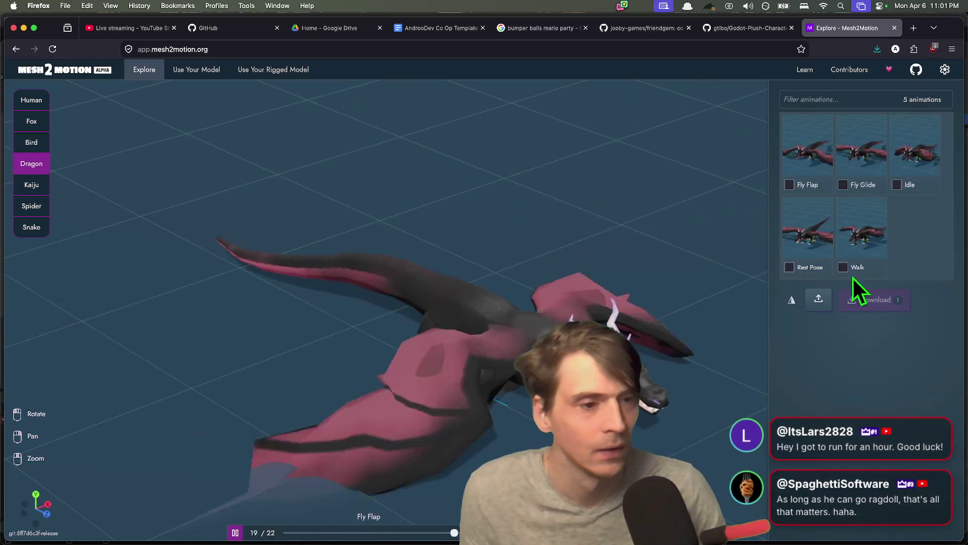
click(875, 182)
mouse_move(746, 242)
mouse_down()
mouse_move(594, 313)
mouse_move(601, 283)
mouse_up()
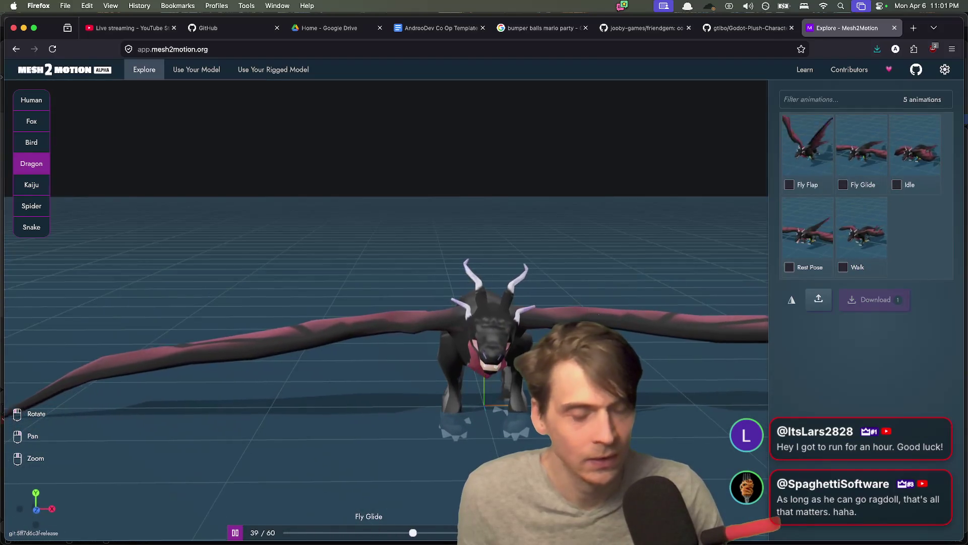
click(809, 147)
click(919, 151)
mouse_move(747, 242)
mouse_down()
mouse_move(504, 341)
mouse_move(562, 303)
mouse_move(580, 202)
mouse_up()
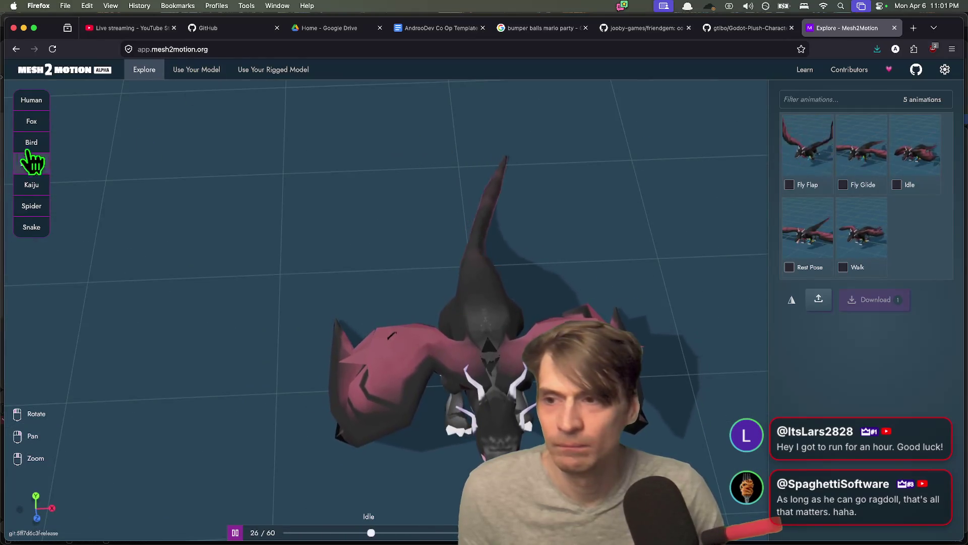
Step: Preview the Fox's Fetch, Jump, Run, Sneak and Walk animations, then return to Human
click(29, 143)
click(32, 120)
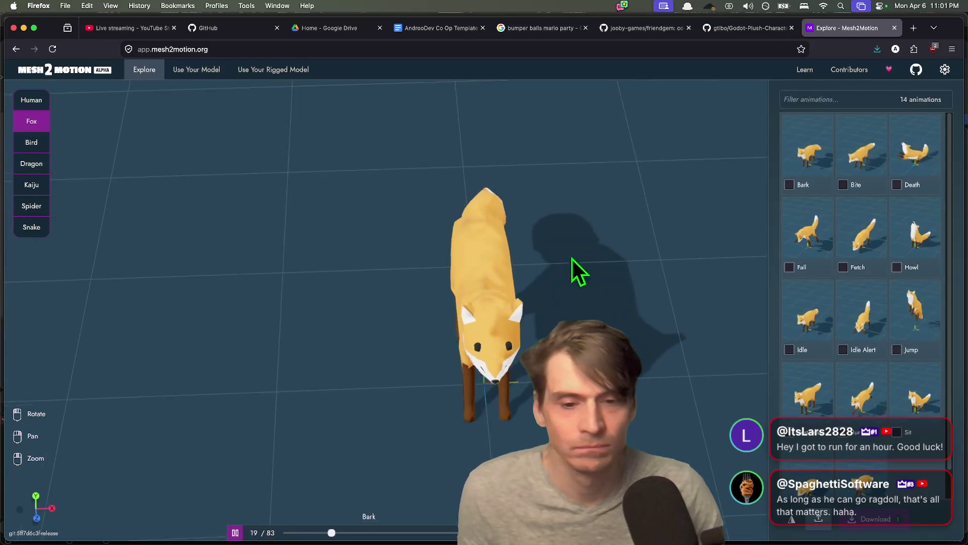
drag(571, 258, 519, 243)
click(849, 264)
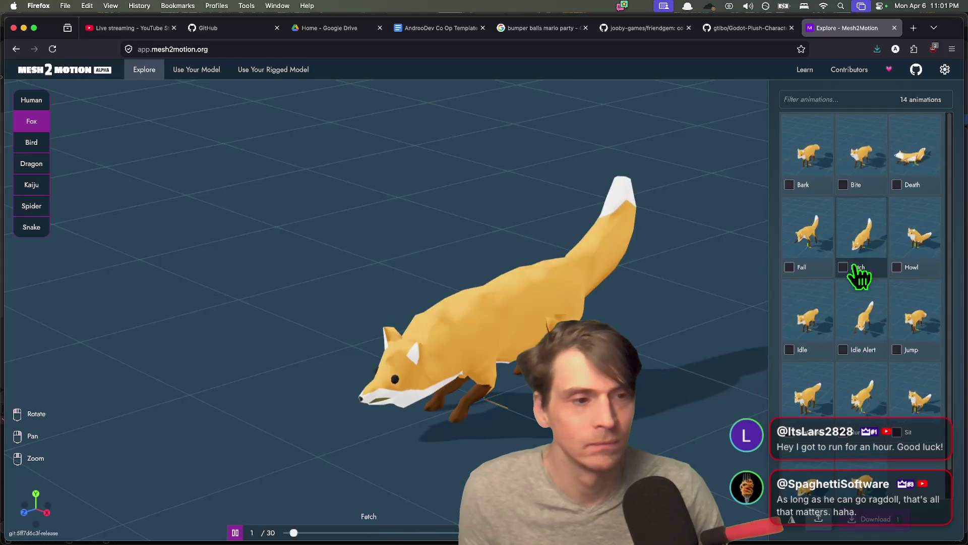
click(918, 345)
click(864, 411)
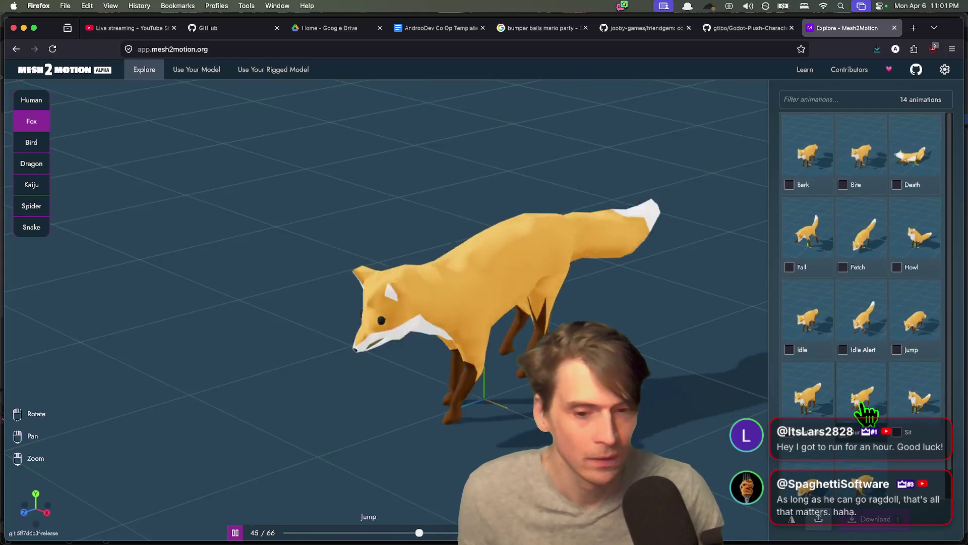
click(821, 401)
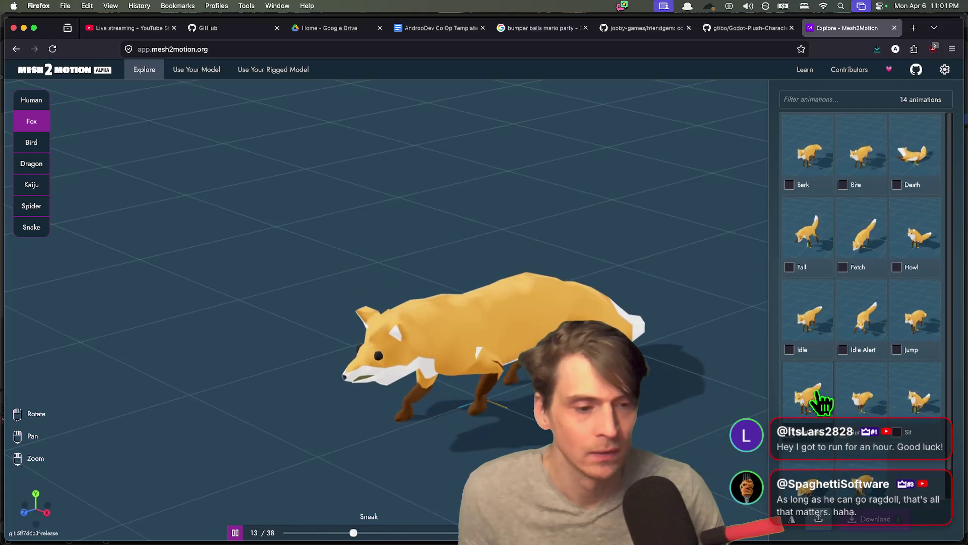
click(858, 486)
drag(420, 411, 277, 268)
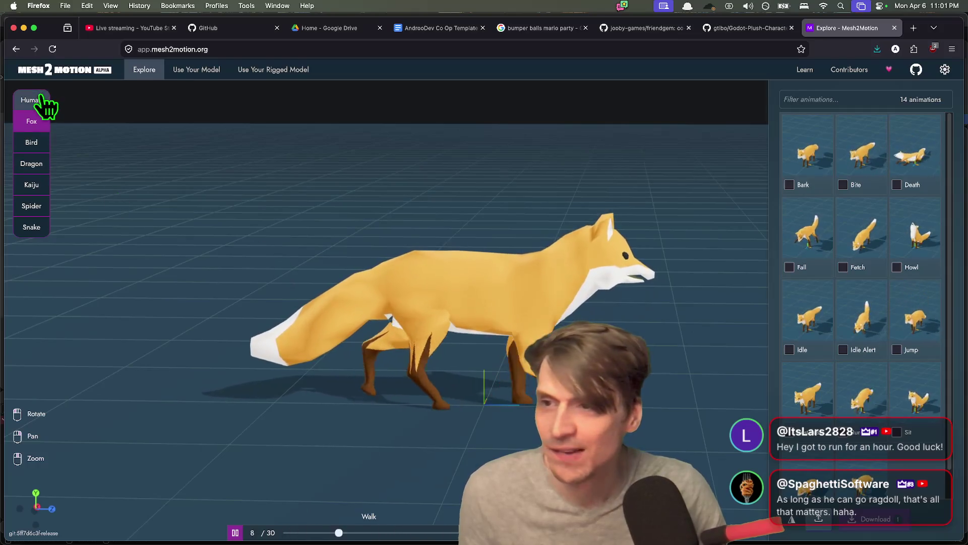
click(38, 100)
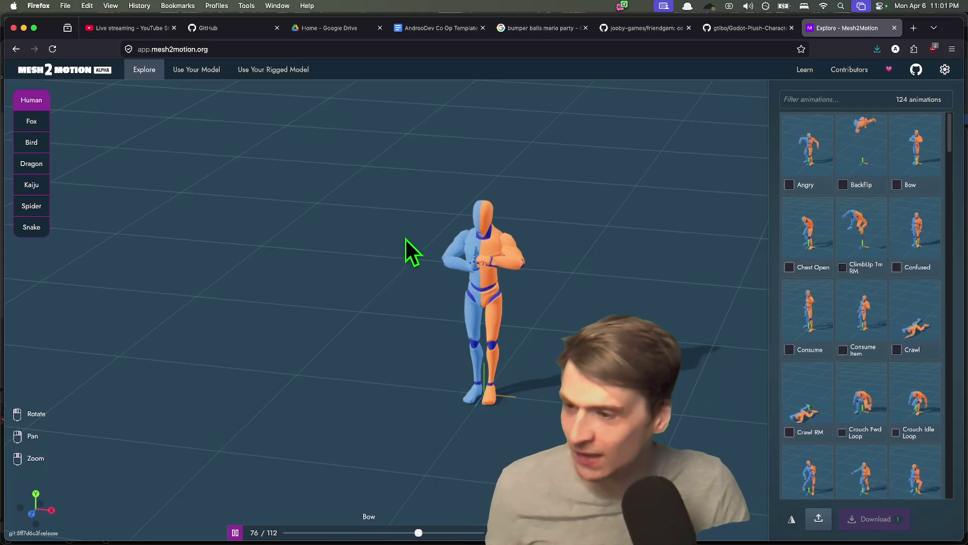
Step: Watch the human Bow animation, peek at the GitHub repository tab, then bring Godot forward
key(ctrl+shift+Tab)
key(ctrl+Tab)
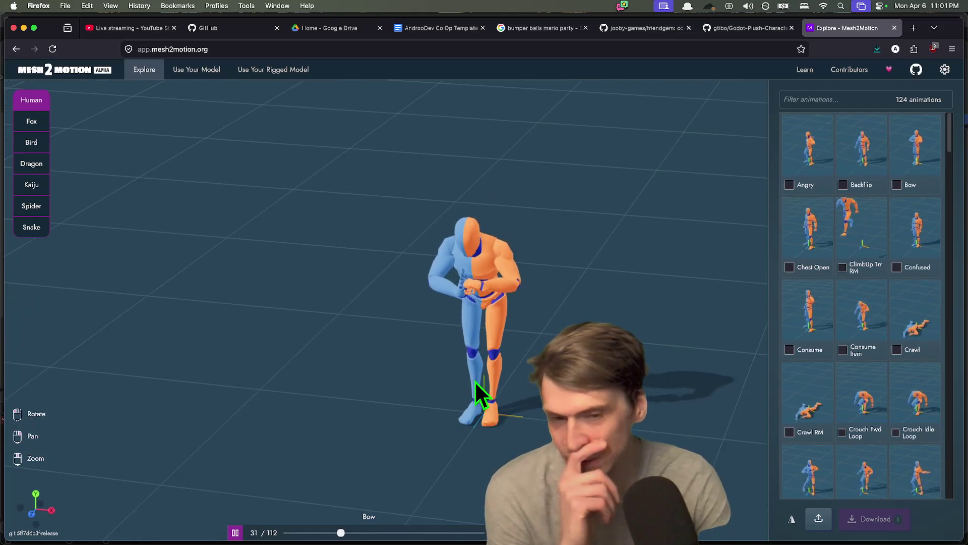
key(super+Tab)
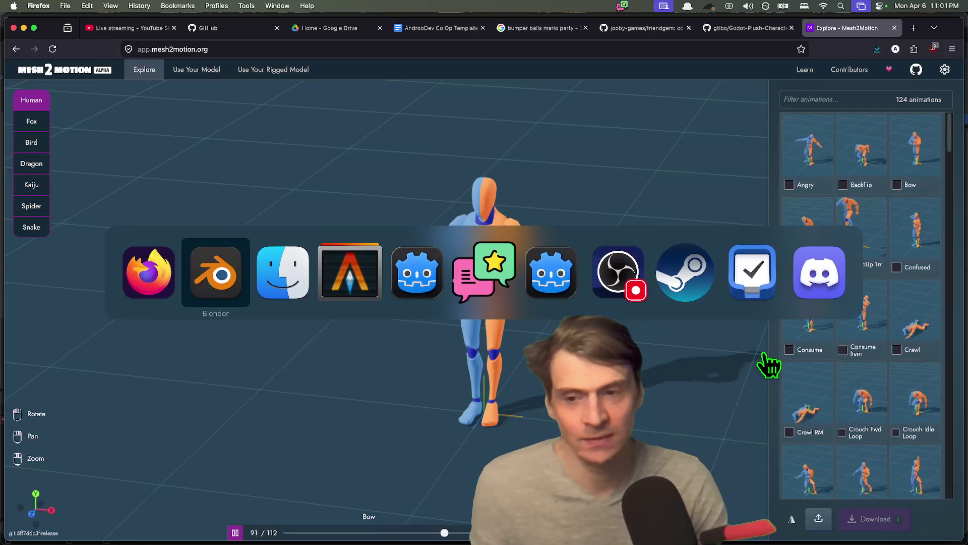
key(super+Tab)
Step: Orbit around the mushroom-capped plush in Godot's 3D viewport, then return to Firefox
mouse_move(441, 143)
mouse_down()
mouse_move(406, 158)
mouse_move(384, 132)
mouse_move(485, 126)
mouse_move(478, 145)
mouse_up()
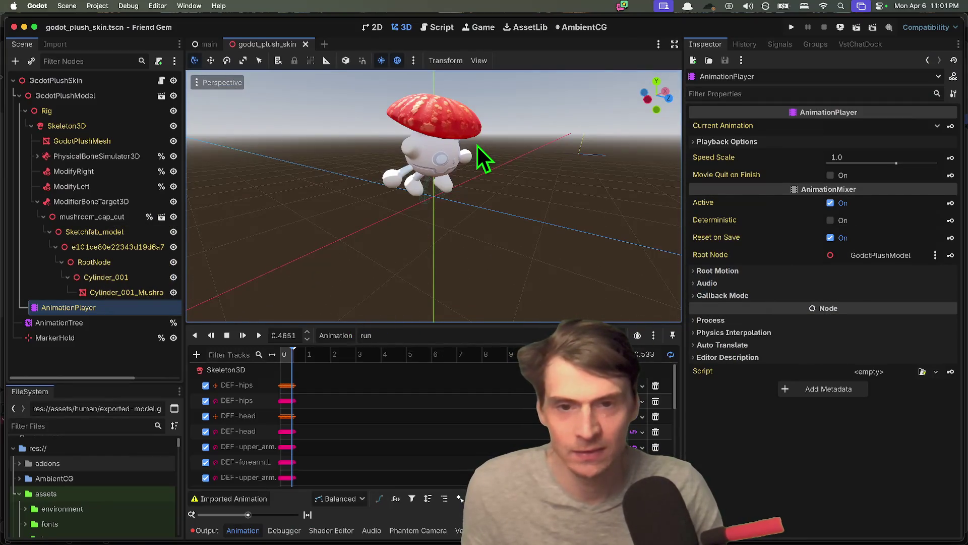
key(super+Tab)
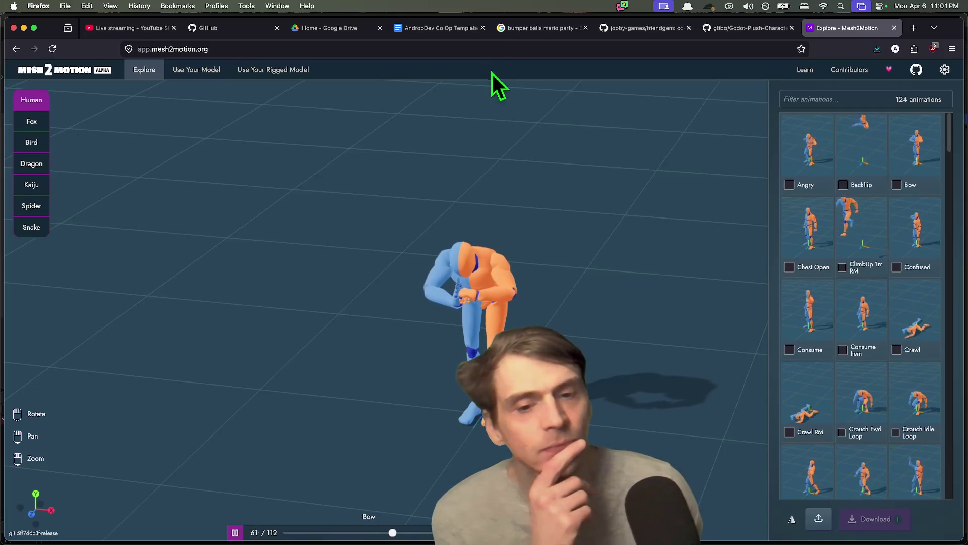
Step: Preview the Dance Body Roll and Farm Harvest animations, orbiting to a low angle
scroll(846, 426, down, 3)
click(811, 320)
scroll(588, 415, down, 3)
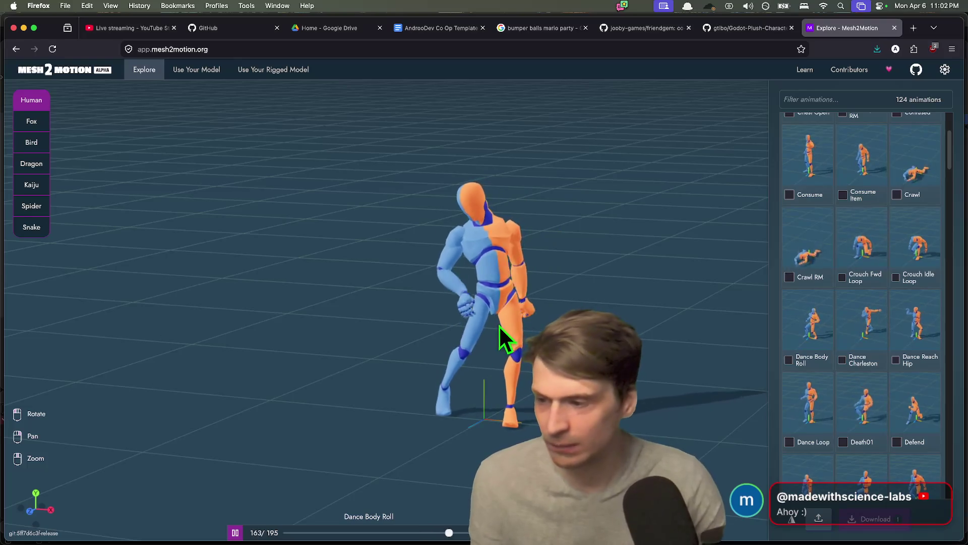
drag(500, 325, 536, 267)
scroll(833, 313, down, 2)
drag(656, 283, 455, 311)
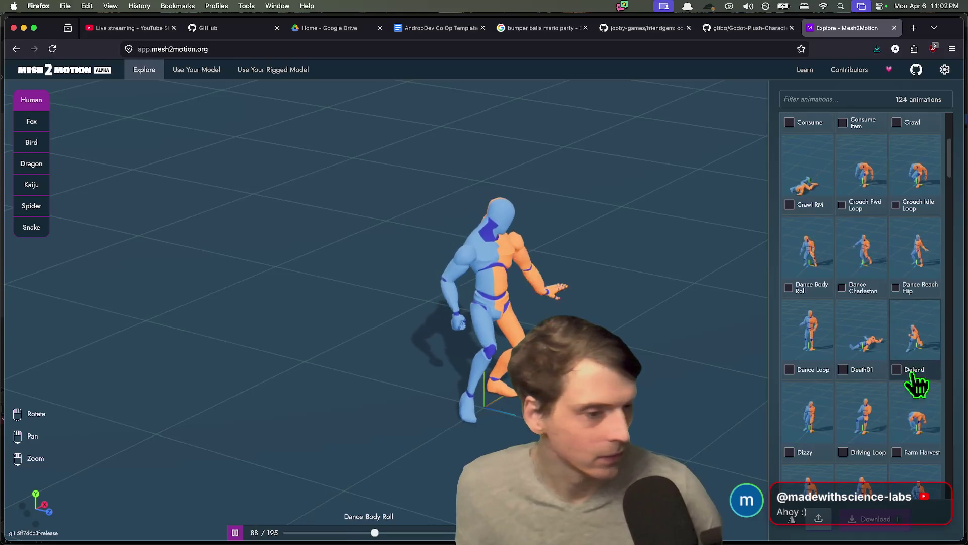
click(923, 434)
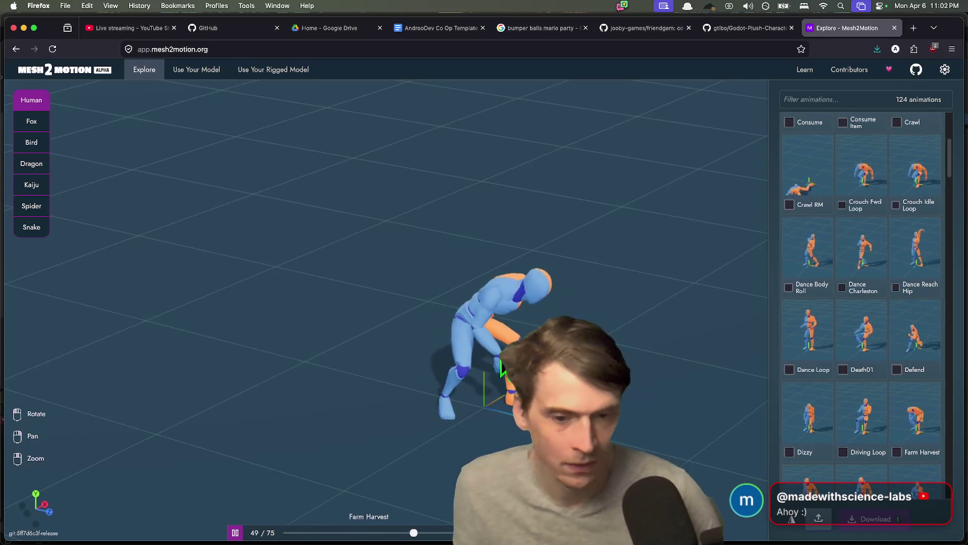
click(898, 428)
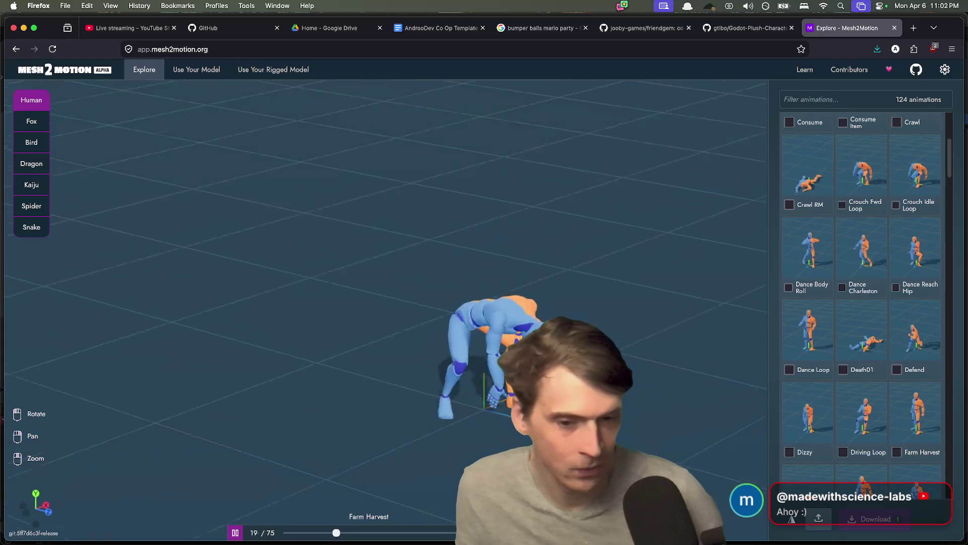
scroll(945, 408, down, 4)
scroll(931, 419, down, 3)
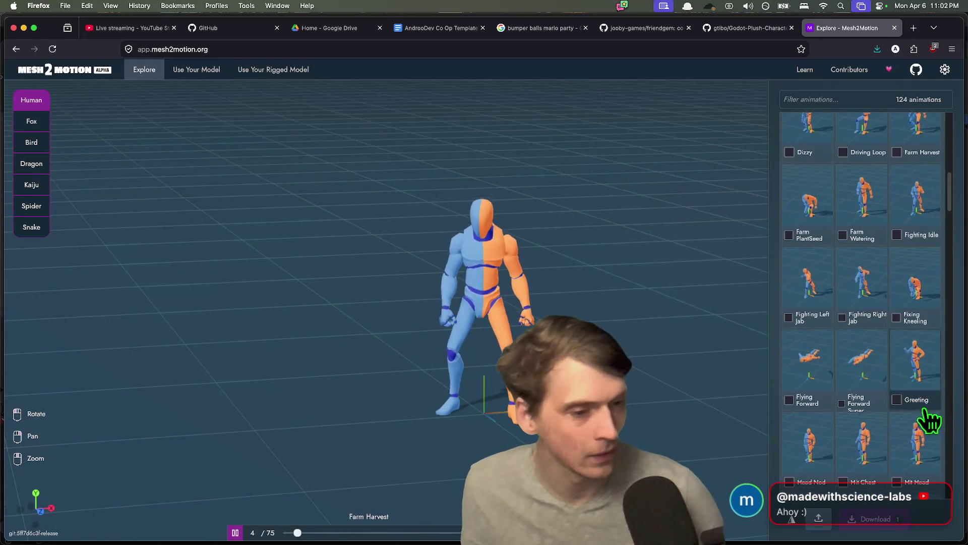
Step: Preview Flying Forward Super, Flying Forward, Fixing Kneeling and Greeting, orbiting to face the character
click(854, 372)
click(835, 371)
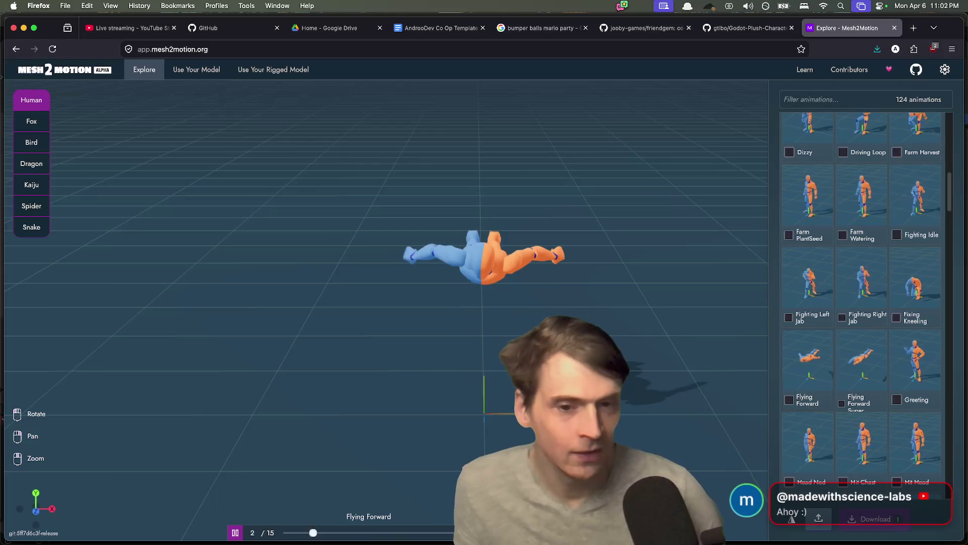
mouse_move(249, 359)
mouse_down()
mouse_move(346, 401)
mouse_move(371, 346)
mouse_move(331, 383)
mouse_up()
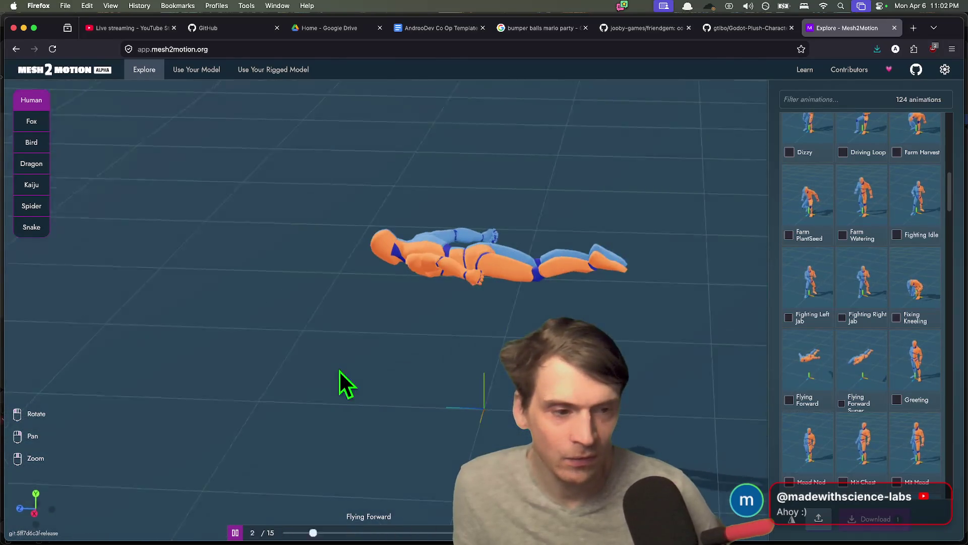
click(926, 295)
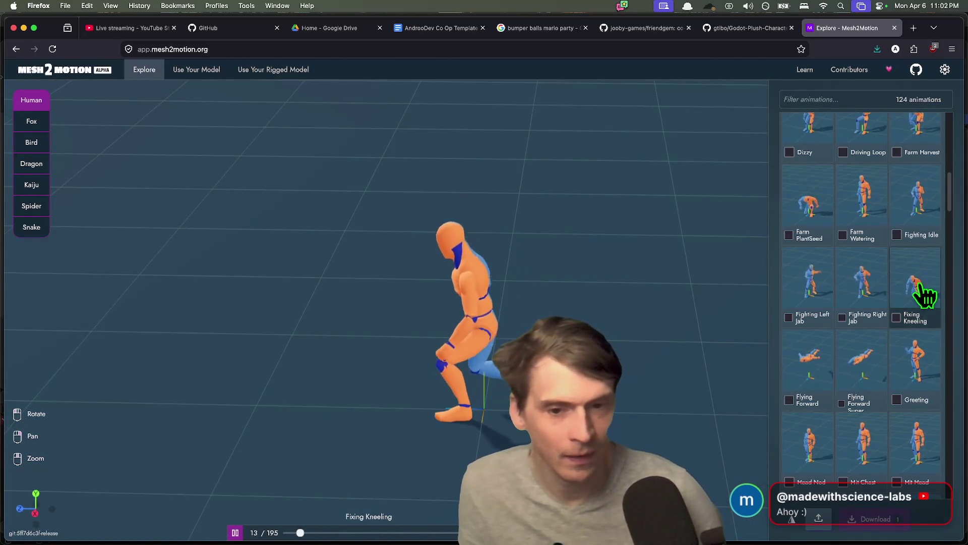
click(928, 366)
drag(410, 387, 871, 344)
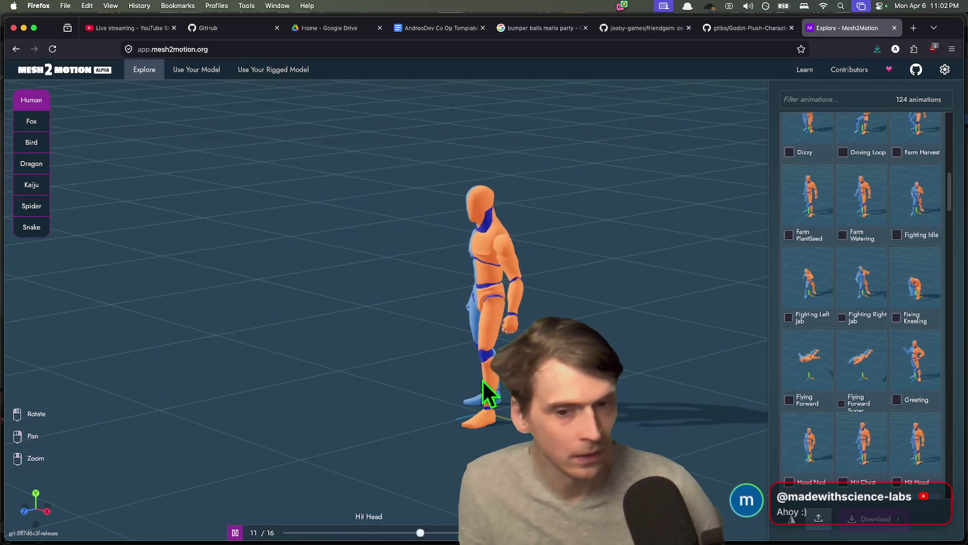
drag(634, 438, 812, 440)
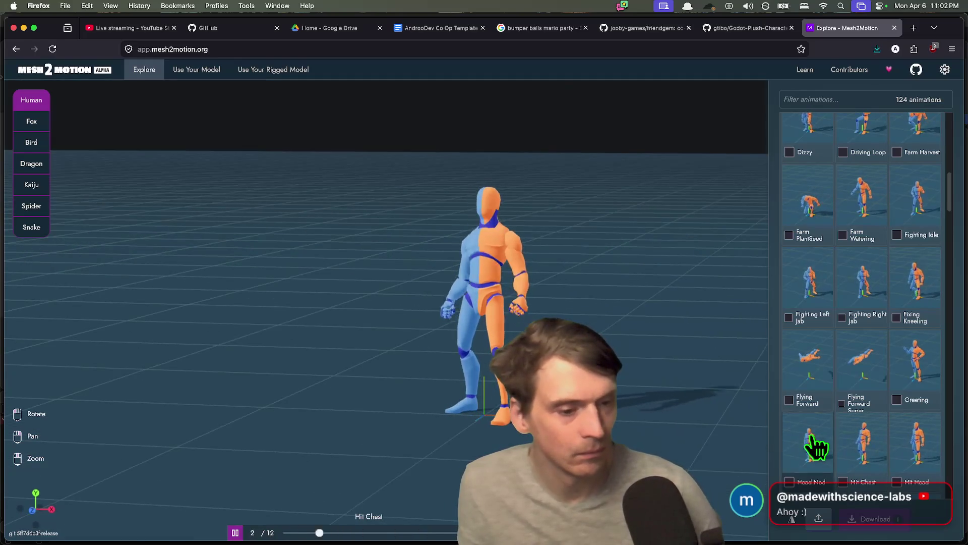
drag(395, 406, 502, 407)
scroll(875, 438, down, 4)
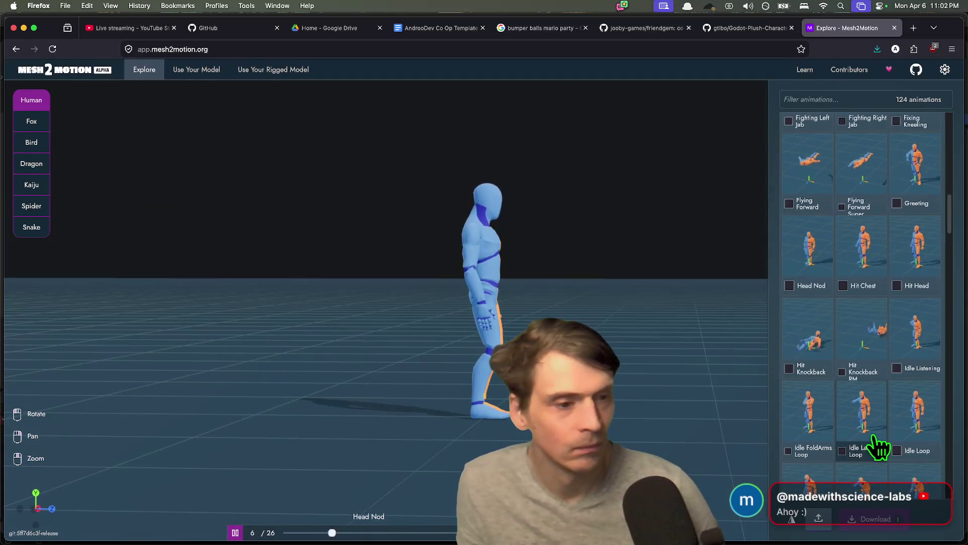
scroll(851, 428, down, 1)
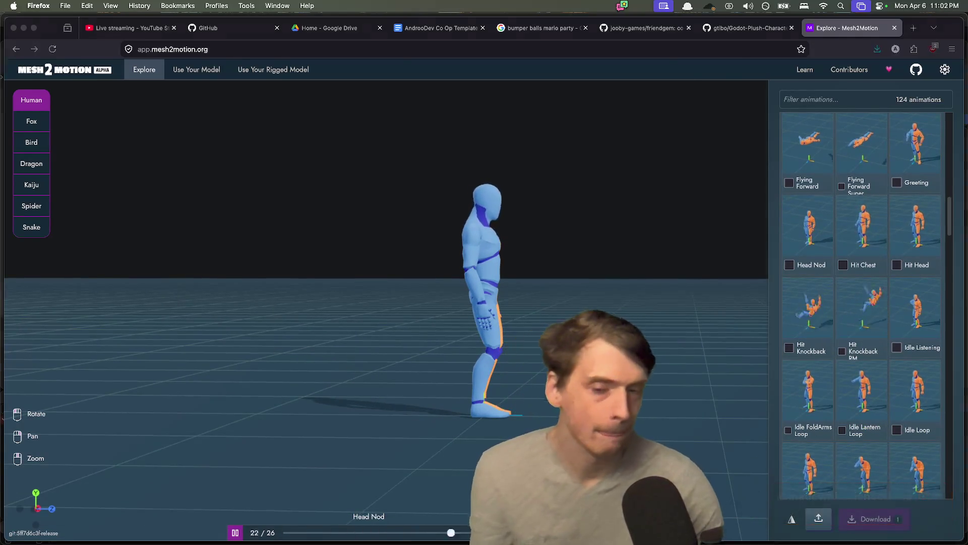
key(super+Tab)
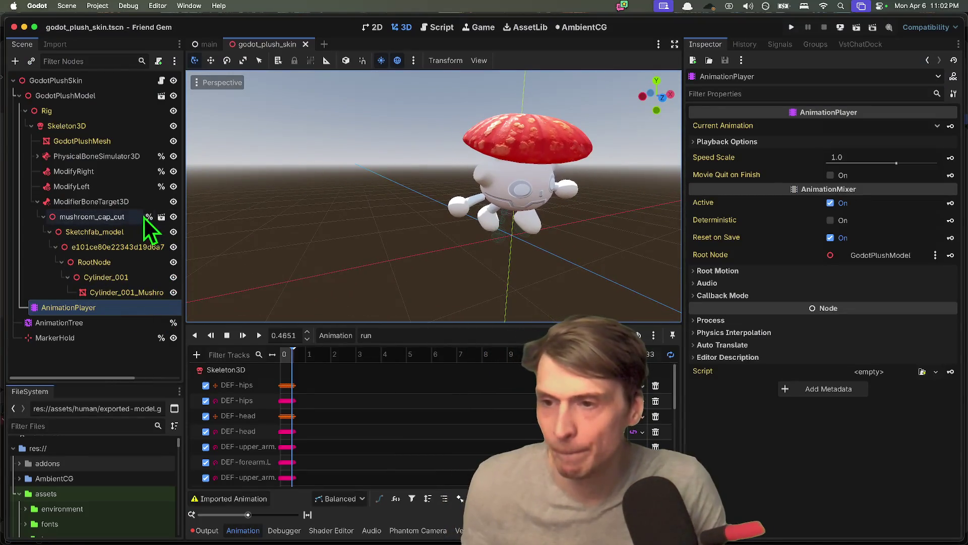
Step: Hide the mushroom_cap_cut node and play the plush's run animation
click(173, 217)
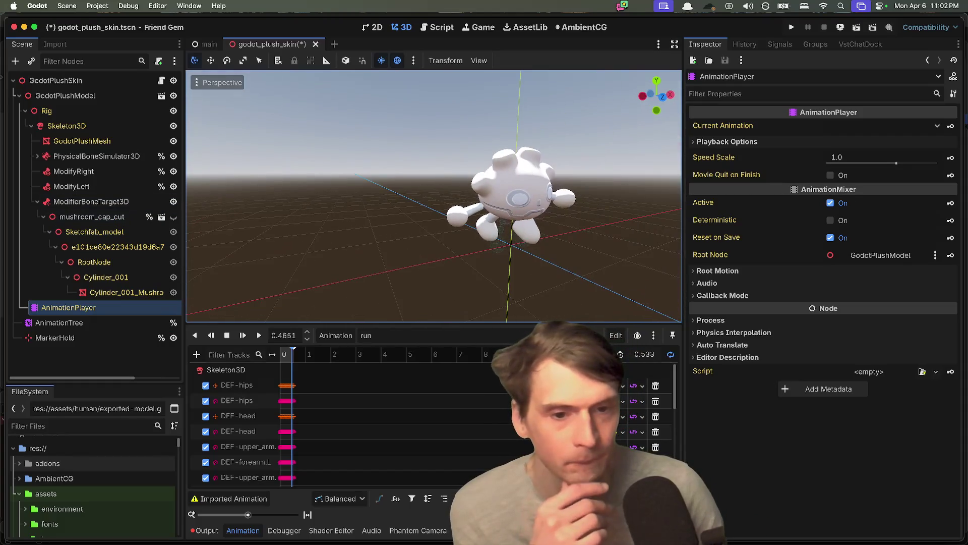
click(386, 335)
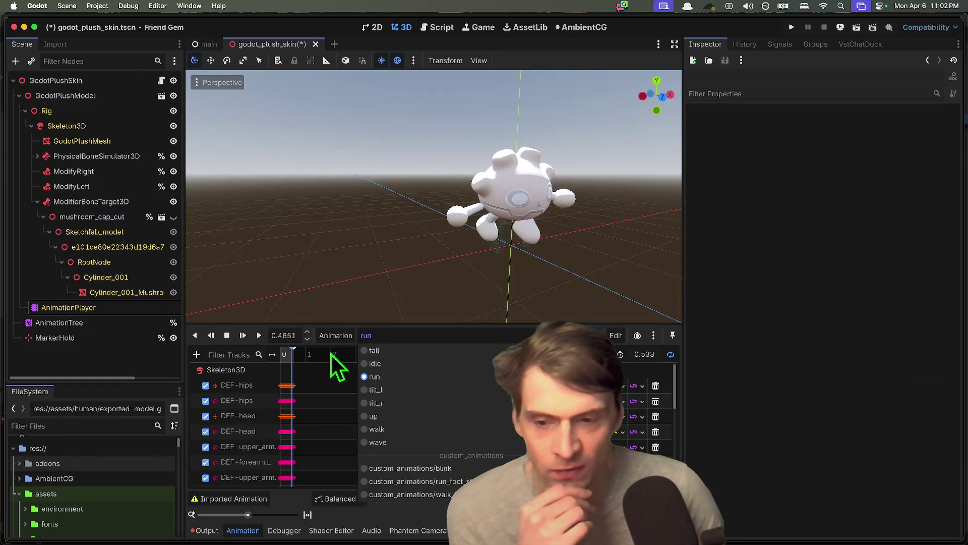
click(259, 336)
click(259, 336)
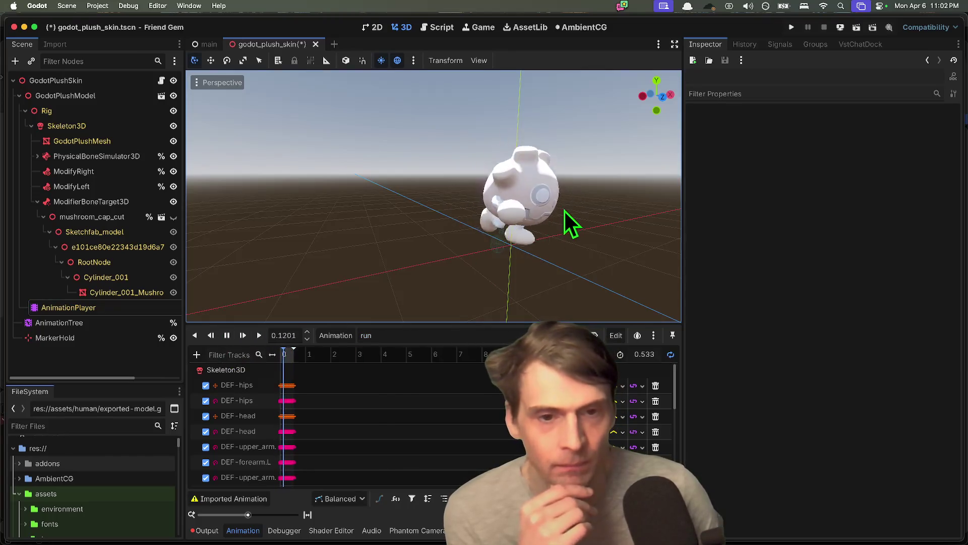
scroll(568, 218, left, 5)
scroll(406, 239, down, 3)
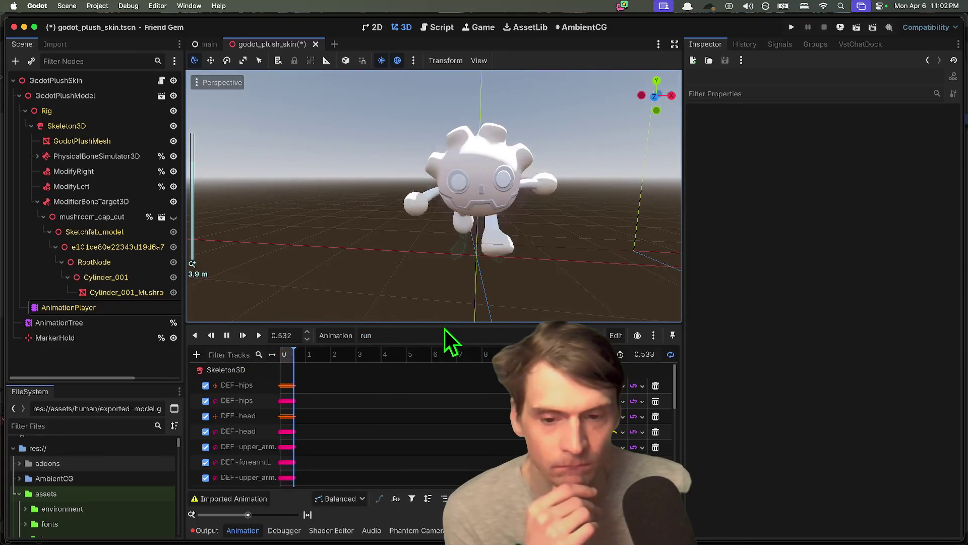
Step: Switch through idle, up, walk and wave, play wave, and inspect the ModifyLeft and ModifyRight modifiers
click(441, 336)
click(437, 364)
click(404, 336)
click(428, 417)
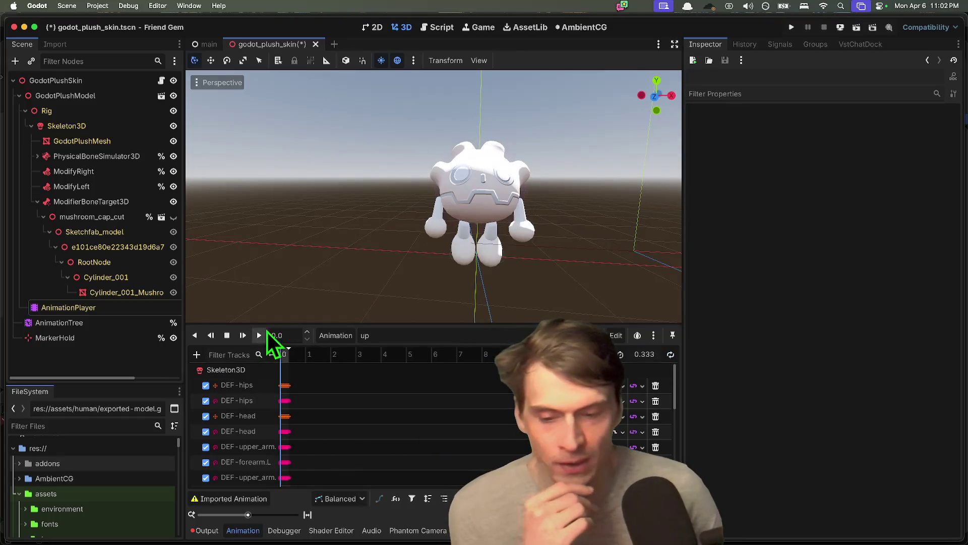
click(423, 336)
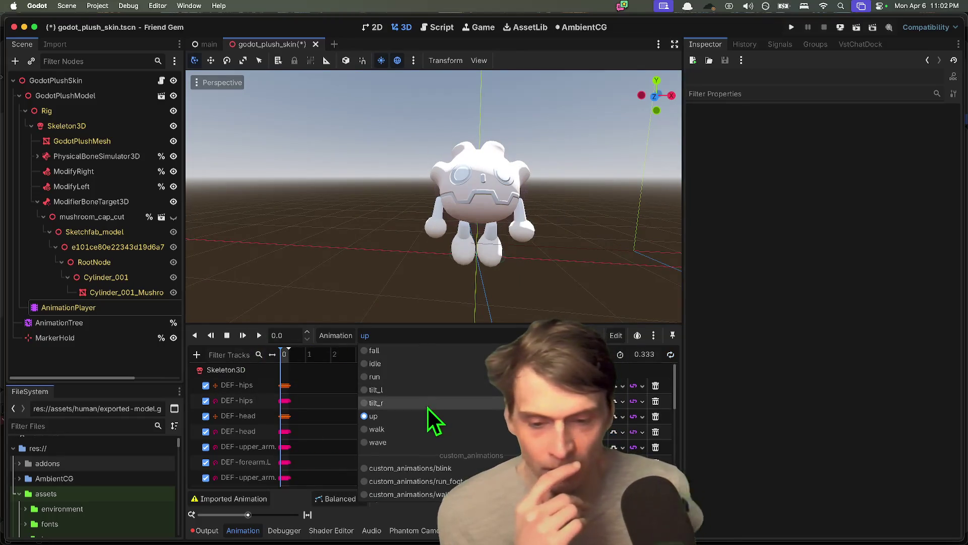
click(449, 434)
click(421, 334)
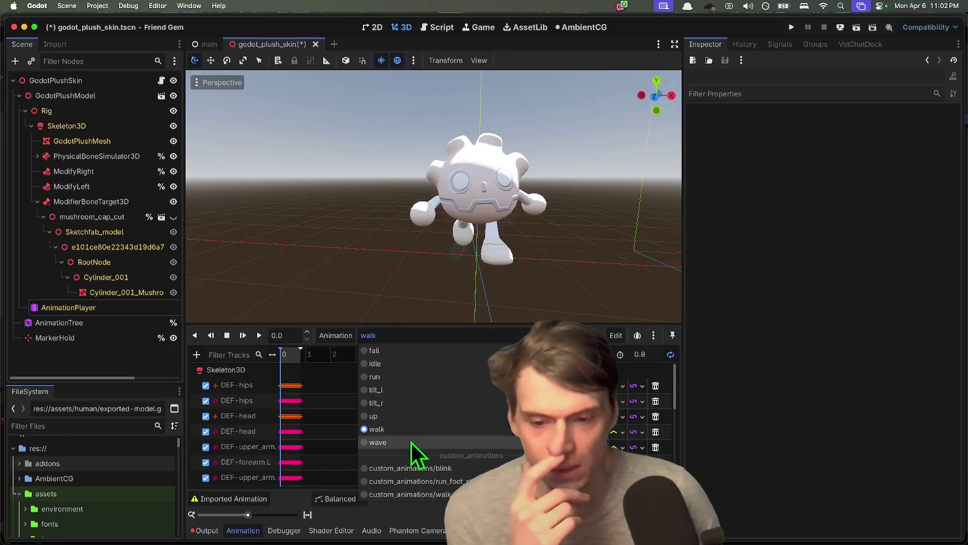
click(410, 442)
click(420, 336)
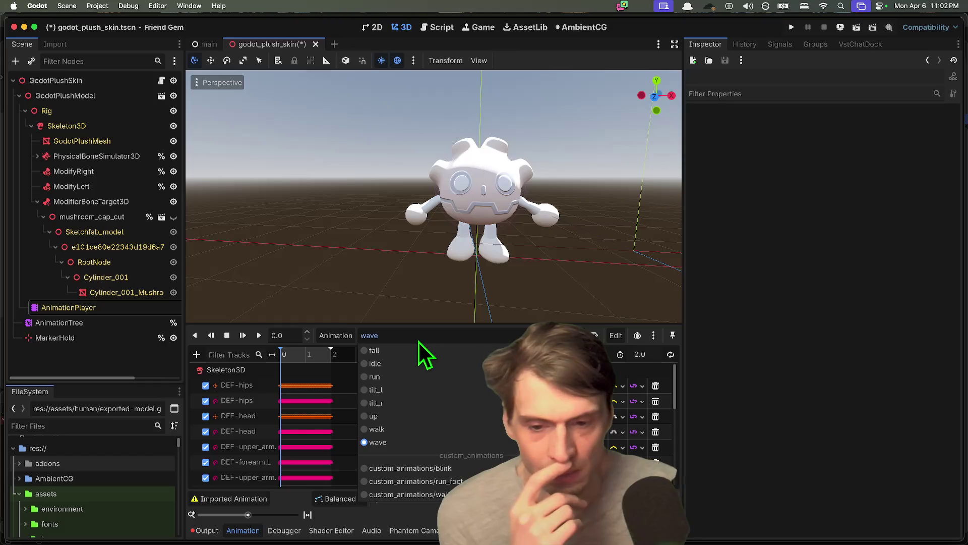
click(409, 439)
click(258, 337)
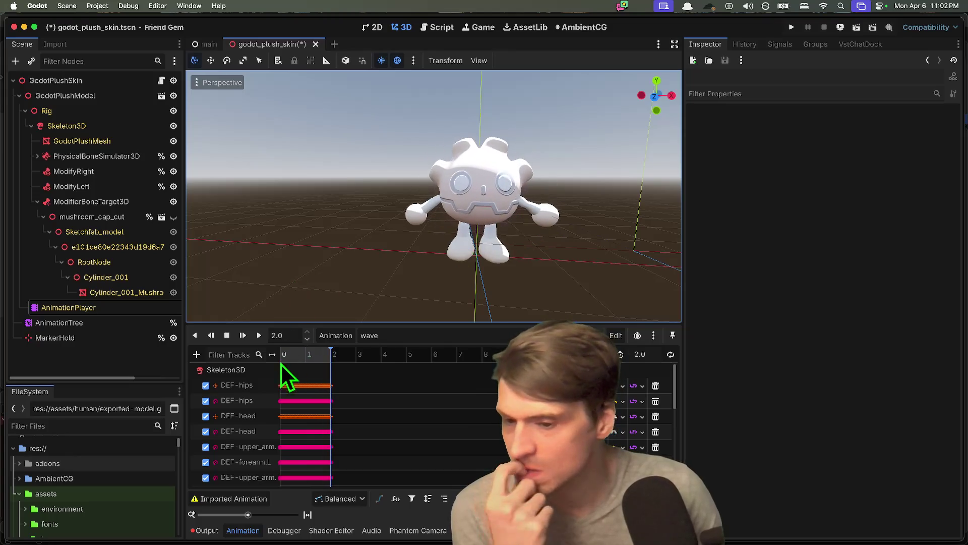
click(94, 187)
click(99, 173)
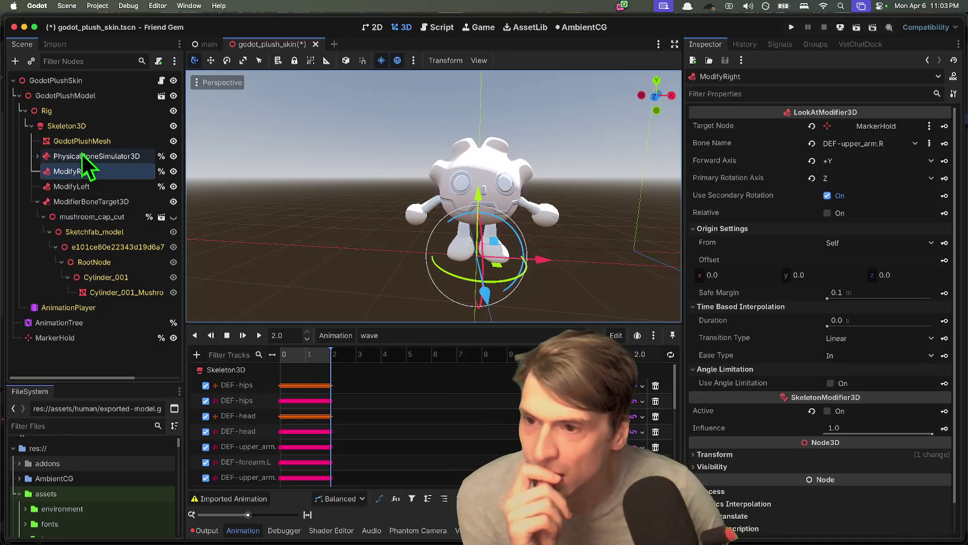
Step: Frame MarkerHold, then select ModifyRight and tick Active on the right-arm LookAt modifier
click(56, 338)
key(f)
scroll(342, 228, right, 5)
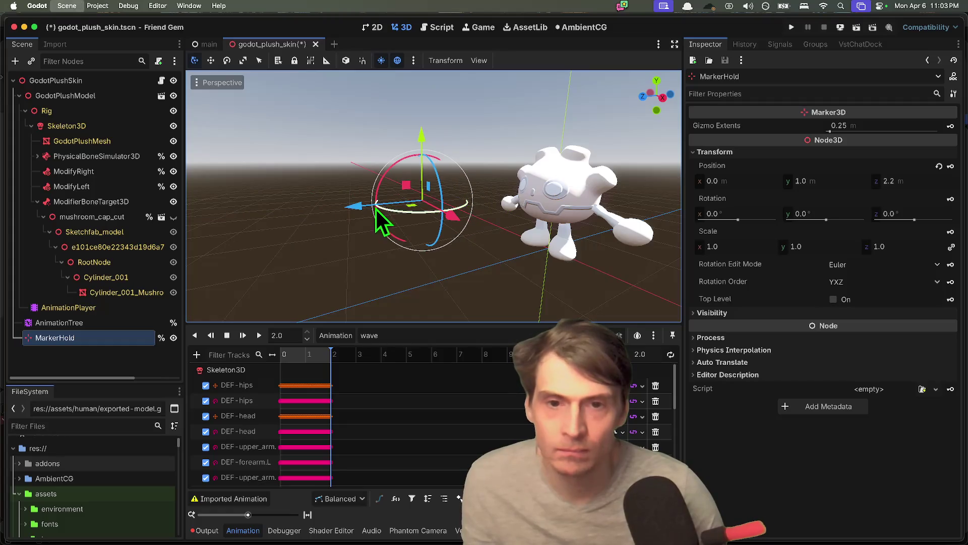
click(55, 202)
click(74, 172)
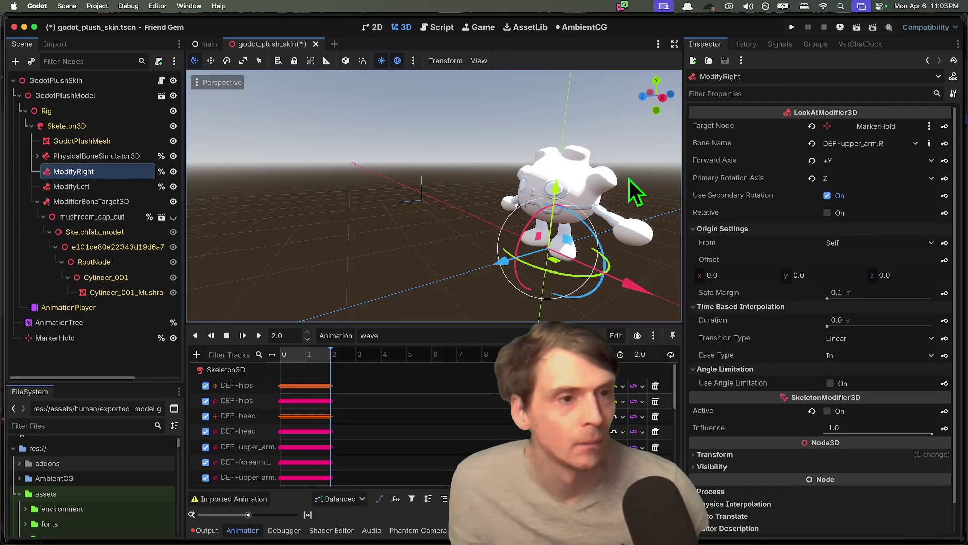
scroll(880, 256, down, 2)
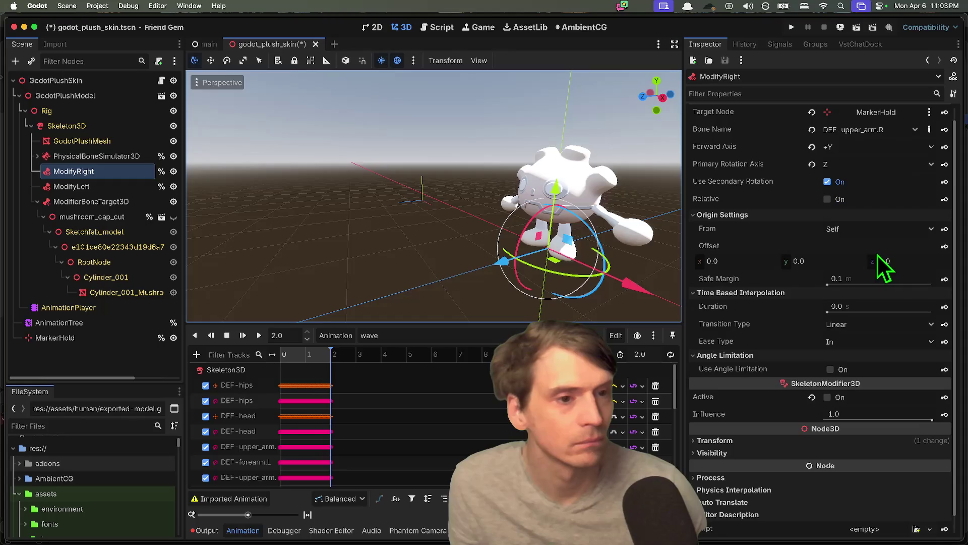
click(827, 378)
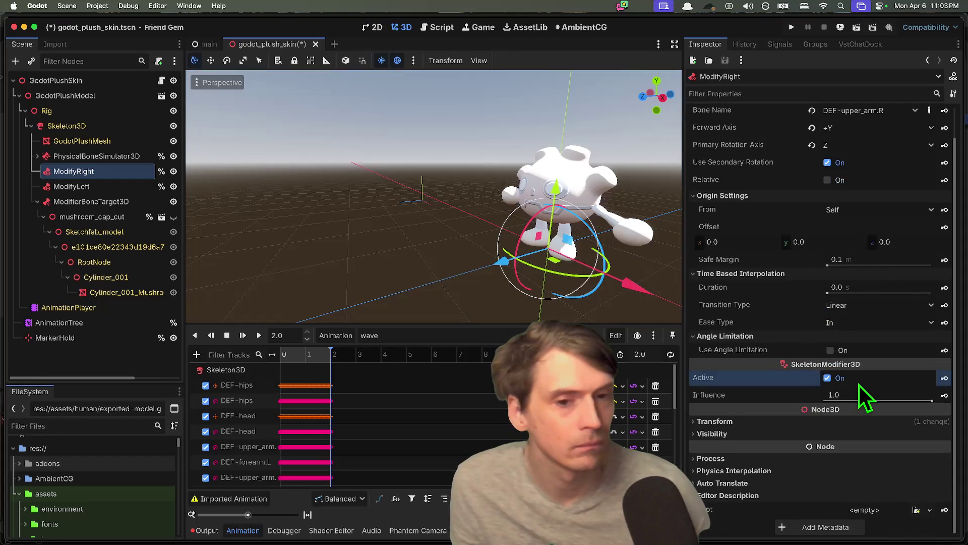
Step: Check ModifyLeft, drag MarkerHold lower and along X, then undo the sideways move
click(110, 185)
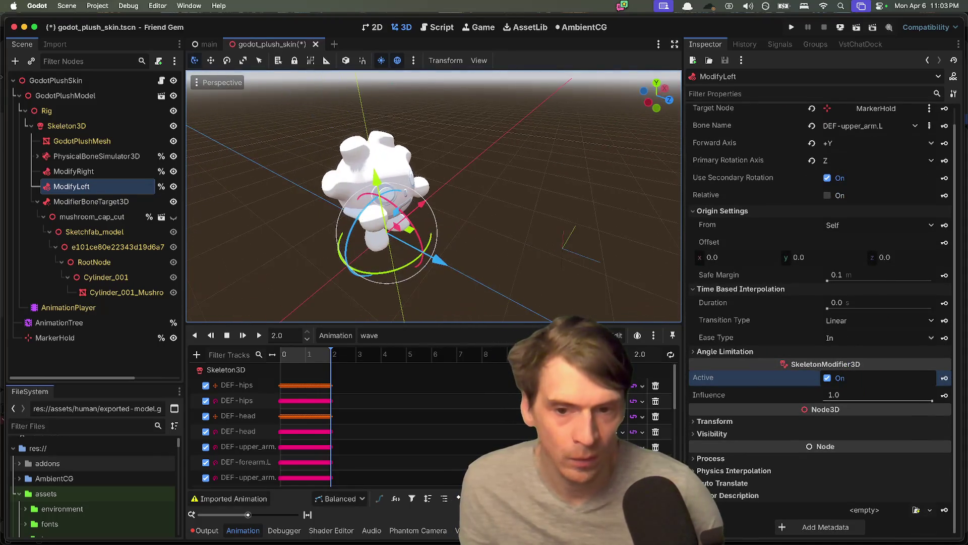
click(76, 337)
mouse_move(577, 250)
mouse_down()
mouse_move(556, 280)
mouse_move(504, 212)
mouse_move(521, 145)
mouse_move(503, 180)
mouse_move(490, 146)
mouse_move(475, 159)
mouse_move(580, 255)
mouse_move(435, 227)
mouse_move(563, 258)
mouse_move(447, 282)
mouse_move(520, 269)
mouse_move(532, 190)
mouse_move(491, 201)
mouse_move(579, 201)
mouse_up()
scroll(568, 187, right, 5)
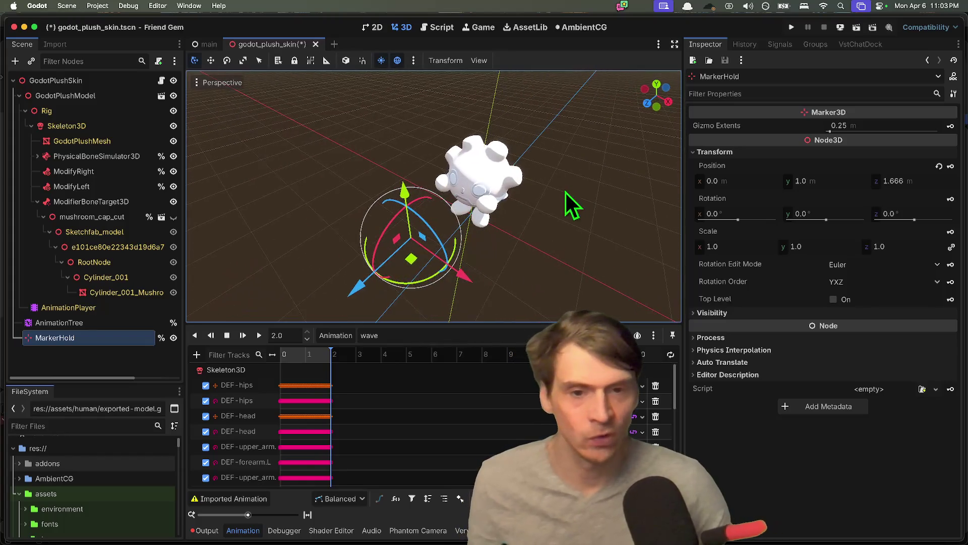
mouse_move(463, 287)
mouse_down()
mouse_move(545, 353)
mouse_move(275, 201)
mouse_move(610, 296)
mouse_move(357, 252)
mouse_up()
key(super+z)
key(super+z)
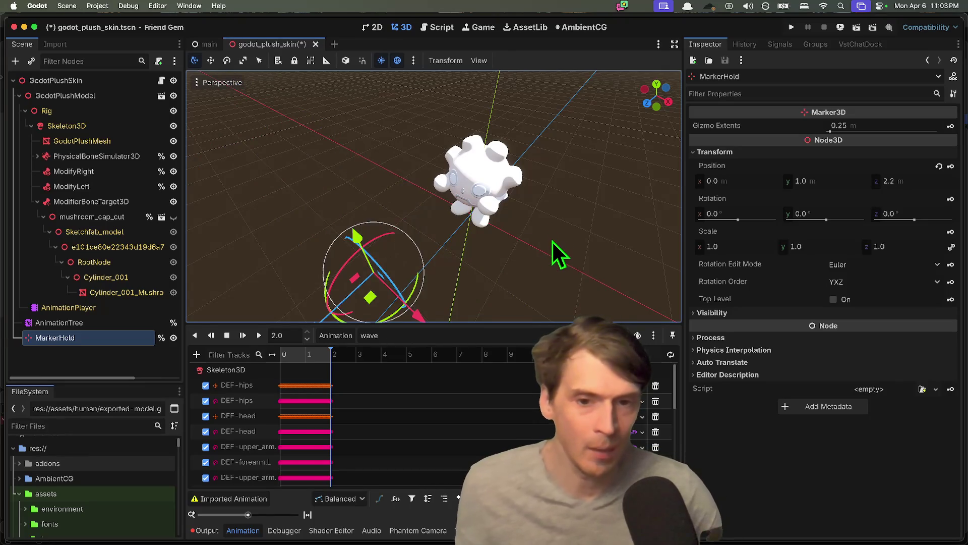
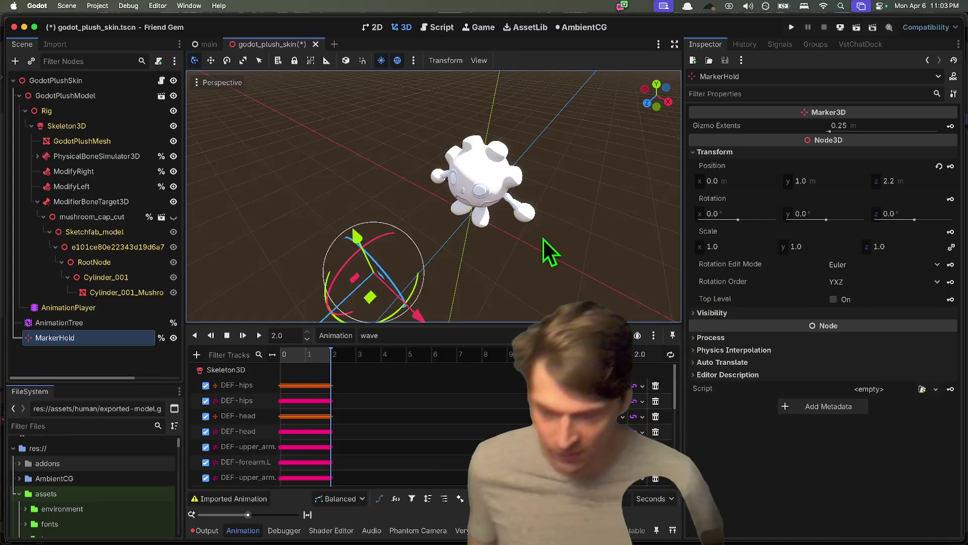
Step: Check the Mesh2Motion page in the browser, orbiting its preview to a front view
key(super+Tab)
mouse_move(542, 237)
mouse_down()
mouse_move(462, 295)
mouse_move(496, 318)
mouse_move(504, 289)
mouse_move(400, 283)
mouse_move(452, 299)
mouse_move(730, 232)
mouse_up()
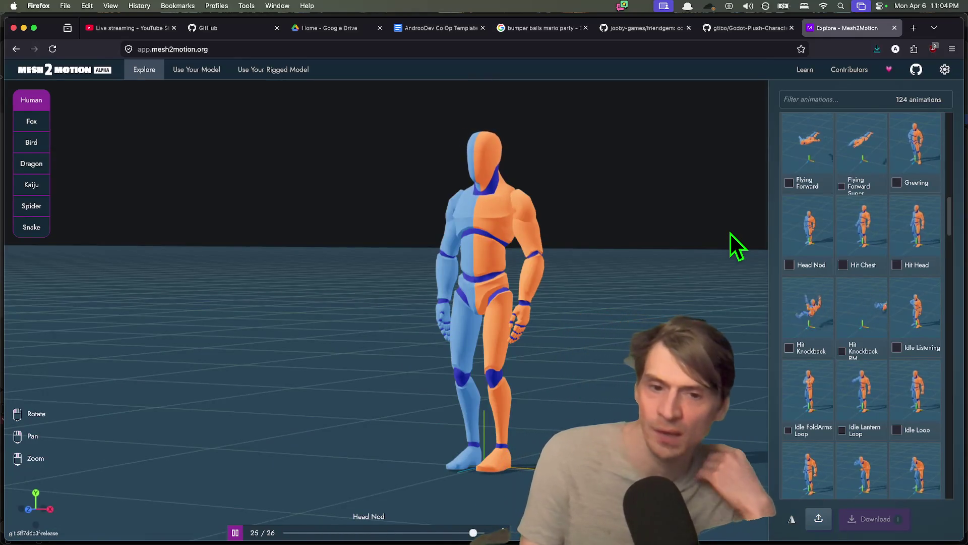
key(super+Tab)
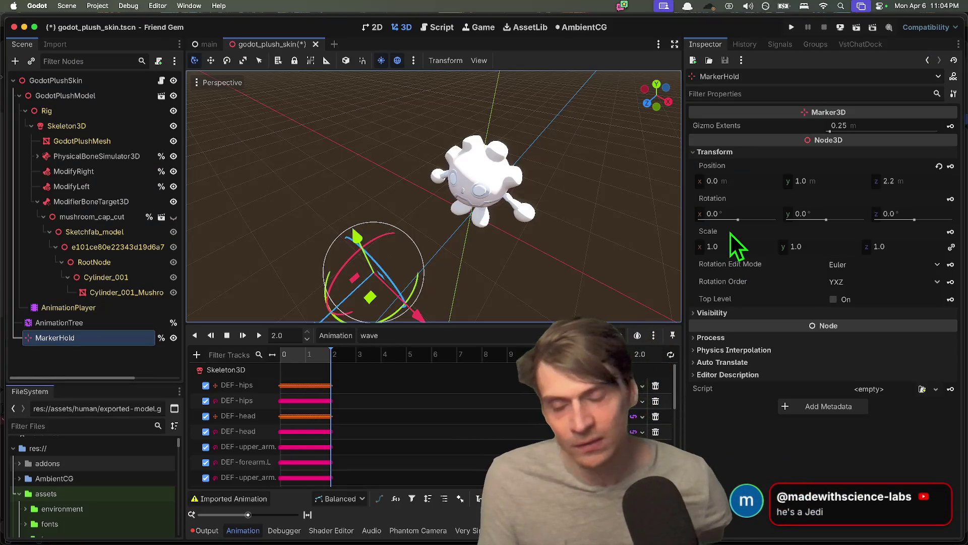
key(super+Tab)
key(super+Tab)
Step: Deselect MarkerHold by clicking empty space in the plush scene's viewport
click(451, 244)
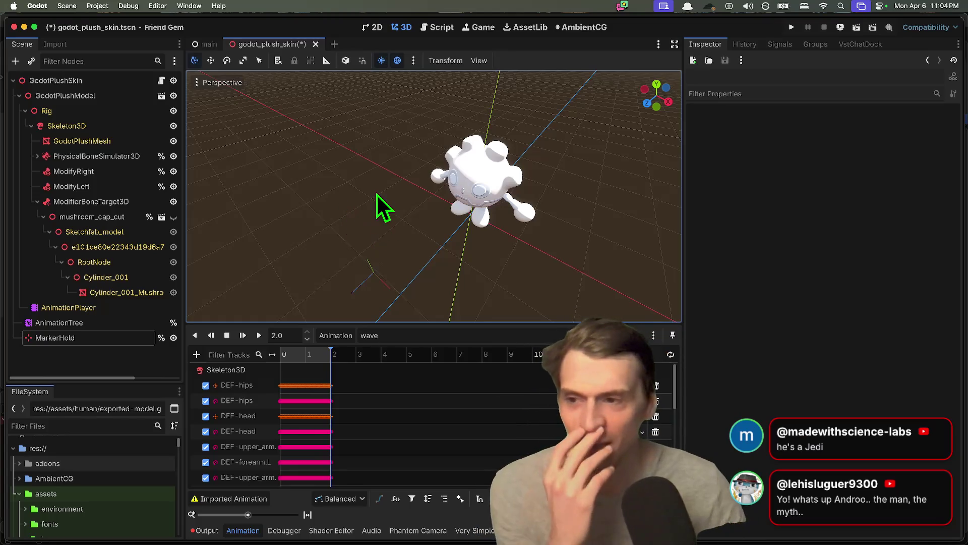
scroll(422, 174, right, 5)
scroll(525, 171, down, 2)
scroll(507, 171, up, 3)
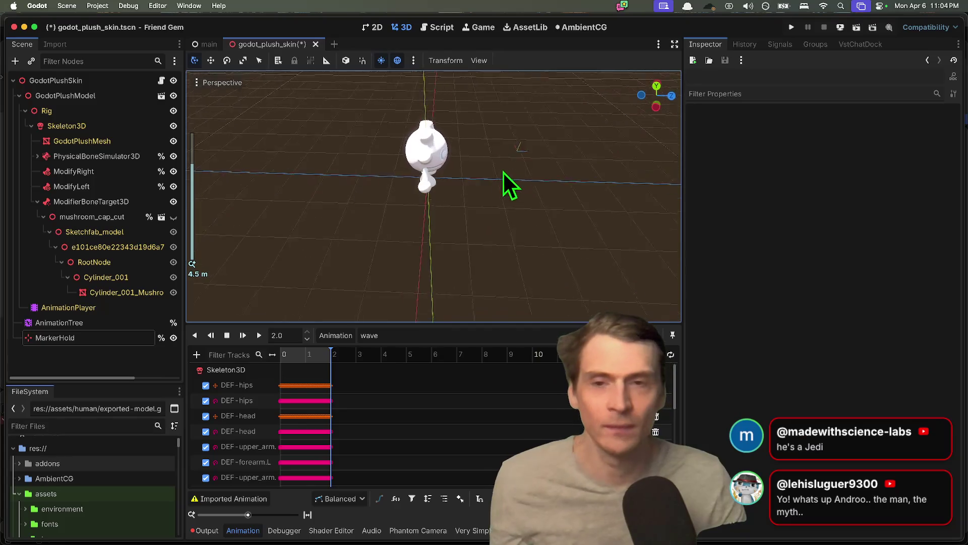
Step: Review the co-op planning doc, then return to Godot and play the plush's wave animation
key(super+Tab)
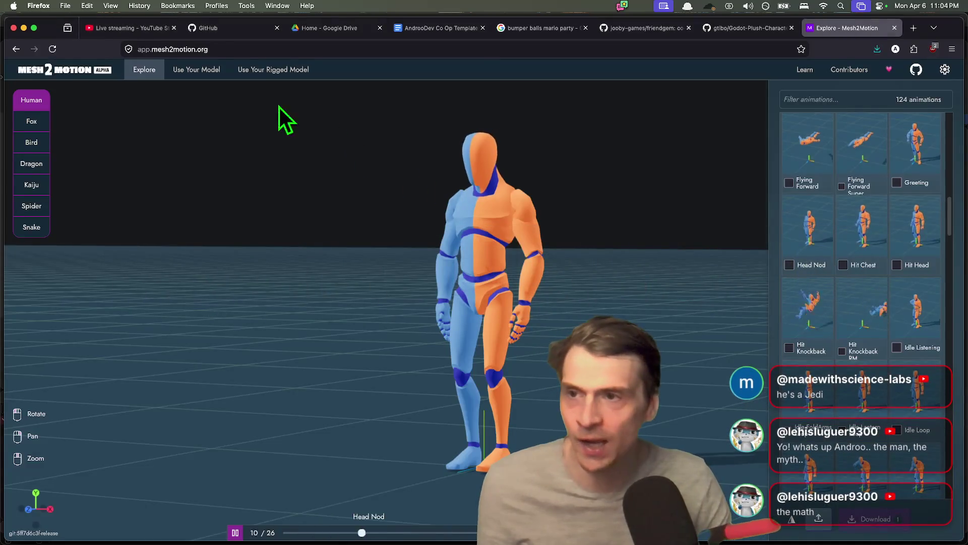
key(ctrl+Tab)
key(ctrl+Tab)
key(ctrl+Tab)
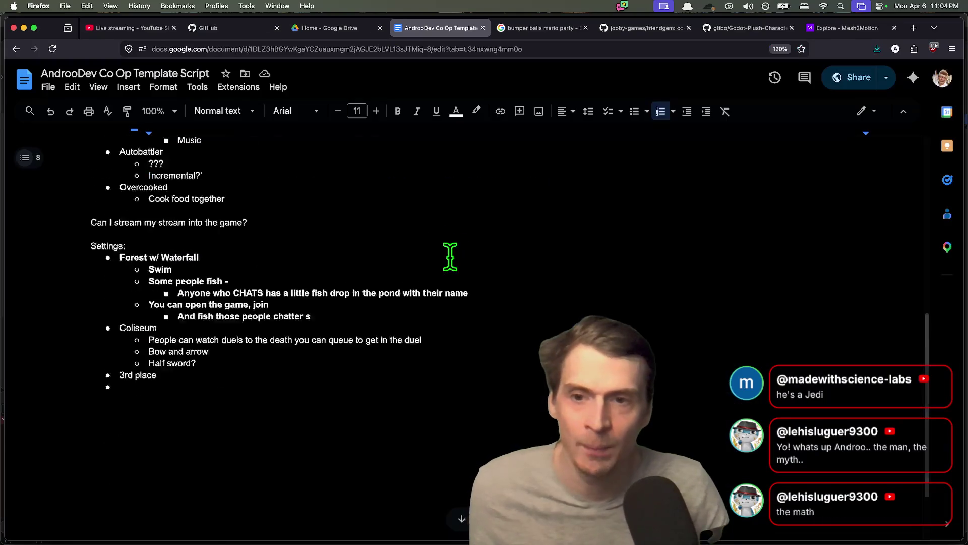
scroll(451, 257, up, 6)
drag(385, 184, 43, 184)
scroll(251, 282, down, 1)
scroll(536, 331, down, 3)
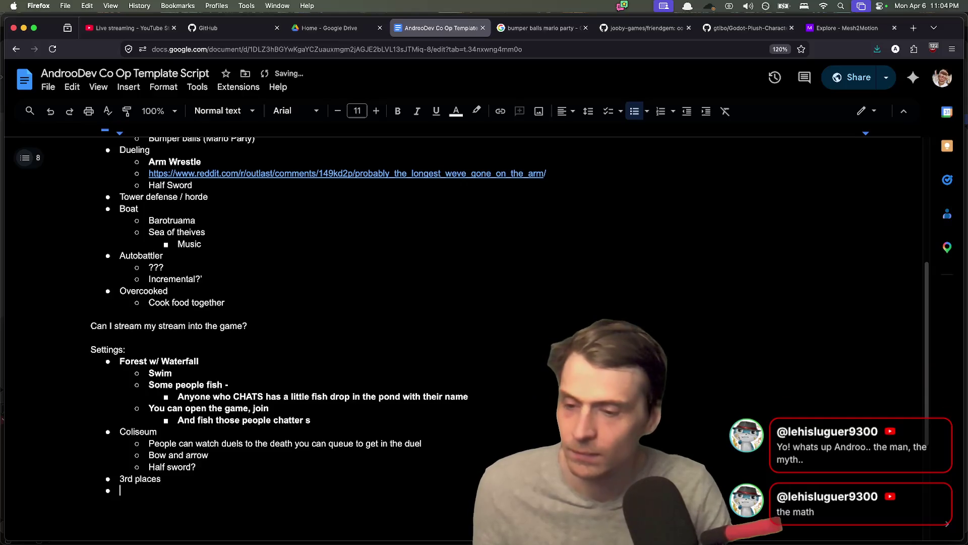
key(super+Tab)
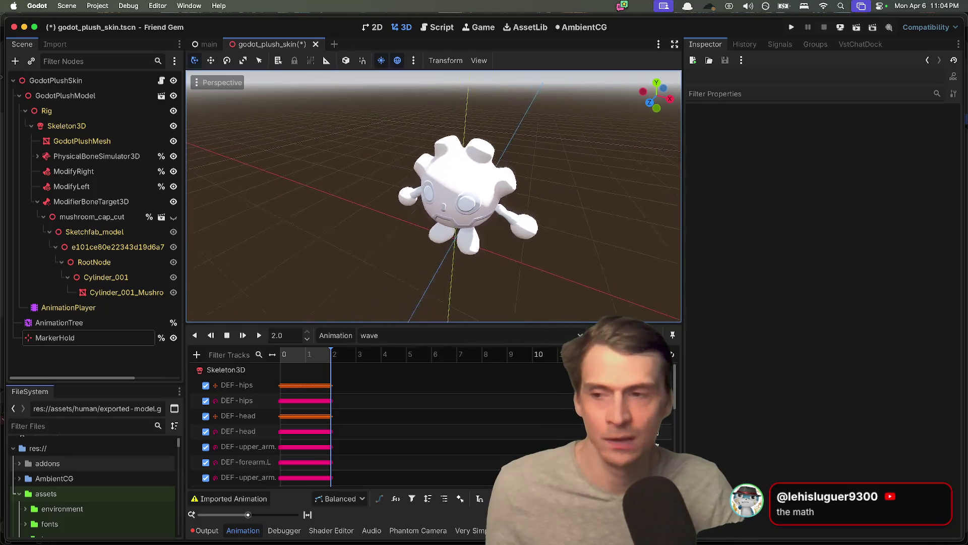
key(shift+d)
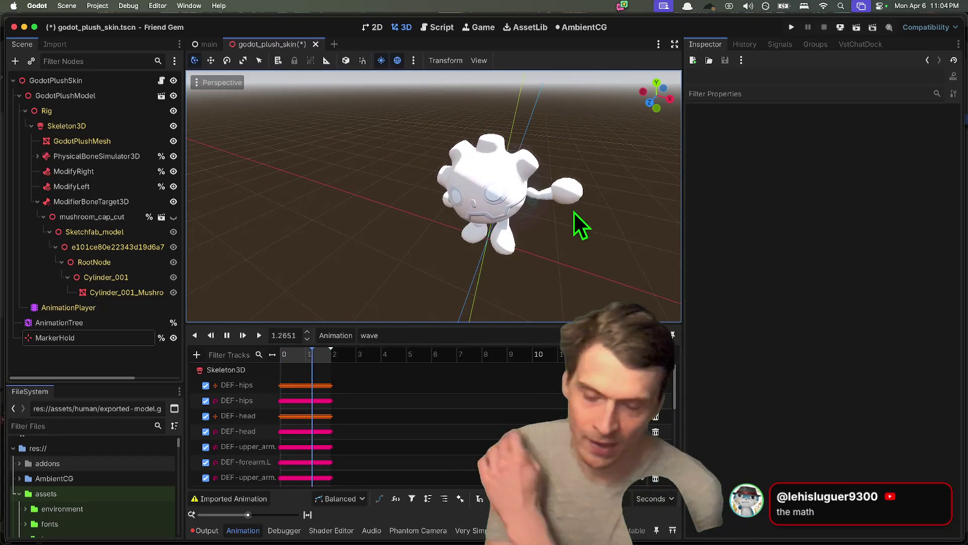
Step: Load the plush's run animation, play it, then pause playback
click(474, 335)
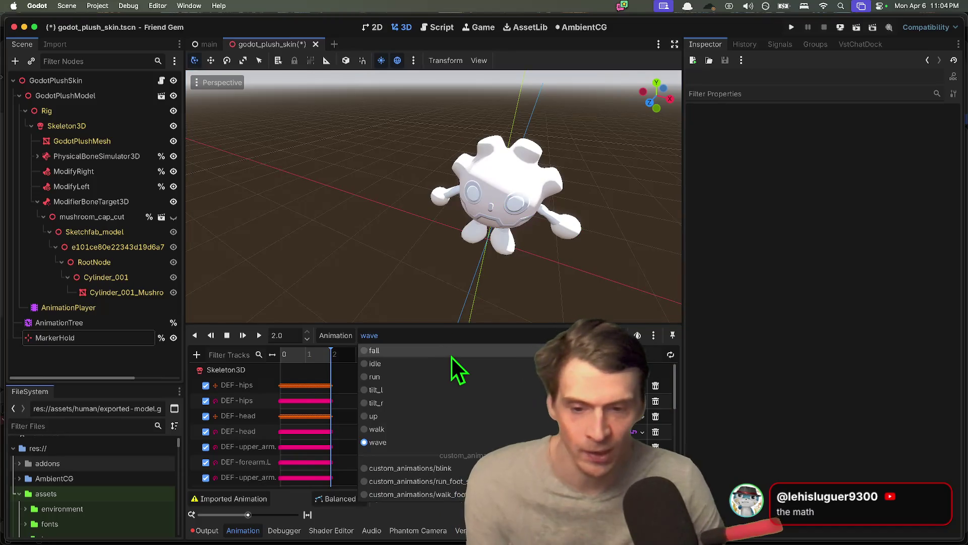
click(453, 377)
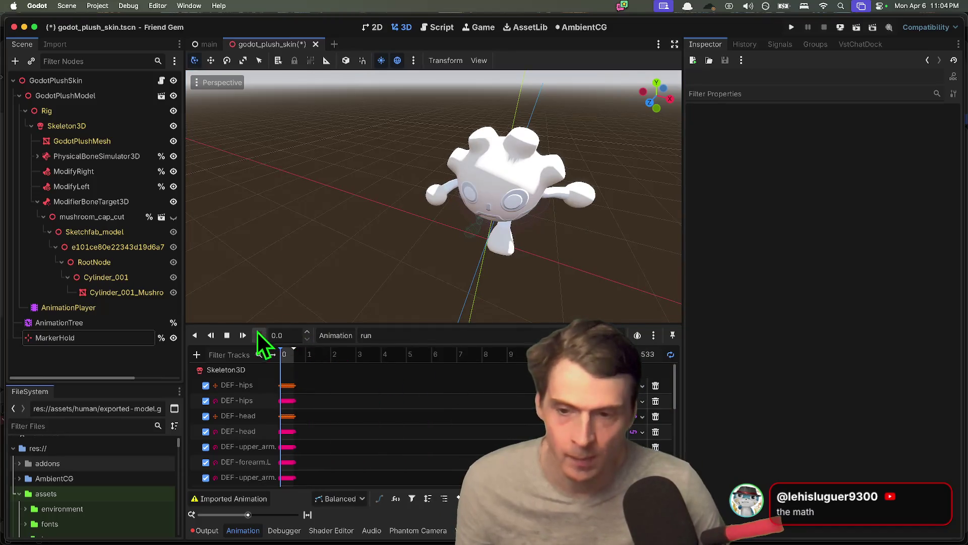
click(258, 335)
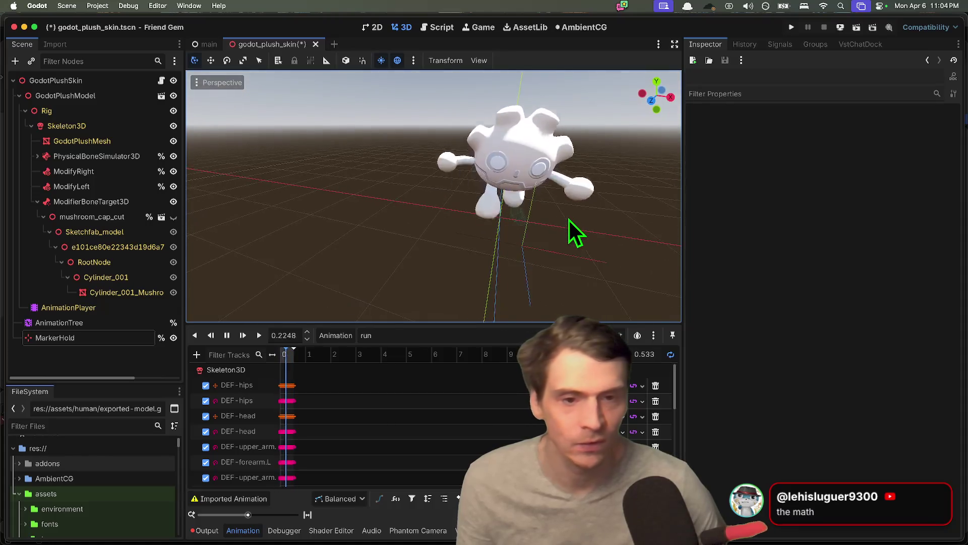
scroll(443, 171, down, 5)
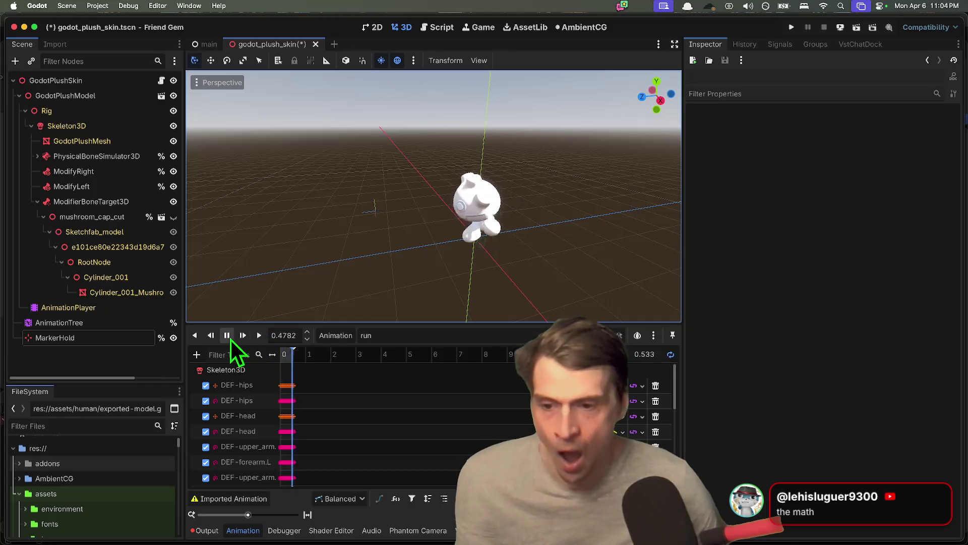
click(227, 335)
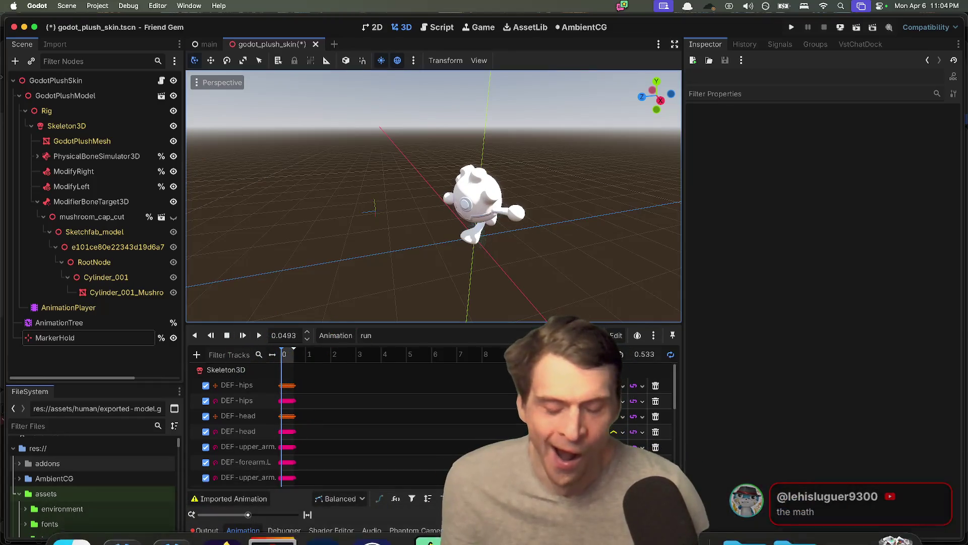
Step: Quit Blender from the Dock without saving, bringing Finder to the front
right_click(701, 512)
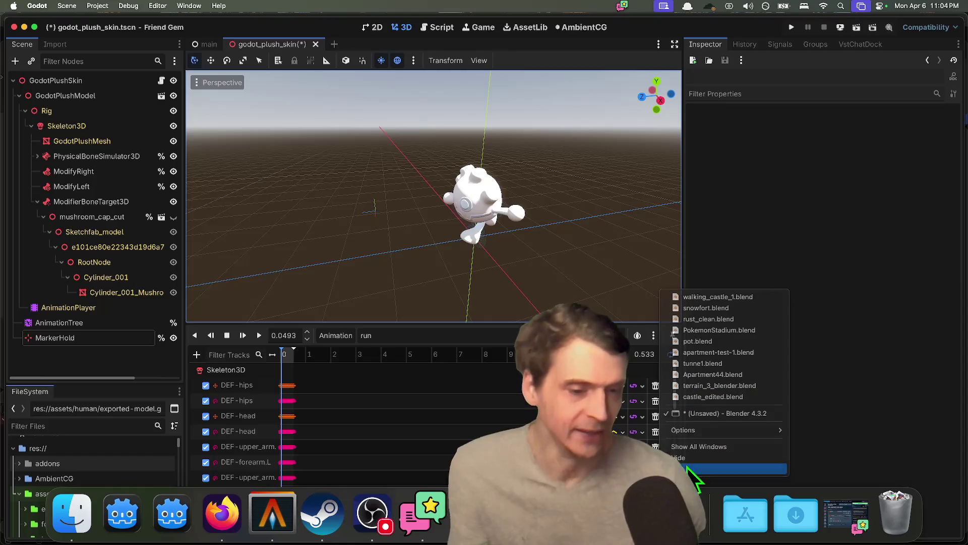
click(706, 465)
click(439, 304)
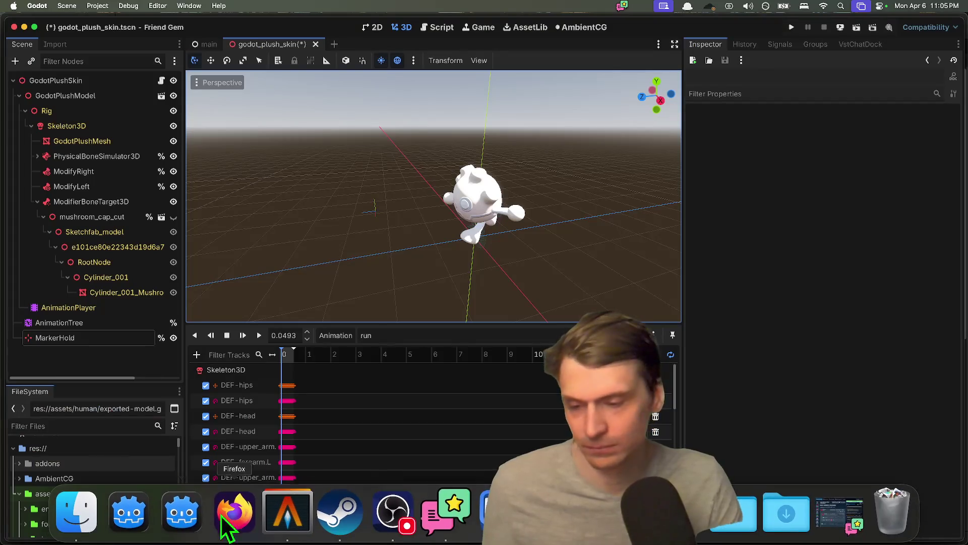
click(76, 512)
Step: In AndrooDev-Friendslop-Tutorial-Series-2026, move the Part 3, 3 FINALS and _demo folders, then peek inside _demo
click(65, 281)
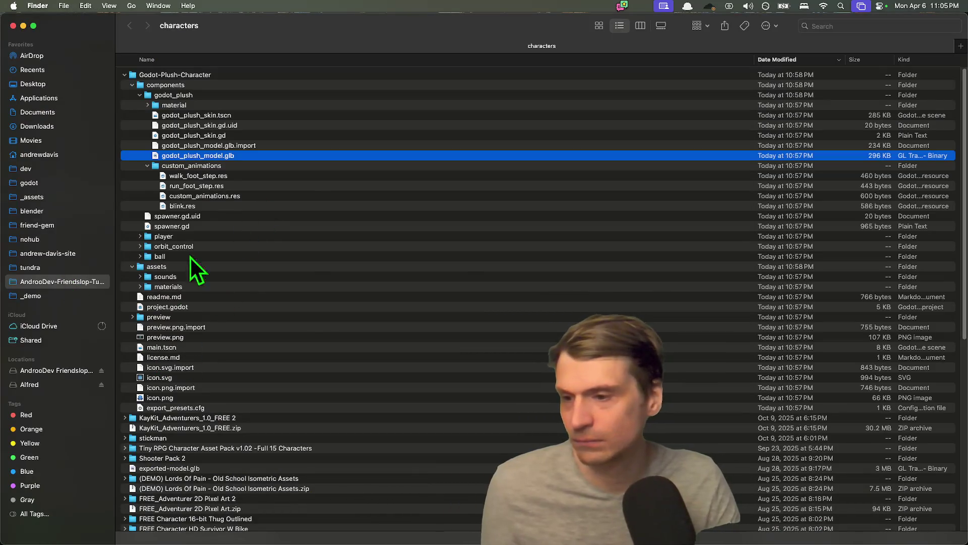
drag(469, 184, 527, 169)
drag(335, 303, 429, 267)
click(513, 353)
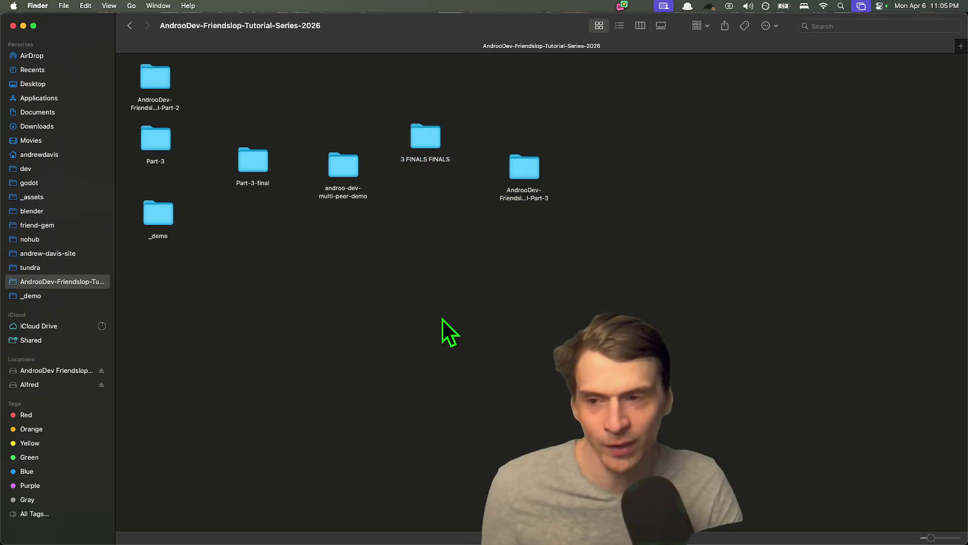
drag(161, 217, 244, 278)
double_click(237, 277)
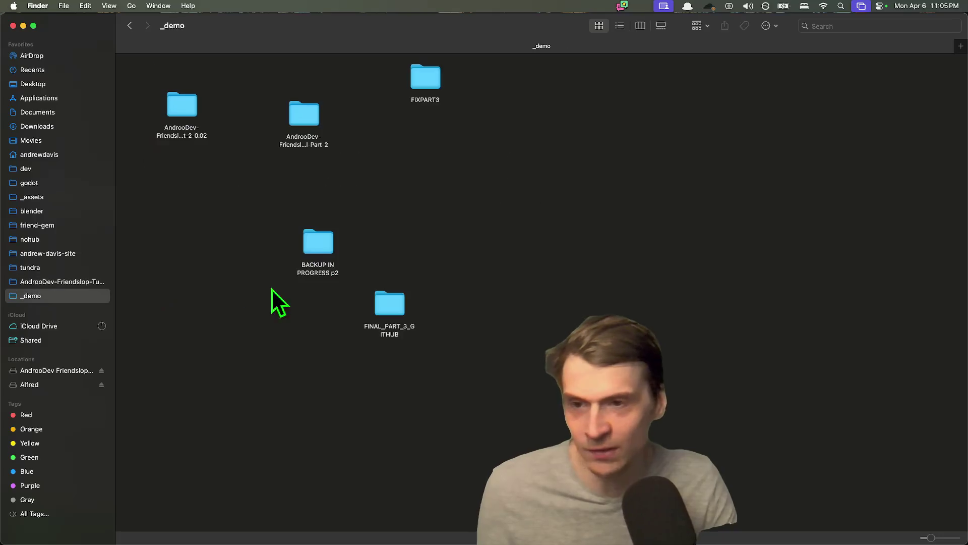
click(124, 27)
Step: Reposition the Part-3 and multi-peer folders, peek inside androo-dev-multi-peer-demo, then return to Godot
drag(152, 153, 277, 178)
click(177, 167)
drag(156, 144, 237, 97)
drag(266, 171, 317, 85)
mouse_move(348, 179)
mouse_down()
mouse_move(373, 107)
mouse_move(384, 274)
mouse_up()
click(303, 81)
double_click(392, 262)
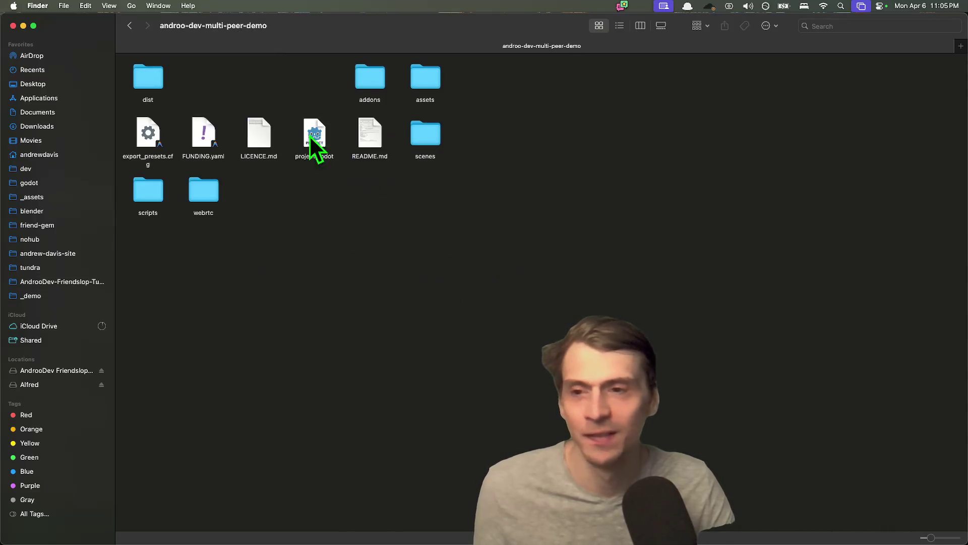
click(130, 26)
mouse_move(446, 514)
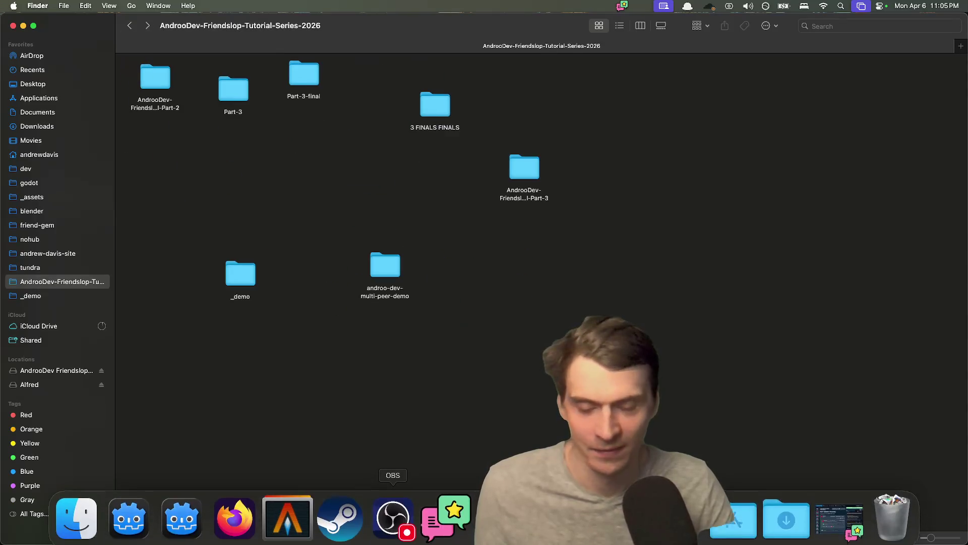
key(super+Tab)
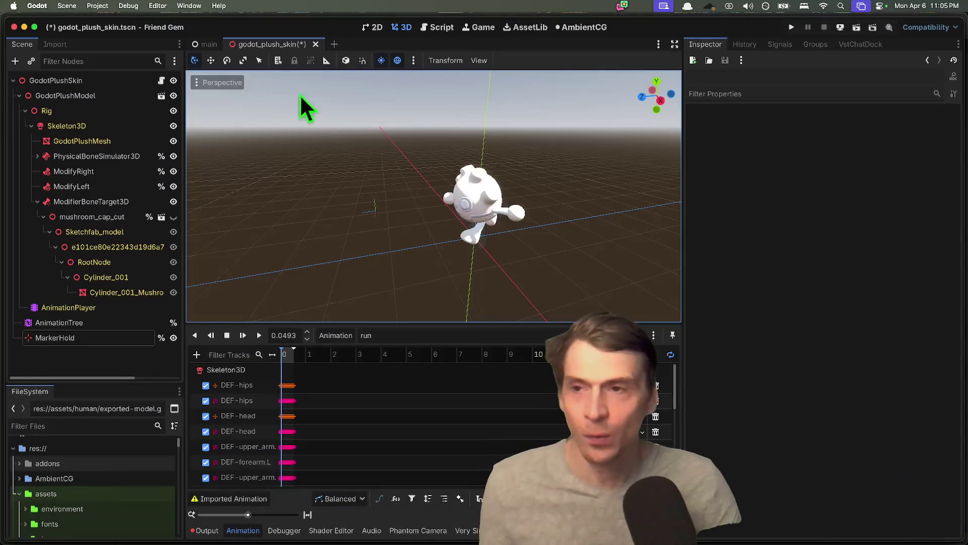
Step: Quit the Friend Gem project to the Project List, confirming the unsaved-changes prompt
click(98, 5)
click(120, 143)
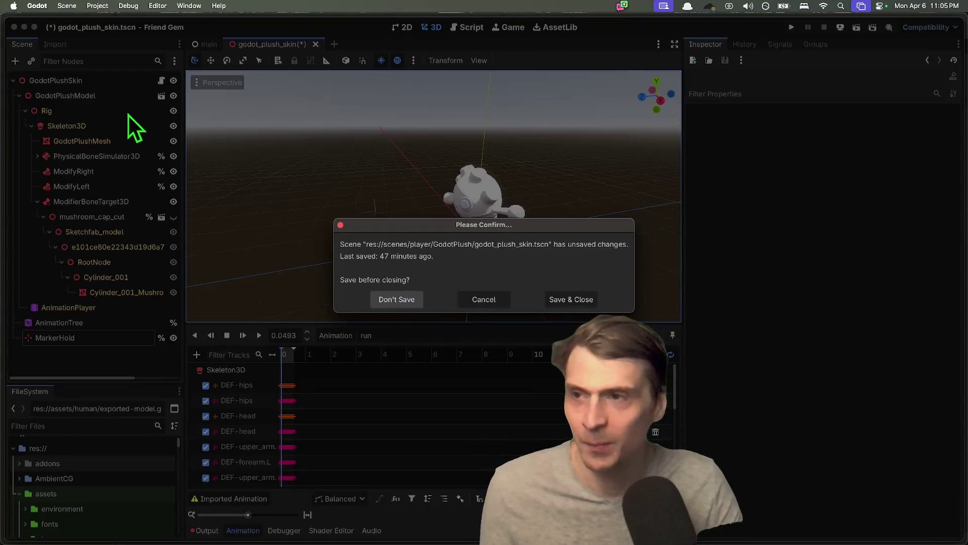
key(Return)
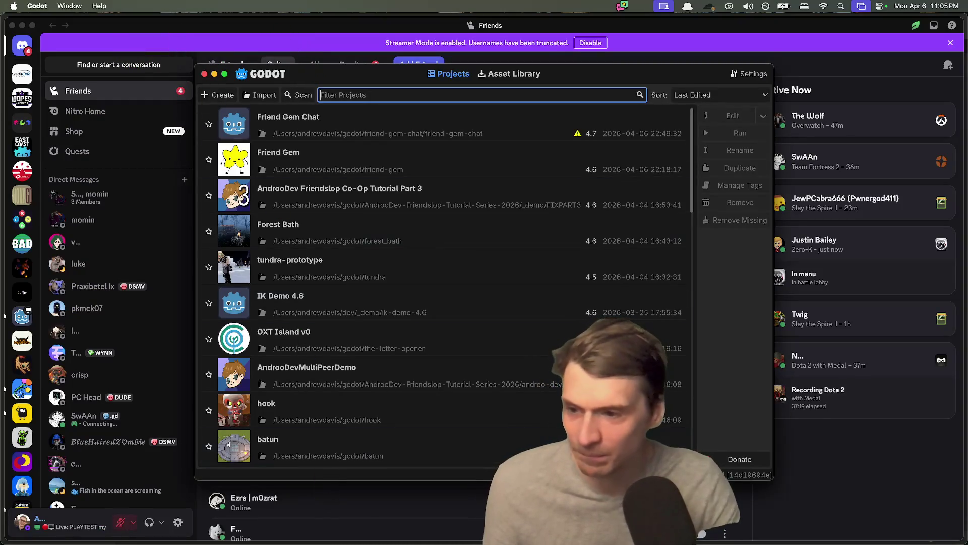
mouse_move(446, 539)
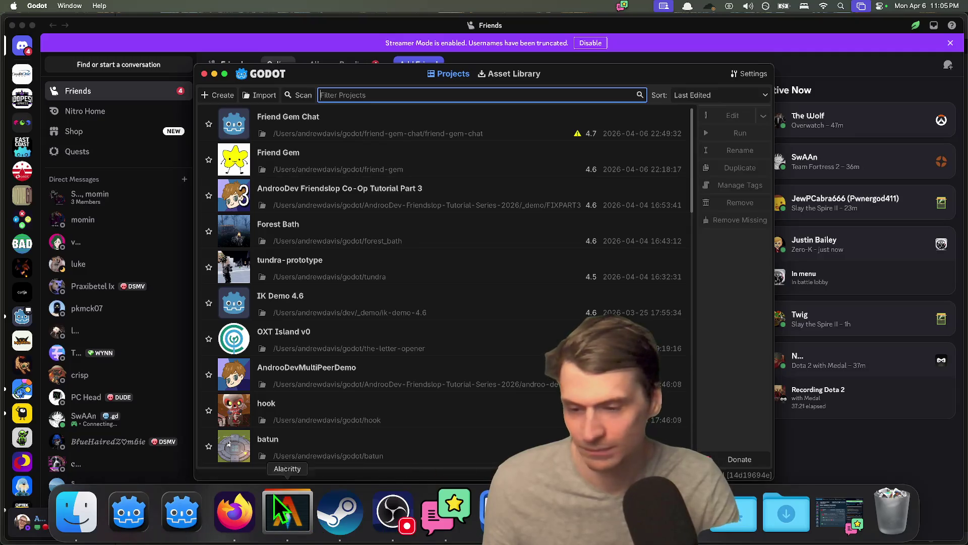
click(560, 454)
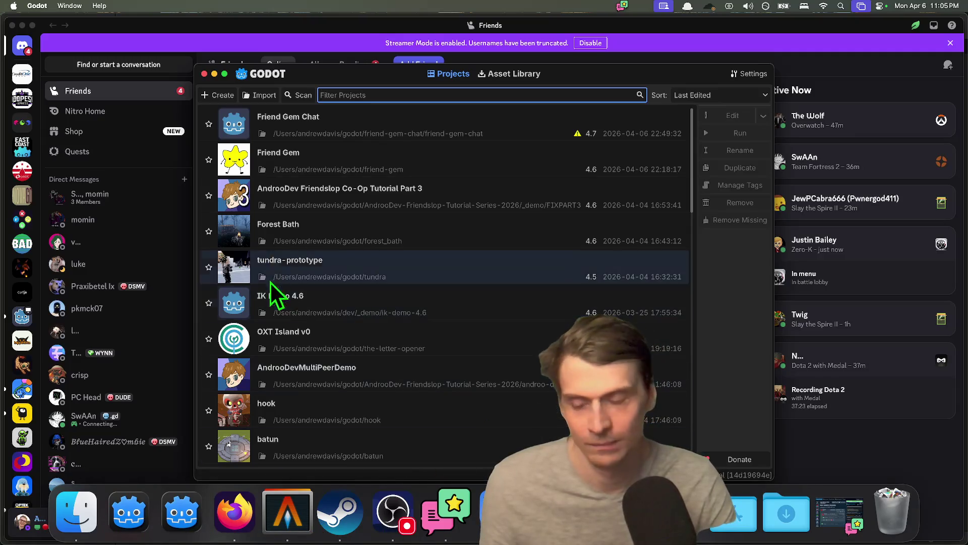
Step: Open AndroDevMultiPeerDemo from the Project Manager, accepting the upgrade to Godot 4.6
click(329, 134)
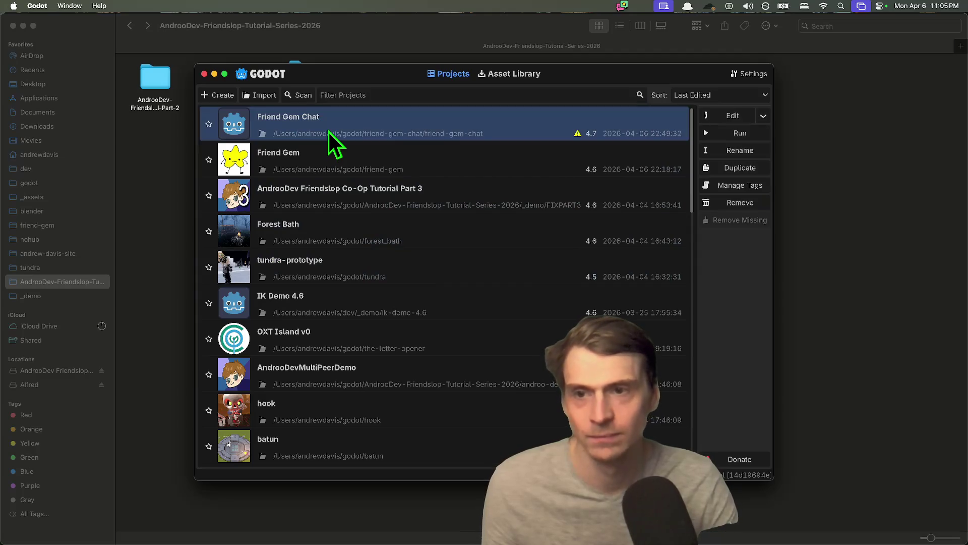
scroll(332, 296, down, 2)
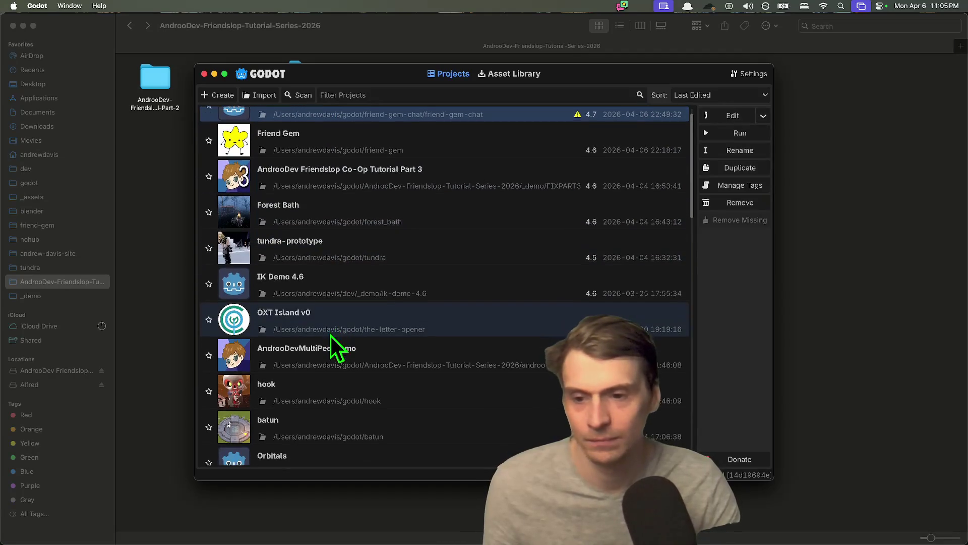
scroll(331, 335, down, 1)
double_click(359, 341)
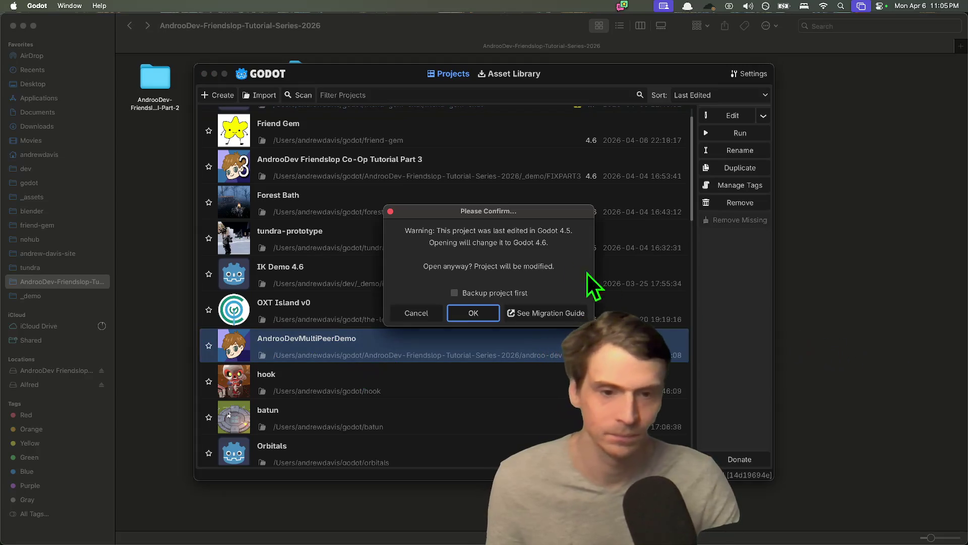
key(Escape)
double_click(511, 346)
key(Escape)
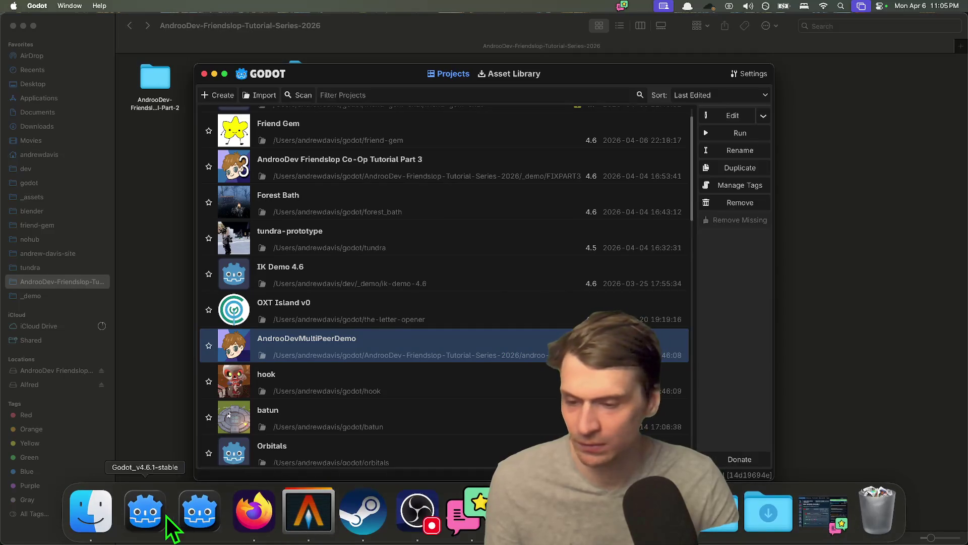
double_click(438, 347)
click(486, 305)
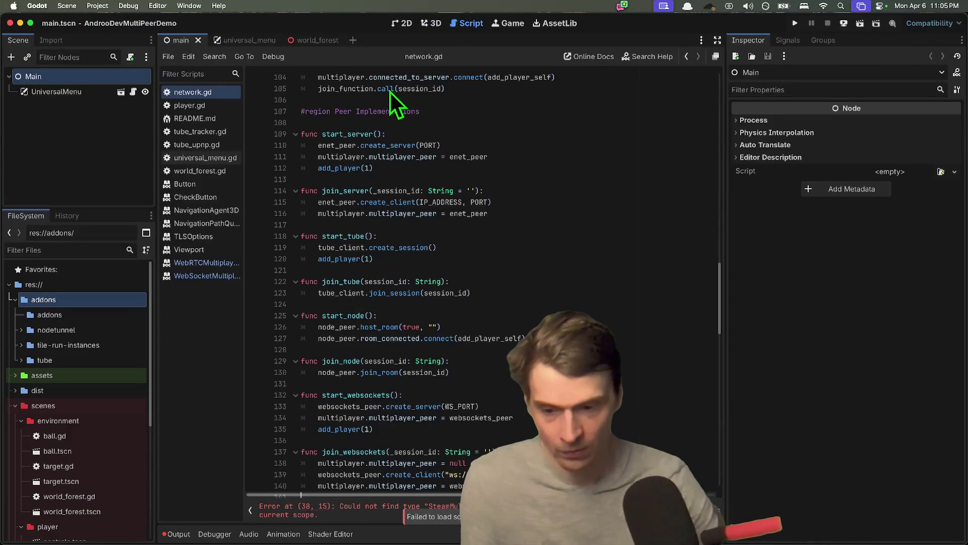
Step: Jump to the steam_peer error line, then quit the demo project to the Project List
click(363, 510)
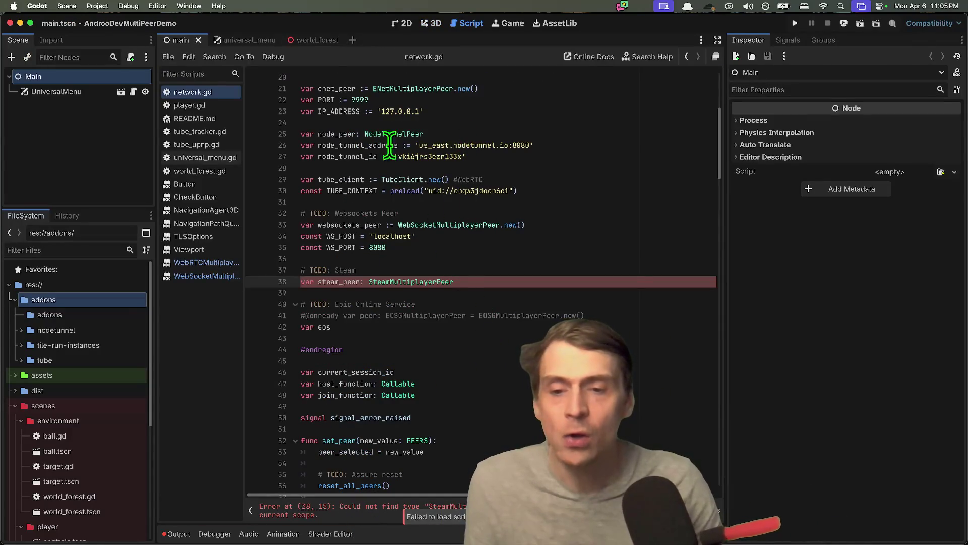
click(103, 6)
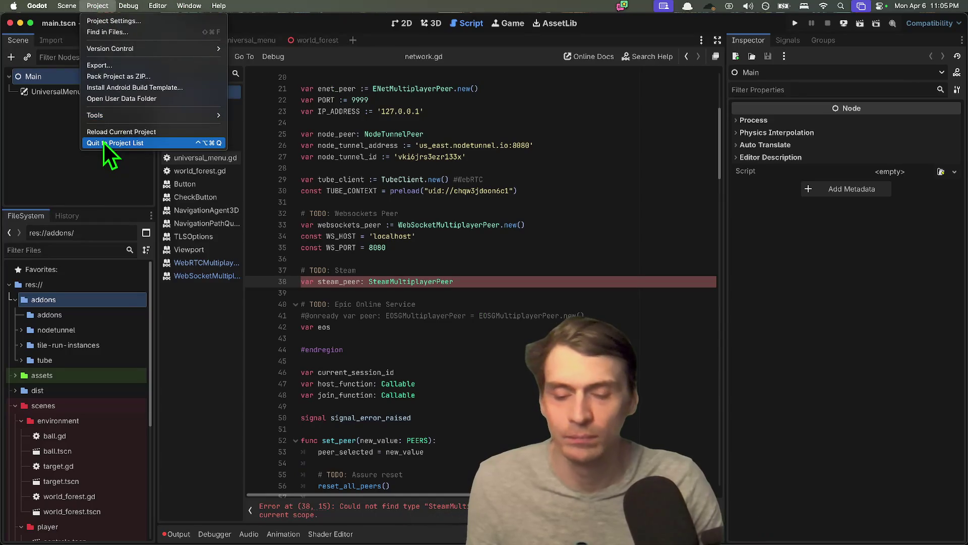
click(103, 143)
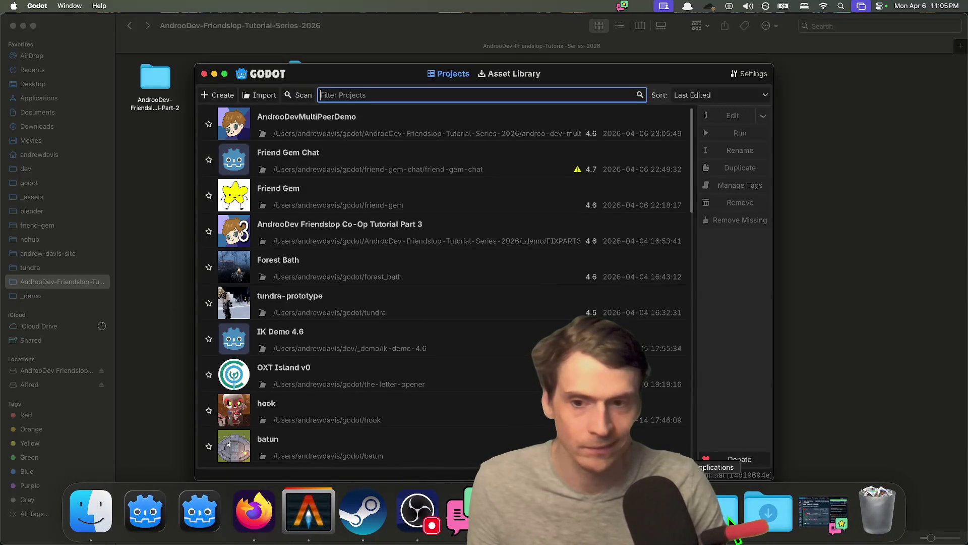
Step: Browse the project list, selecting Multiplayer Platform and Orbitals, then quit the Project Manager
scroll(328, 389, down, 5)
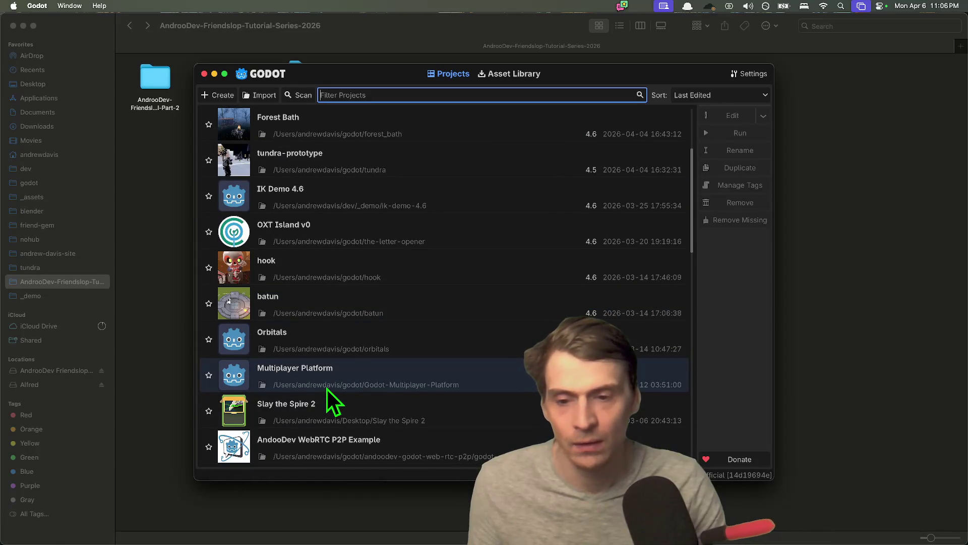
click(352, 387)
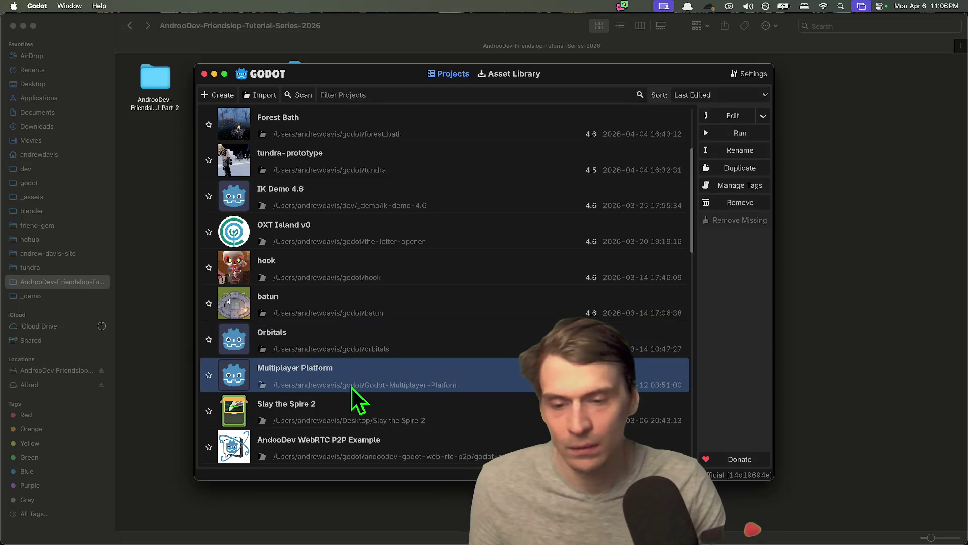
click(352, 349)
scroll(349, 376, down, 10)
scroll(350, 360, down, 3)
scroll(347, 311, down, 14)
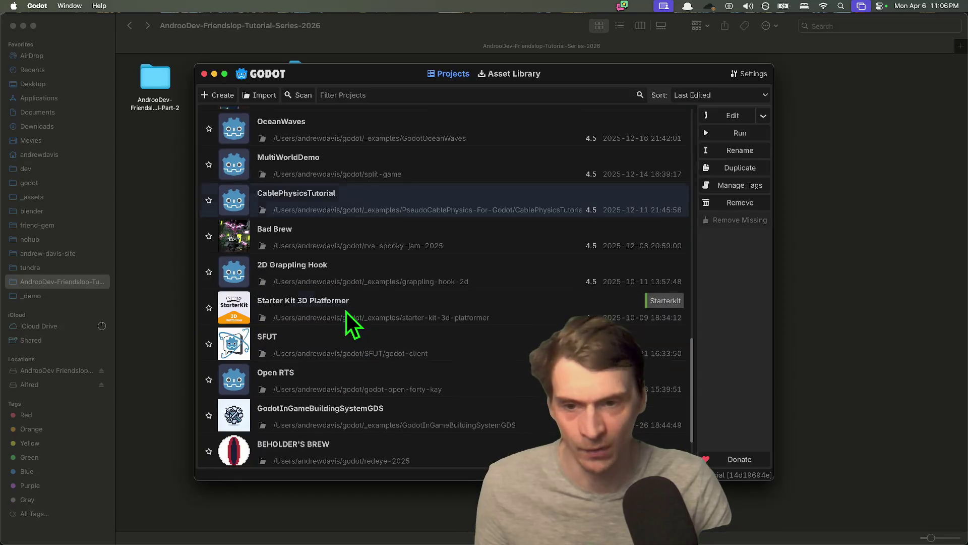
scroll(343, 293, up, 8)
scroll(335, 260, up, 10)
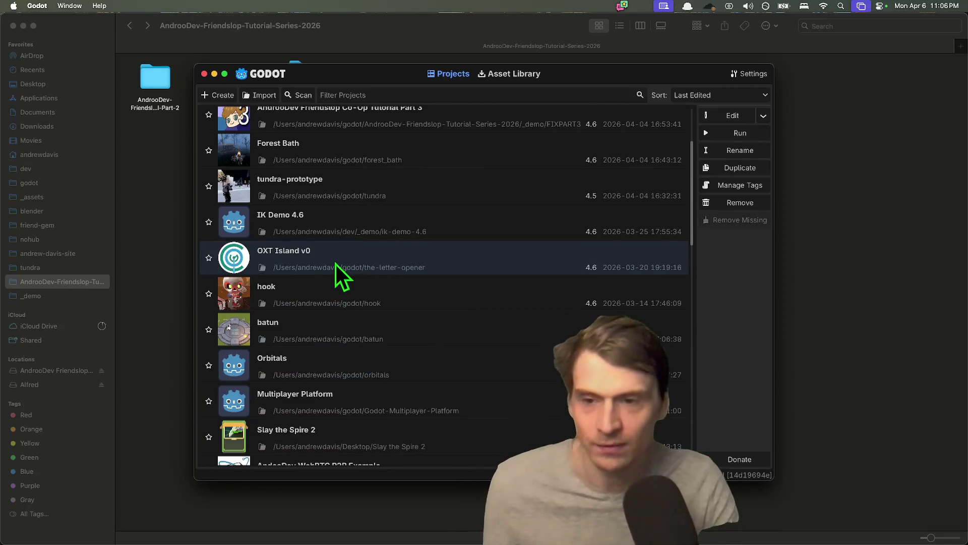
key(super+q)
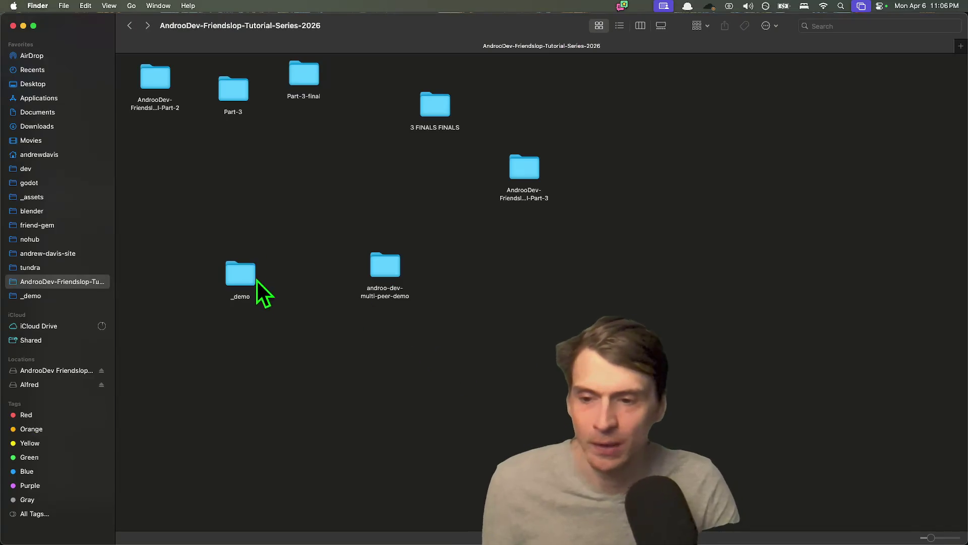
Step: Open the andro-dev-multi-peer-demo folder in Finder, then switch to the terminal
drag(254, 278, 198, 247)
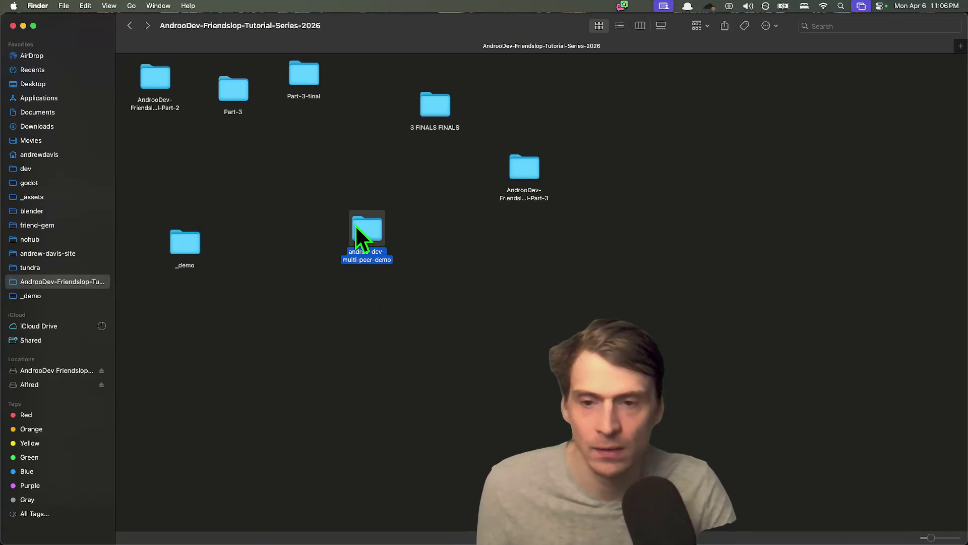
double_click(359, 225)
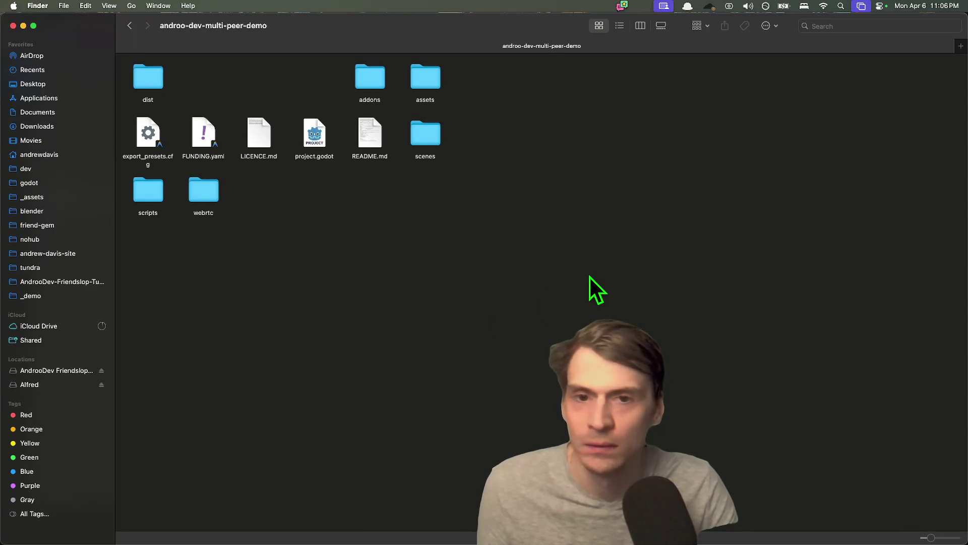
key(super+shift+period)
key(super+shift+period)
key(super+Tab)
key(super+Tab)
Step: Jump to the multiplayer template folder with 'j multi' and check its git status
text(j mul)
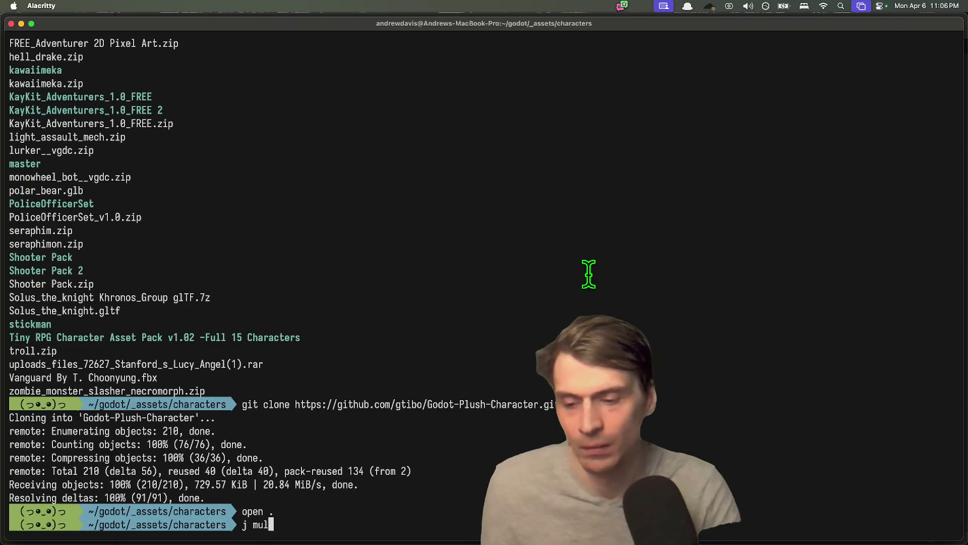
text(ti)
key(Return)
text(gst)
key(Return)
key(Return)
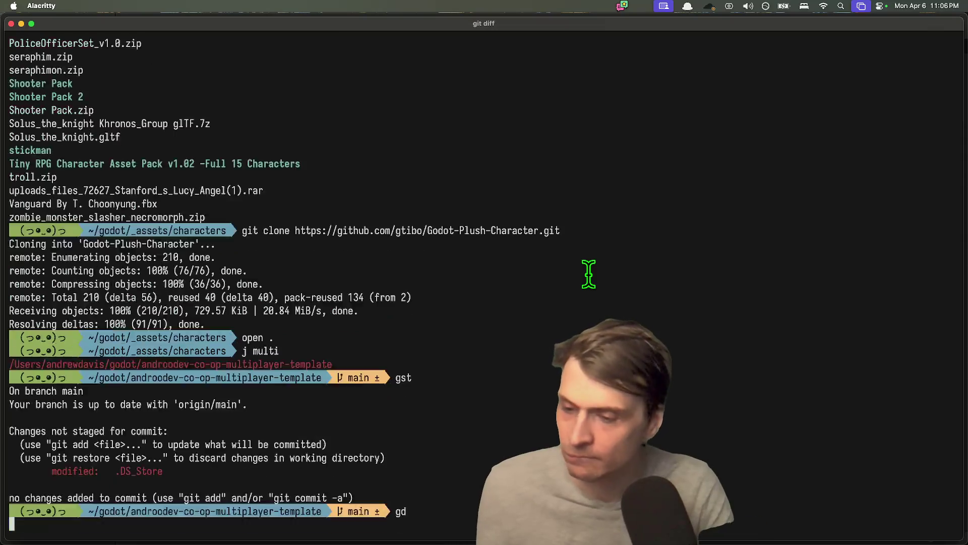
key(q)
text(j multi-pp)
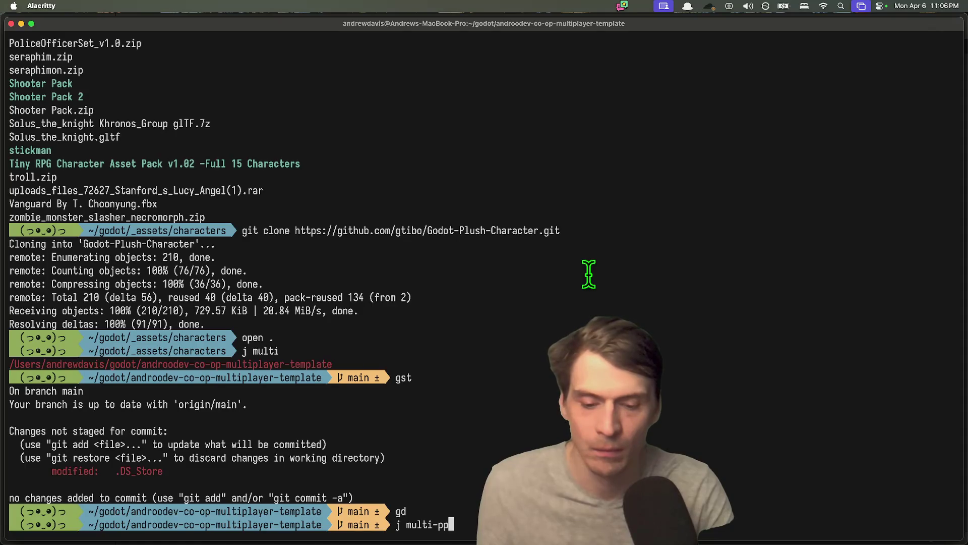
Step: Jump into the multi-peer demo repo and review its git status and network.gd diff
text(eer)
key(Return)
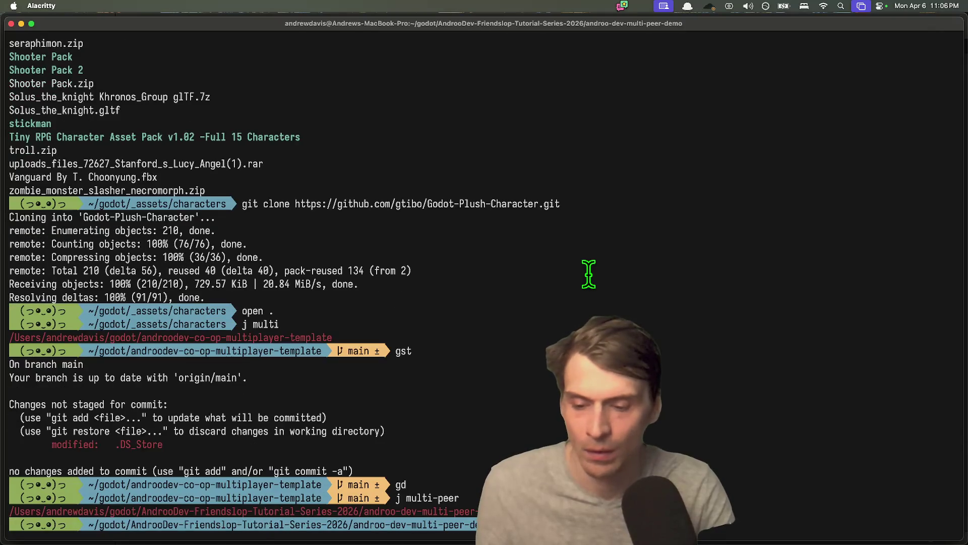
text(gst)
key(Return)
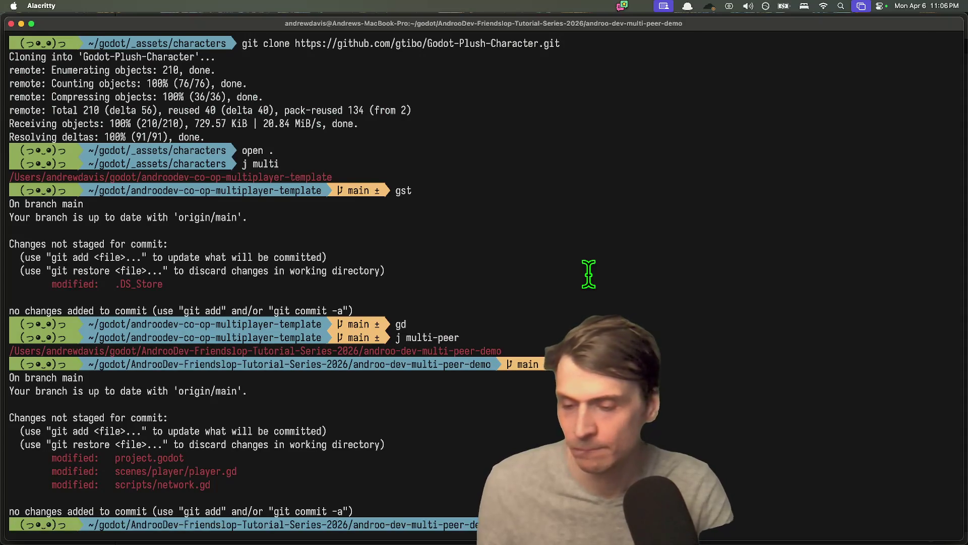
text(gd)
key(Return)
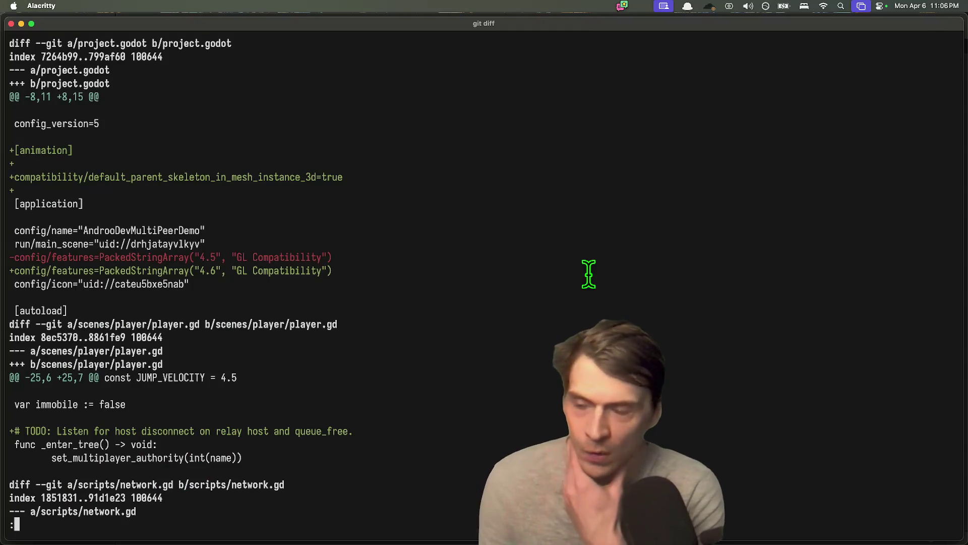
key(space)
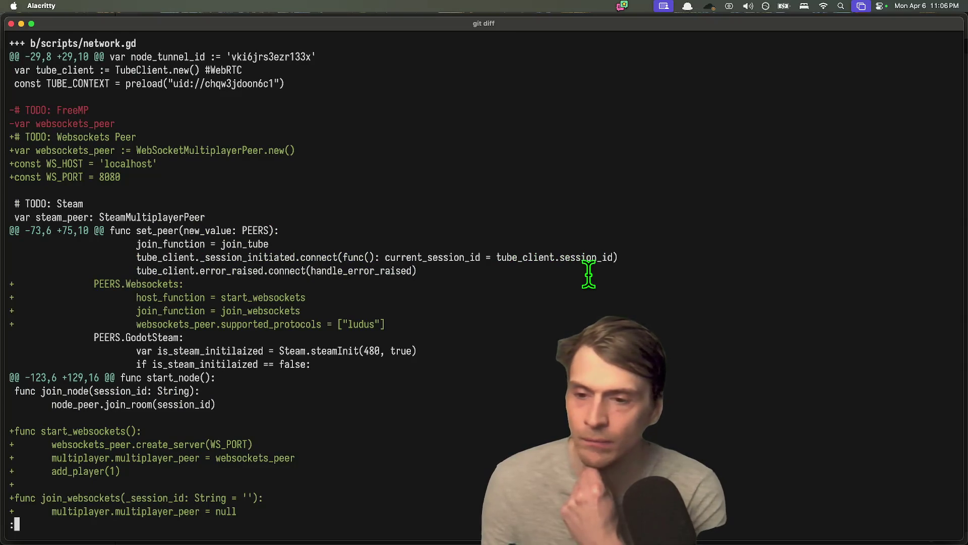
key(space)
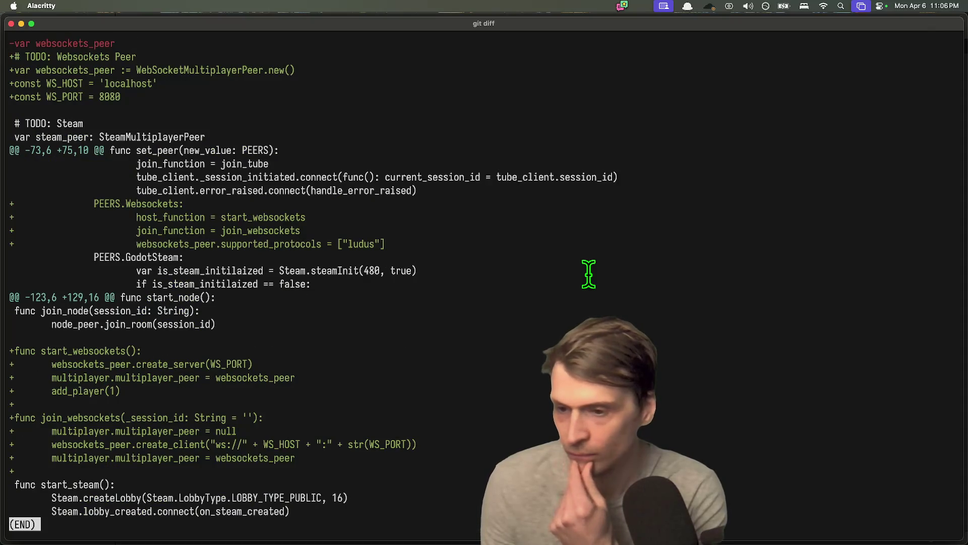
key(q)
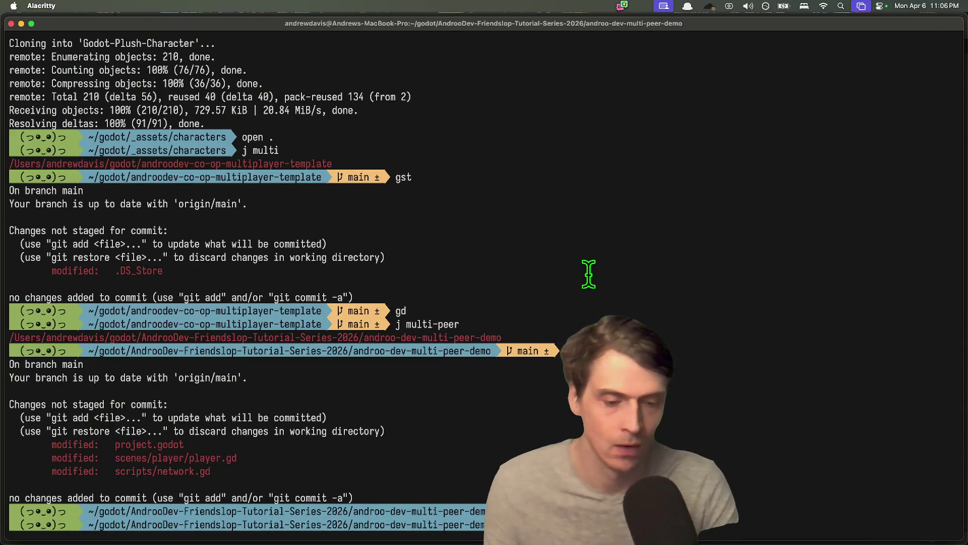
Step: Hard-reset the repo to discard all local changes and confirm a clean git status
key(Return)
text(gst)
key(Return)
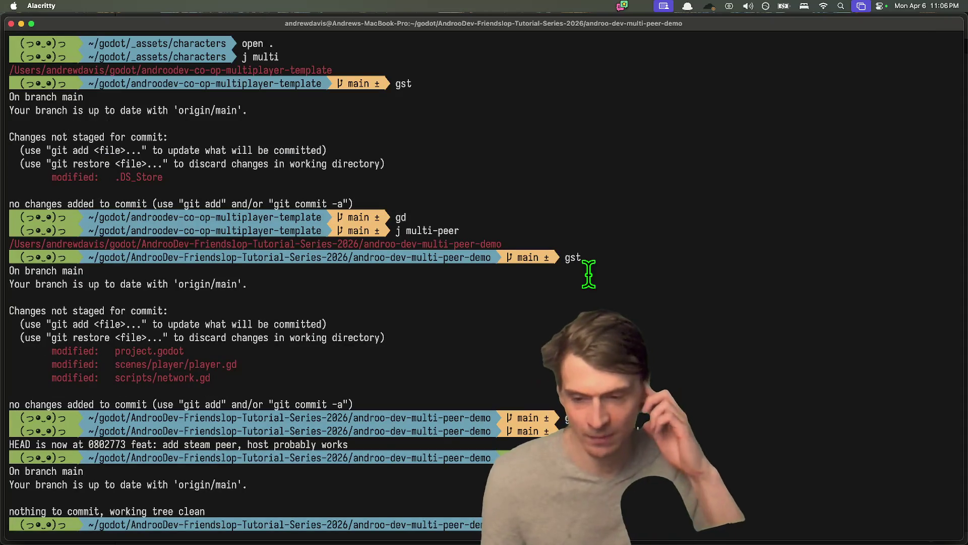
Step: Launch Godot's Project Manager from the Dock and open the Friend Gem project
mouse_move(674, 543)
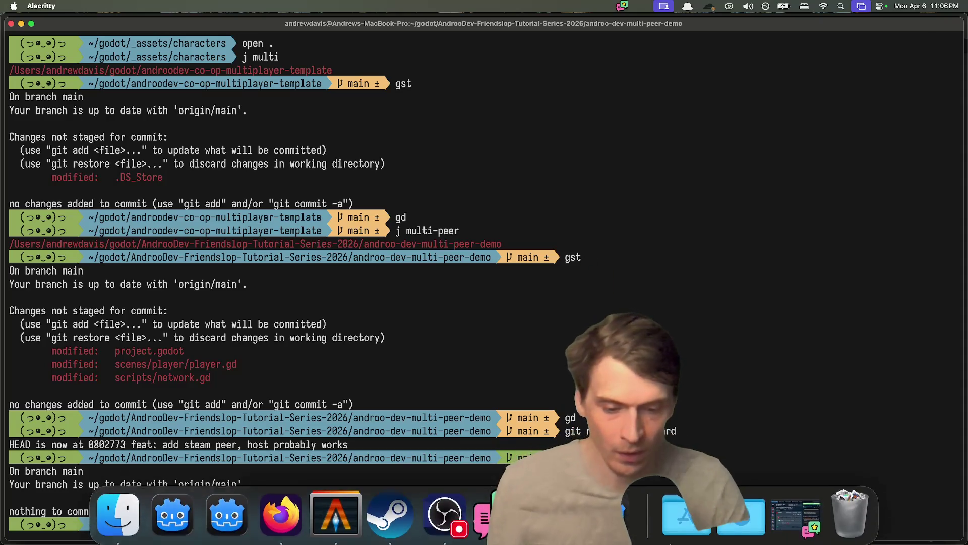
click(675, 520)
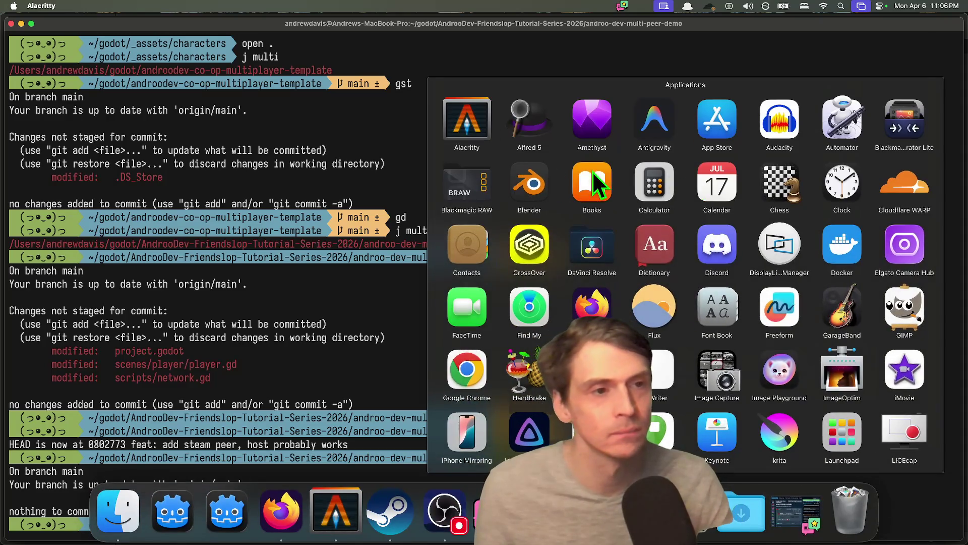
key(Escape)
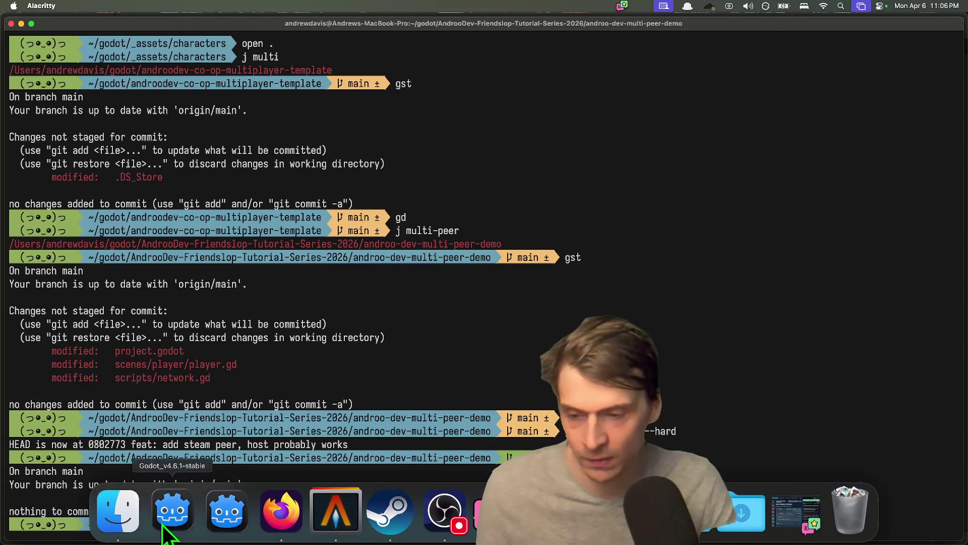
click(163, 526)
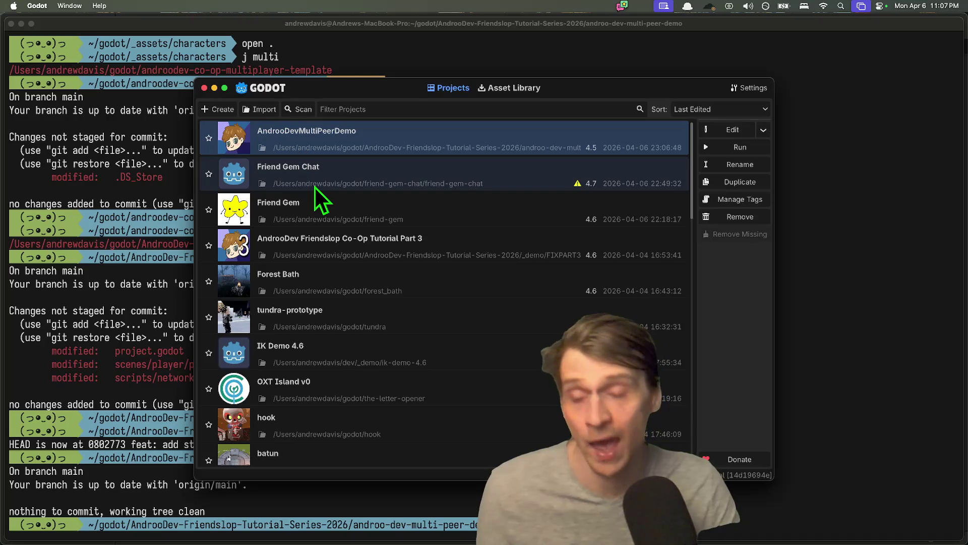
click(316, 206)
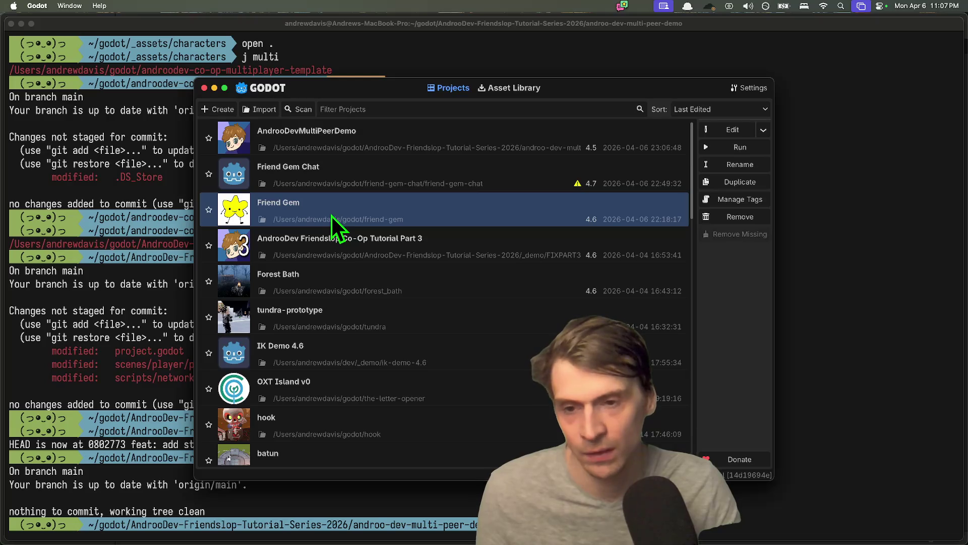
double_click(332, 216)
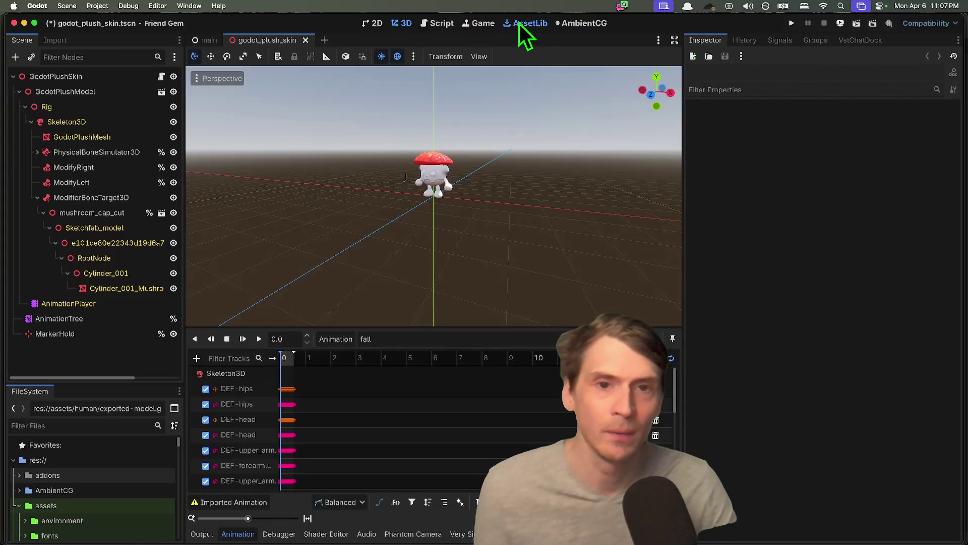
Step: Search the AssetLib for 'steam' and enlarge the results area
click(522, 23)
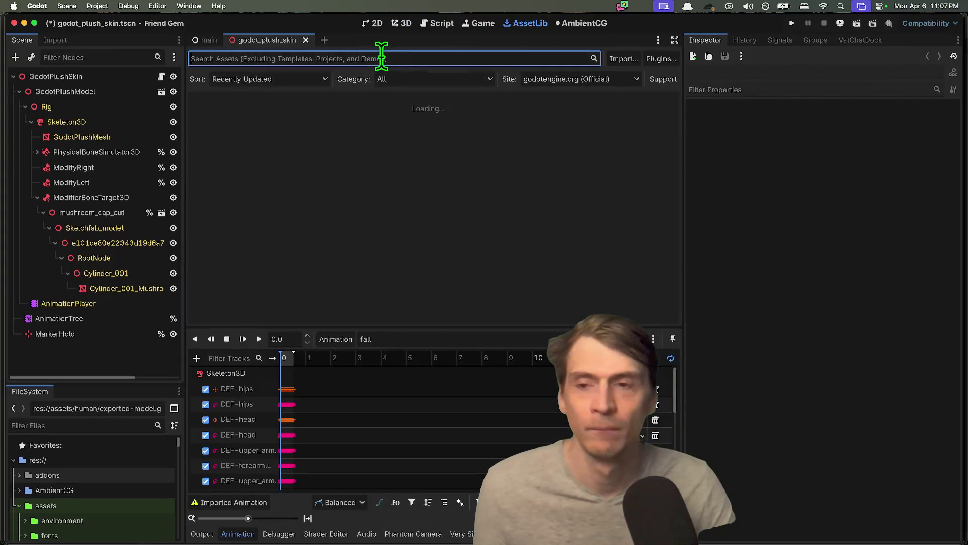
text(steam)
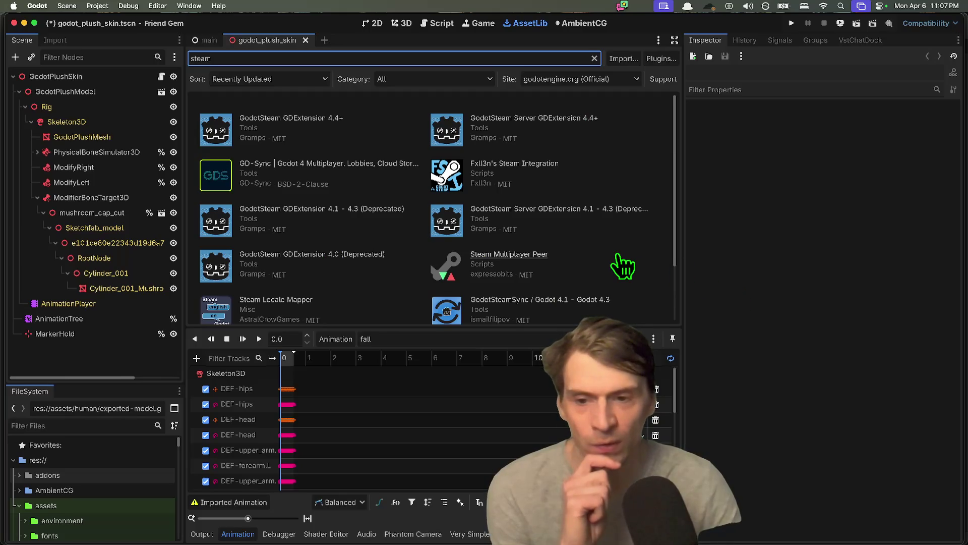
scroll(624, 266, down, 2)
scroll(655, 276, up, 2)
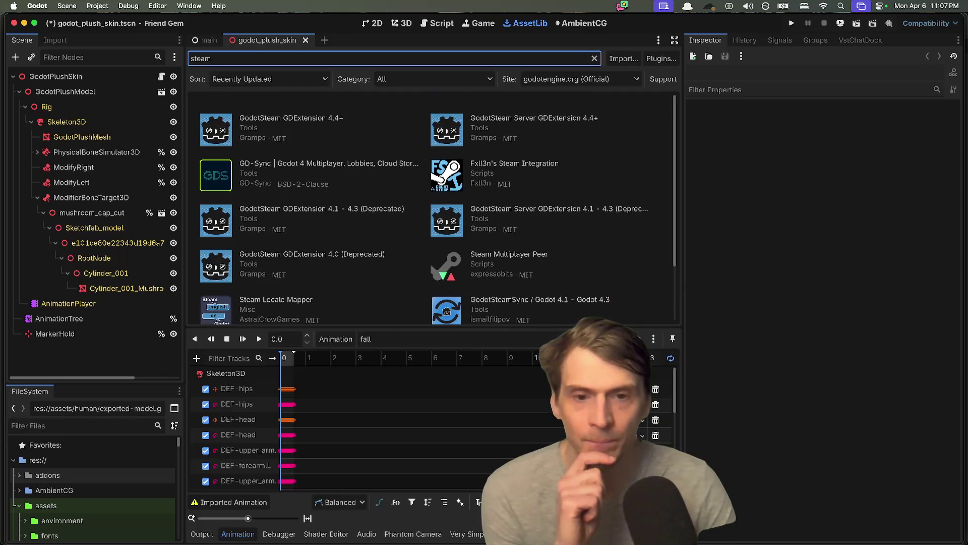
drag(501, 328, 475, 532)
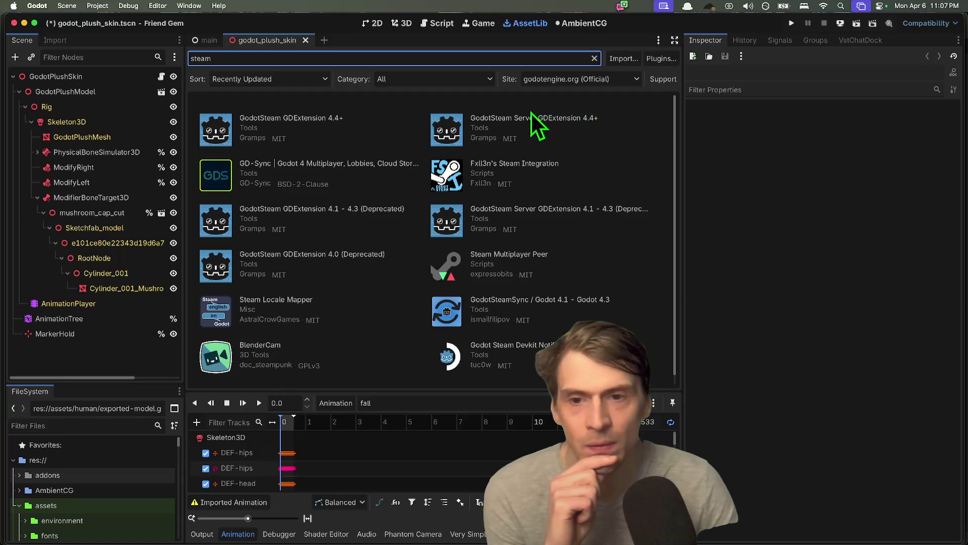
Step: Open the GD-Sync plugin's details and view its source files on GitHub
click(276, 164)
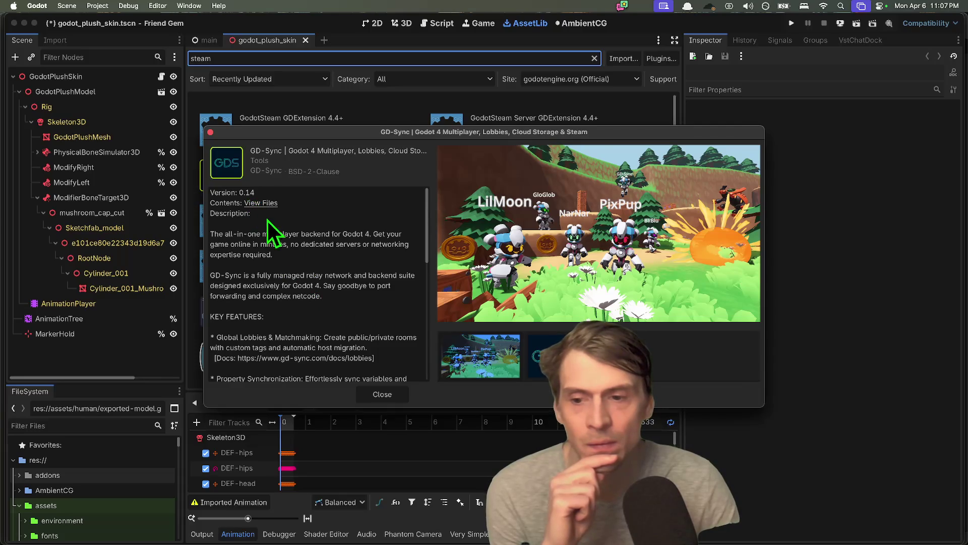
scroll(261, 212, down, 2)
scroll(267, 216, up, 2)
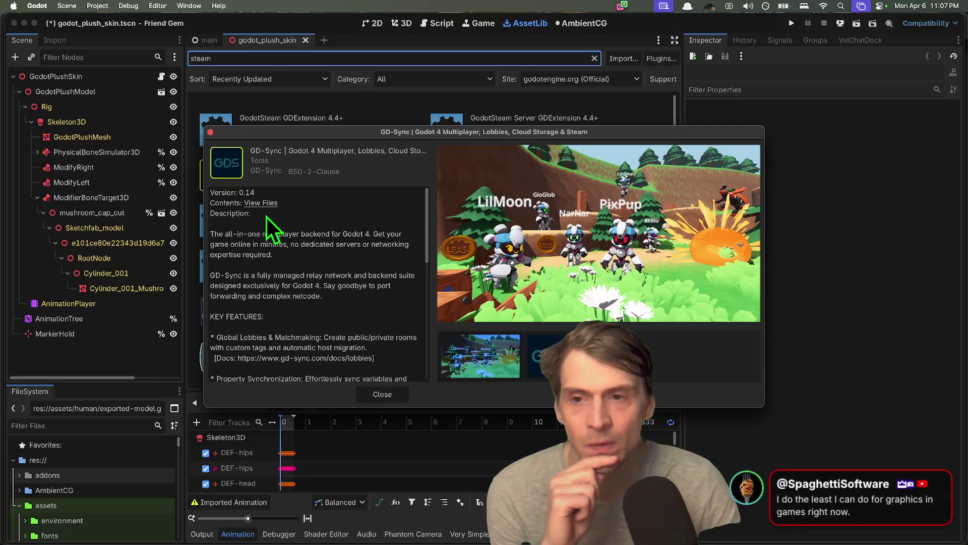
click(269, 201)
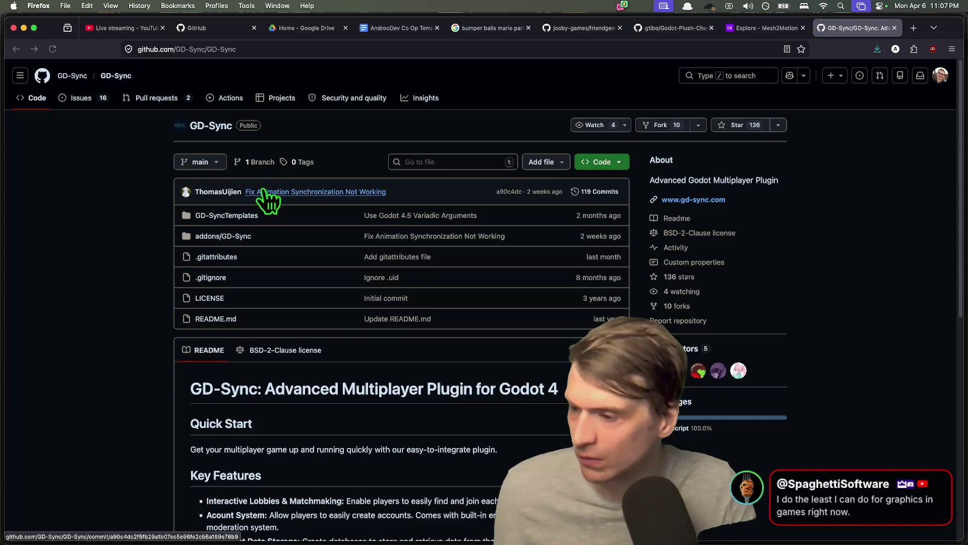
Step: Read through the GD-Sync README's Quick Start and Key Features, then visit its project website
scroll(226, 200, down, 5)
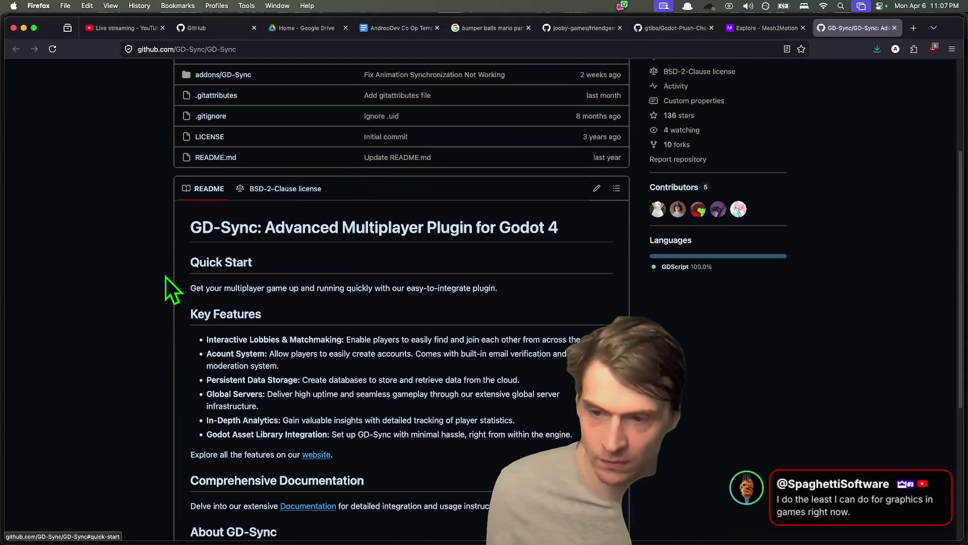
scroll(141, 290, down, 1)
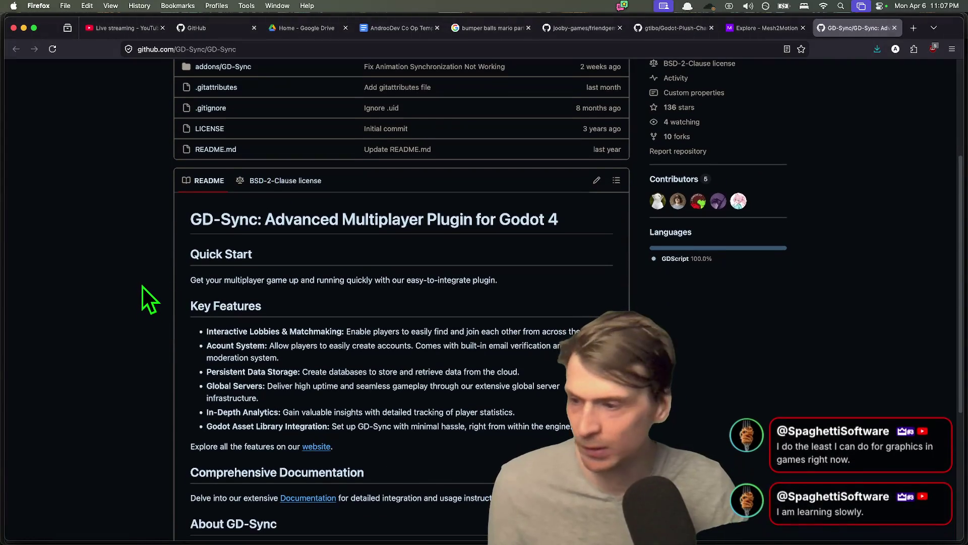
scroll(142, 285, down, 2)
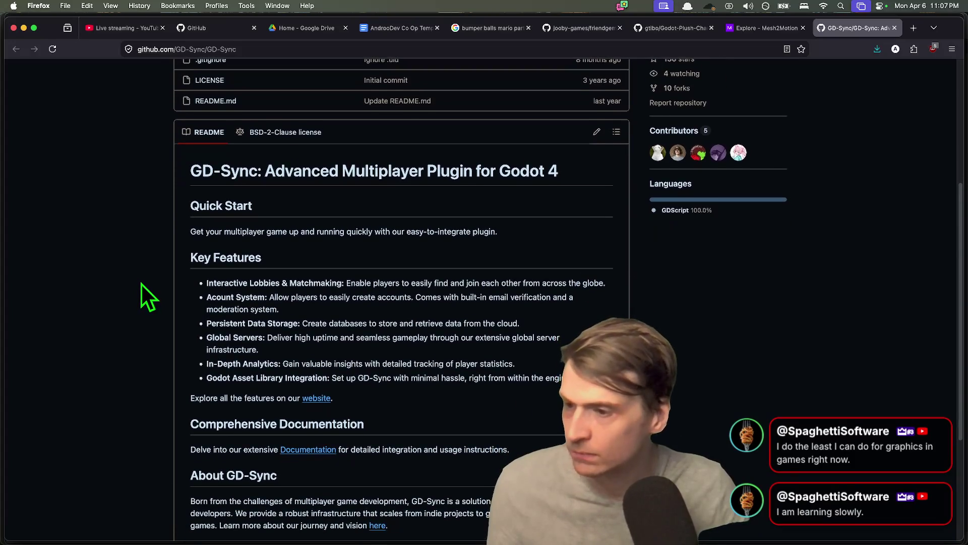
scroll(141, 283, down, 2)
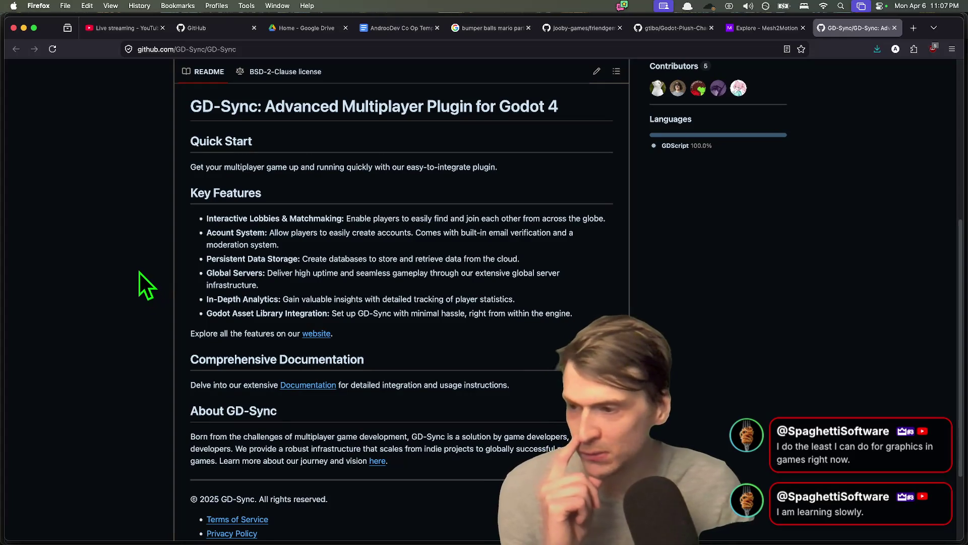
scroll(141, 272, down, 1)
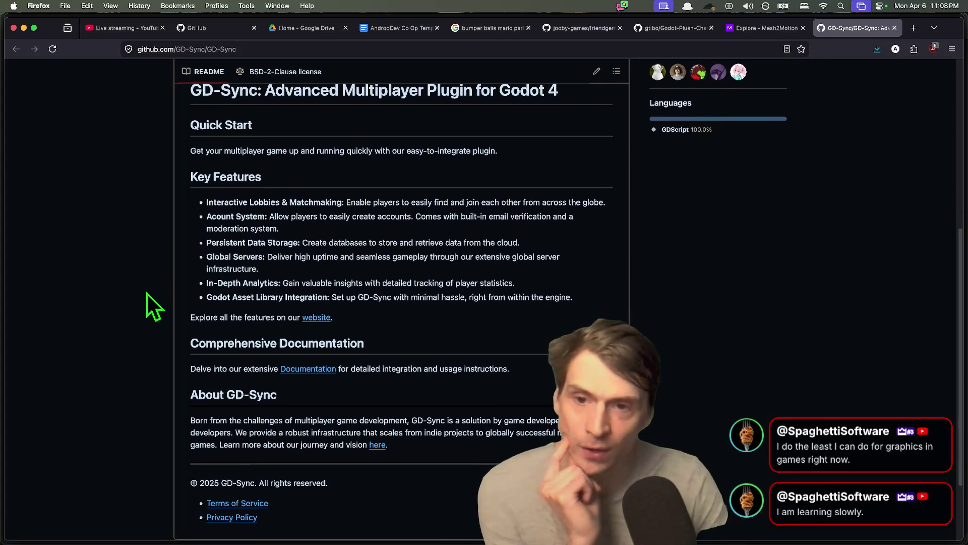
scroll(154, 308, up, 1)
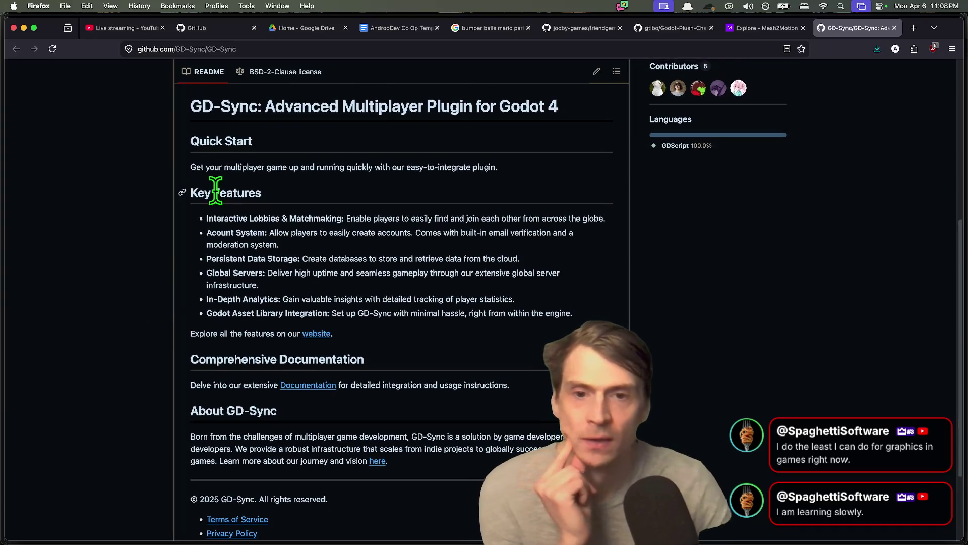
scroll(691, 400, down, 4)
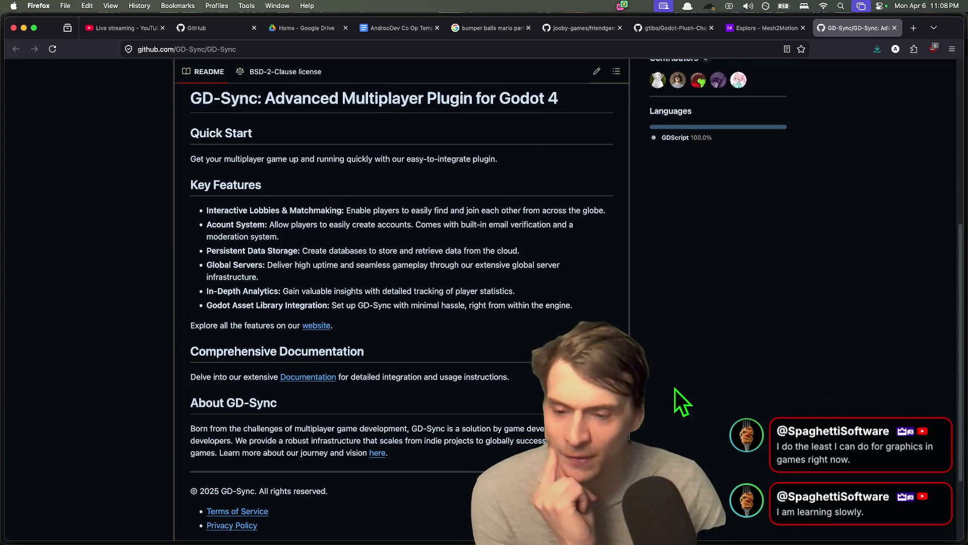
scroll(403, 302, down, 1)
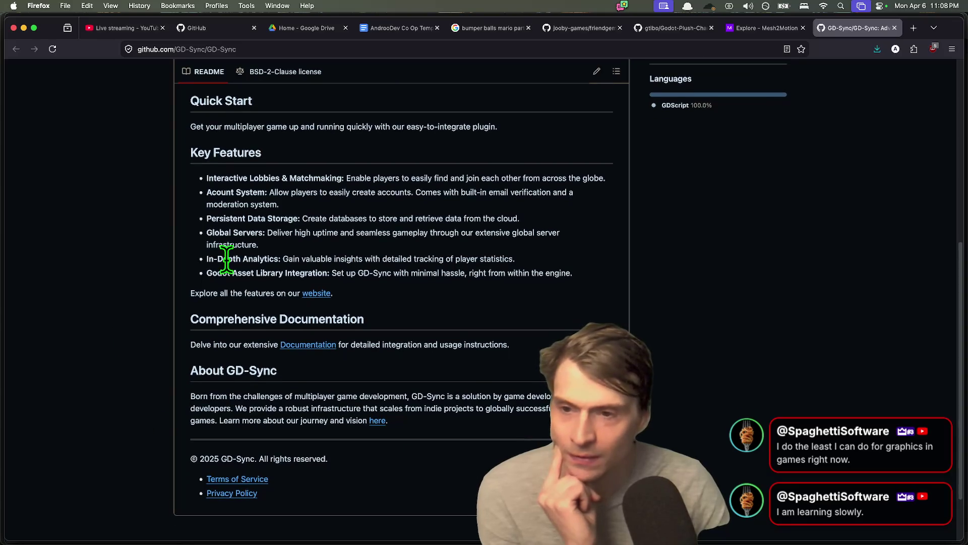
scroll(272, 255, up, 15)
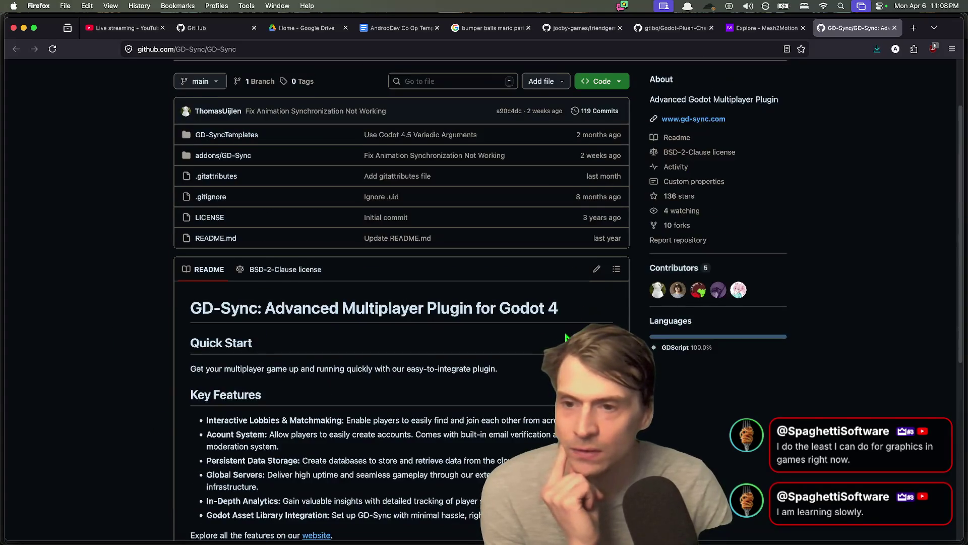
scroll(569, 334, up, 3)
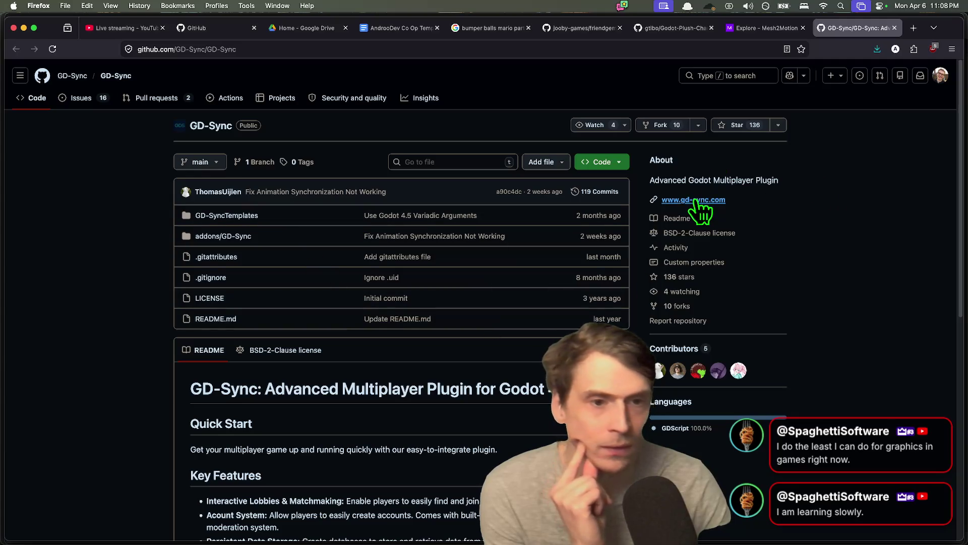
click(696, 202)
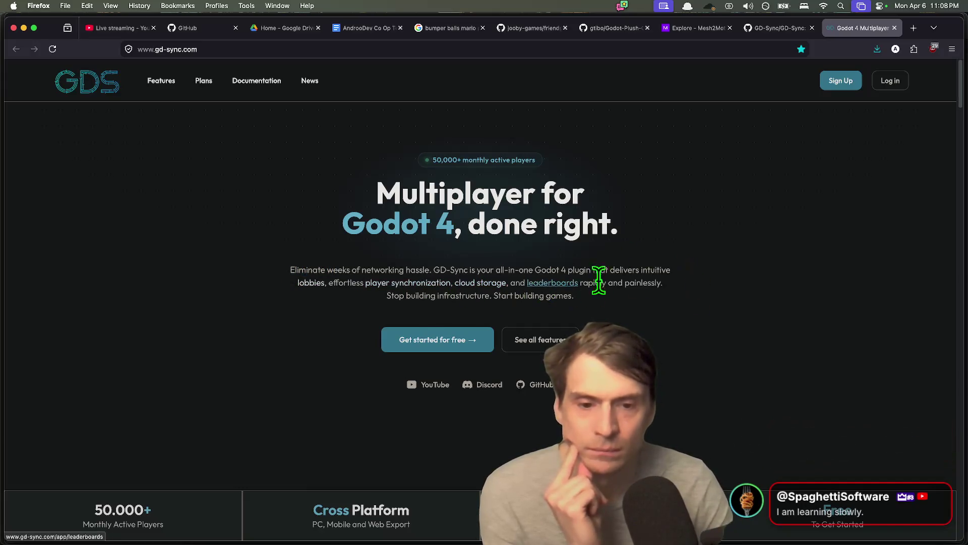
Step: Scroll to the one-click install section and visit, then close, GD-Sync's Godot Asset Library page
scroll(714, 290, down, 1)
scroll(712, 290, down, 3)
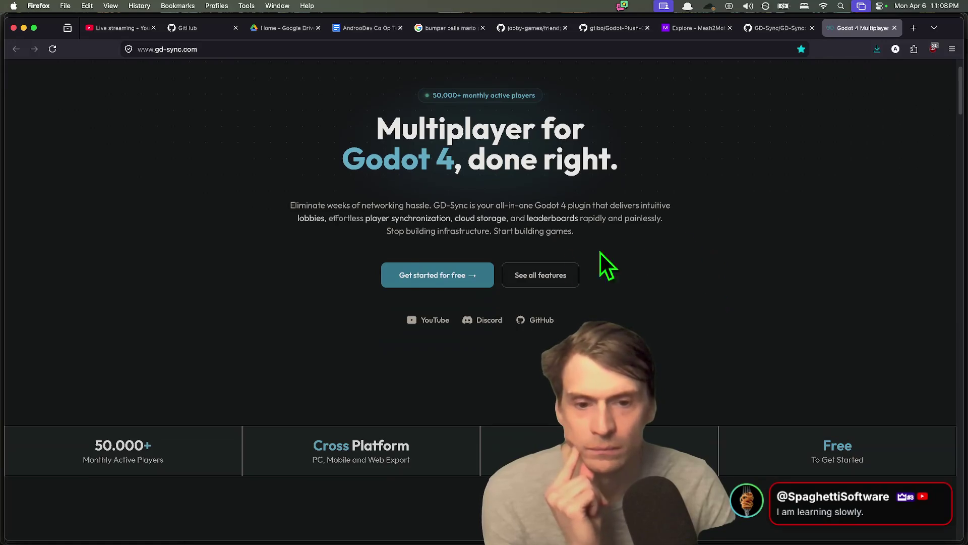
scroll(580, 282, down, 10)
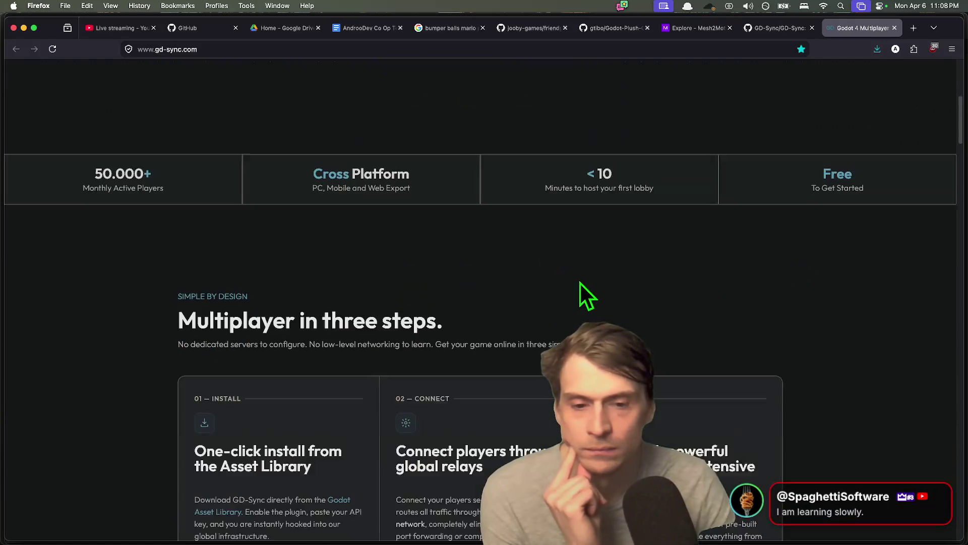
mouse_move(191, 339)
mouse_down()
mouse_move(267, 361)
mouse_move(331, 428)
mouse_up()
click(323, 426)
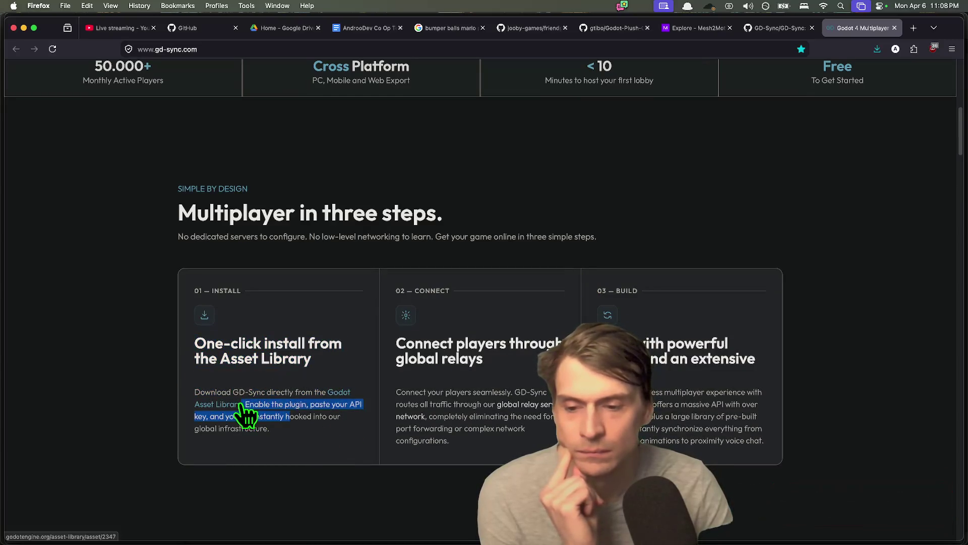
click(229, 404)
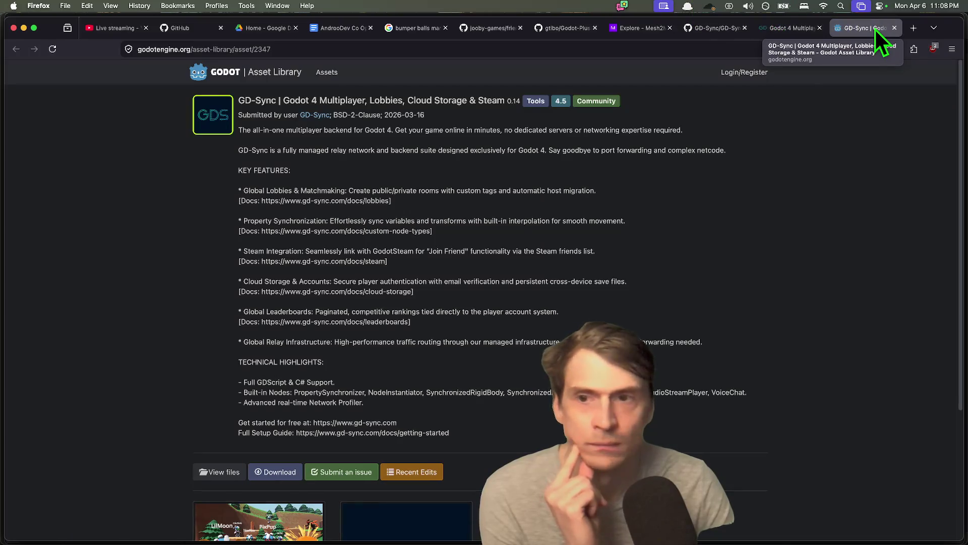
drag(239, 191, 588, 204)
click(588, 205)
key(super+w)
Step: Scroll through the Connect and Build feature cards and the rest of the gd-sync.com page
scroll(807, 106, down, 2)
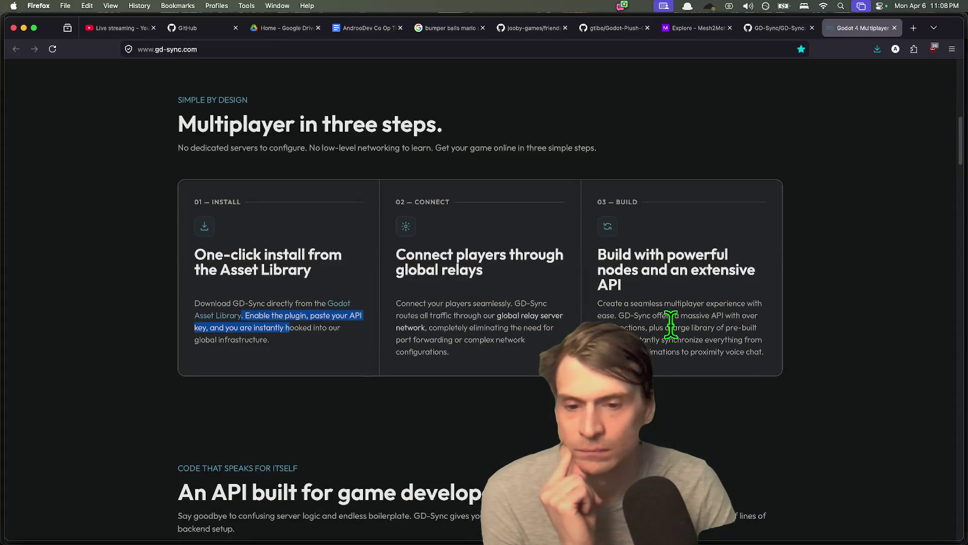
mouse_move(491, 339)
mouse_down()
mouse_move(436, 303)
mouse_move(430, 327)
mouse_up()
click(727, 348)
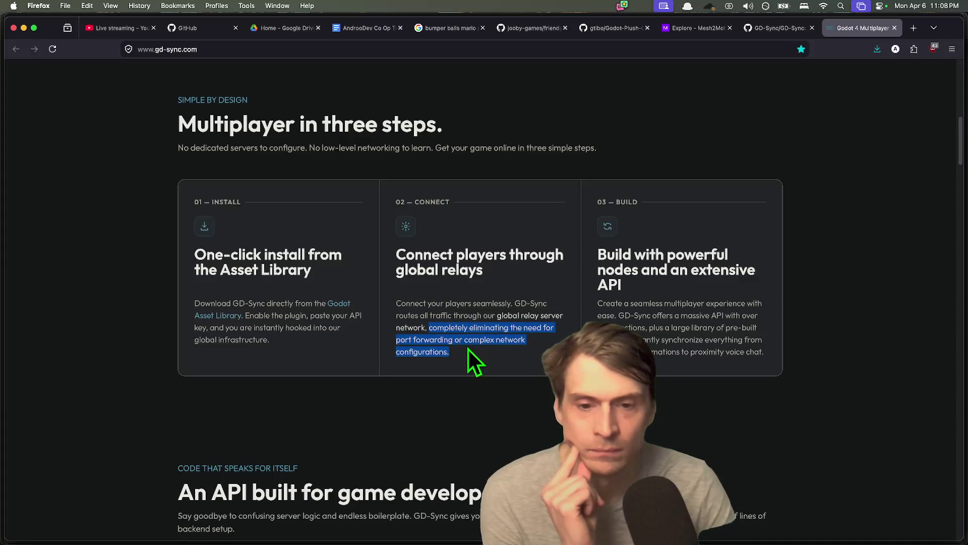
drag(714, 346, 642, 322)
click(783, 332)
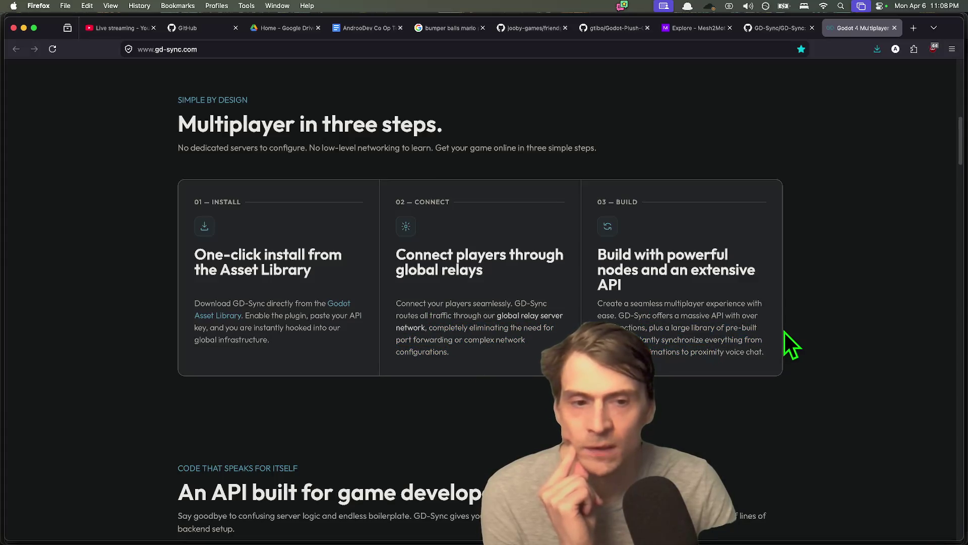
scroll(784, 333, down, 1)
scroll(785, 333, down, 5)
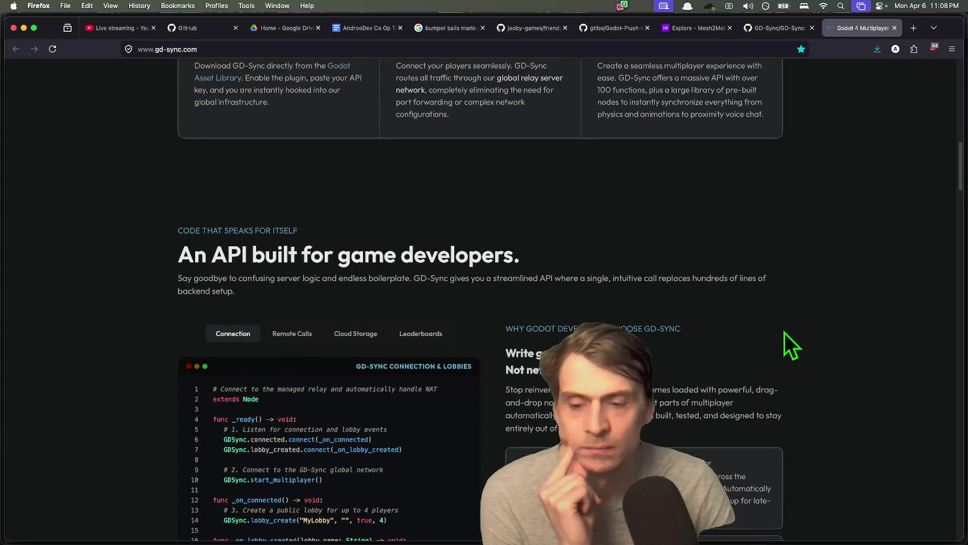
scroll(784, 332, down, 2)
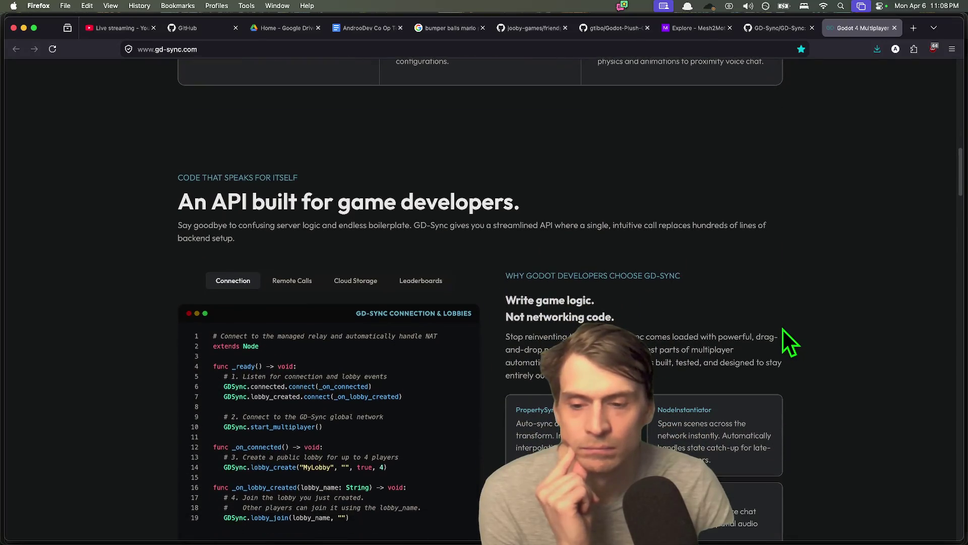
scroll(923, 237, down, 2)
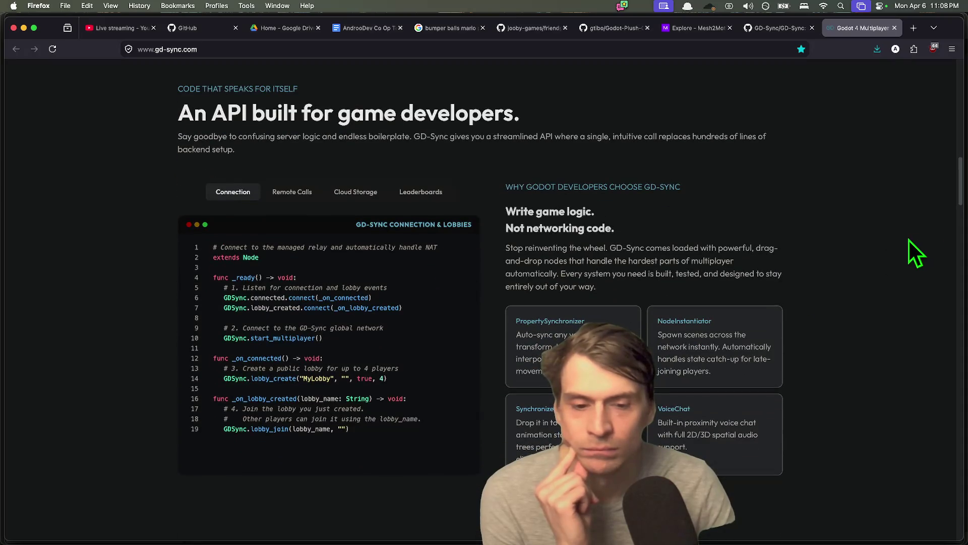
scroll(906, 243, up, 1)
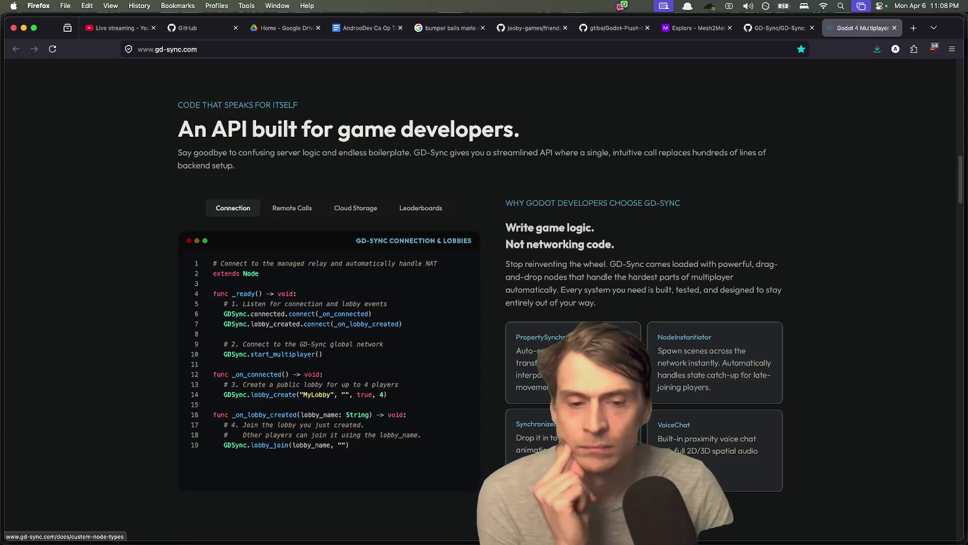
scroll(832, 386, down, 3)
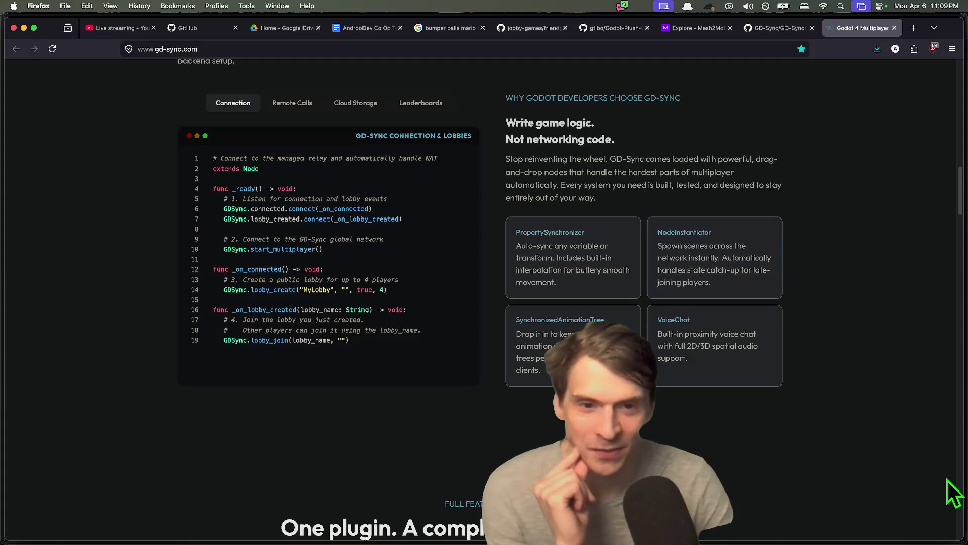
scroll(815, 383, down, 2)
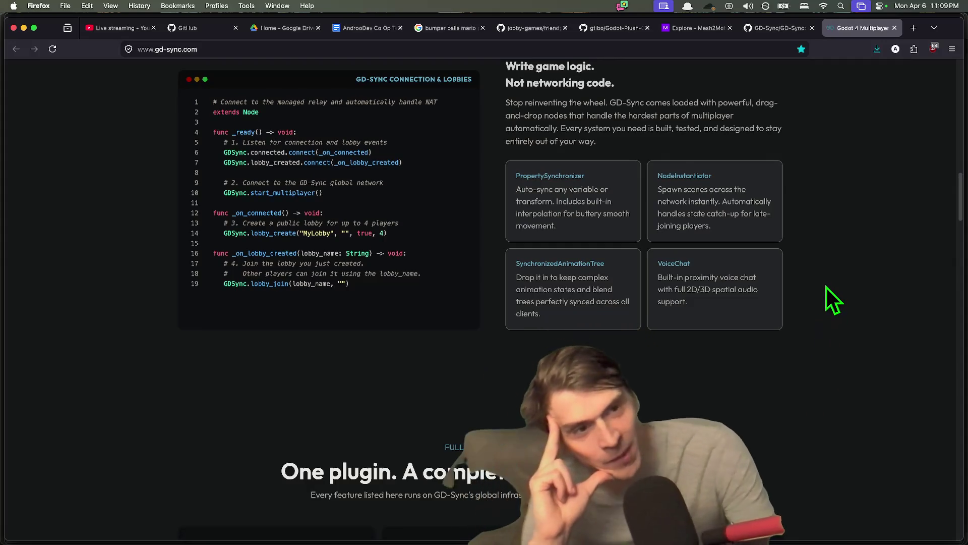
Step: Star the GD-Sync GitHub repository, return to gd-sync.com, and bring up the project folder window
click(787, 28)
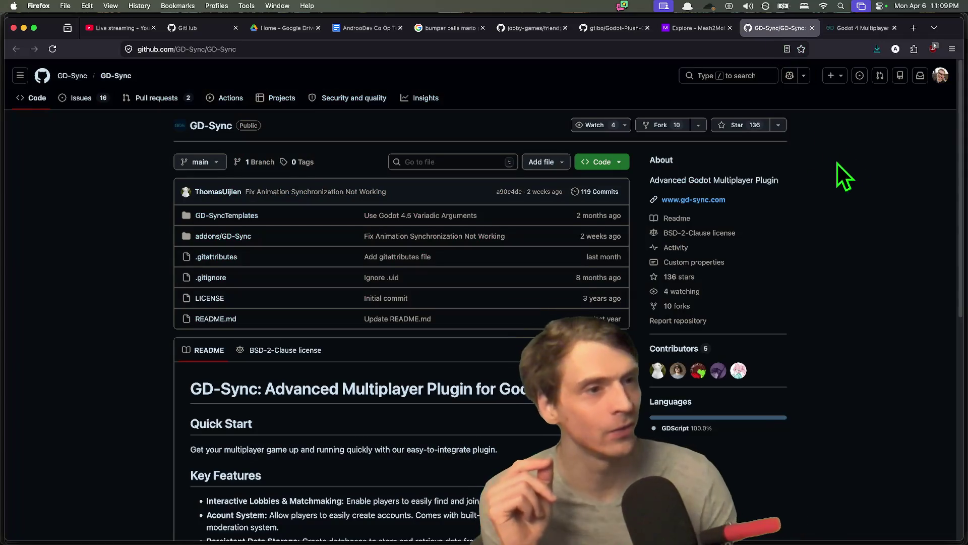
click(741, 126)
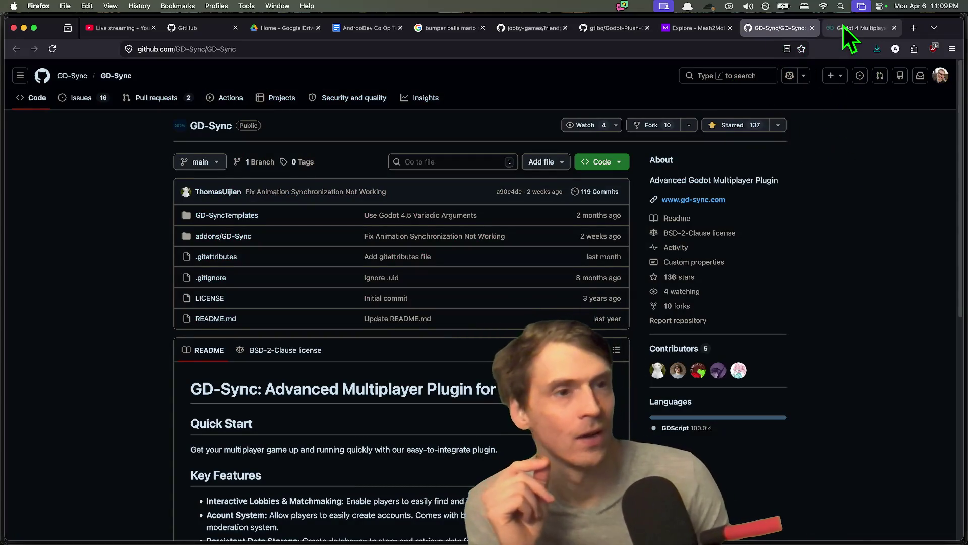
click(844, 28)
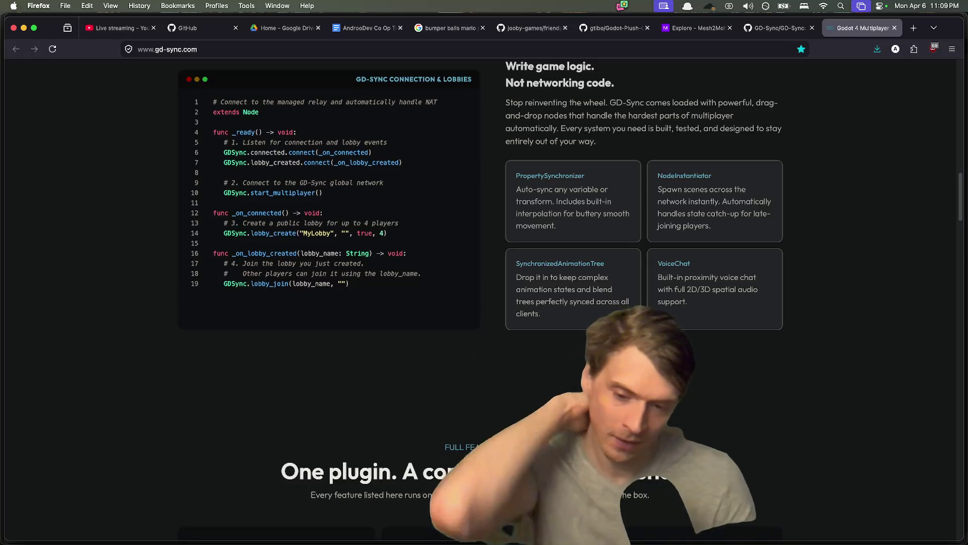
mouse_move(202, 543)
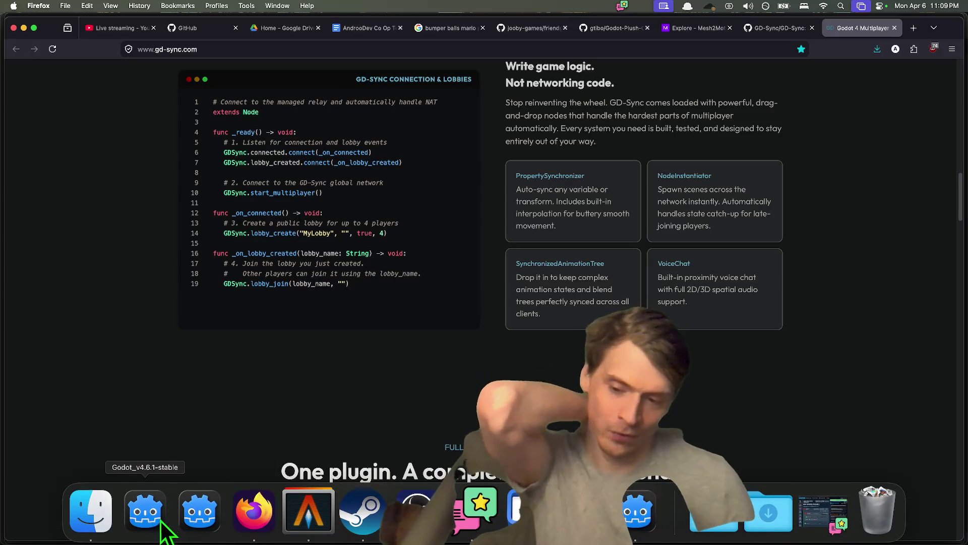
click(81, 525)
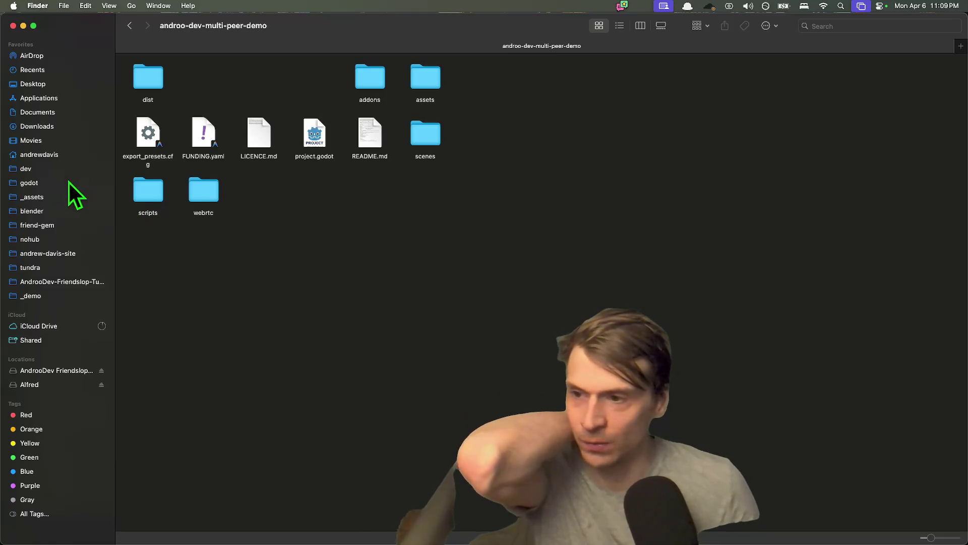
Step: Open the Downloads folder from the Dock in a new Finder window and scroll through it
click(738, 529)
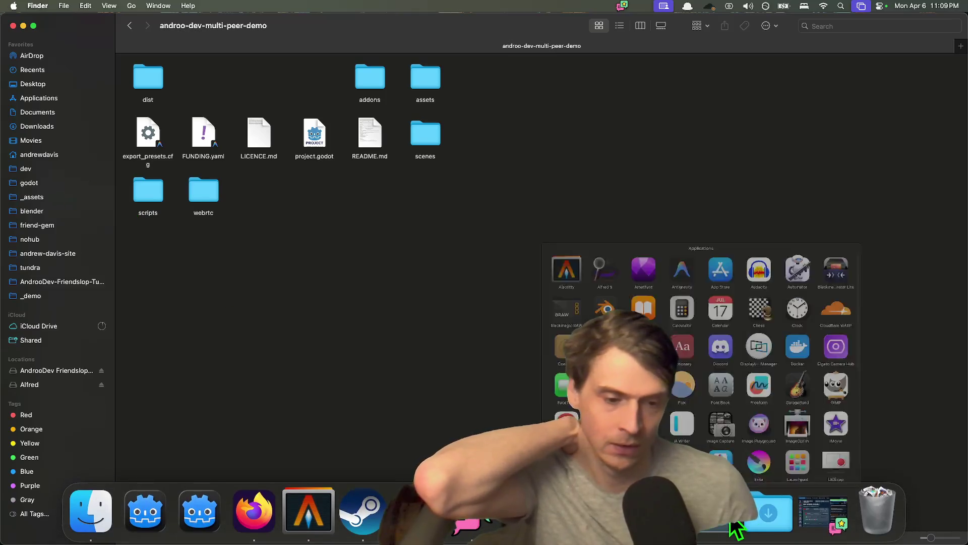
click(768, 512)
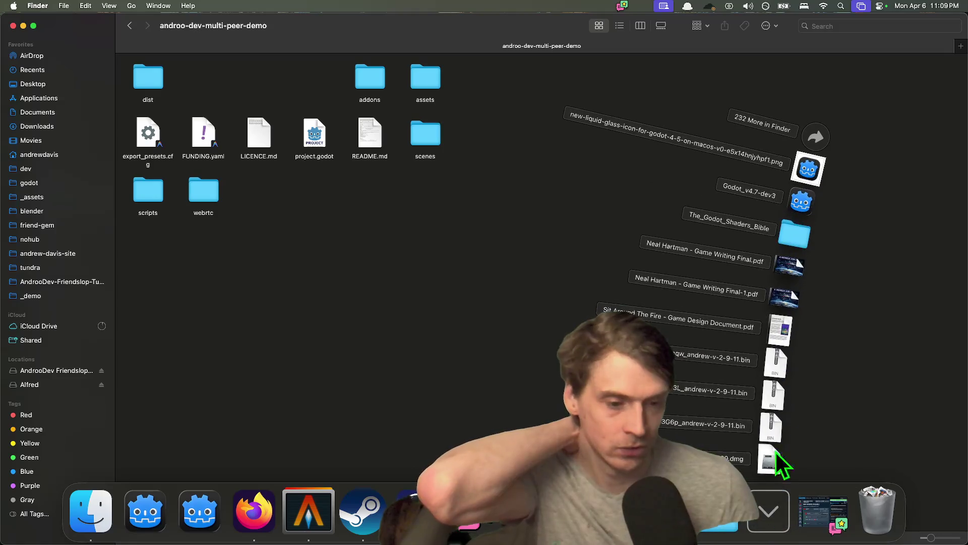
click(807, 140)
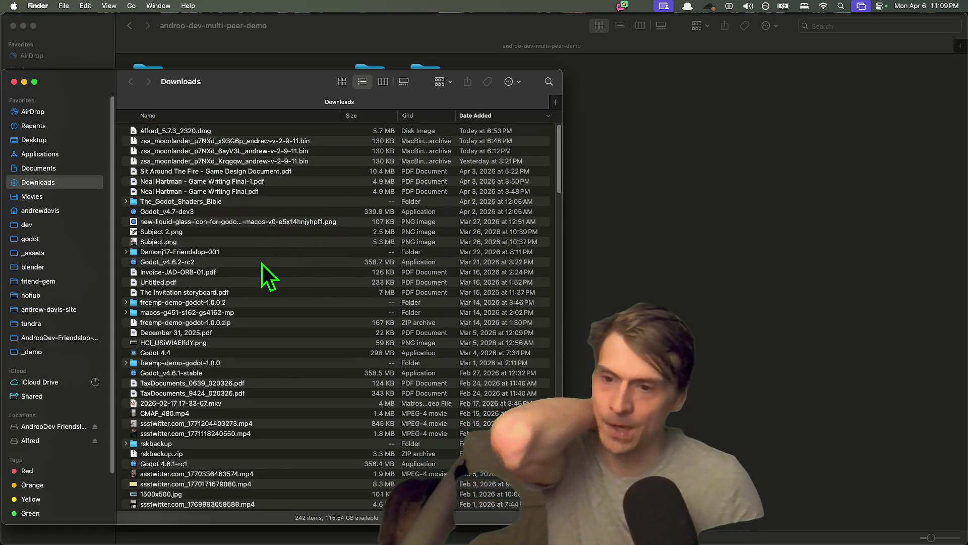
scroll(262, 264, down, 1)
scroll(263, 264, down, 5)
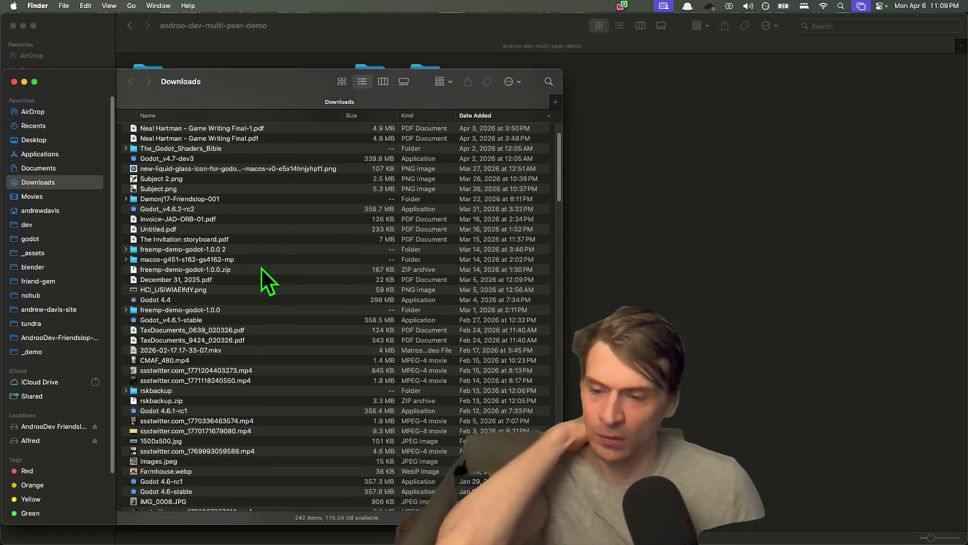
scroll(262, 267, down, 10)
text(godot)
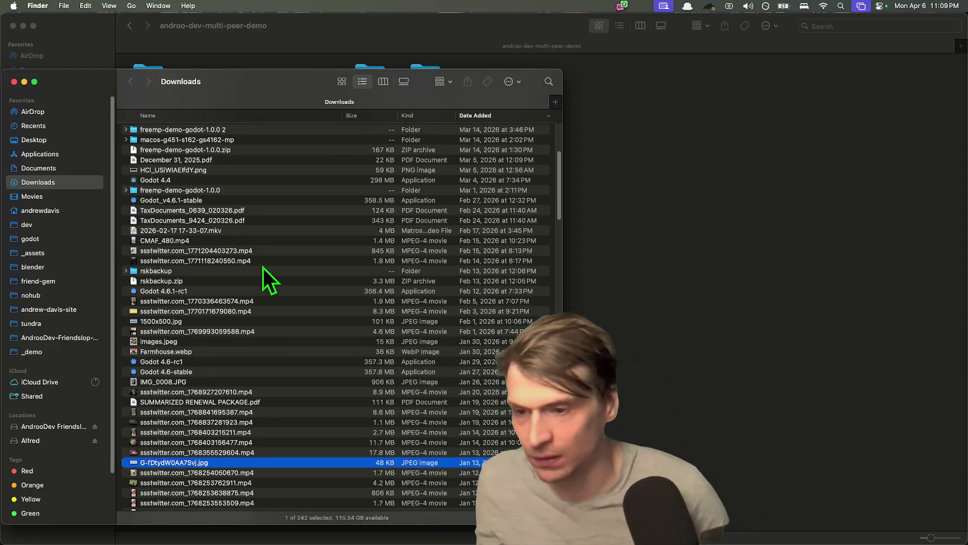
Step: Browse the dev folder and then its godot subfolder
click(50, 227)
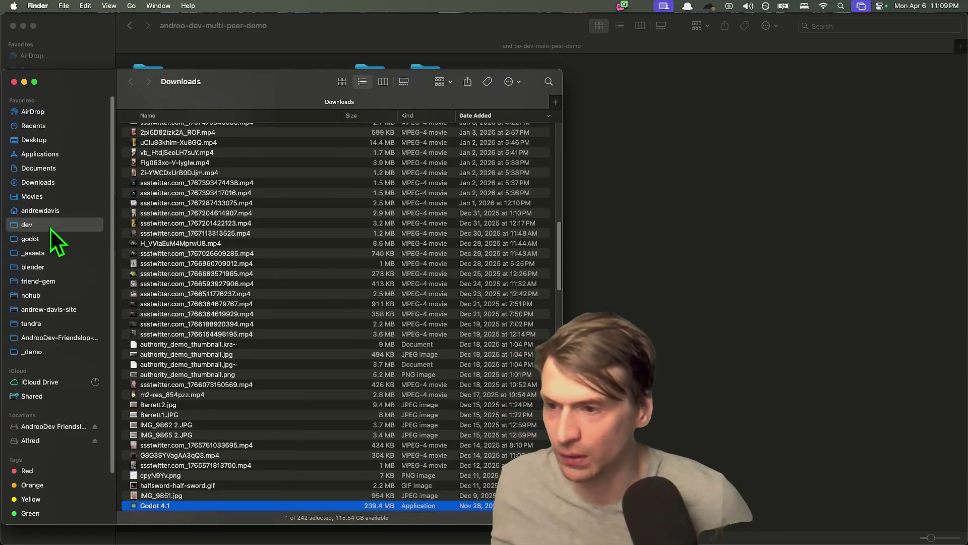
text(godot)
click(246, 413)
text(s)
click(246, 412)
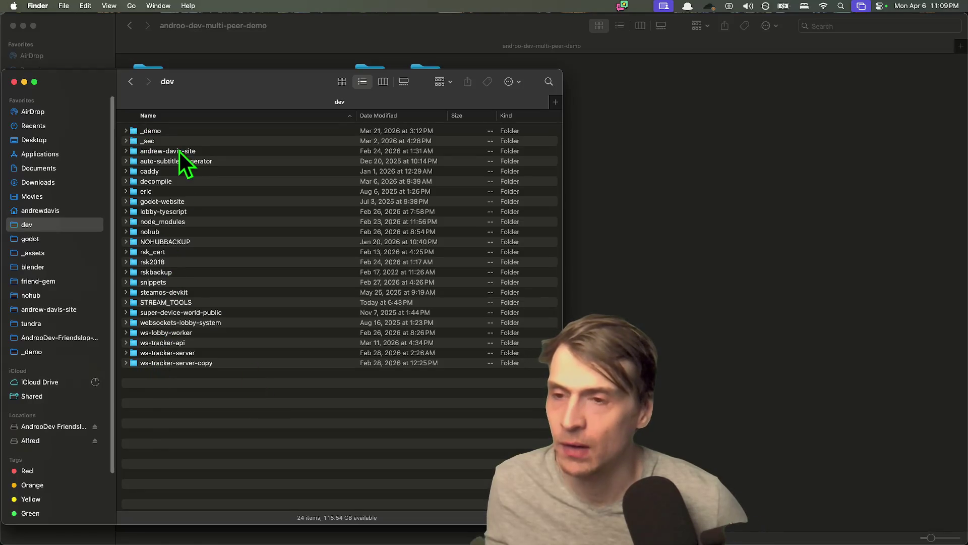
click(65, 234)
scroll(292, 337, down, 2)
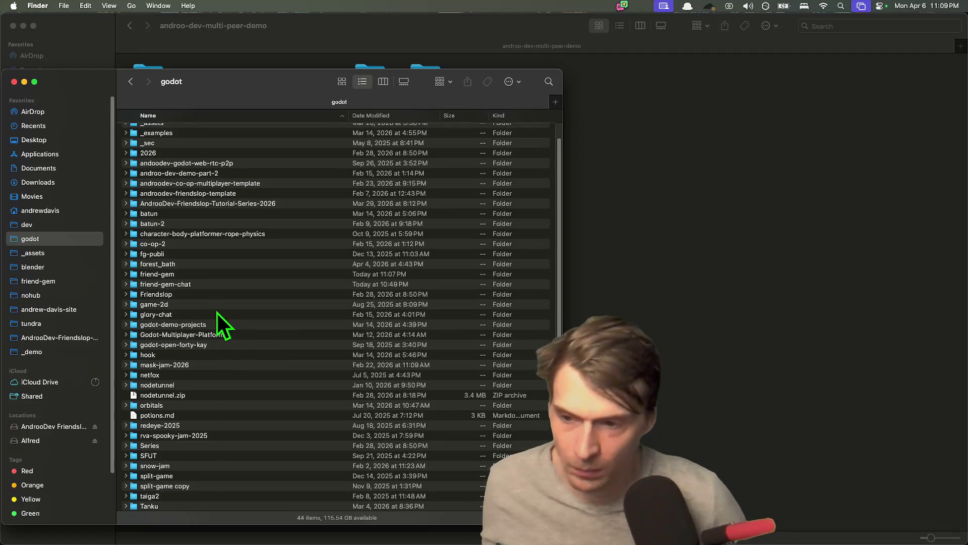
scroll(217, 308, up, 2)
scroll(216, 308, down, 3)
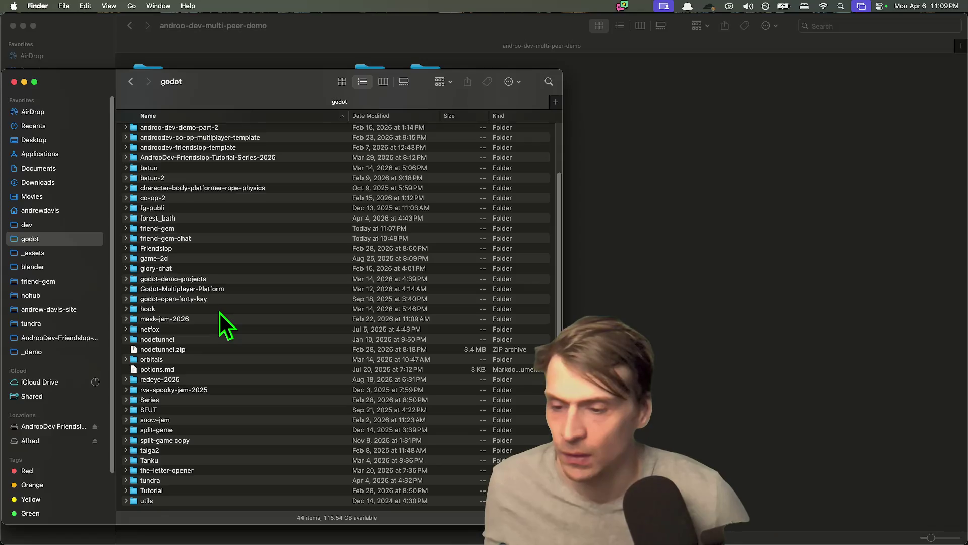
key(super+Tab)
key(super+Tab)
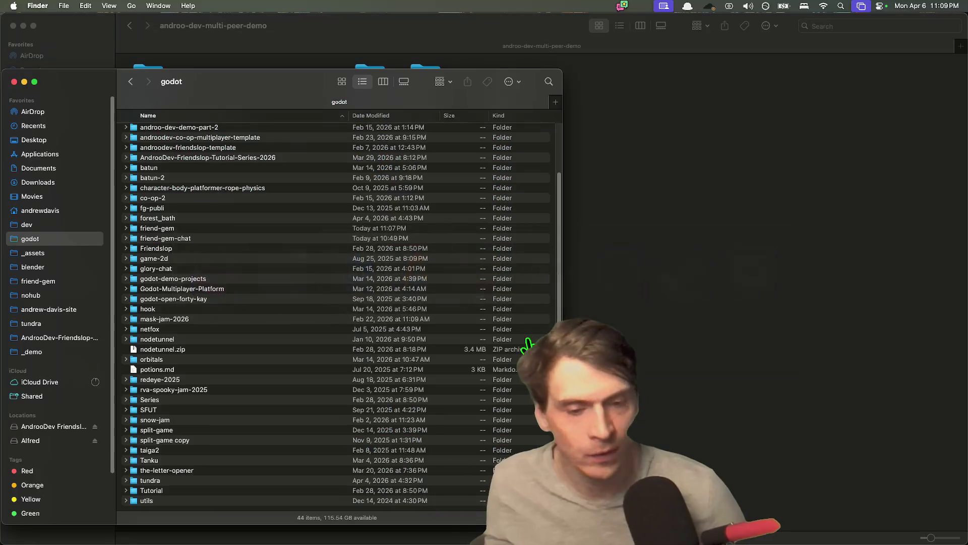
scroll(447, 213, up, 3)
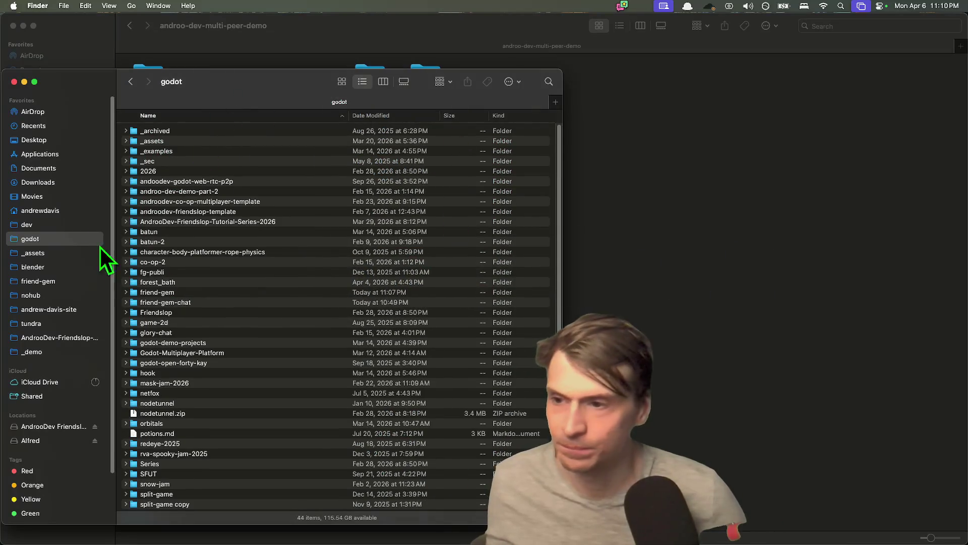
Step: Return to Downloads, sort it by file size, and shift the window further right
click(49, 182)
scroll(403, 146, up, 5)
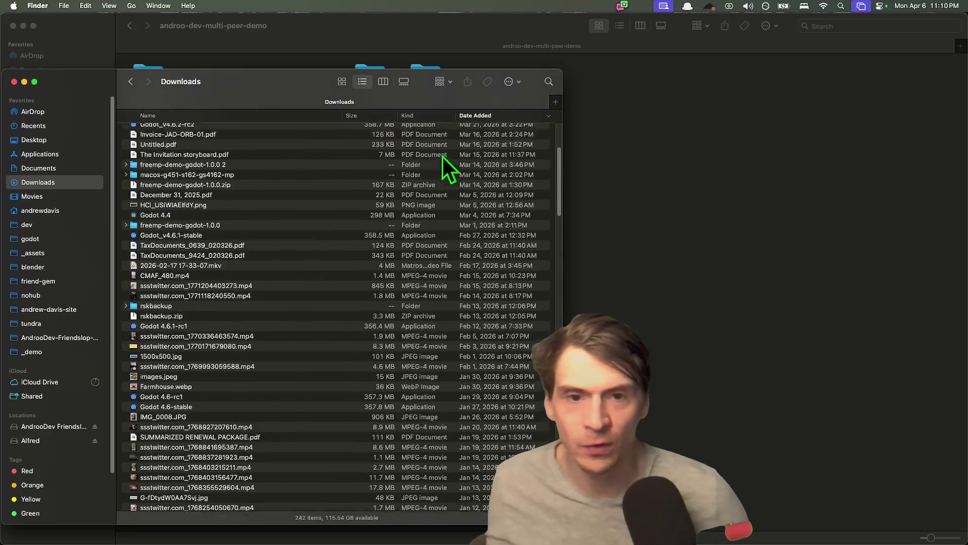
scroll(437, 205, down, 15)
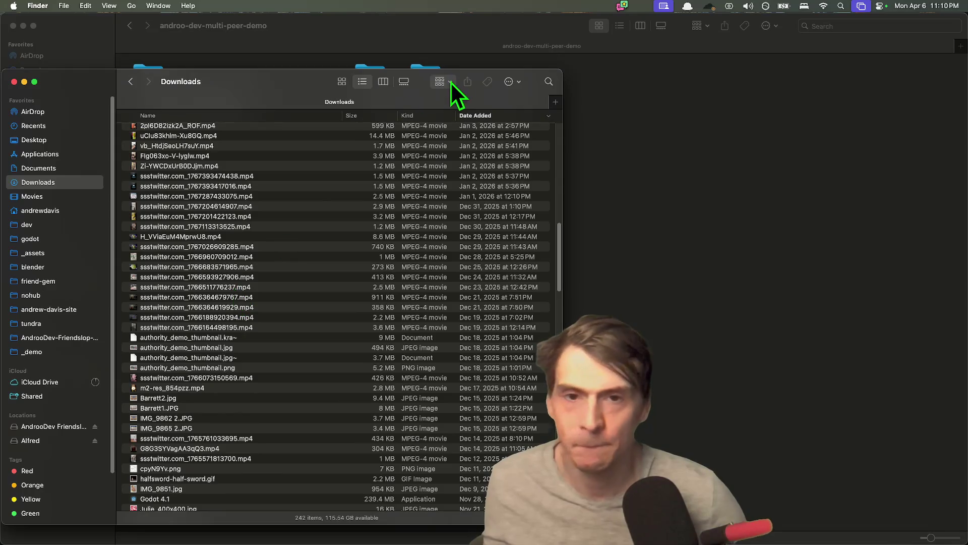
click(391, 116)
scroll(418, 243, up, 10)
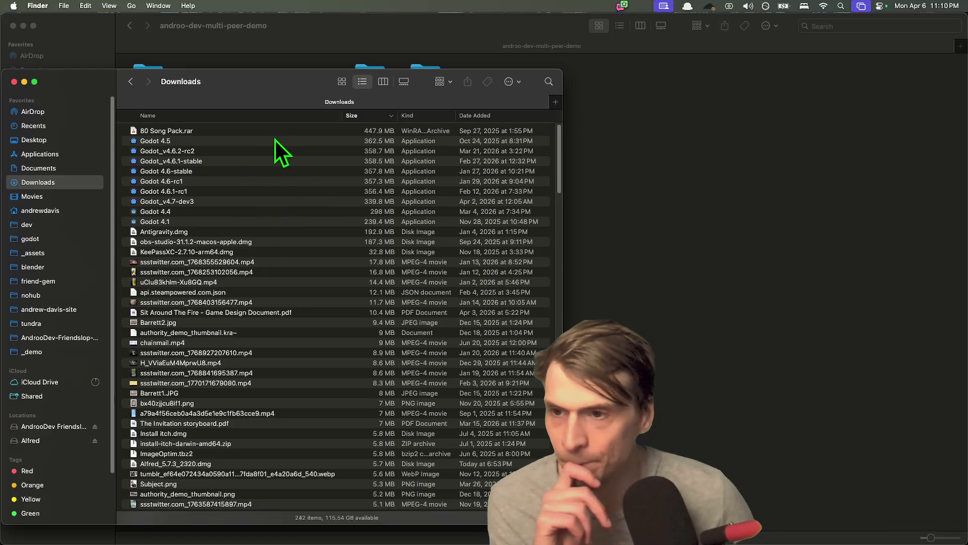
drag(270, 84, 416, 58)
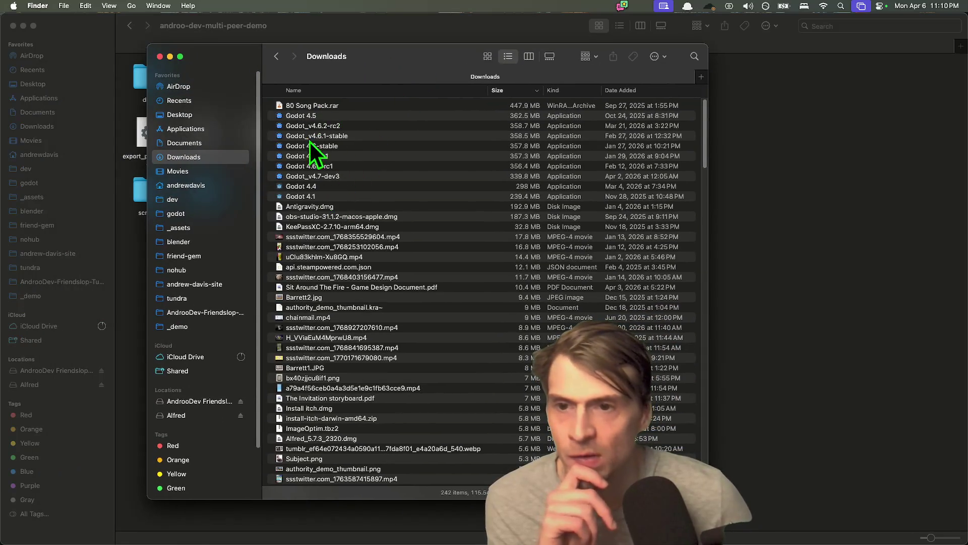
Step: Quick Look the Godot 4.5 app to check its version, then browse the godot folder
click(323, 115)
key(space)
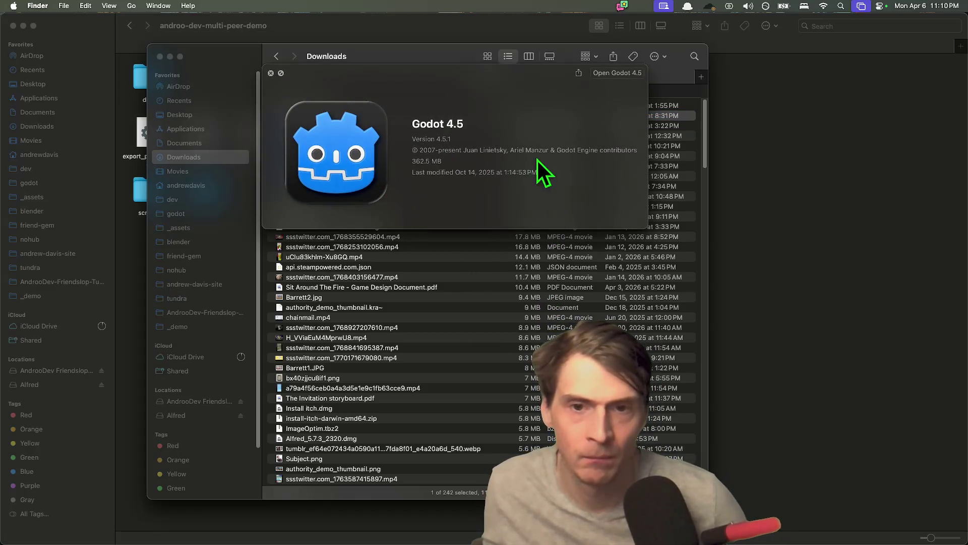
key(space)
click(212, 216)
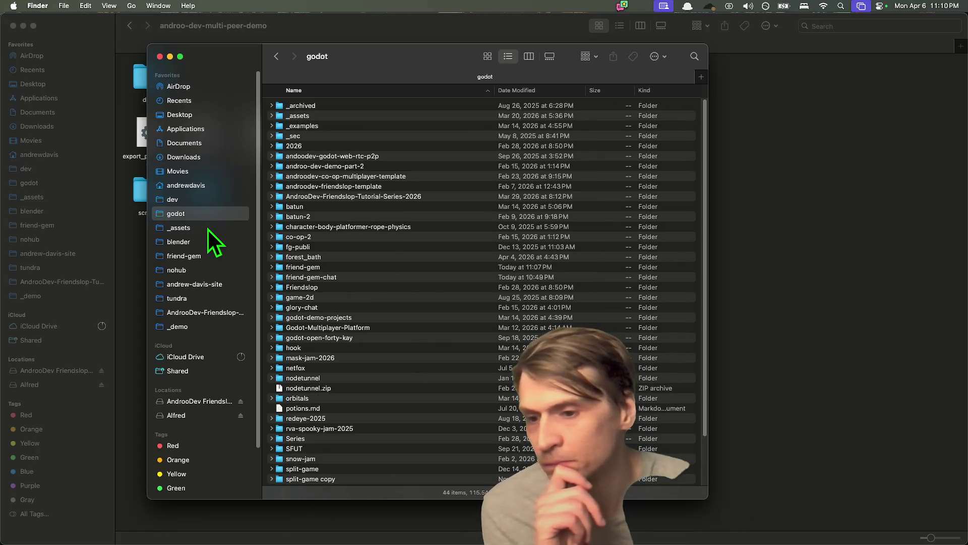
scroll(390, 222, down, 1)
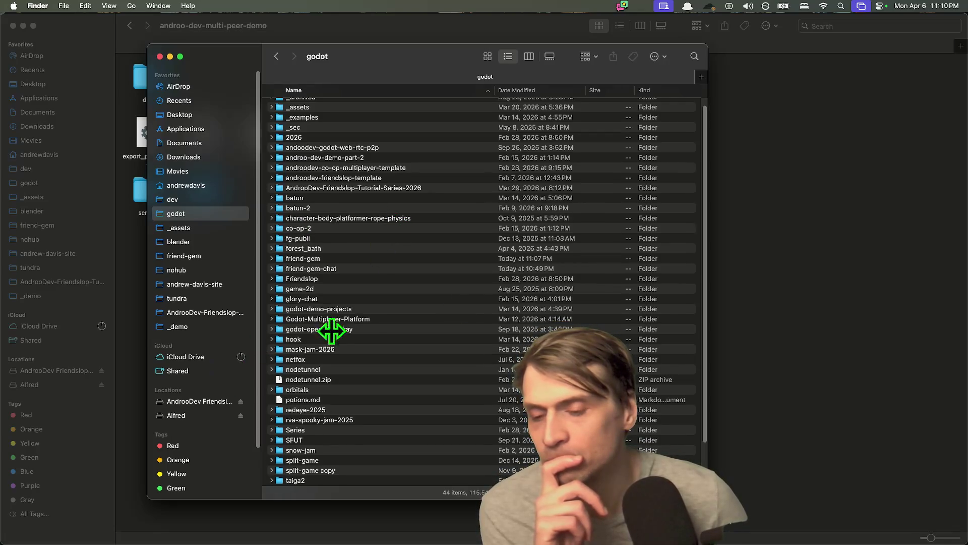
scroll(512, 299, down, 5)
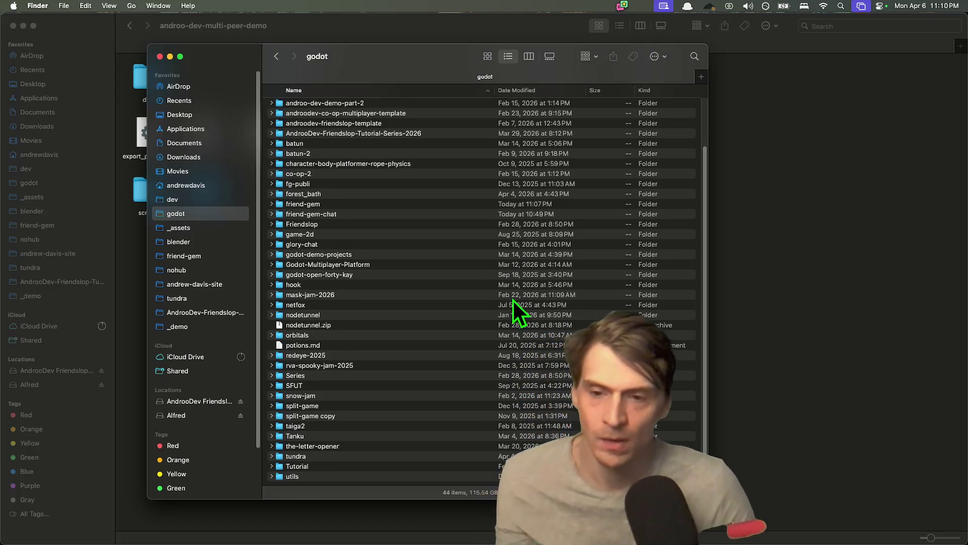
scroll(513, 300, up, 2)
Step: Look over the project folders such as co-op-2 and the rope-physics demo, then open _demo
right_click(437, 281)
click(422, 294)
scroll(418, 293, up, 4)
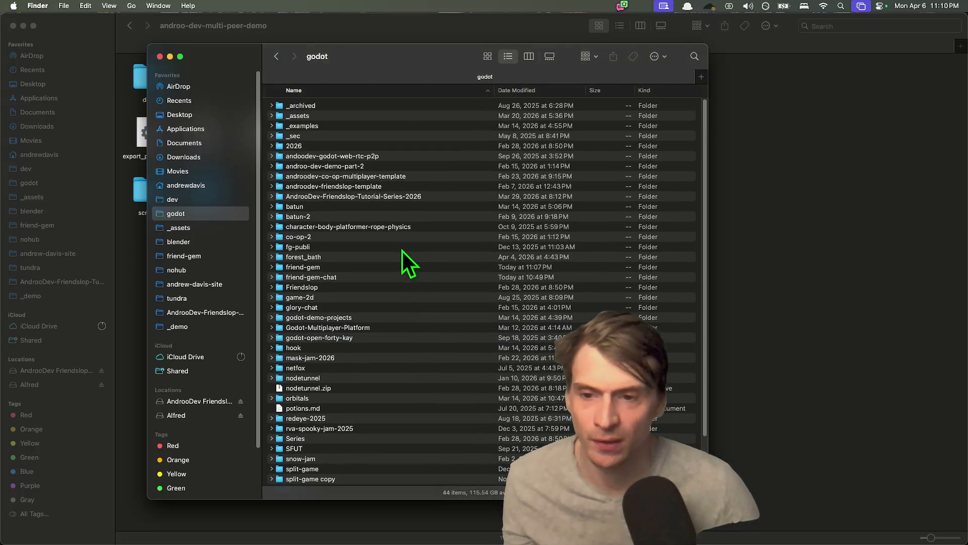
click(364, 236)
click(368, 228)
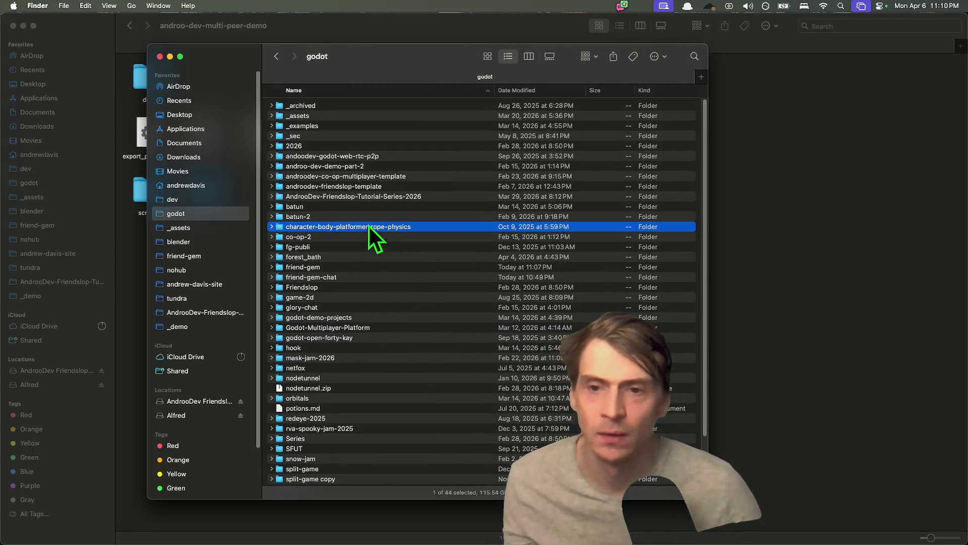
key(Up)
key(Up)
key(Up)
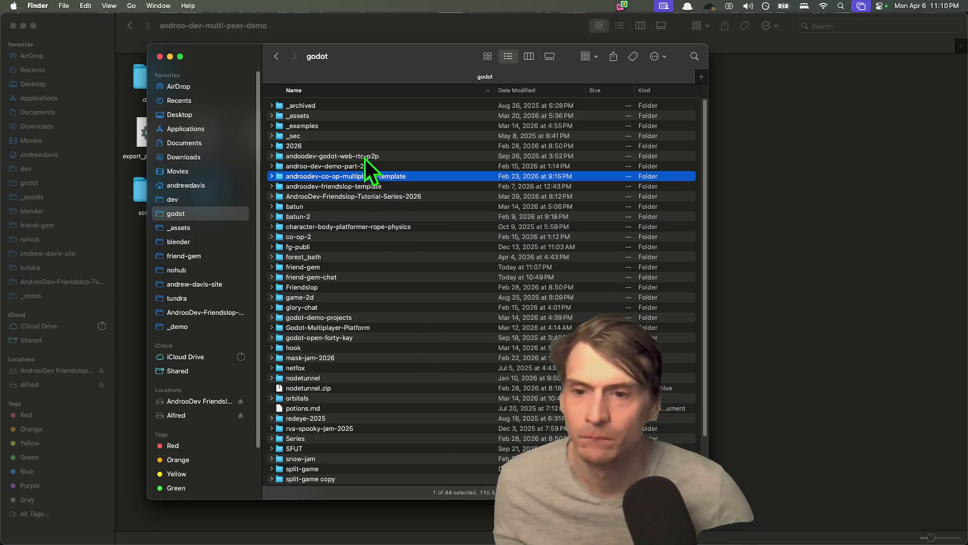
click(184, 326)
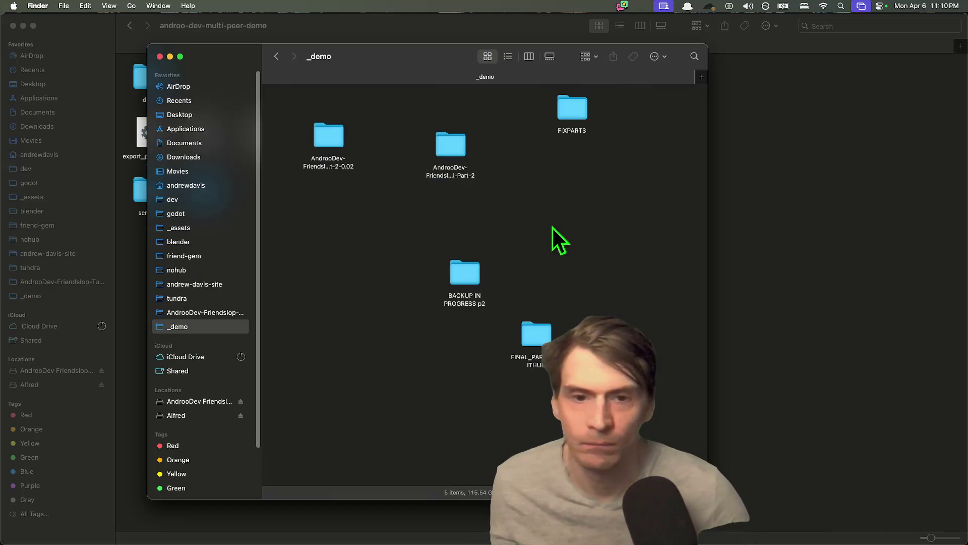
Step: Go into AndrooDev-Friendslop-Tutorial-Series-2026 and open the androo-dev-multi-peer-demo folder
drag(537, 334, 600, 281)
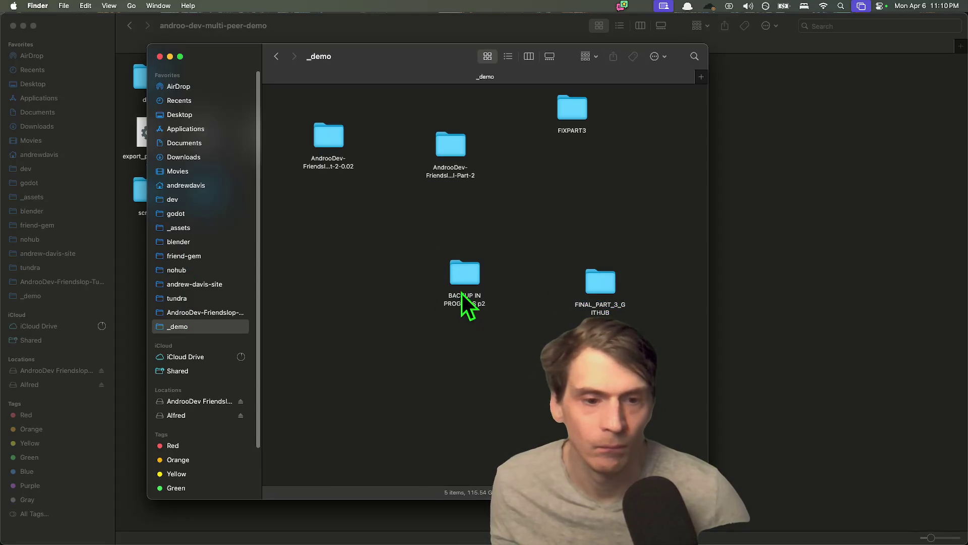
drag(463, 296, 370, 294)
click(513, 357)
click(226, 314)
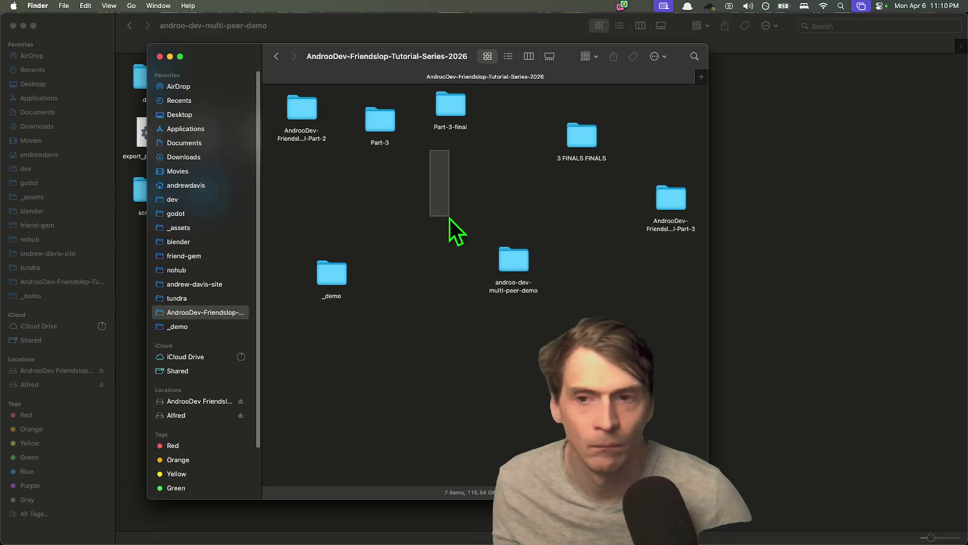
drag(449, 219, 451, 222)
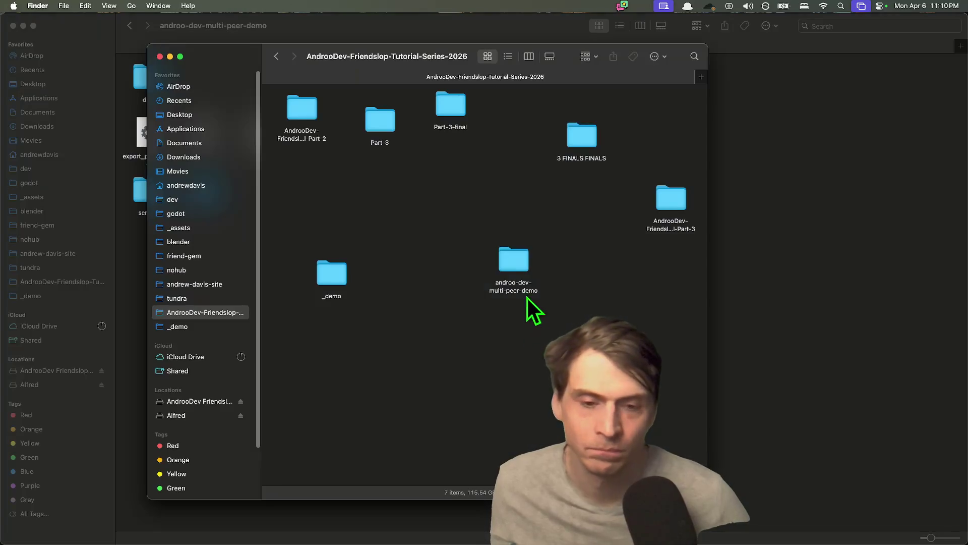
click(514, 258)
mouse_move(201, 539)
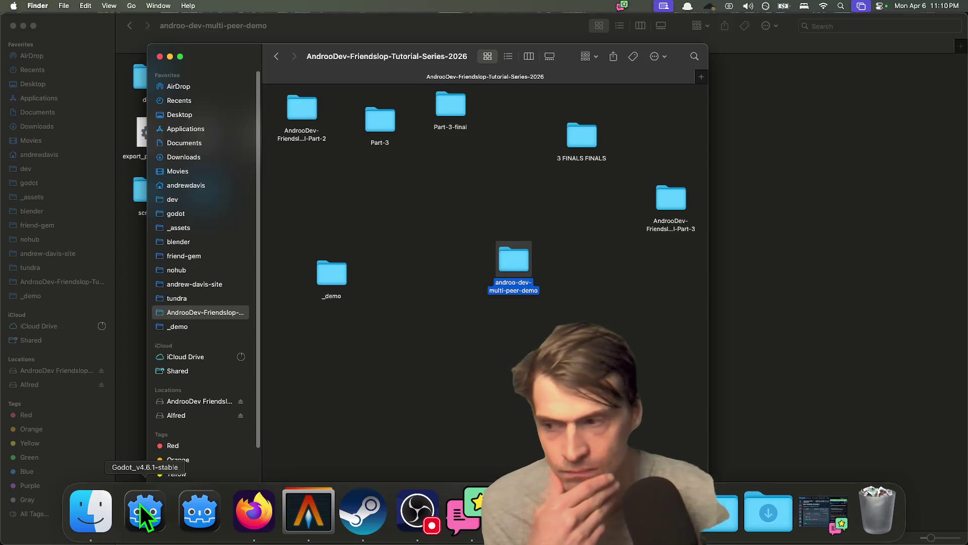
double_click(527, 258)
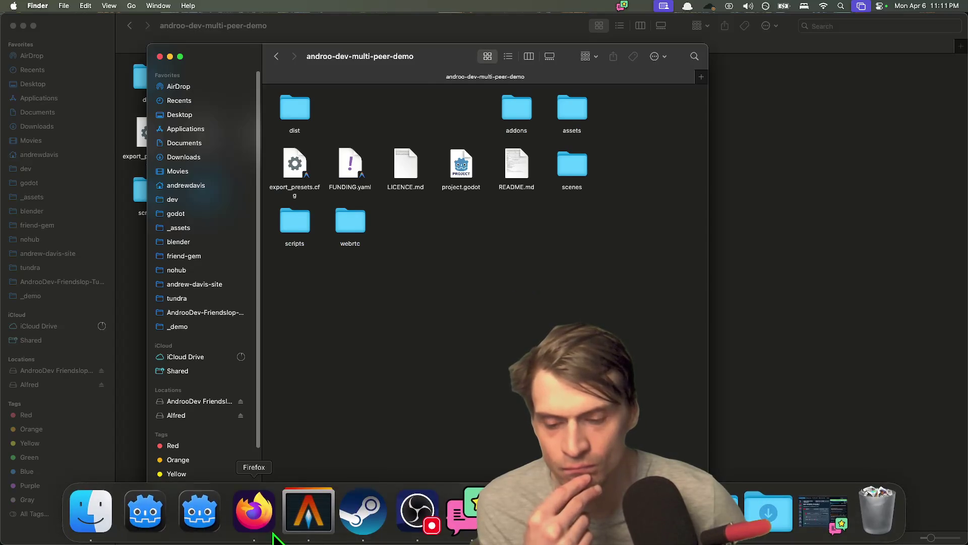
Step: Close the GD-Sync asset details and quit the plush-skin project to the Project List without saving
click(294, 525)
click(151, 530)
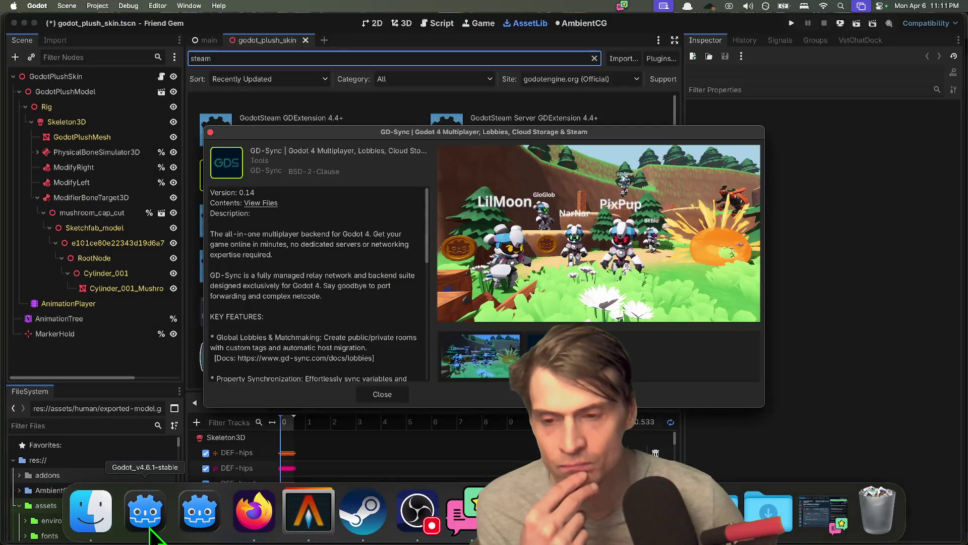
click(383, 393)
click(105, 6)
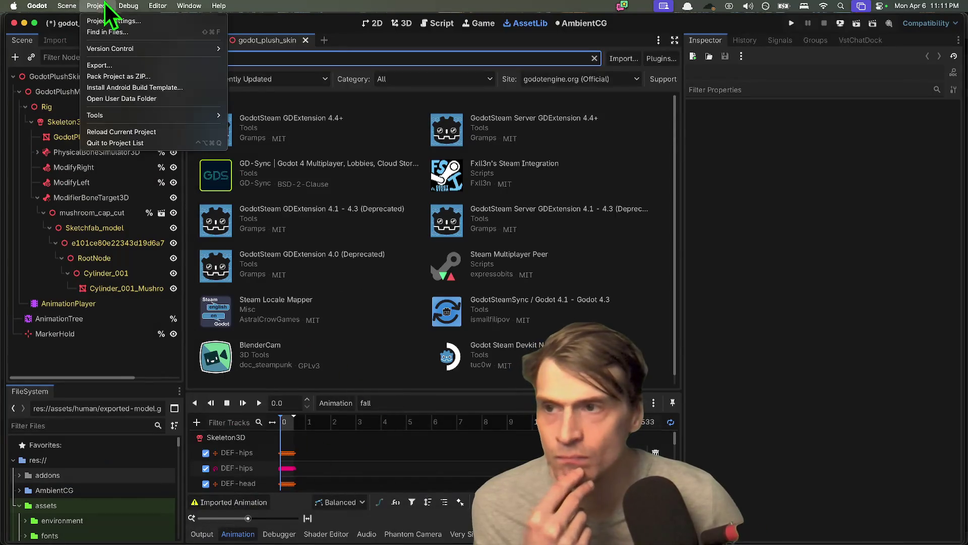
click(110, 140)
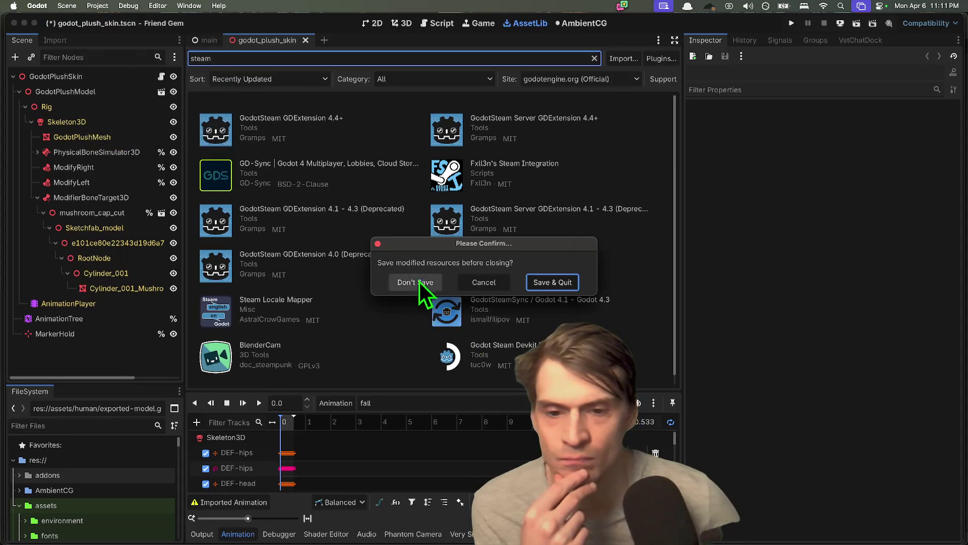
click(415, 282)
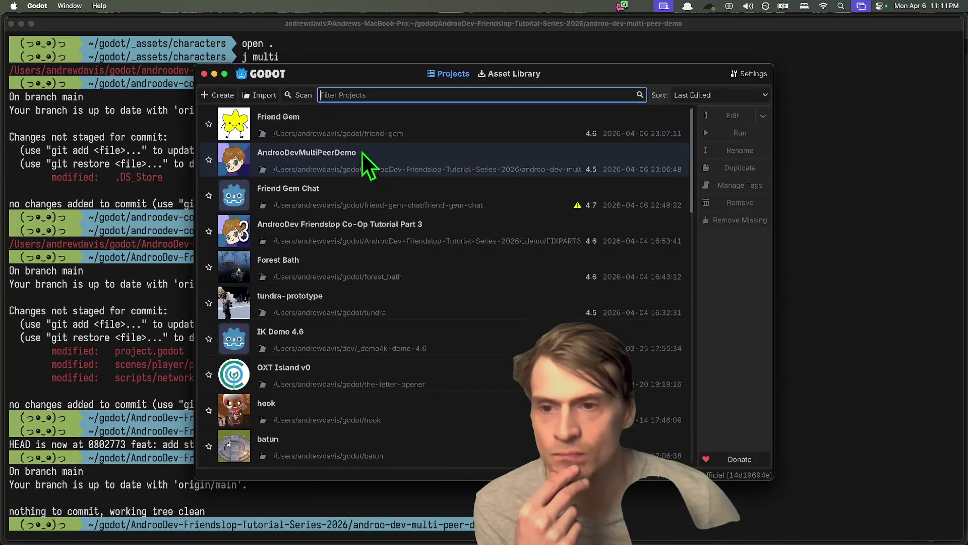
Step: Open AndrooDevMultiPeerDemo and confirm upgrading it to Godot 4.6
double_click(356, 168)
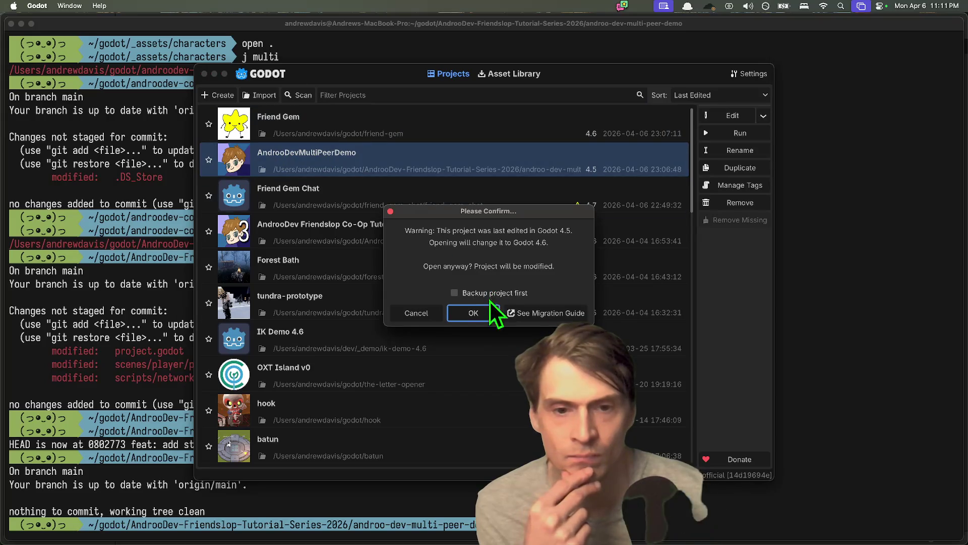
key(Return)
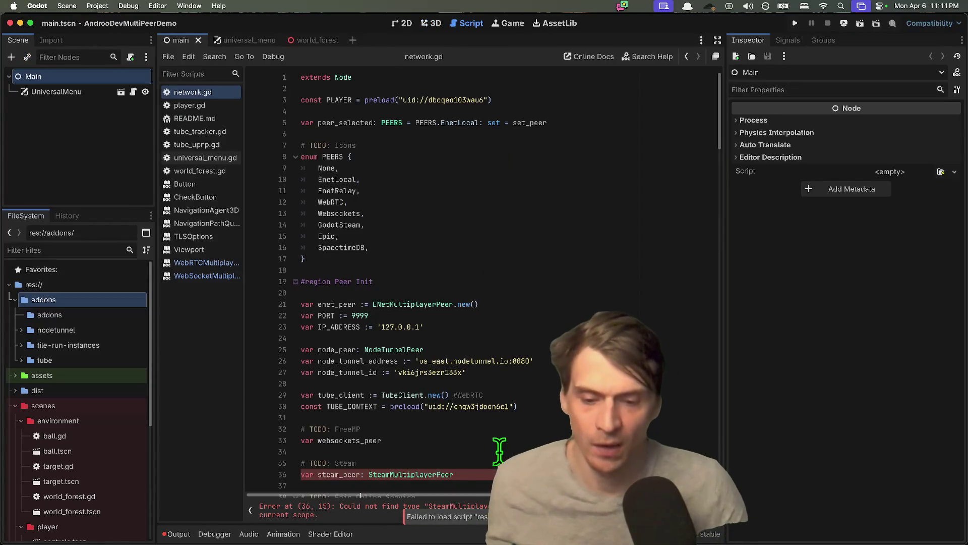
scroll(469, 424, down, 5)
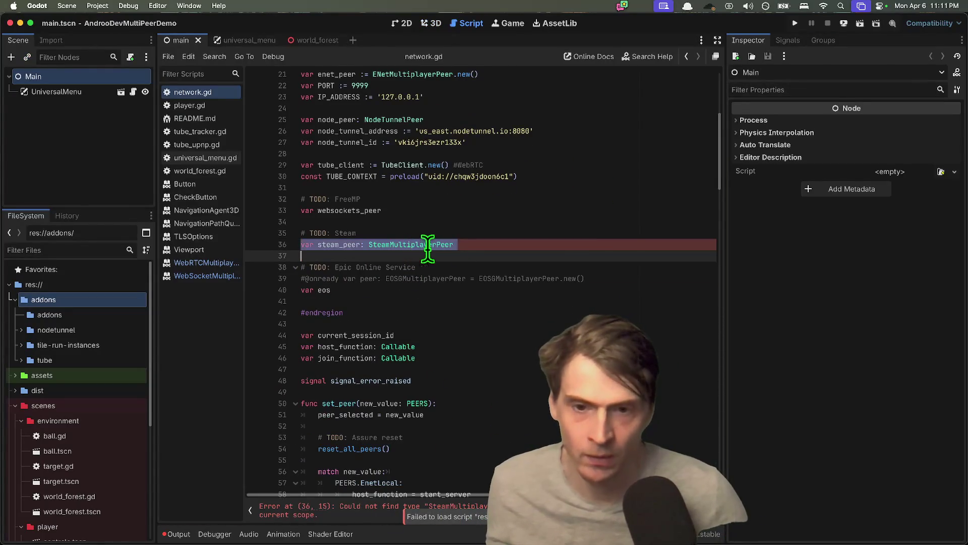
Step: Search AssetLib for 'steam', then download and install GodotSteam GDExtension 4.4+
click(550, 24)
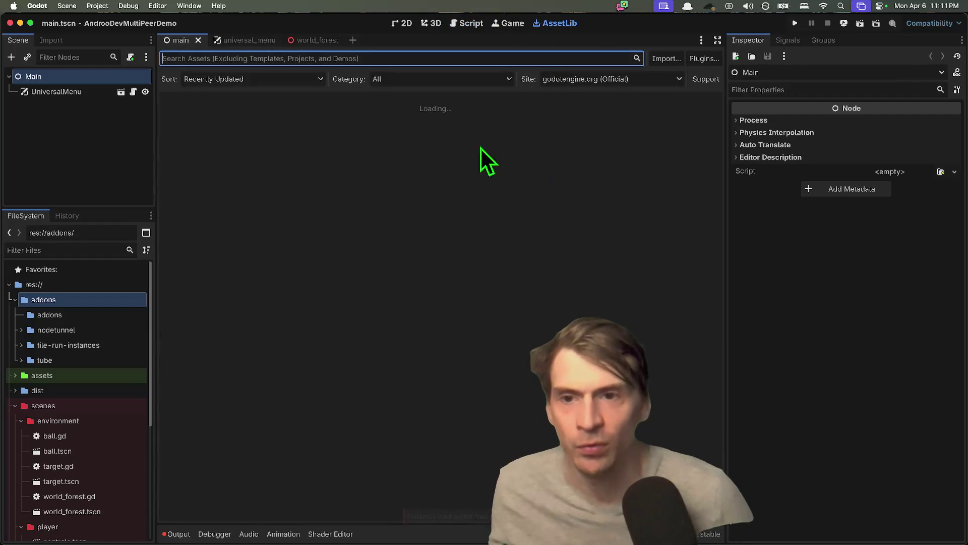
text(steam)
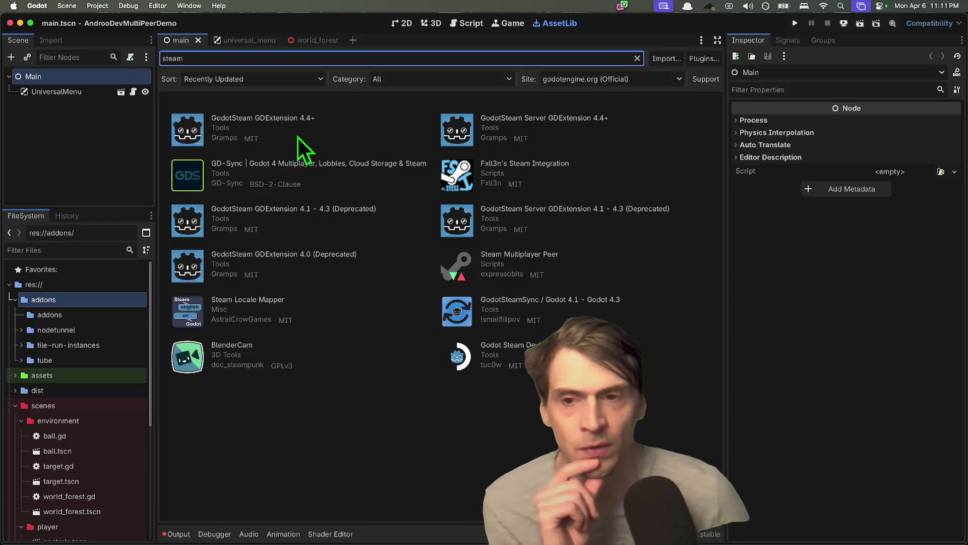
click(291, 122)
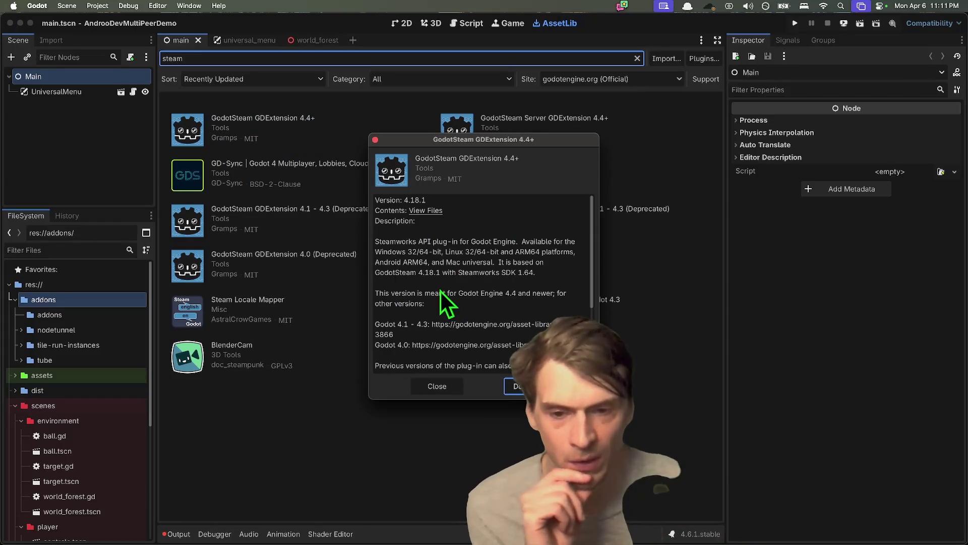
scroll(527, 326, down, 3)
scroll(527, 325, down, 1)
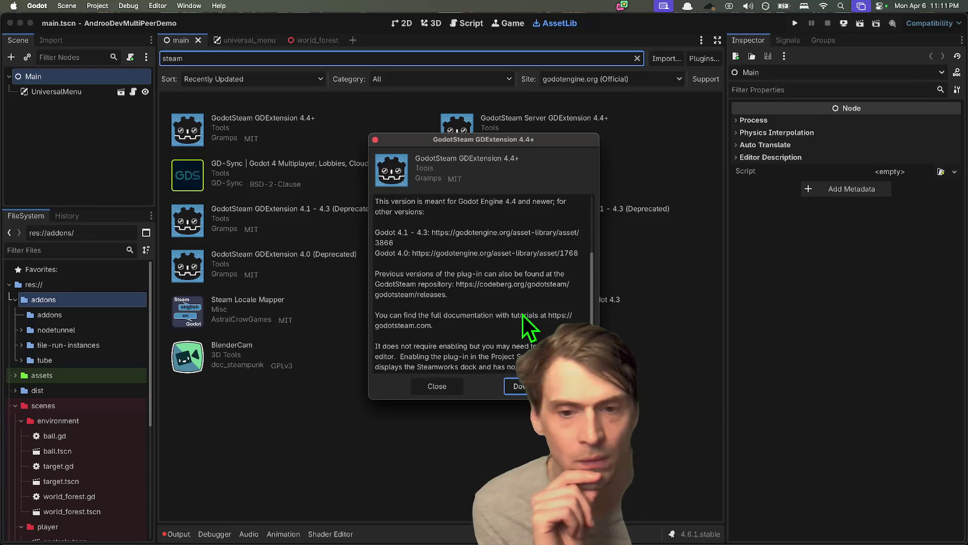
scroll(527, 325, down, 1)
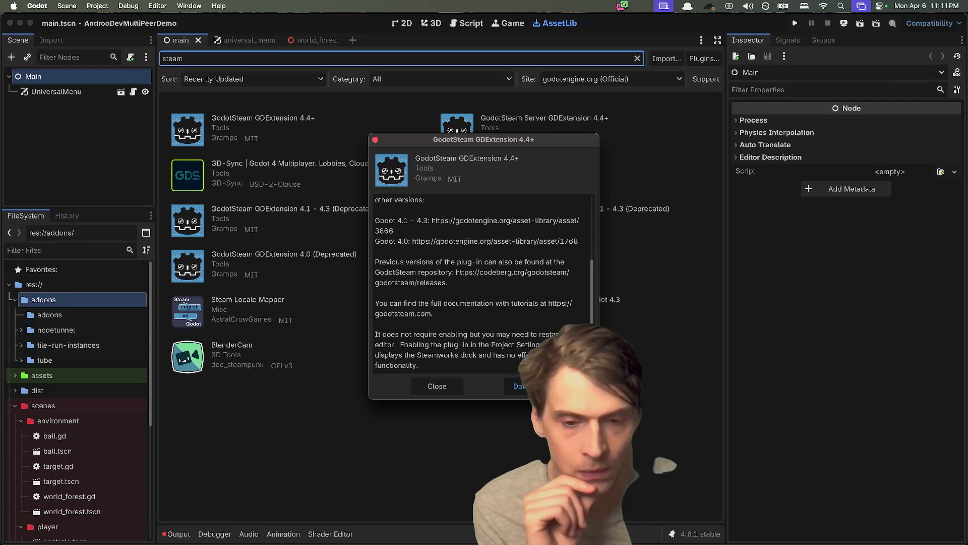
click(522, 386)
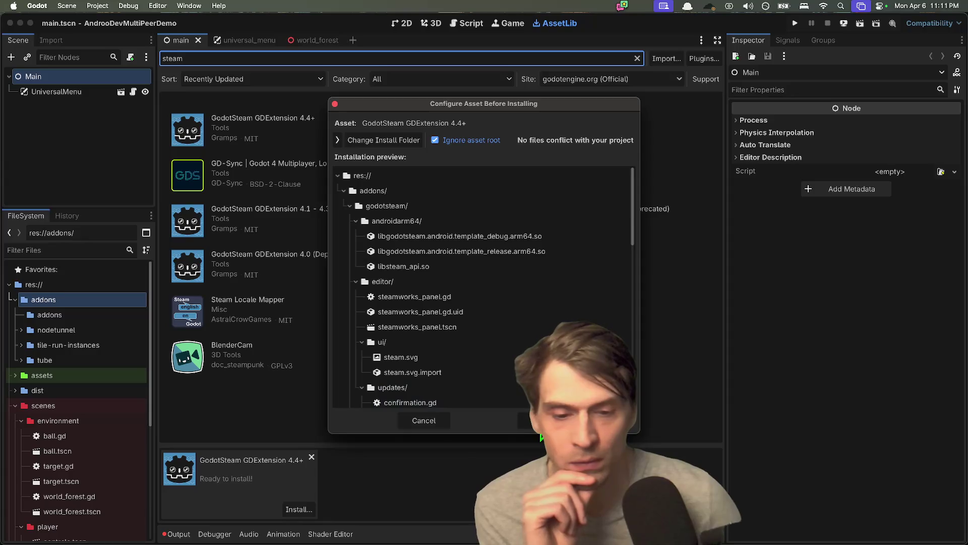
click(527, 420)
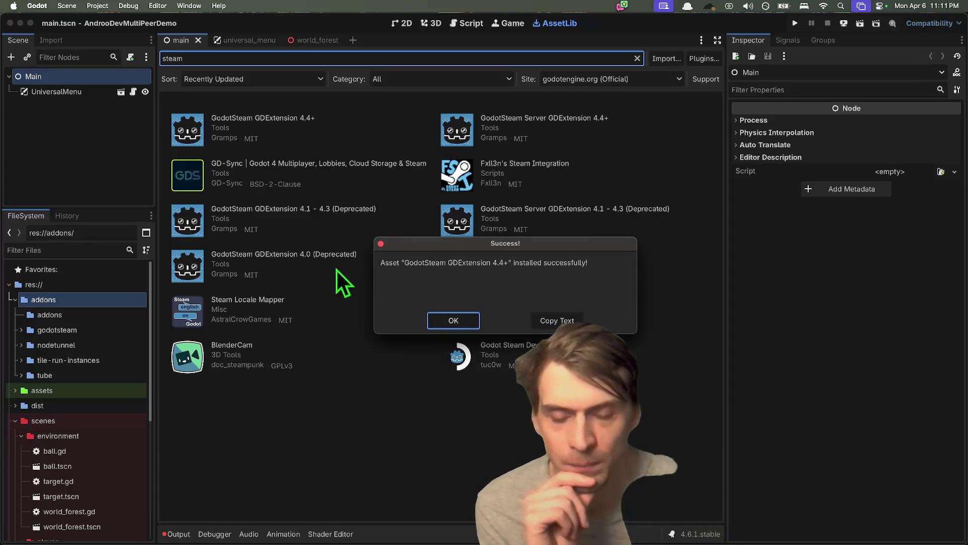
click(453, 321)
click(97, 6)
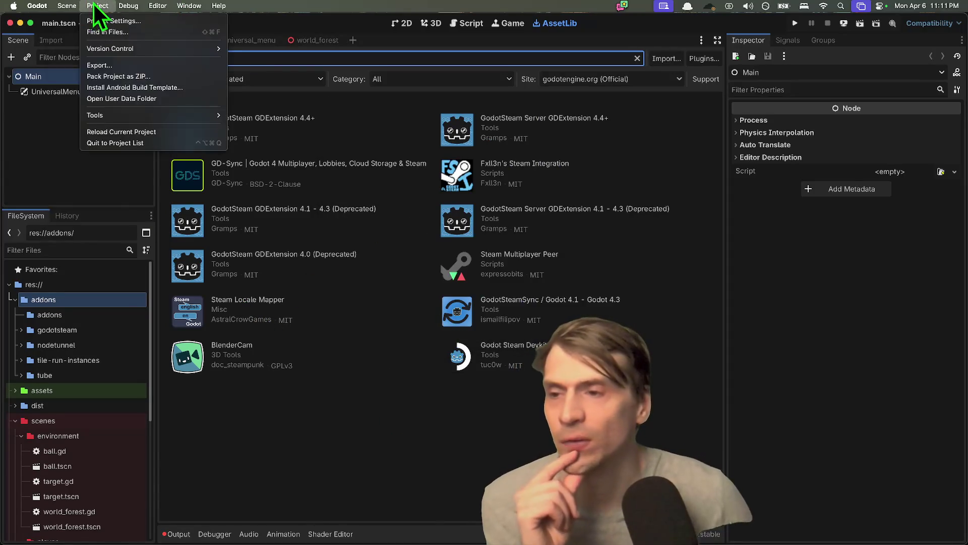
Step: Reopen AndrooDevMultiPeerDemo from the Project List and launch its two game instances
click(102, 145)
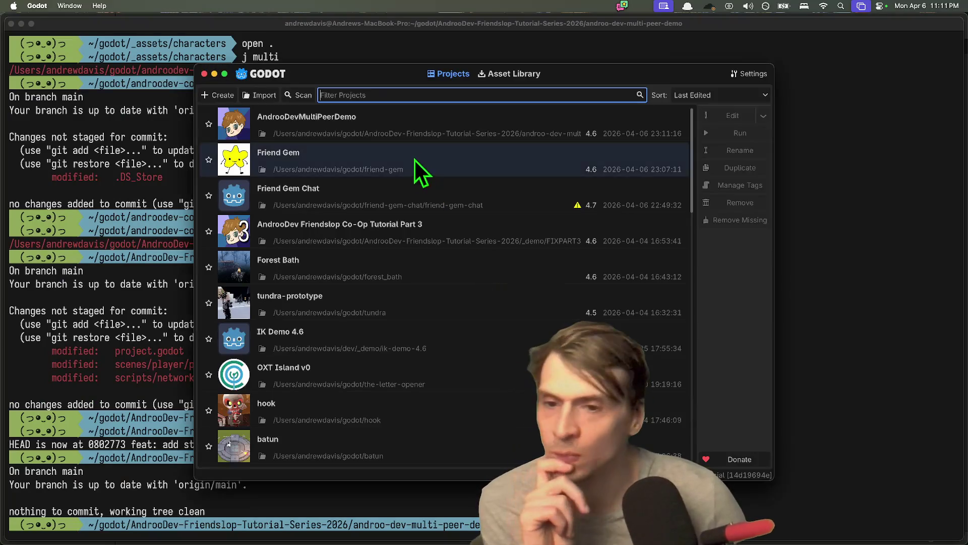
double_click(405, 126)
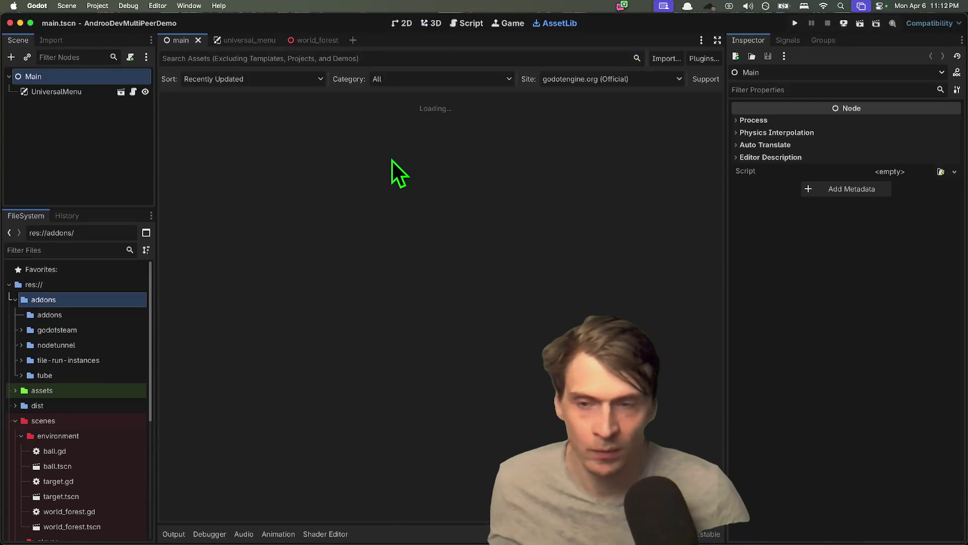
key(super+b)
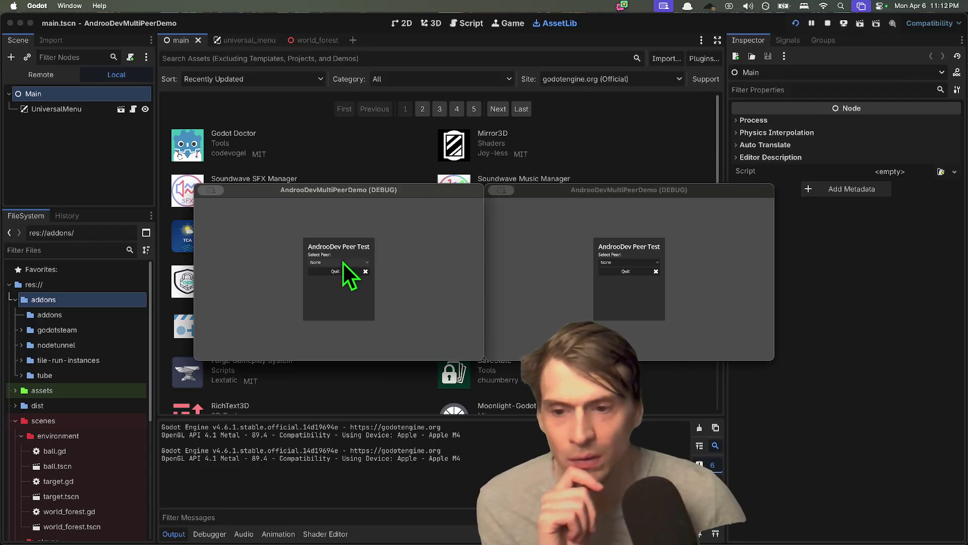
Step: Check the first game's peer choices, enlarge its window, stop the run, and open Project Settings
click(343, 261)
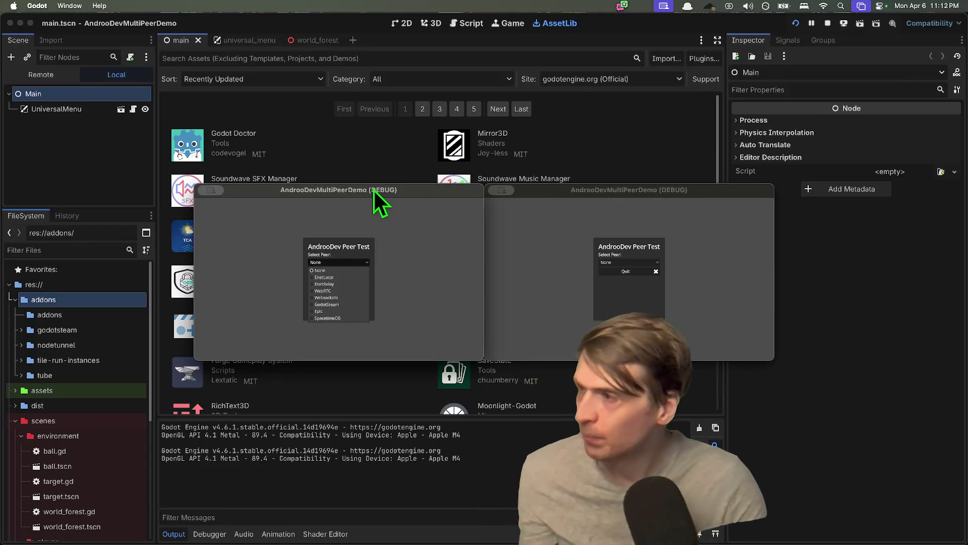
drag(373, 188, 297, 88)
drag(407, 261, 810, 543)
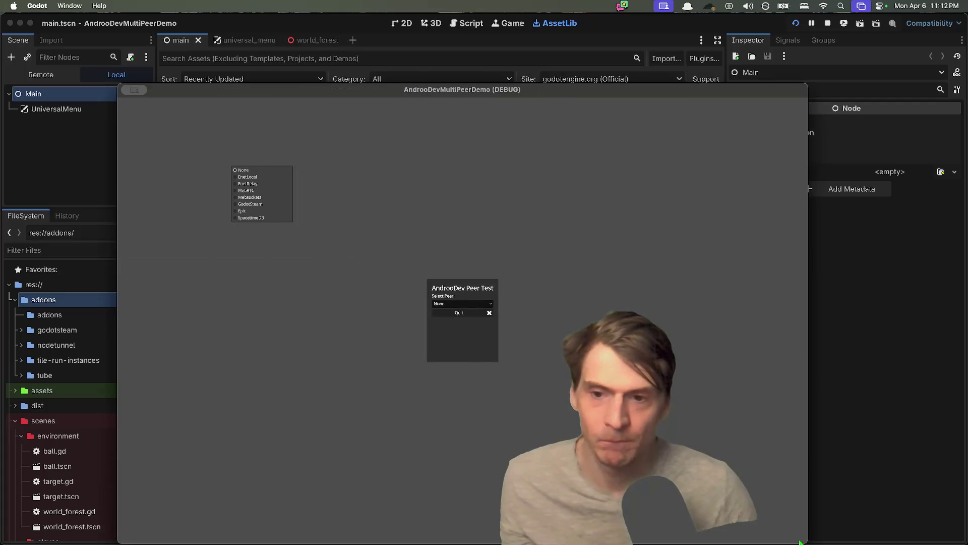
click(468, 265)
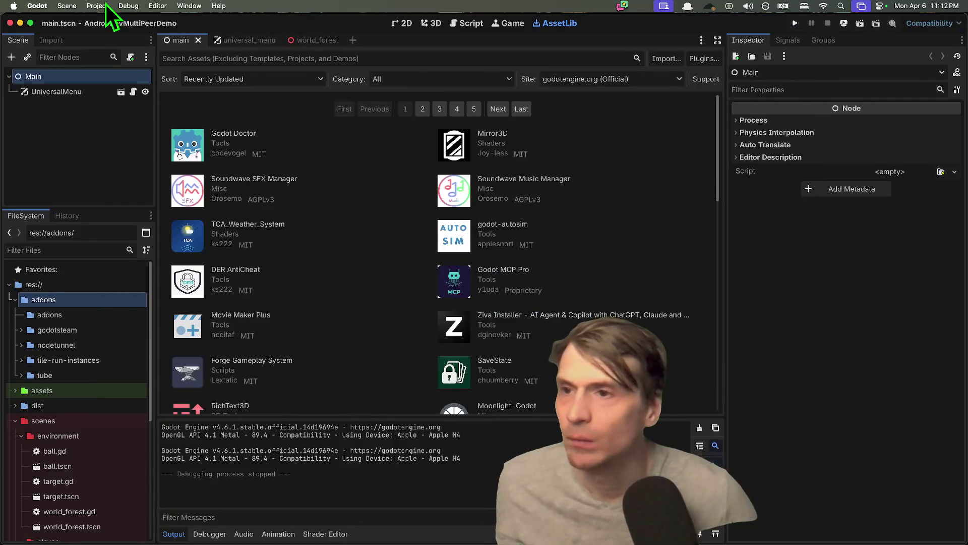
click(98, 6)
click(104, 25)
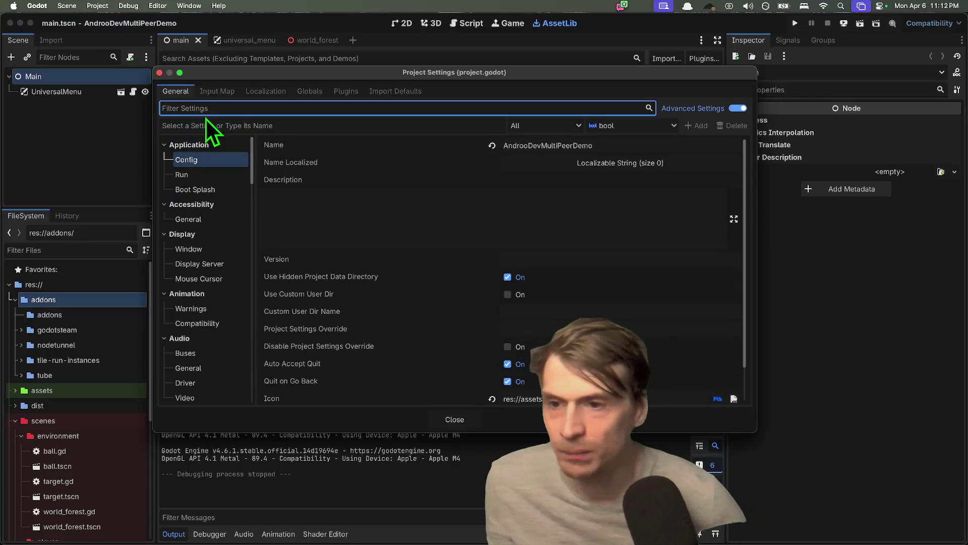
Step: Change the Display > Window stretch Scale value and close Project Settings
click(202, 247)
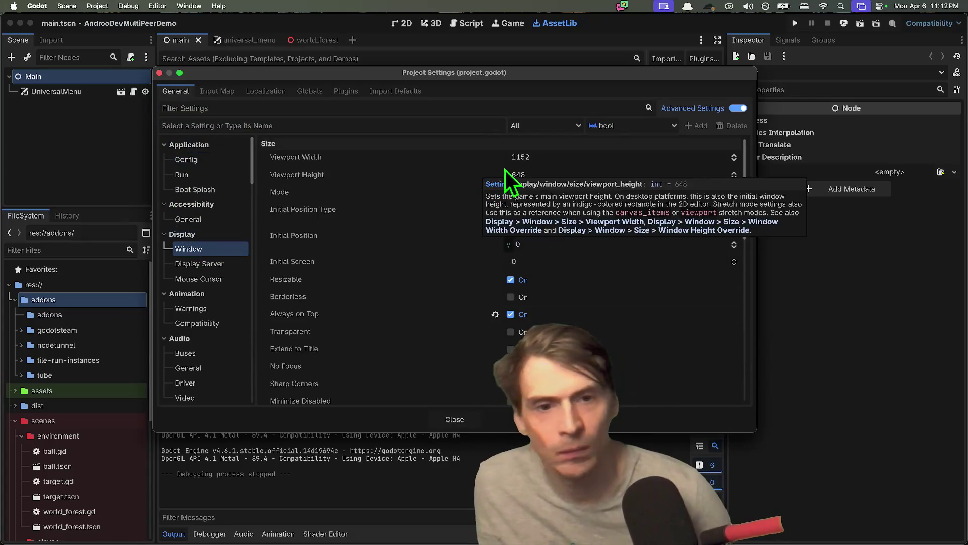
scroll(580, 302, down, 1)
scroll(577, 306, down, 10)
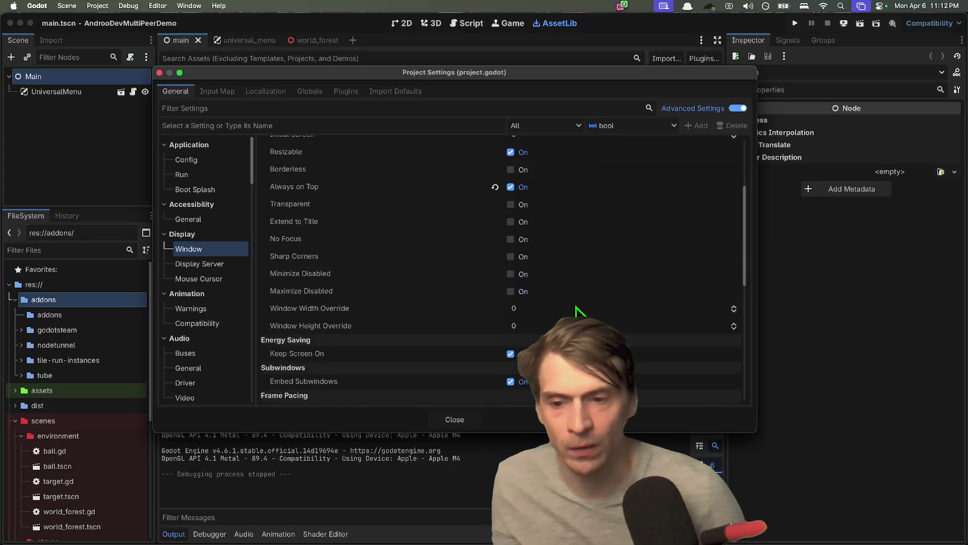
click(537, 202)
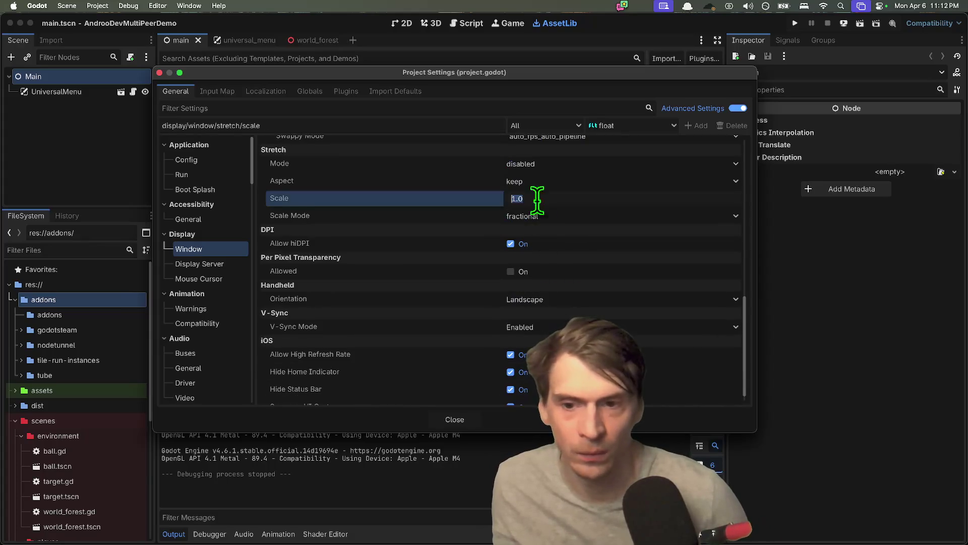
text(0)
key(BackSpace)
text(1.)
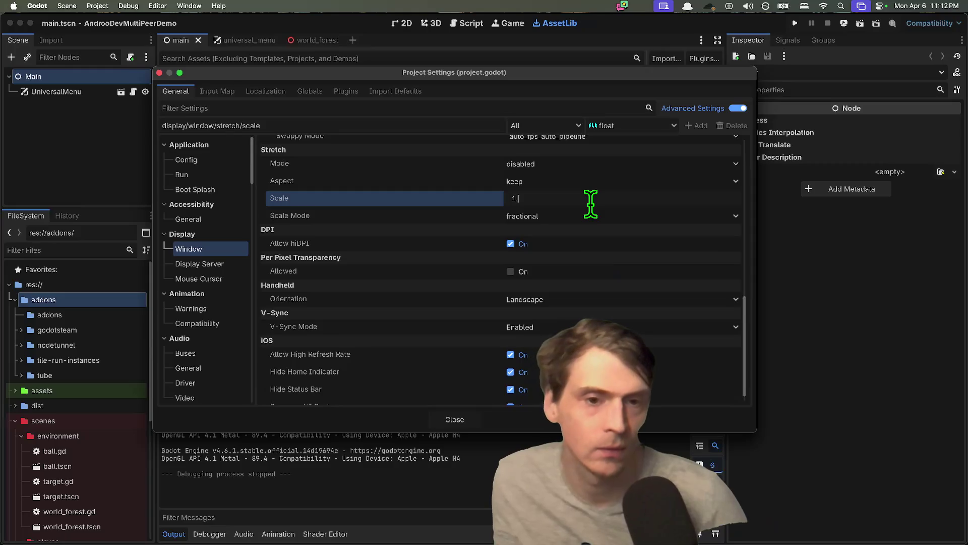
click(440, 421)
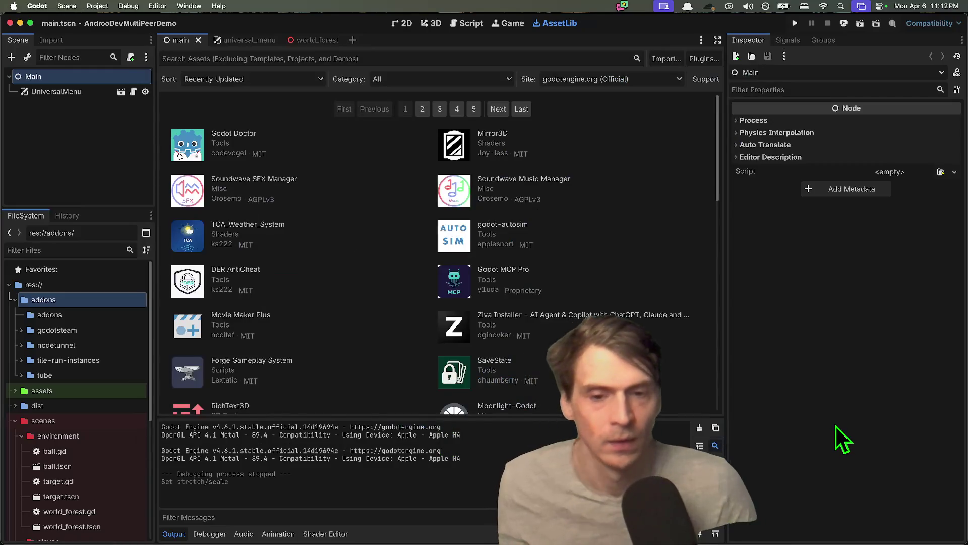
Step: Run the two game instances again and view the first game's peer choices without picking one
key(super+b)
drag(457, 218, 288, 184)
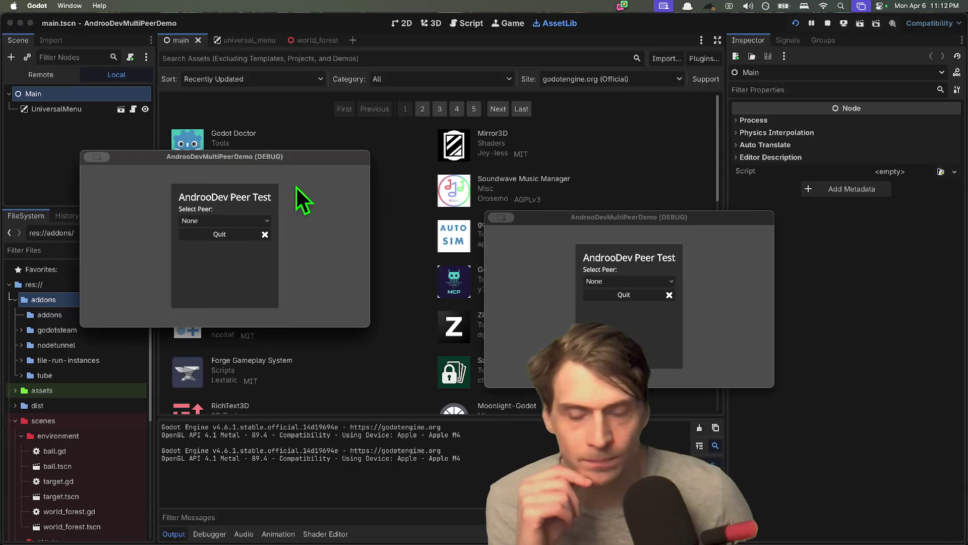
click(248, 220)
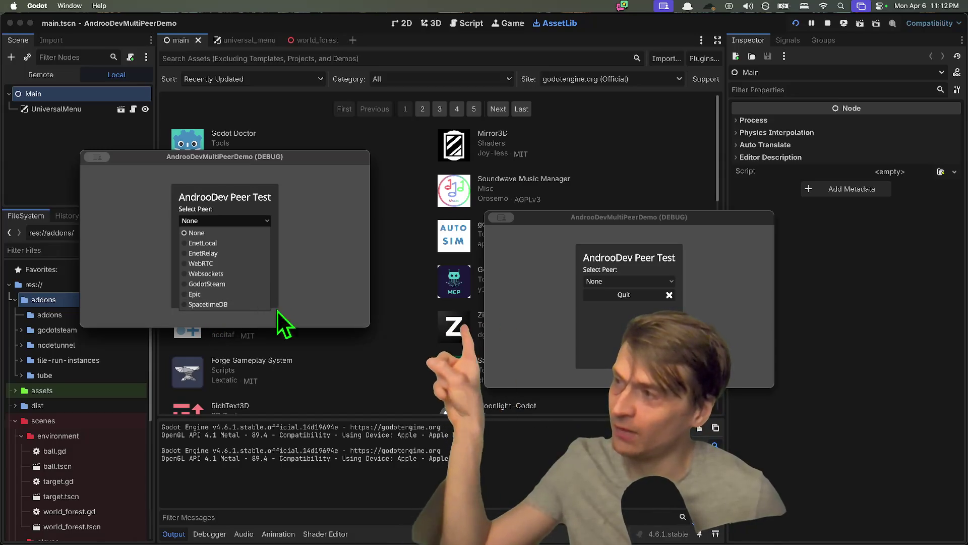
click(323, 292)
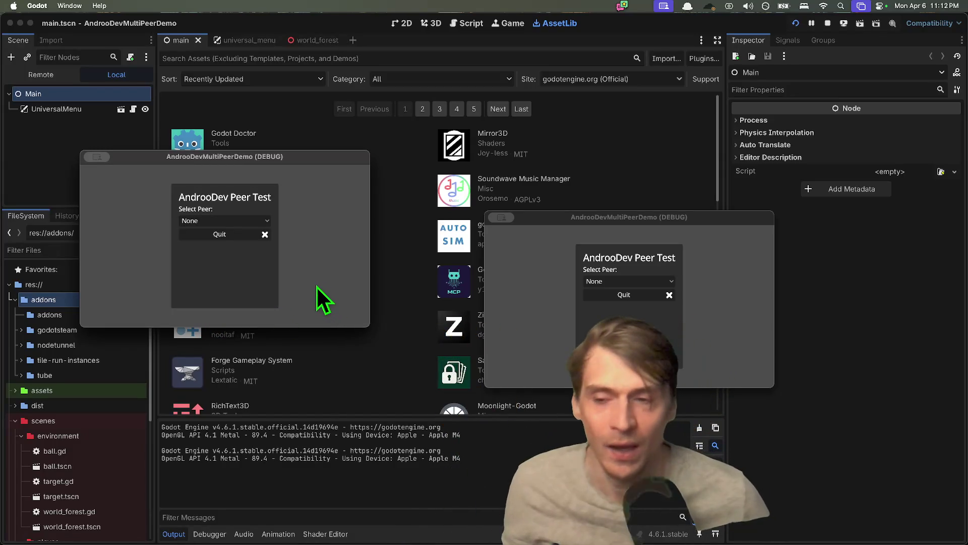
key(super+Tab)
key(super+Tab)
key(super+Tab)
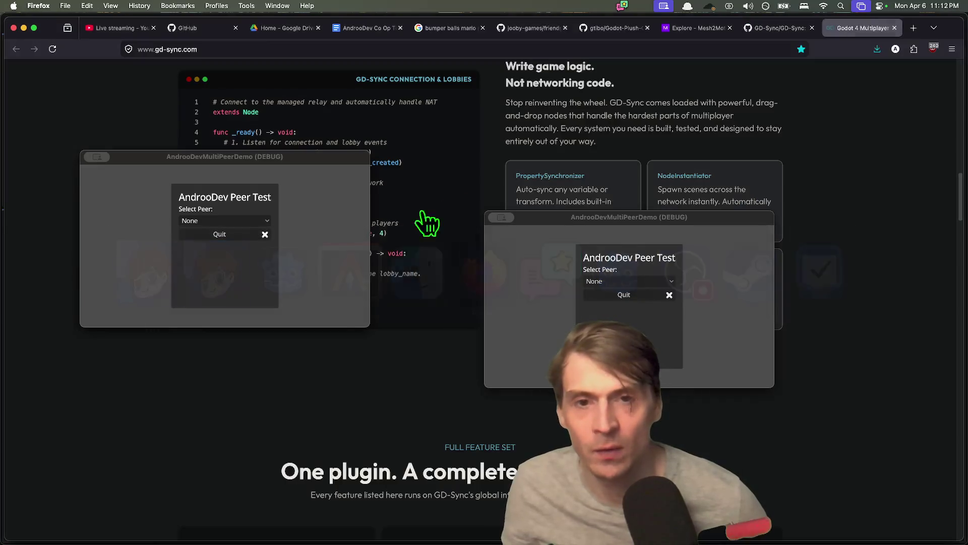
key(super+Tab)
Step: Open the GD-Sync Plans page and scroll through the Free to Pro pricing tiers
scroll(541, 325, up, 15)
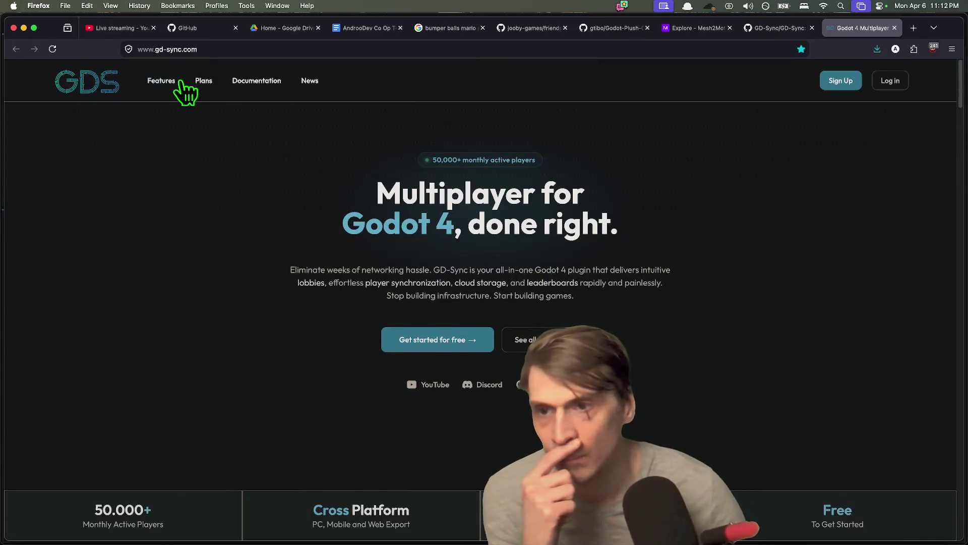
click(209, 81)
scroll(929, 346, down, 1)
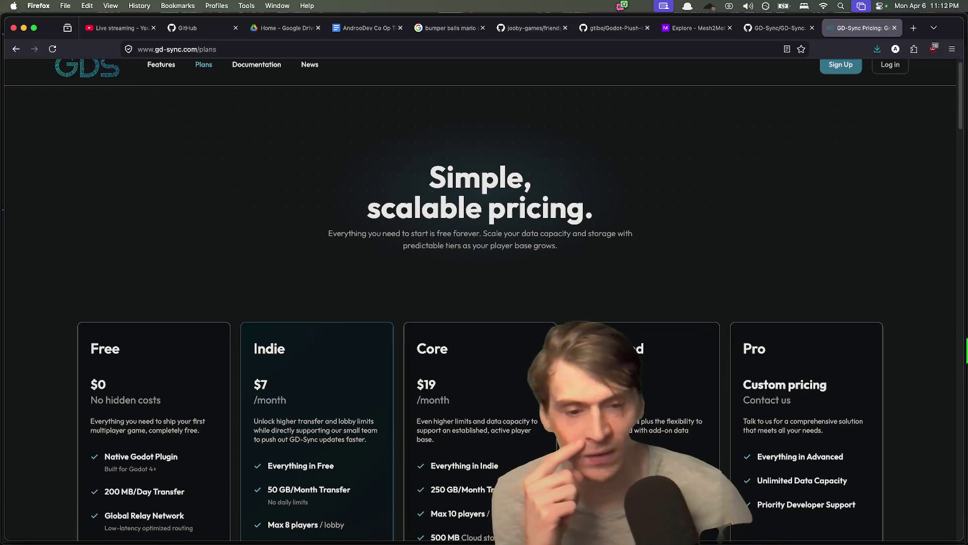
scroll(934, 341, down, 4)
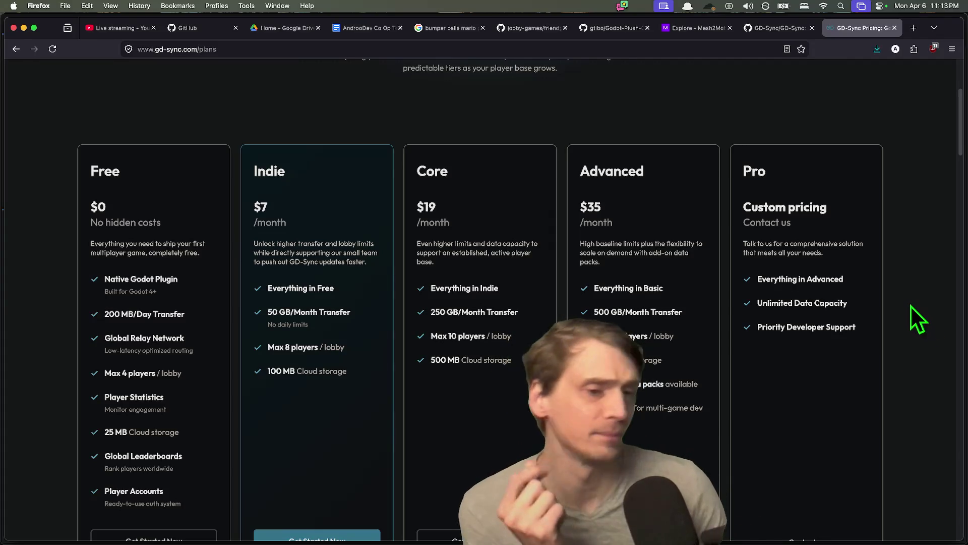
scroll(907, 314, down, 1)
scroll(907, 318, down, 1)
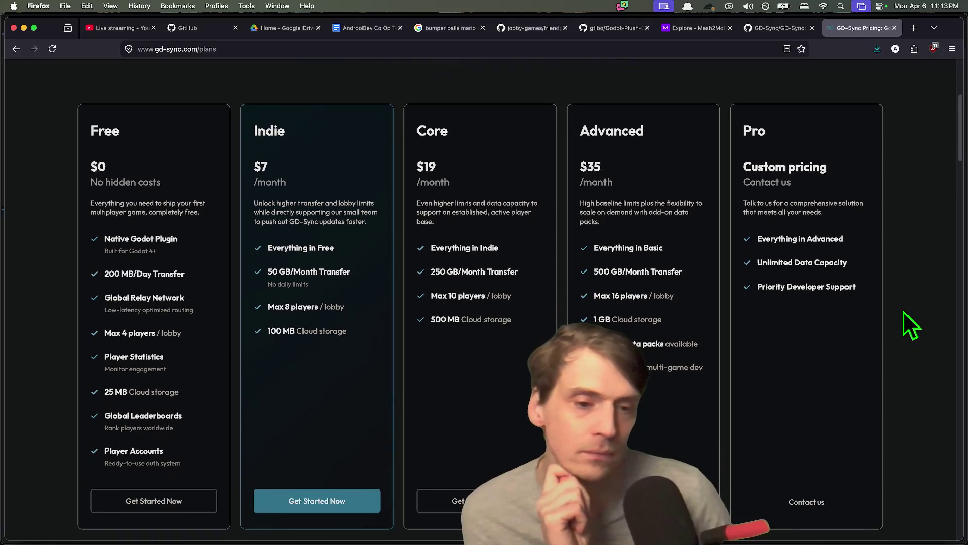
Step: Read through the plan details and data usage section, then return to Godot
drag(662, 320, 599, 318)
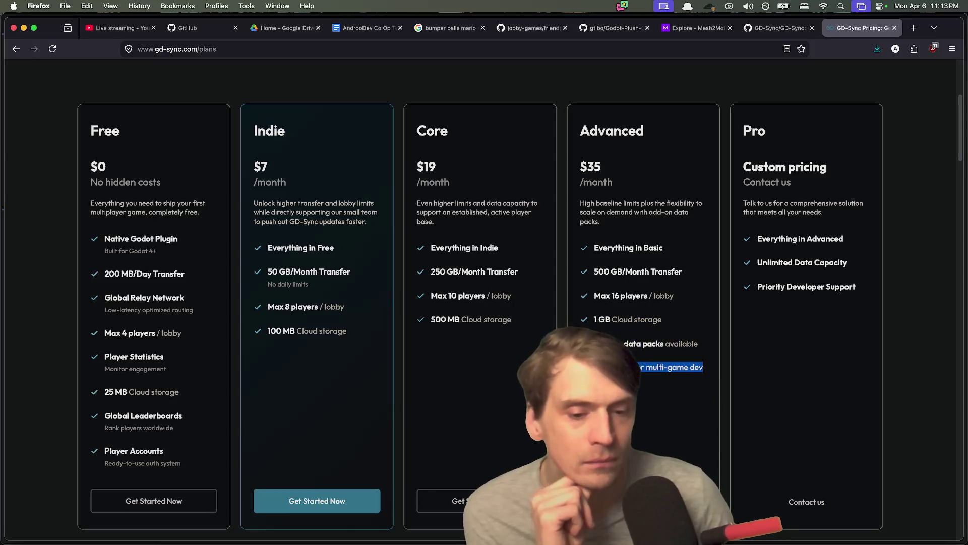
click(190, 465)
drag(191, 465, 152, 451)
scroll(151, 454, down, 10)
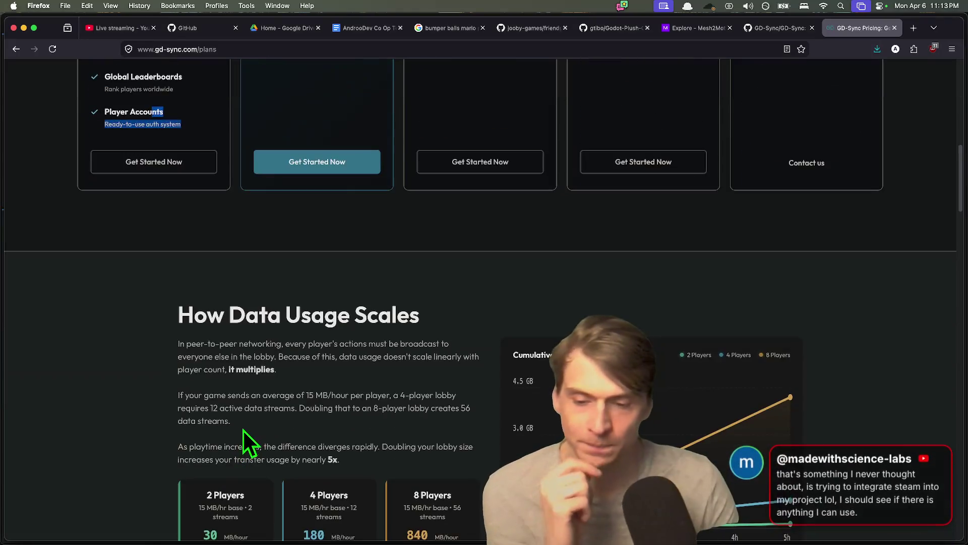
scroll(242, 430, down, 3)
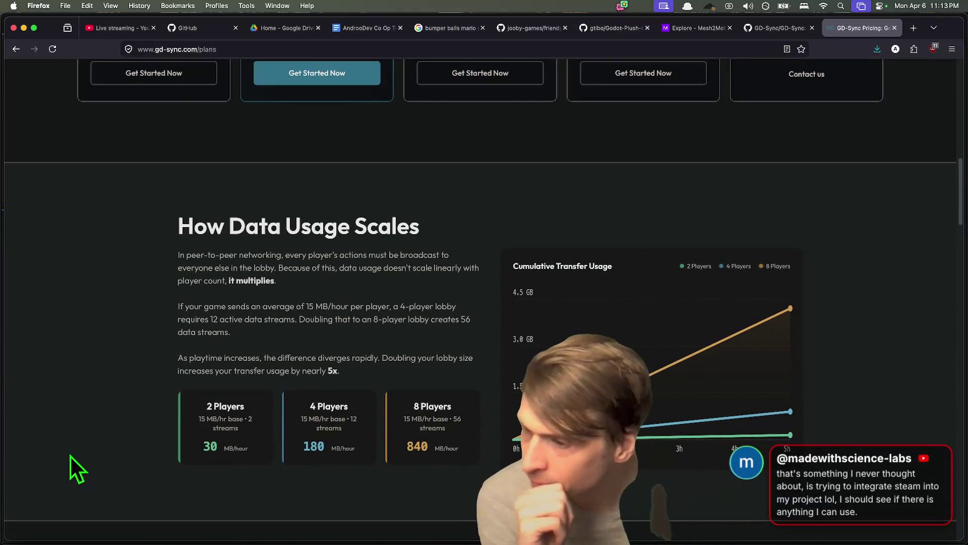
scroll(79, 456, up, 3)
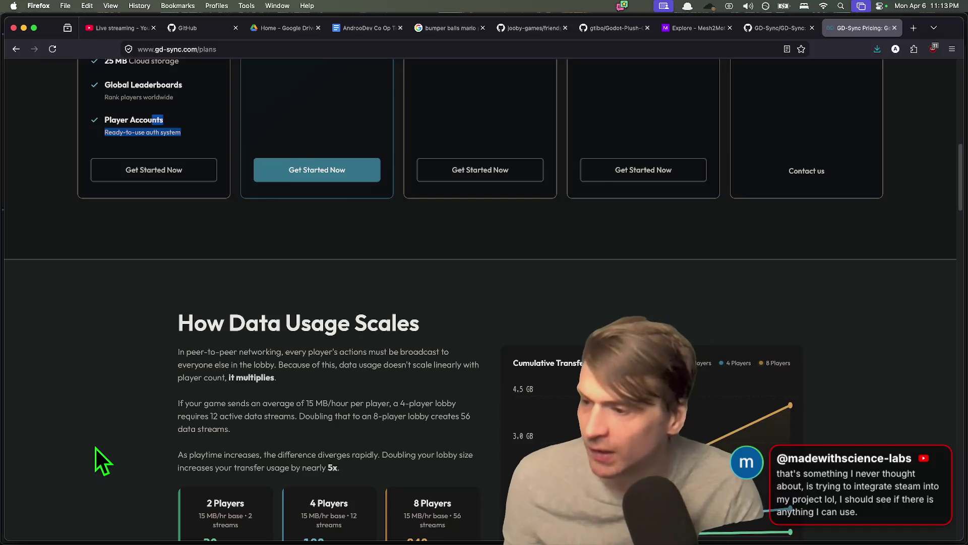
scroll(96, 448, up, 5)
key(super+Tab)
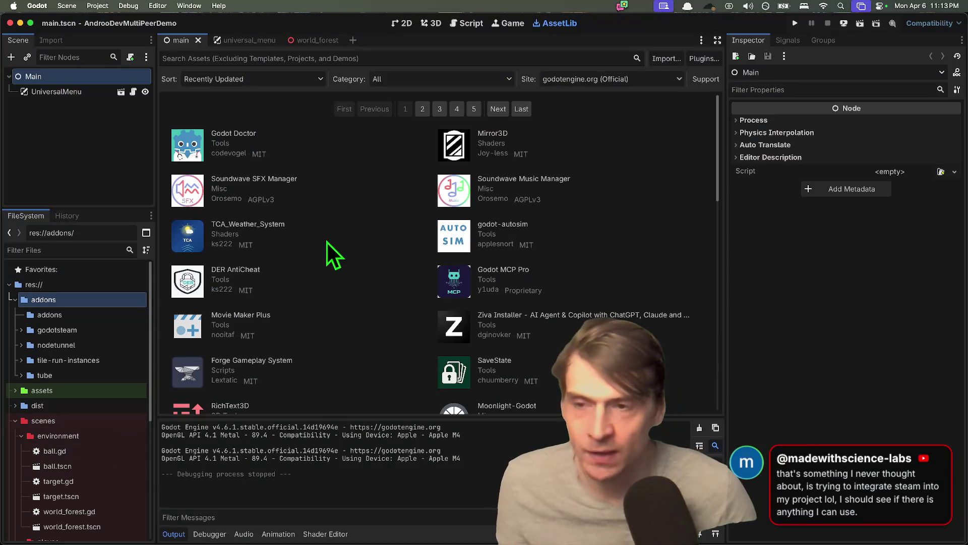
Step: Test-run the two multiplayer game instances, then stop them
click(135, 168)
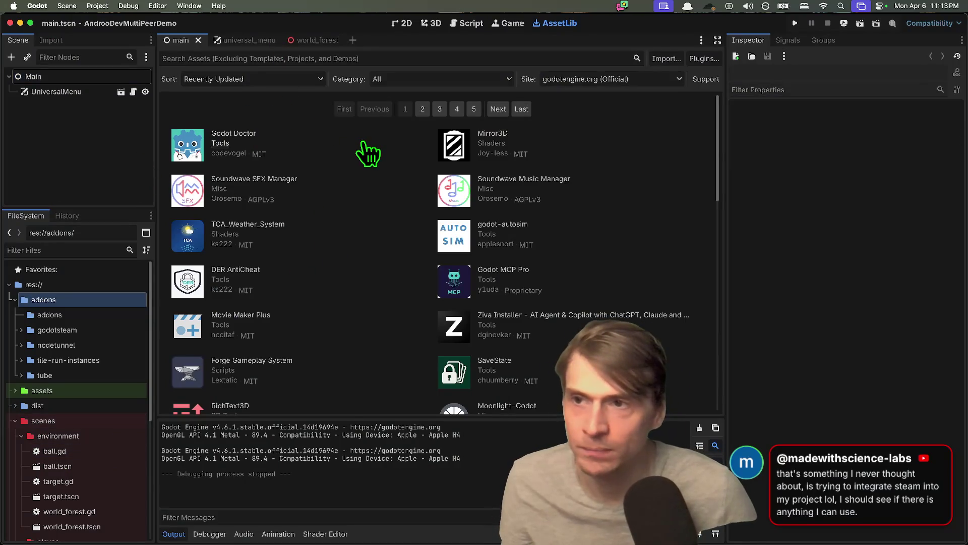
key(super+b)
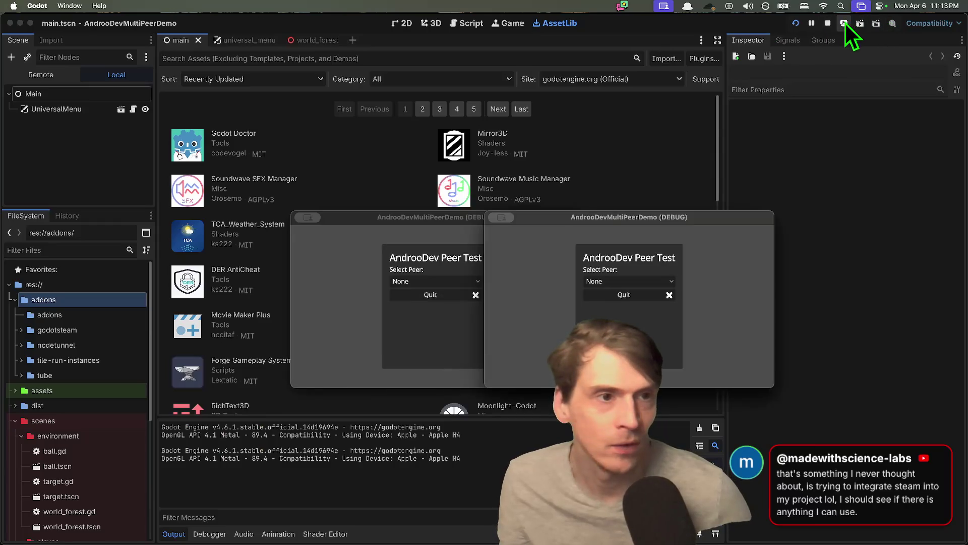
click(833, 24)
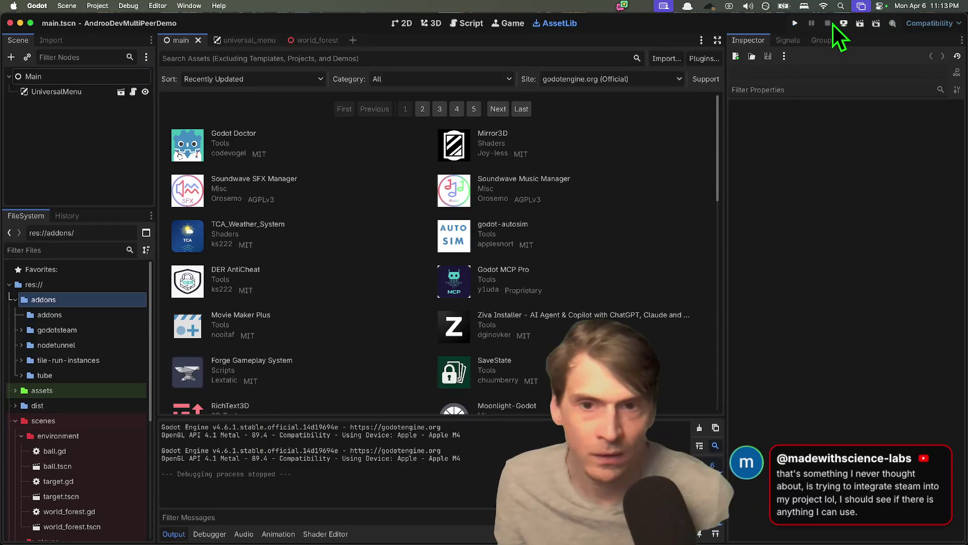
Step: Filter the FileSystem by 'net' and open network.gd
click(44, 250)
text(net)
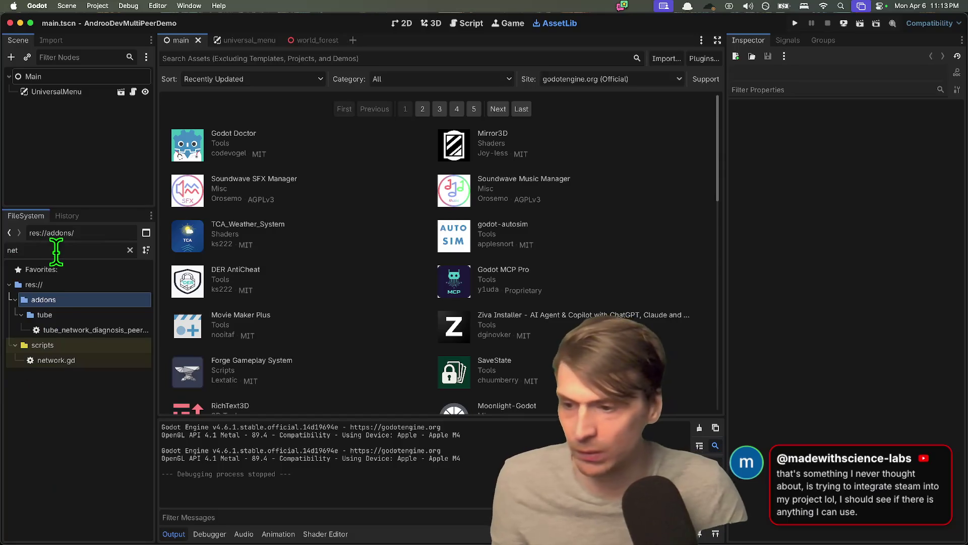
double_click(107, 358)
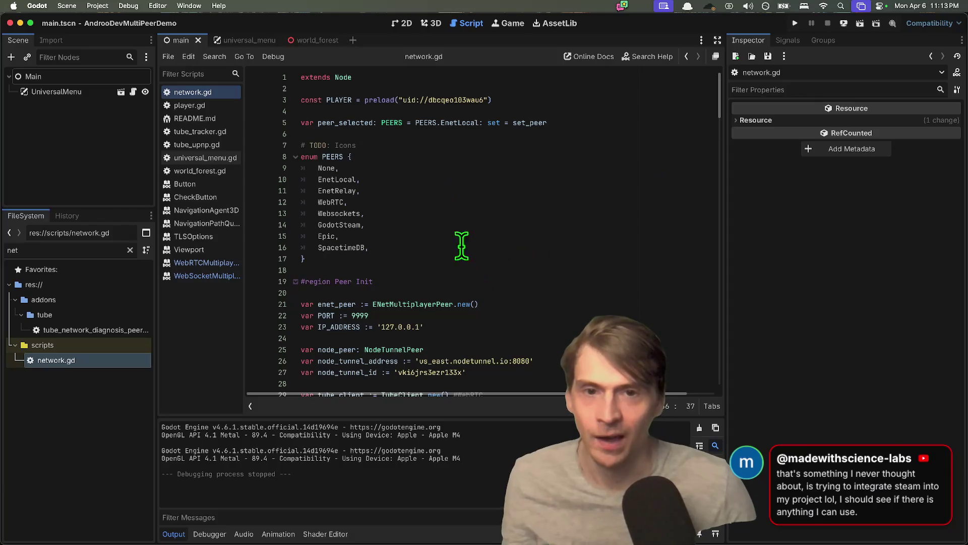
Step: Inspect network.gd's peer declarations: peer_selected, ENetMultiplayerPeer, NodeTunnelPeer and SteamMultiplayerPeer
double_click(365, 123)
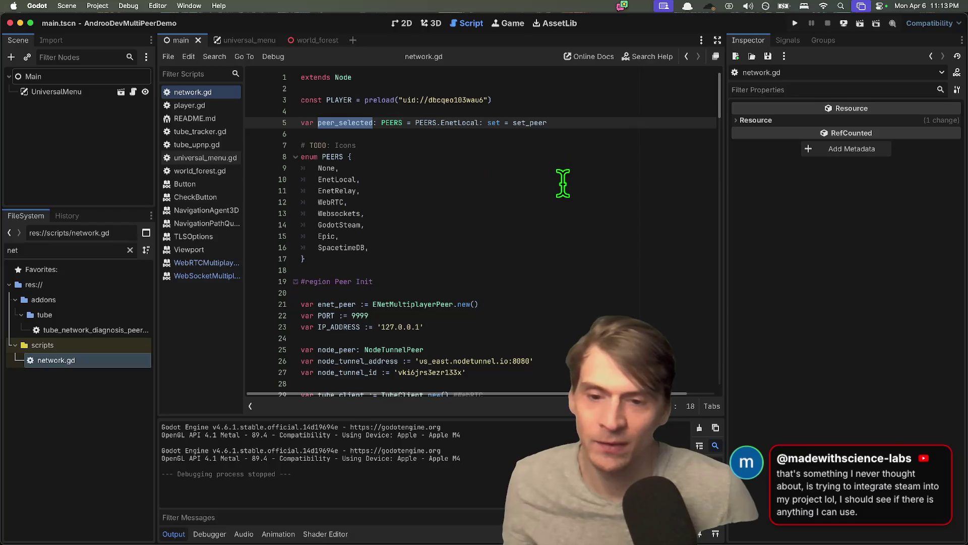
scroll(562, 183, down, 4)
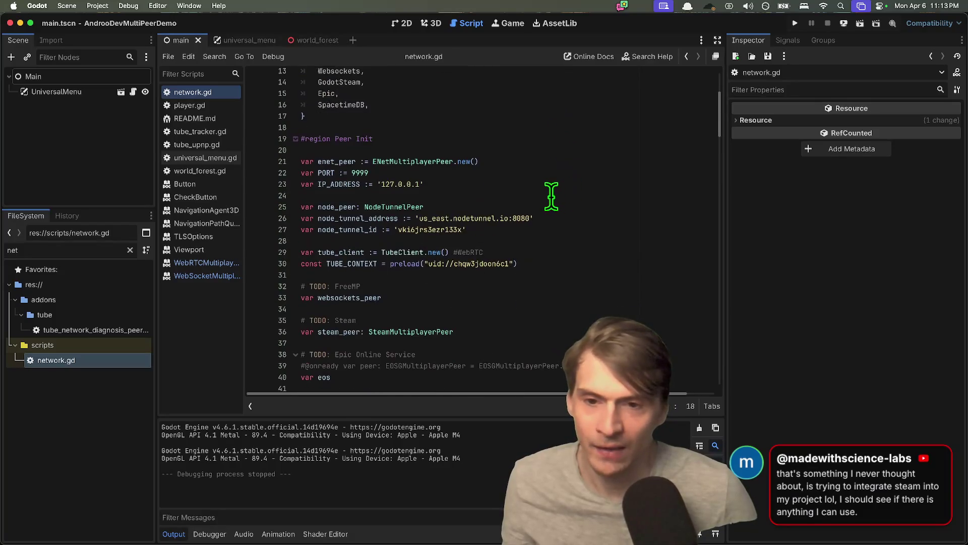
double_click(441, 161)
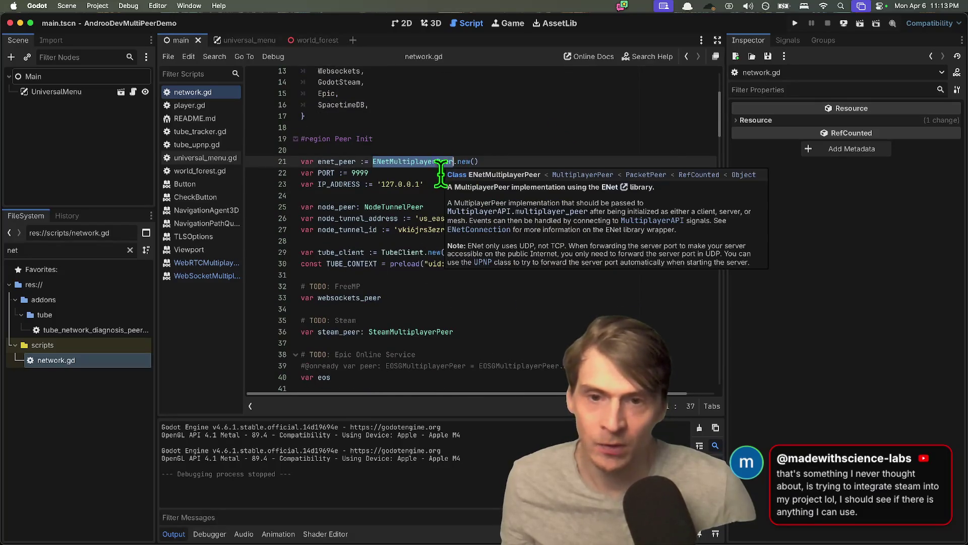
double_click(402, 207)
scroll(619, 258, down, 2)
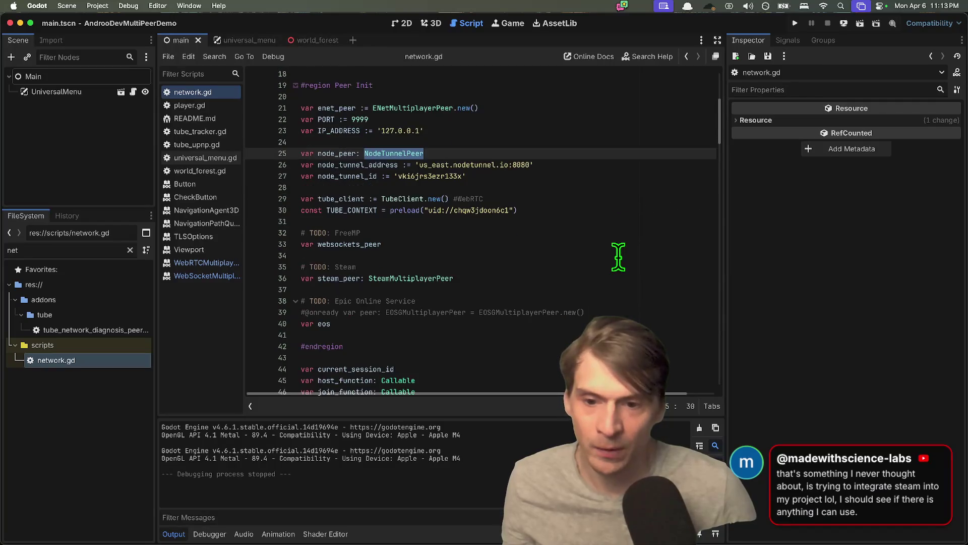
double_click(407, 275)
scroll(589, 264, down, 1)
scroll(589, 263, down, 2)
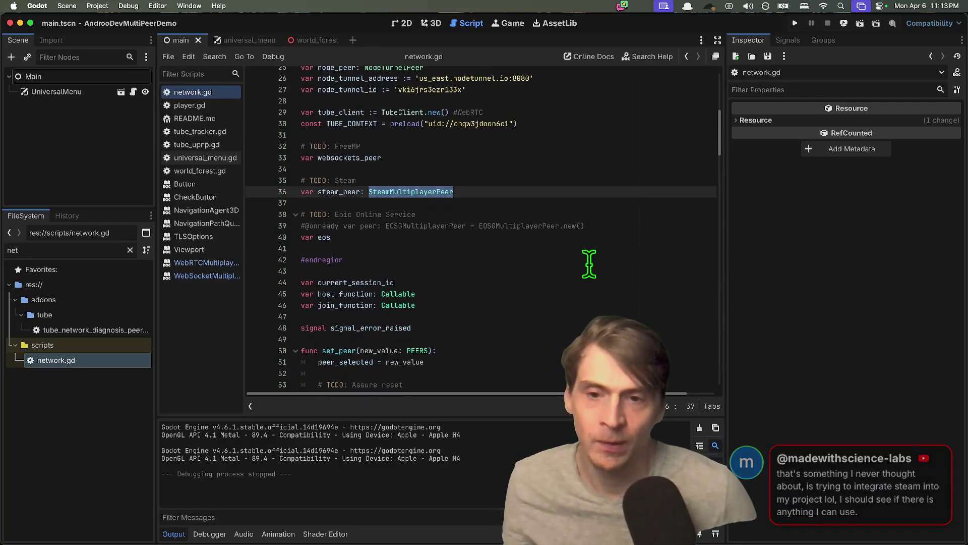
click(381, 238)
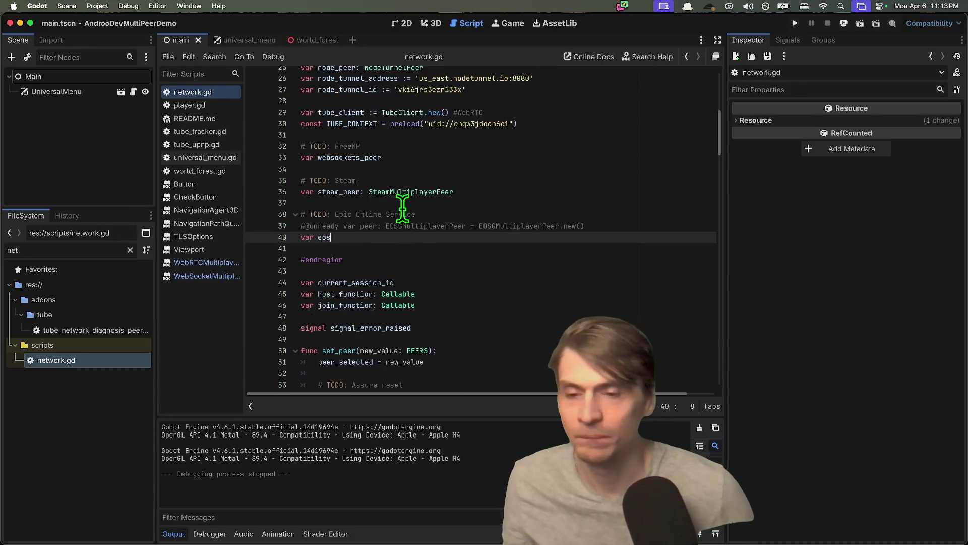
Step: Scroll the match new_value block past the EnetLocal branch to the GodotSteam steamInit(480, true) branch
scroll(402, 207, down, 5)
scroll(692, 226, down, 5)
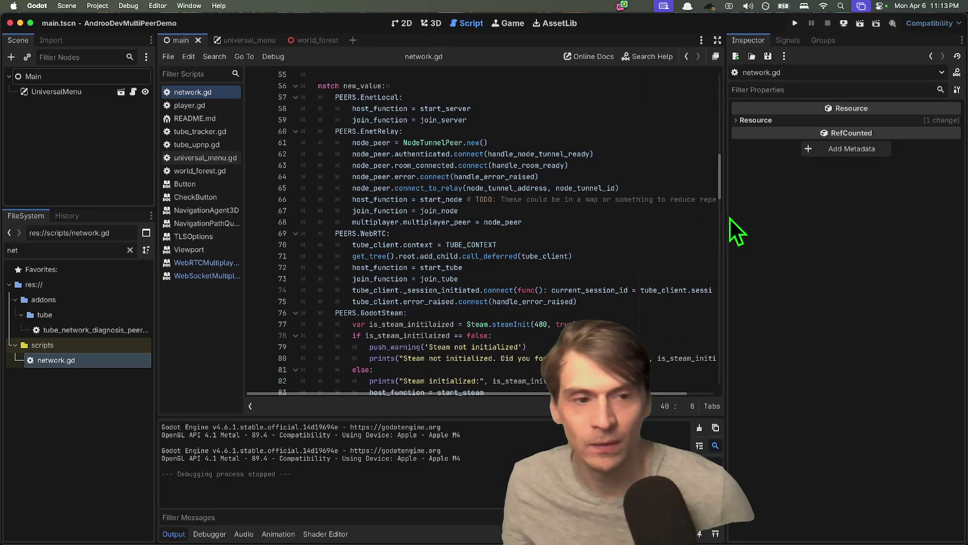
drag(725, 217, 840, 214)
scroll(622, 234, up, 1)
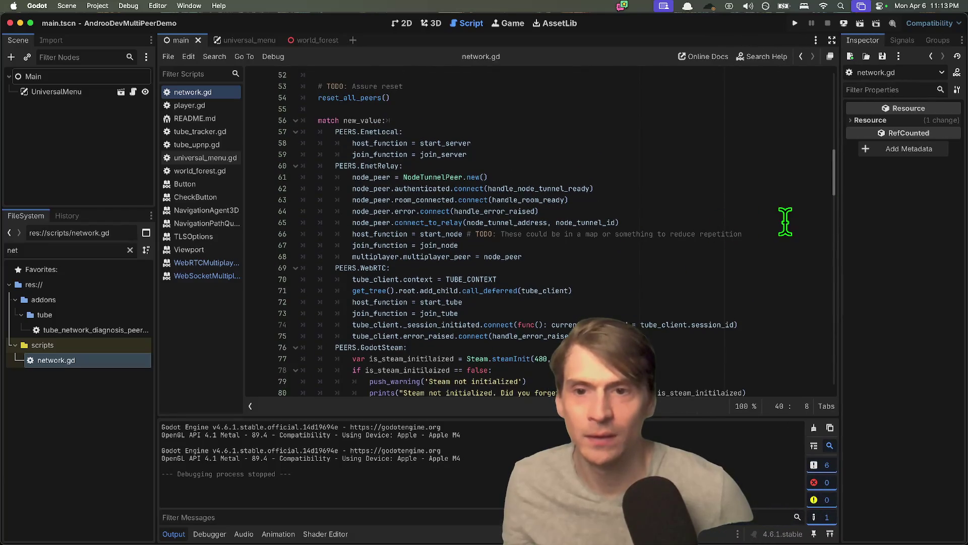
scroll(786, 222, up, 2)
scroll(755, 232, down, 2)
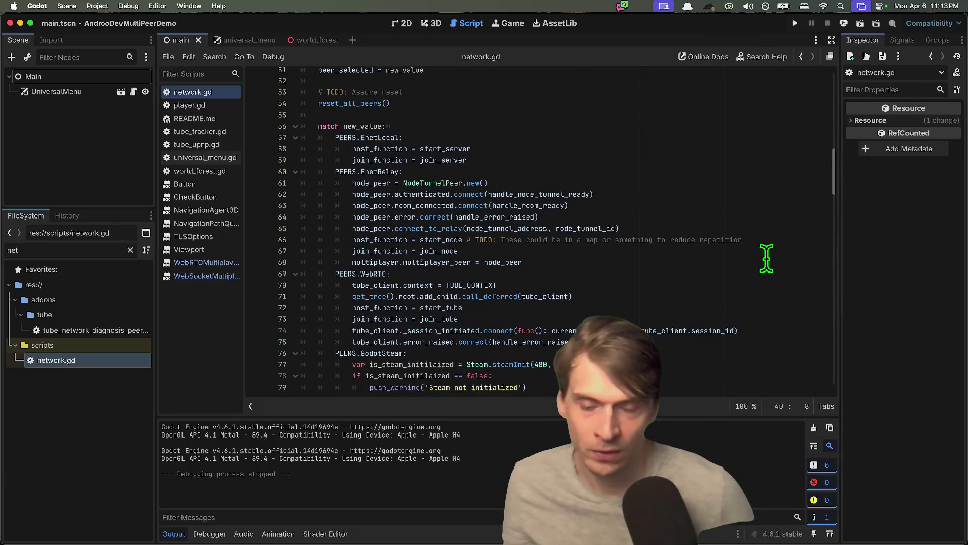
click(378, 159)
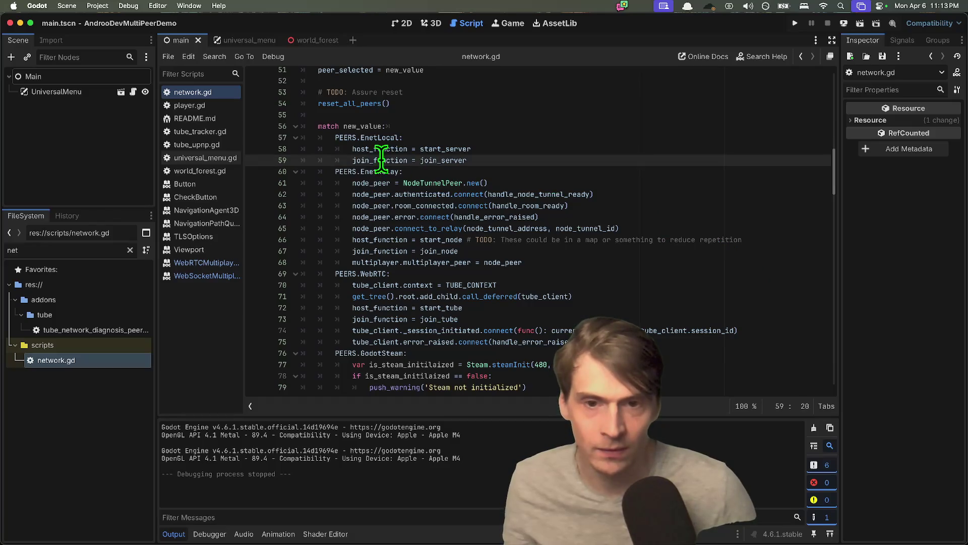
click(469, 149)
scroll(647, 176, down, 1)
scroll(646, 175, down, 5)
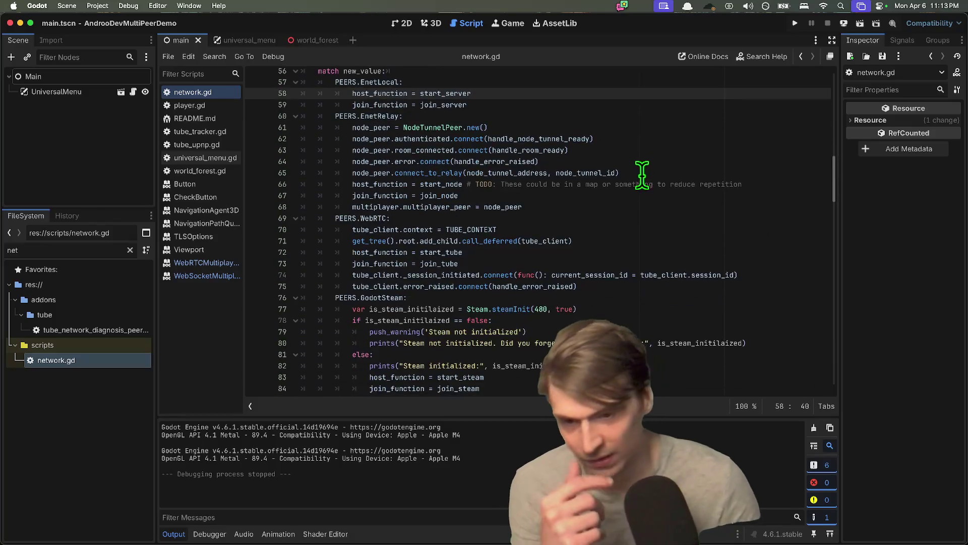
scroll(601, 184, down, 3)
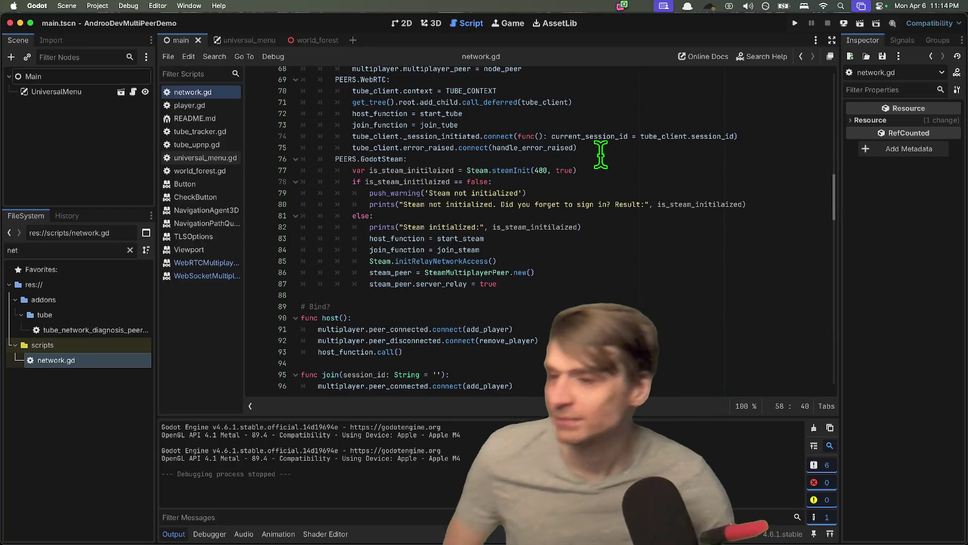
scroll(611, 159, down, 1)
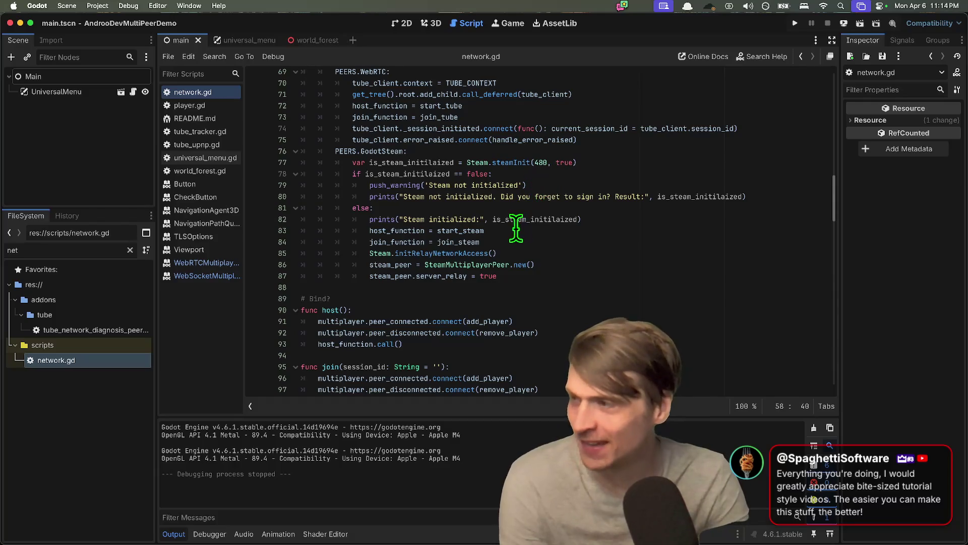
Step: Widen the script list, narrow the file panel, clear the 'net' filter and heighten the scene tree
drag(495, 287, 490, 301)
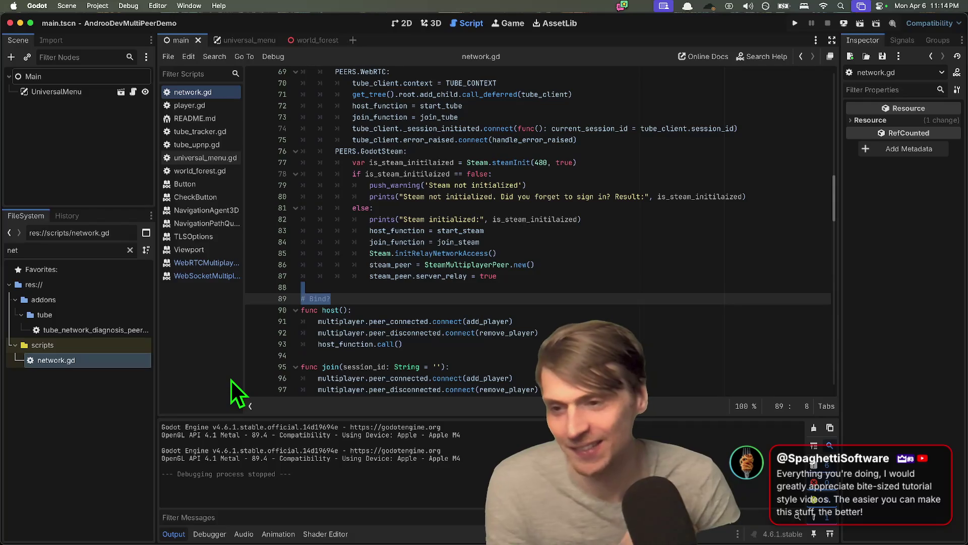
drag(244, 363, 249, 362)
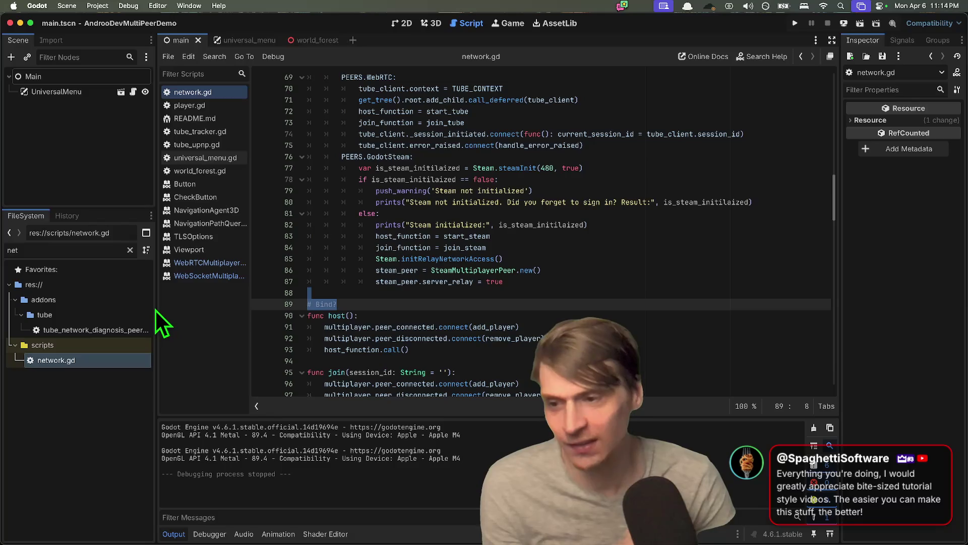
drag(156, 310, 130, 309)
click(104, 250)
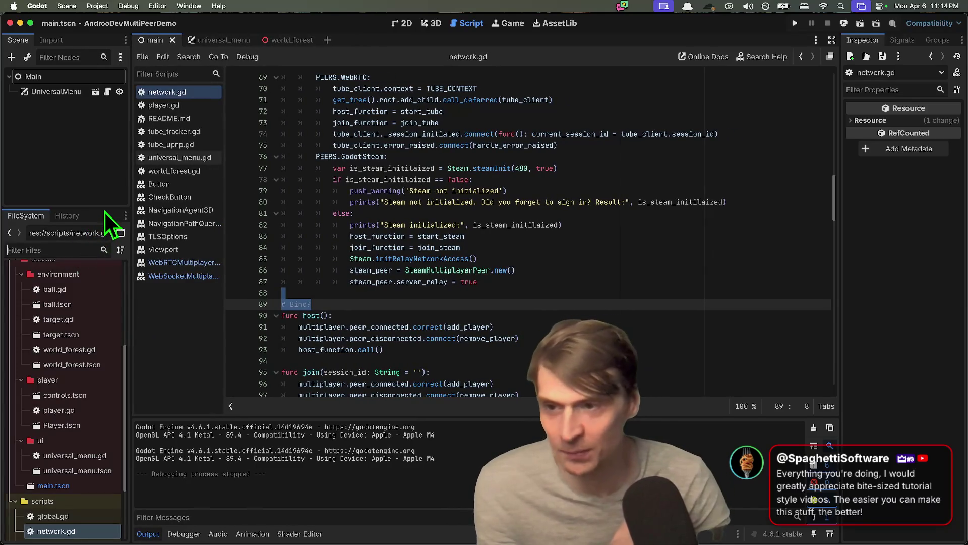
mouse_move(101, 209)
mouse_down()
mouse_move(91, 316)
mouse_move(103, 283)
mouse_up()
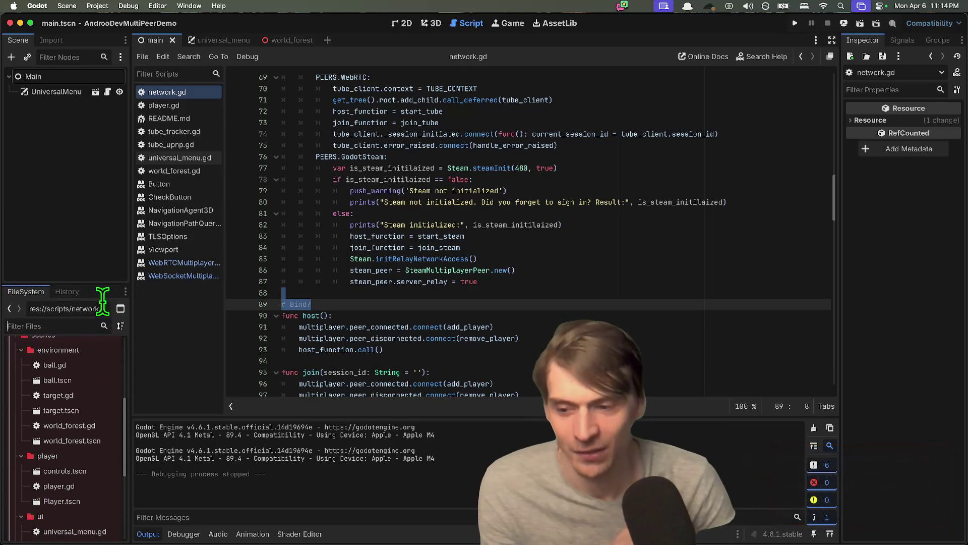
Step: Scroll network.gd to host(), join(), start_server and the #region Peer Implementations lines
click(514, 282)
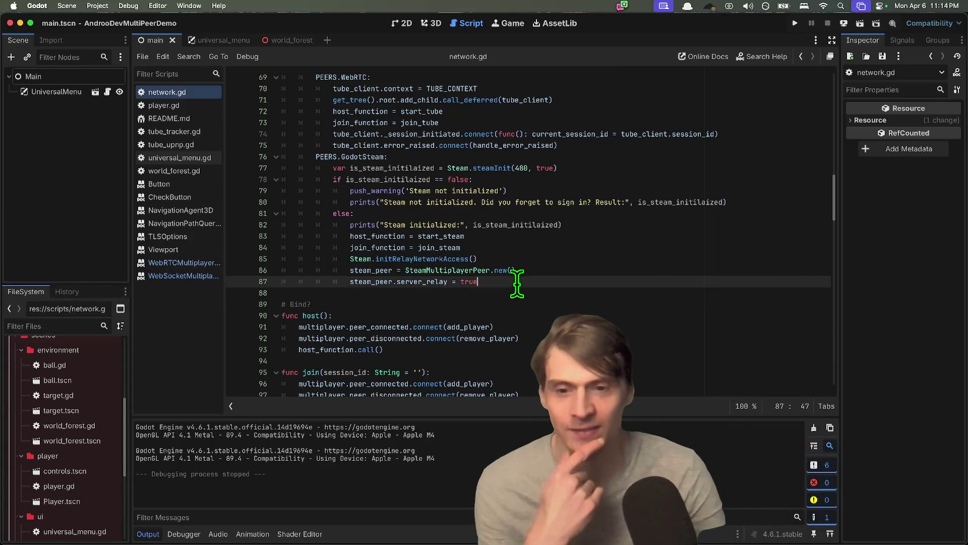
scroll(555, 303, down, 1)
scroll(609, 319, down, 3)
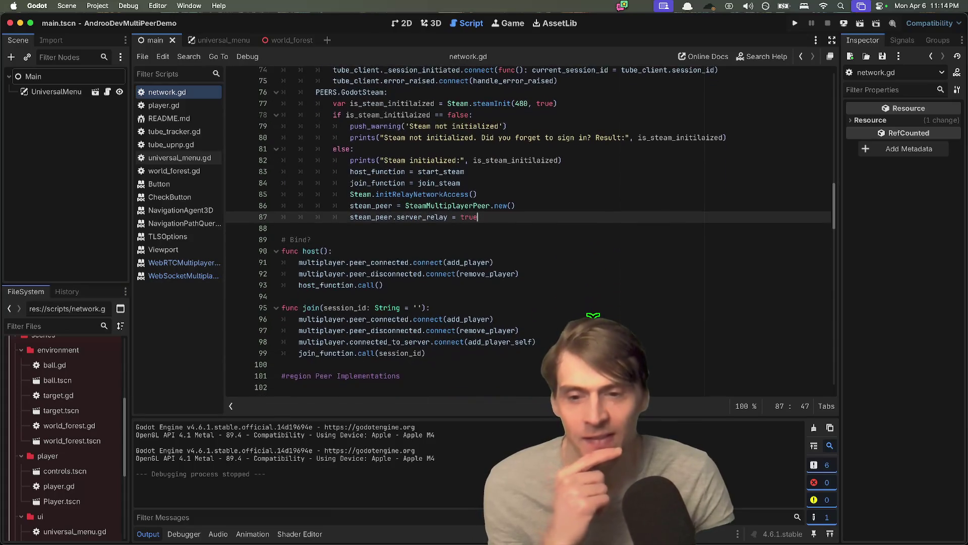
scroll(585, 317, down, 2)
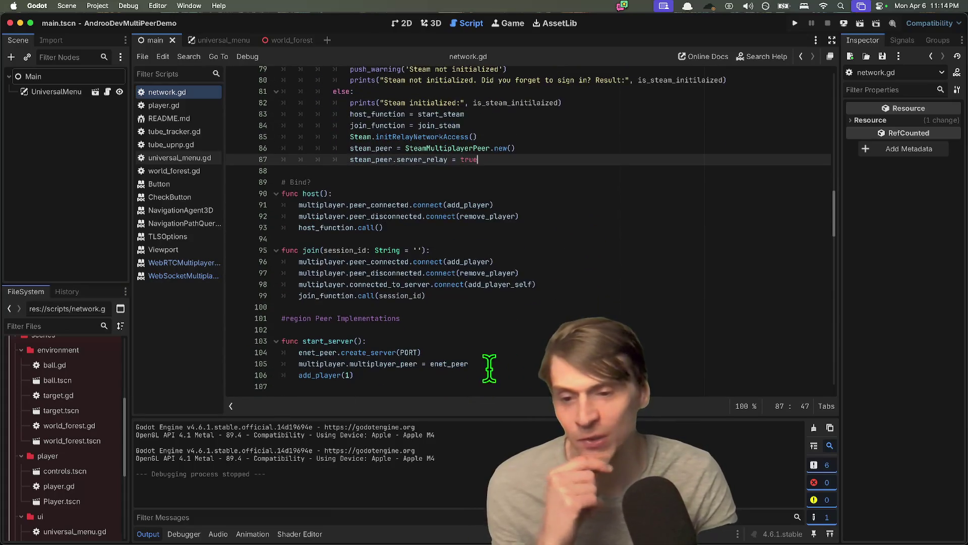
click(545, 337)
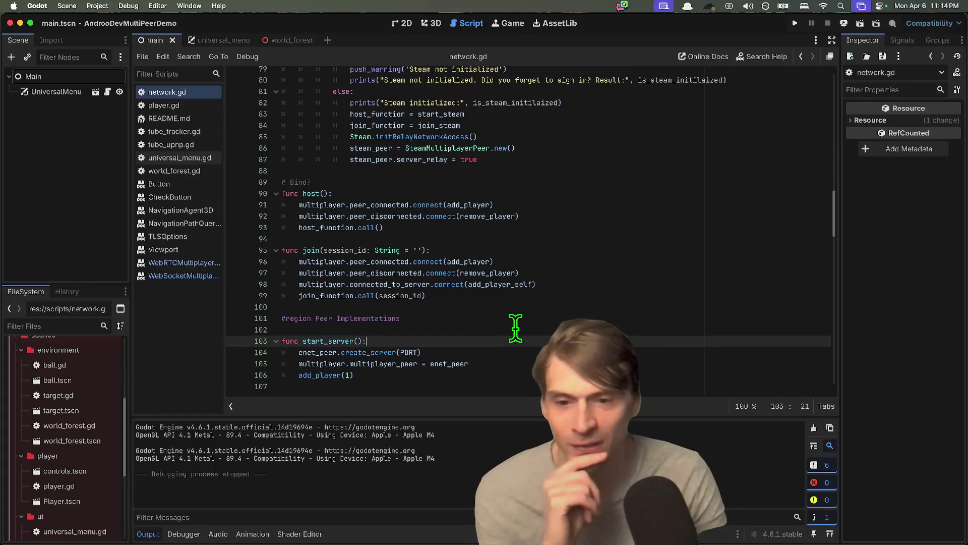
click(497, 320)
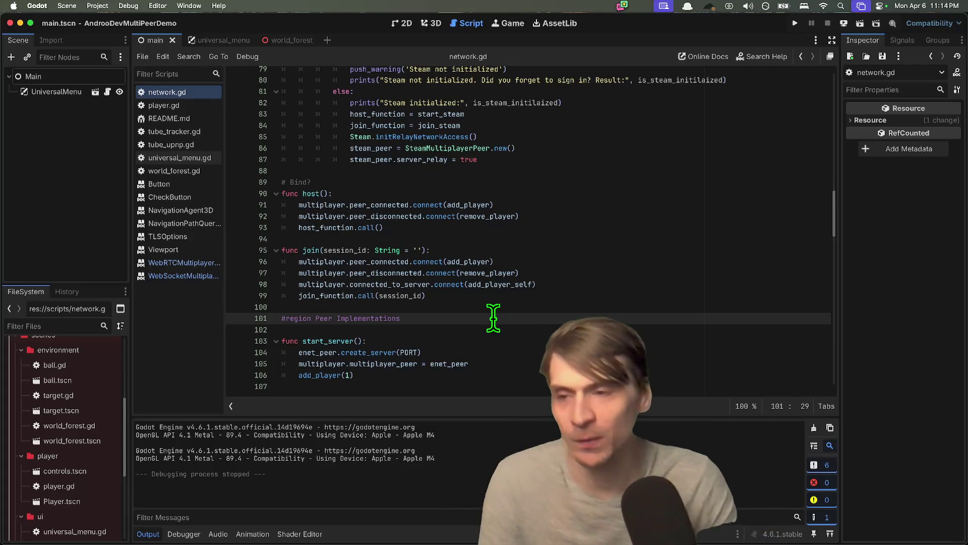
Step: Launch two debug instances and dismiss the Select Peer list, leaving the peer at None
key(super+b)
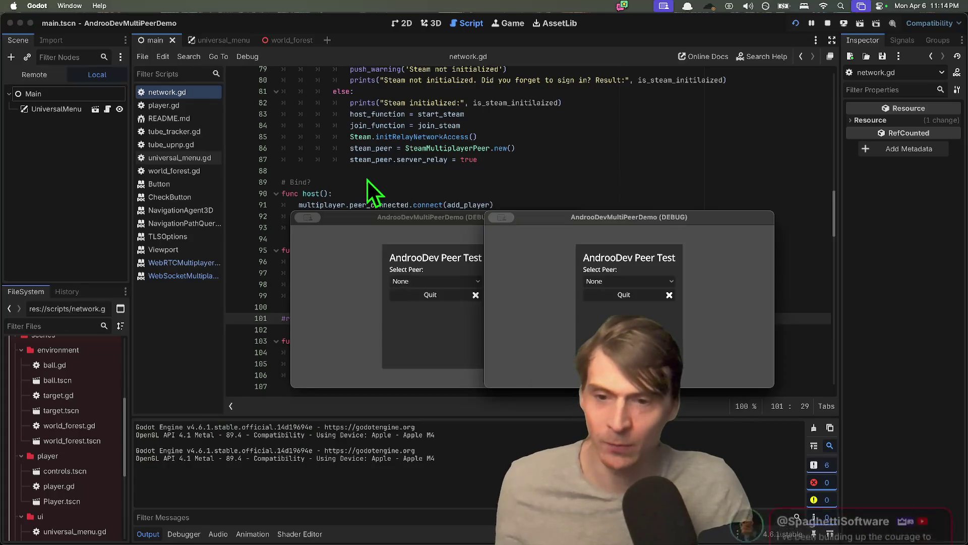
click(302, 206)
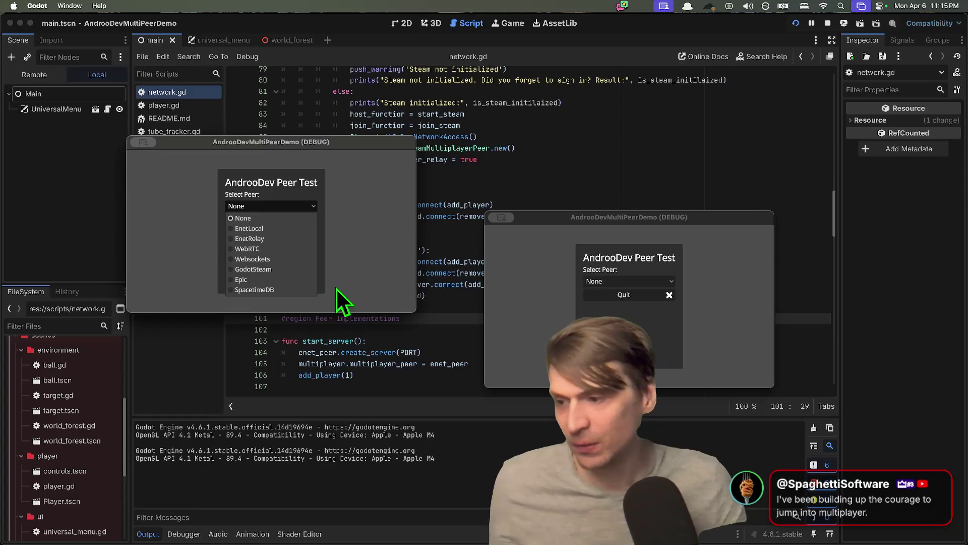
click(398, 305)
click(307, 209)
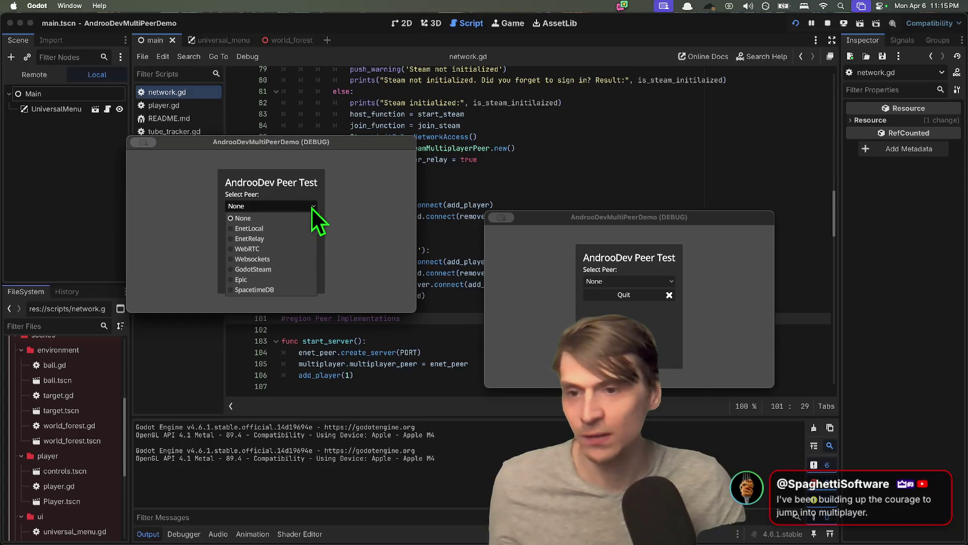
click(349, 190)
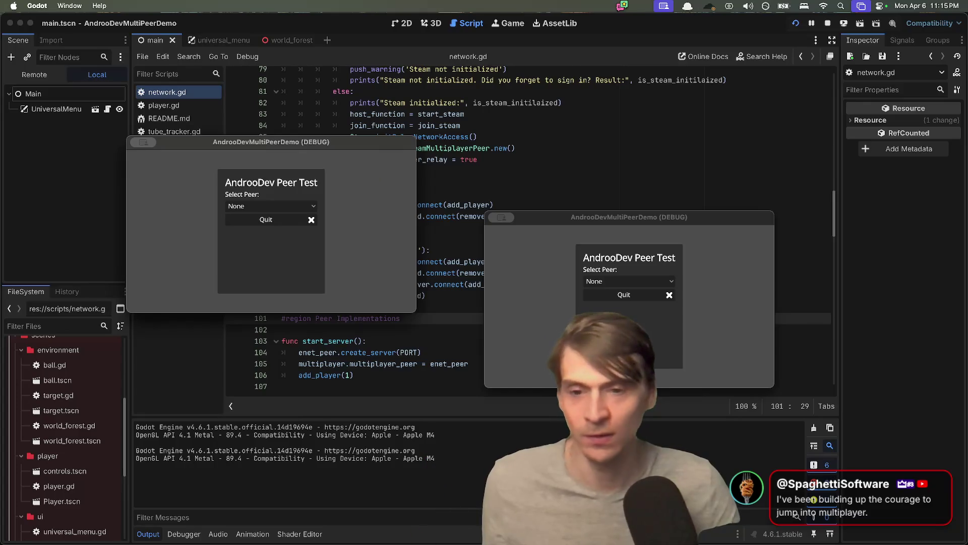
Step: Switch to Firefox and load YouTube in a new tab
mouse_move(383, 525)
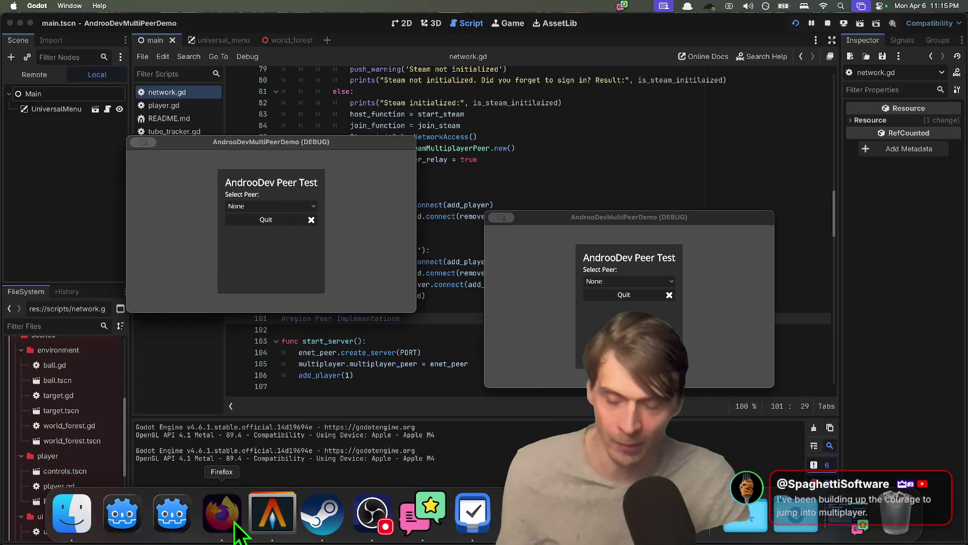
click(235, 527)
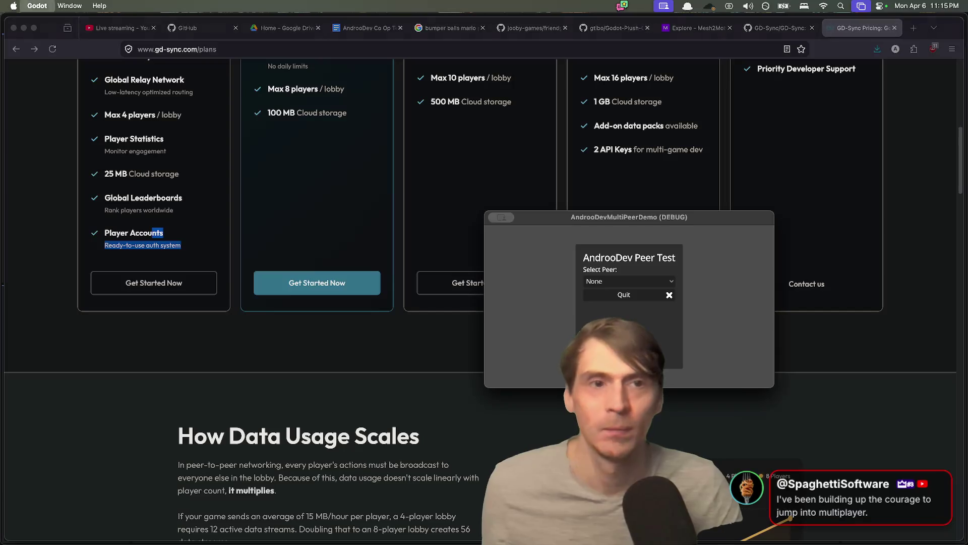
key(super+t)
text(youtube)
key(Return)
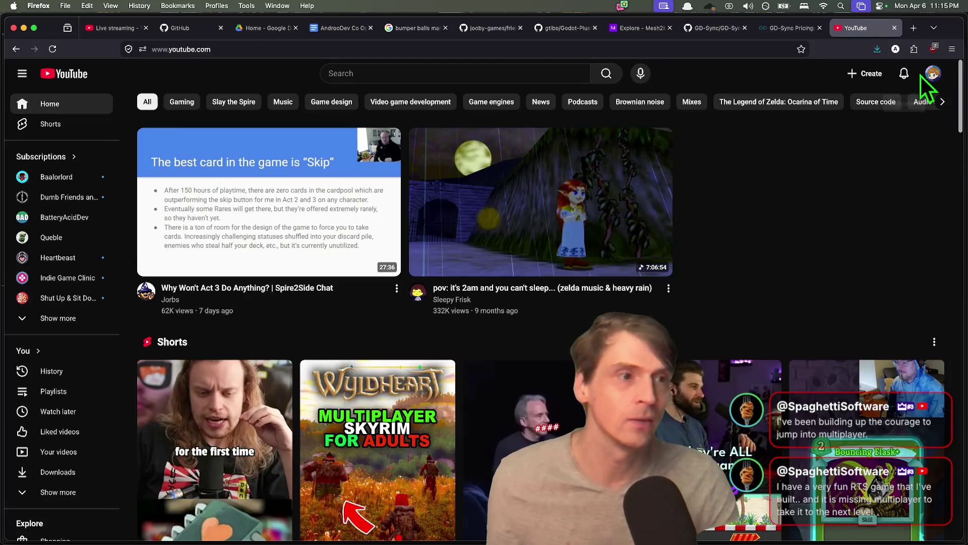
Step: Go to your own channel page and scroll through its Godot multiplayer and Friendslop Co-Op videos
click(928, 74)
click(875, 132)
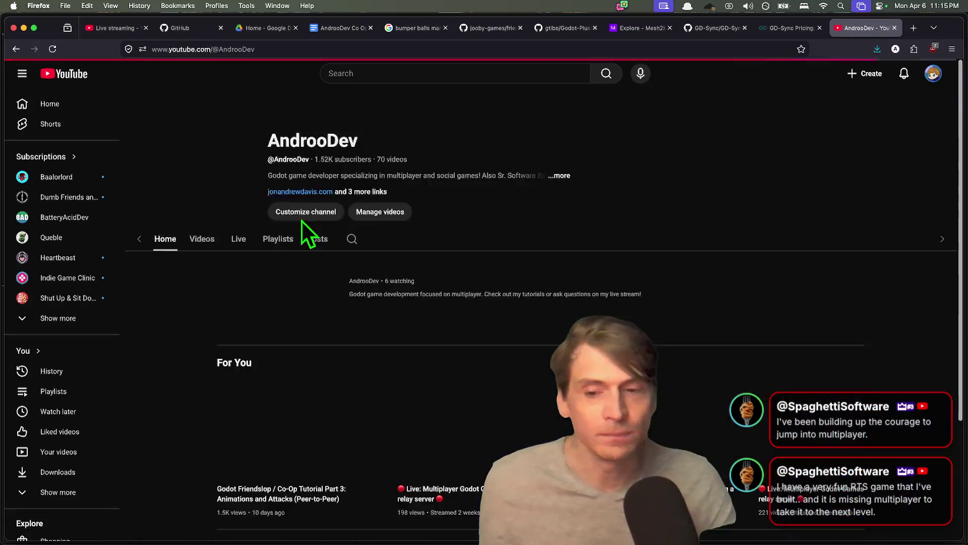
scroll(348, 250, down, 5)
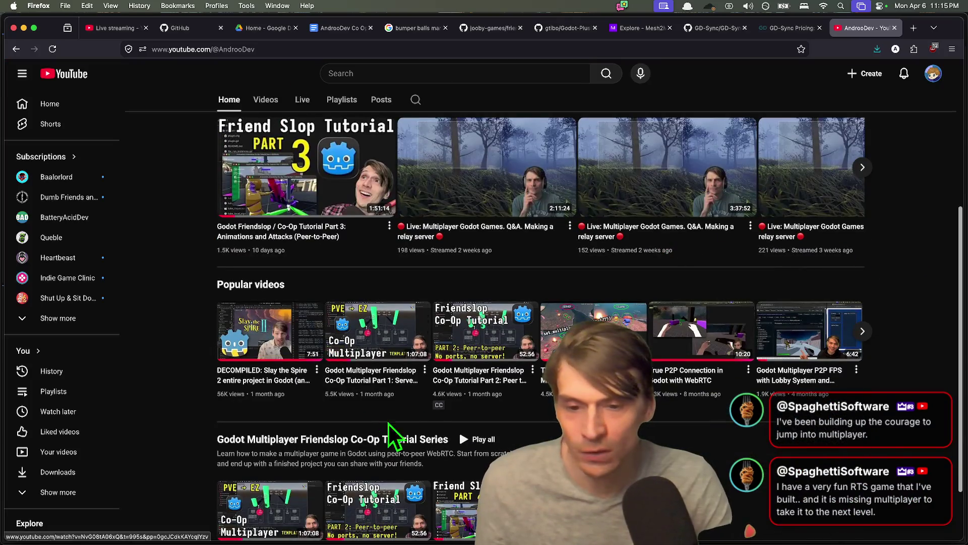
scroll(373, 404, down, 1)
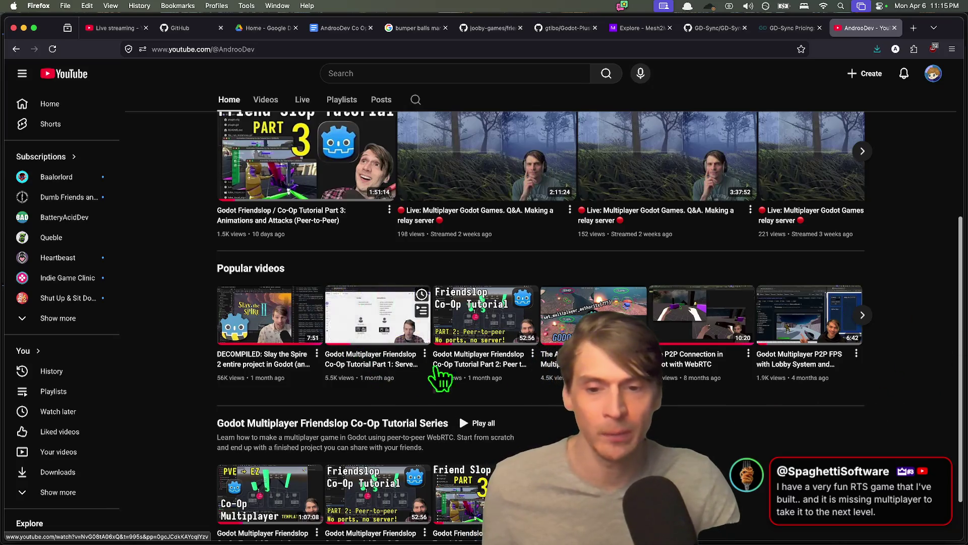
scroll(606, 428, down, 1)
scroll(857, 499, up, 2)
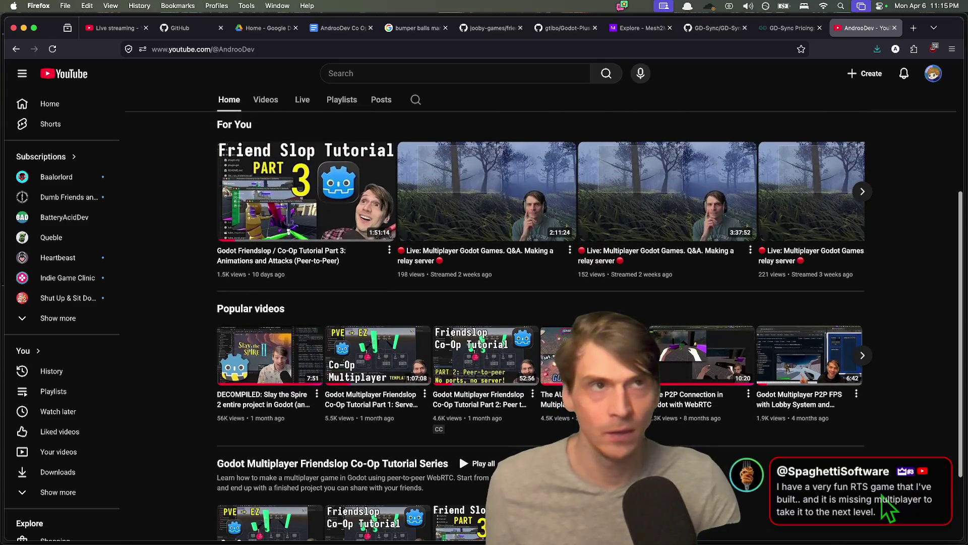
scroll(883, 500, down, 3)
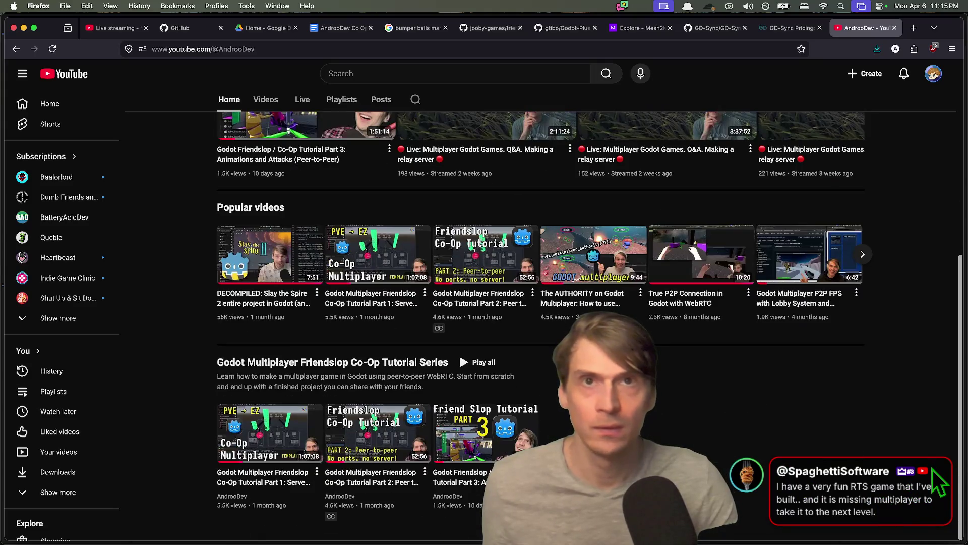
scroll(932, 470, up, 2)
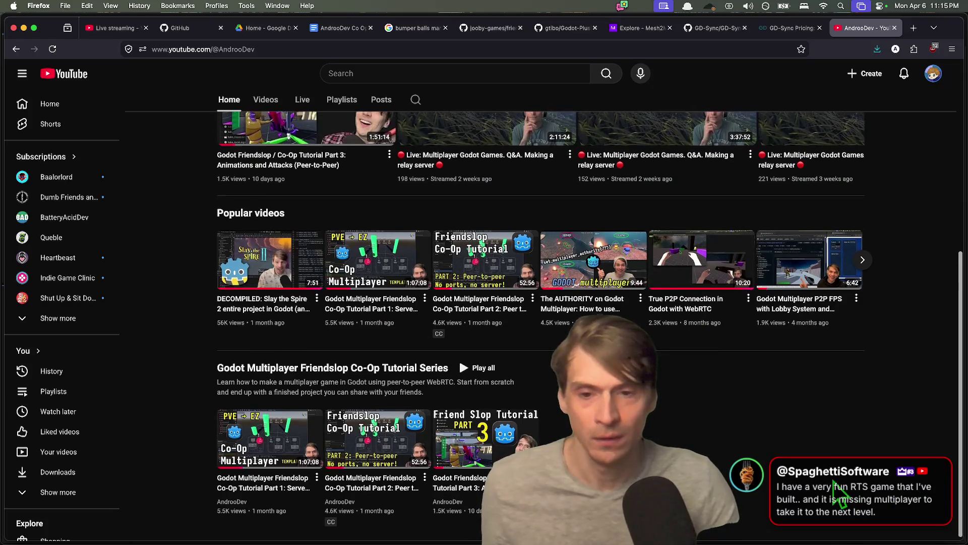
key(super+t)
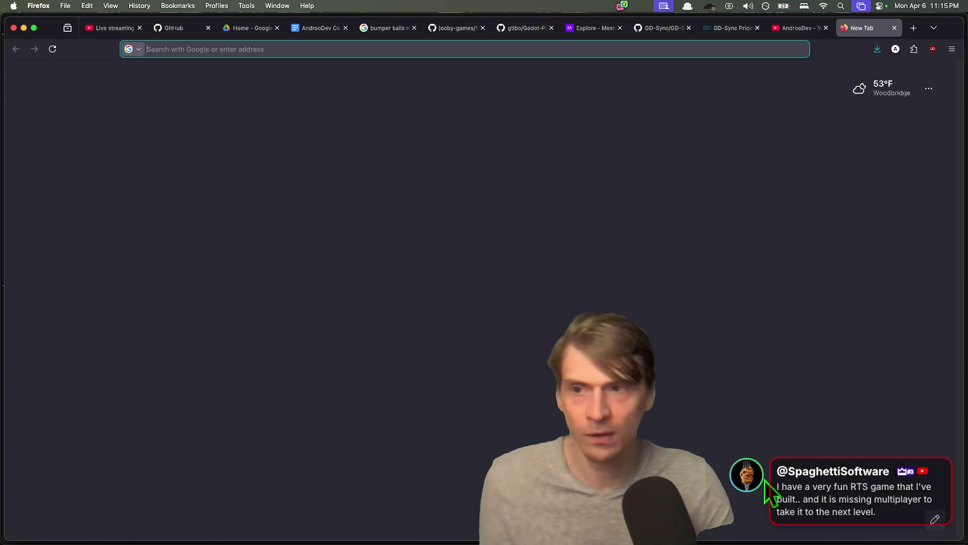
Step: Google 'open rts' and open the lampe-games/godot-open-rts GitHub result
text(rts)
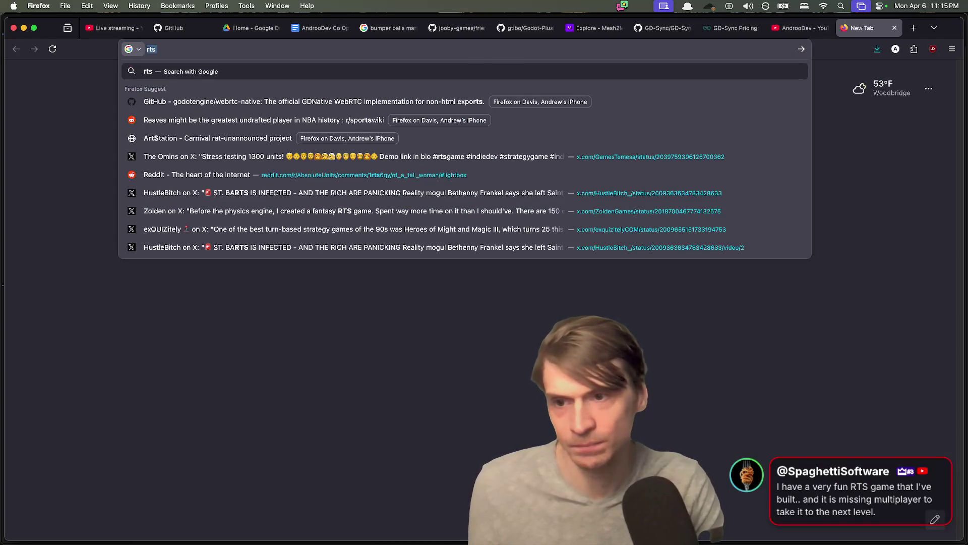
text(open rts)
key(Return)
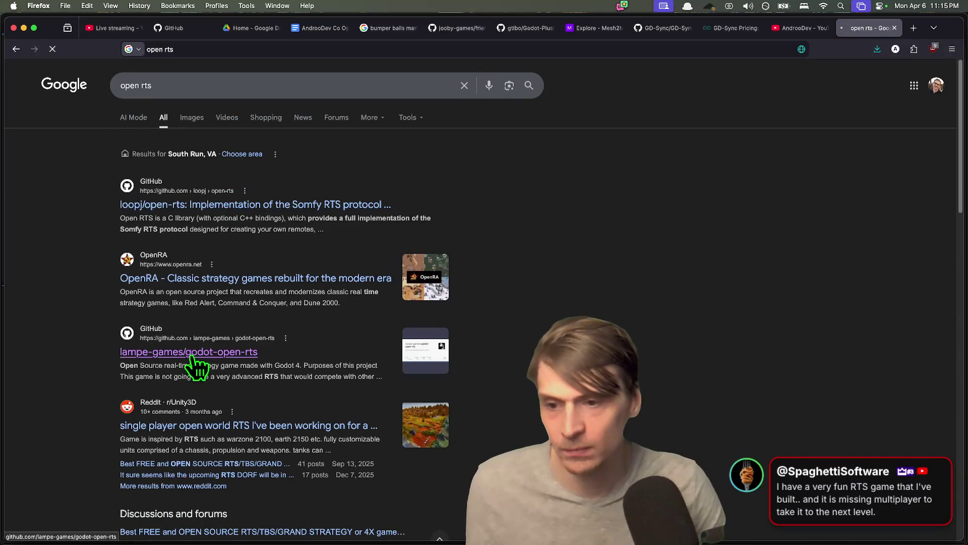
click(192, 357)
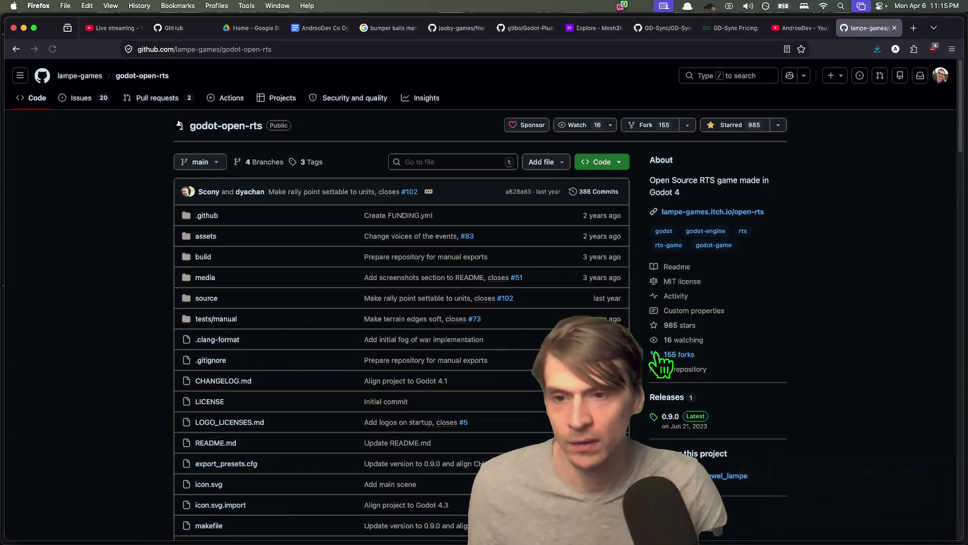
Step: Scroll through the godot-open-rts README, highlighting its one-line project description
scroll(107, 193, down, 5)
scroll(99, 241, down, 4)
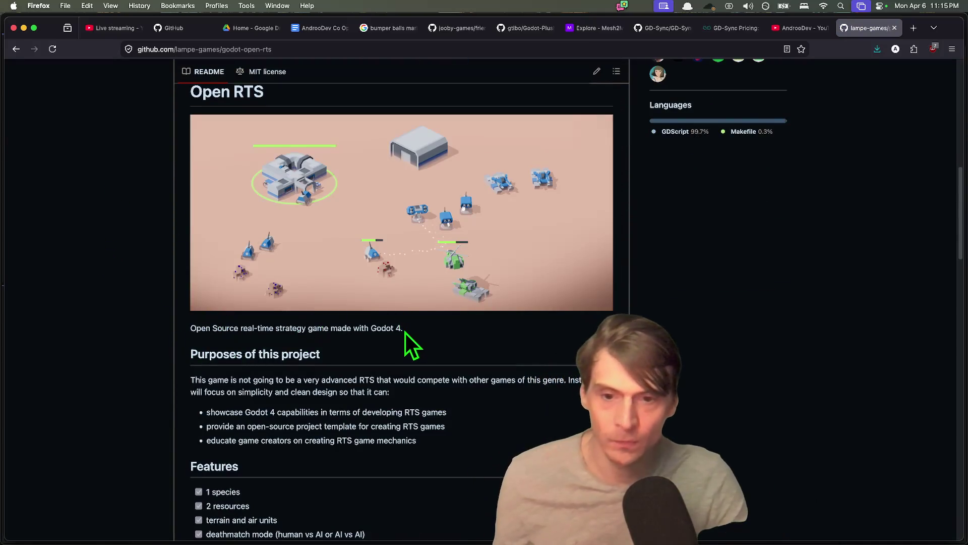
drag(406, 331, 180, 323)
click(514, 341)
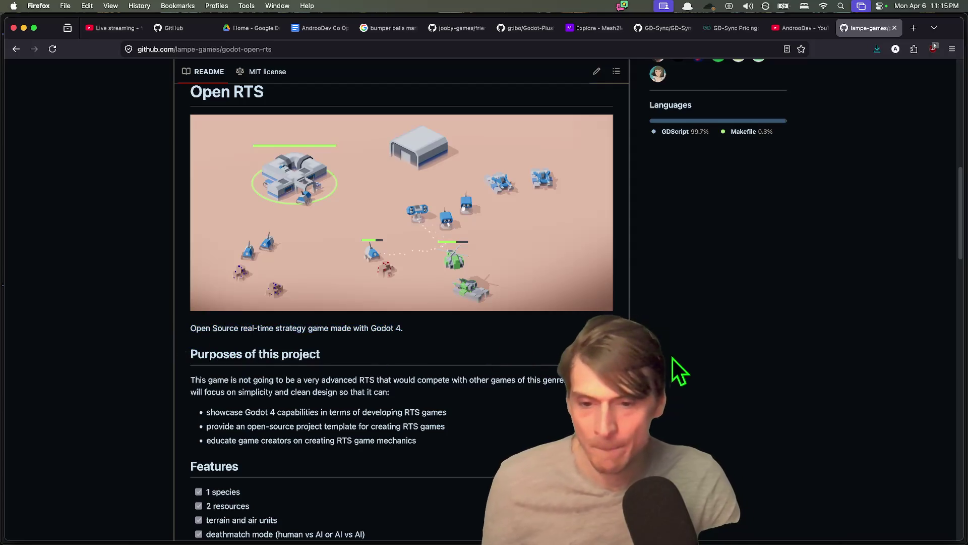
scroll(667, 359, up, 5)
scroll(715, 364, up, 5)
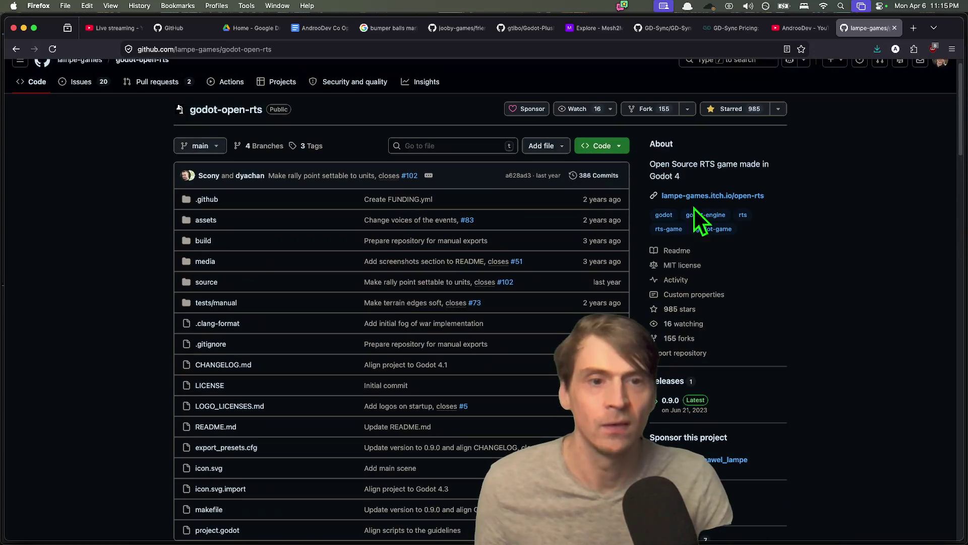
scroll(758, 156, down, 2)
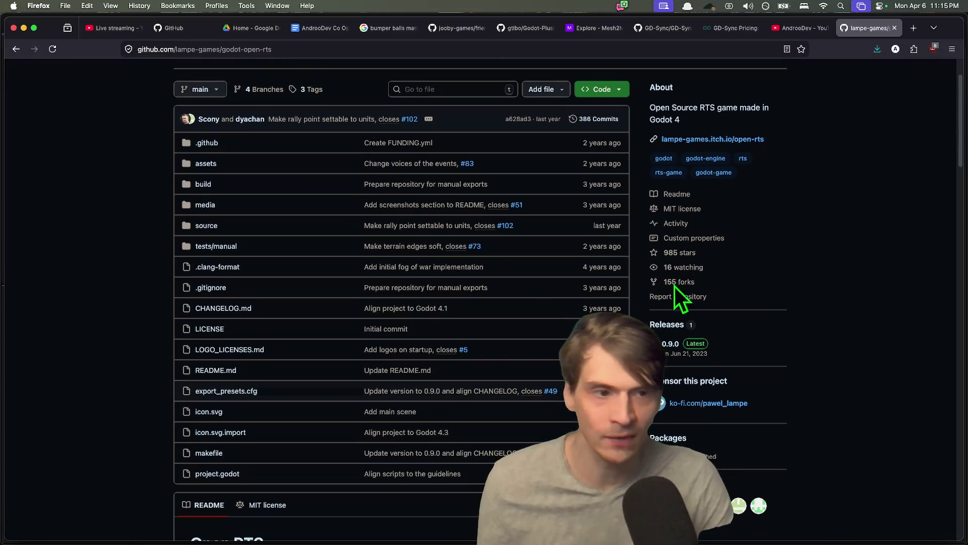
Step: Browse the Open RTS itch.io page alongside the README, then close the itch.io tab
click(749, 141)
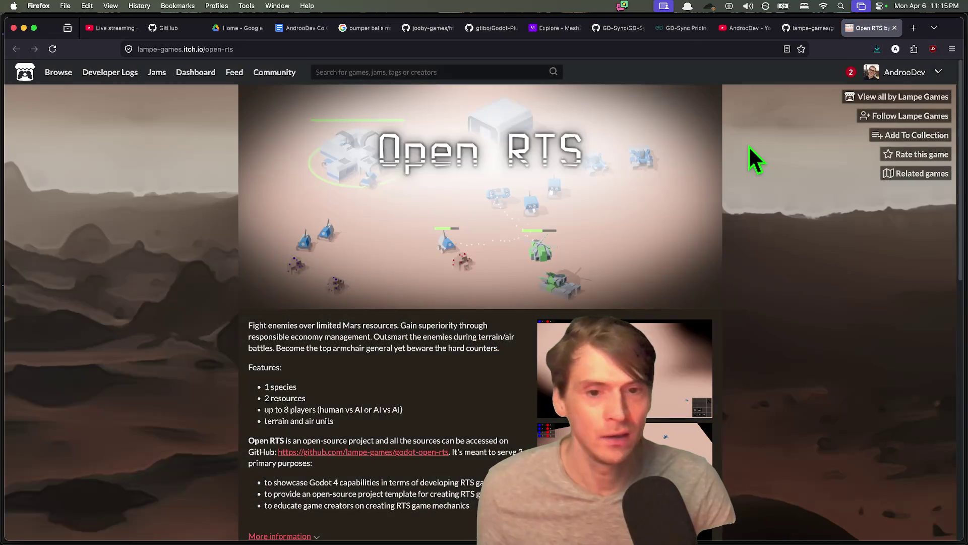
scroll(364, 356, down, 5)
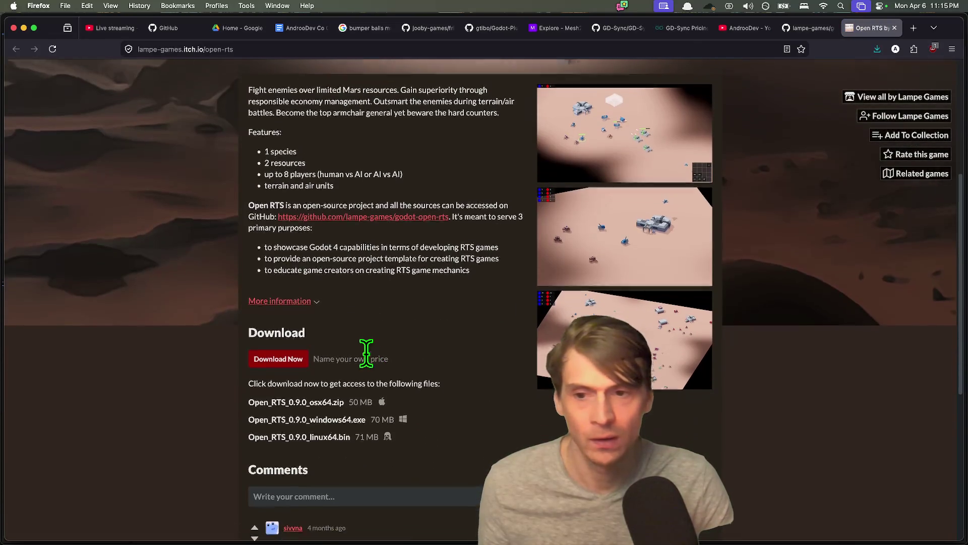
scroll(366, 353, down, 3)
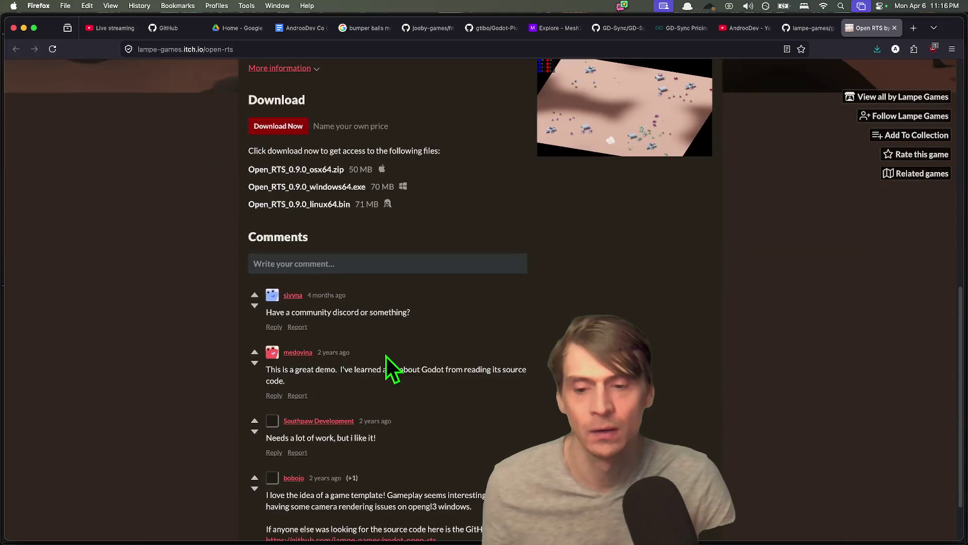
scroll(367, 353, down, 2)
key(ctrl+shift+Tab)
scroll(725, 316, down, 15)
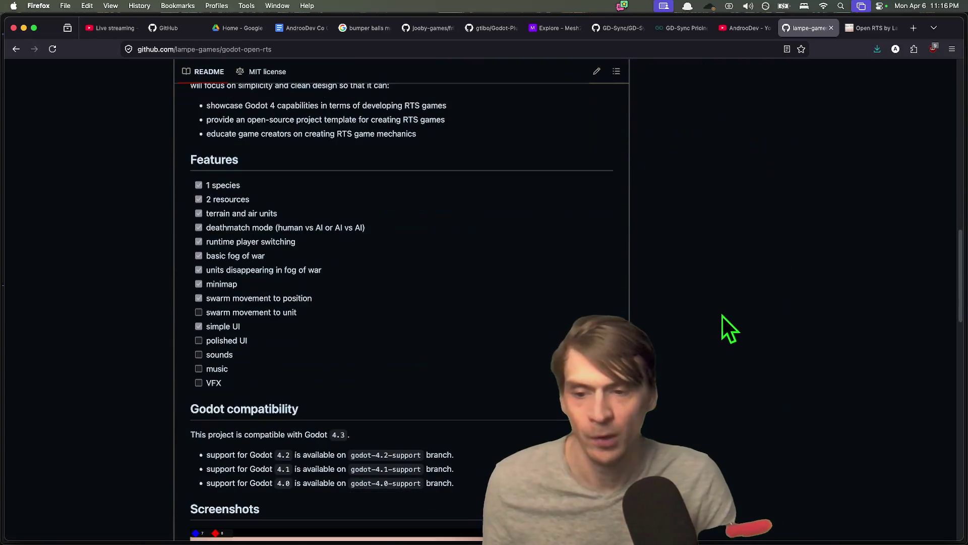
scroll(697, 306, down, 20)
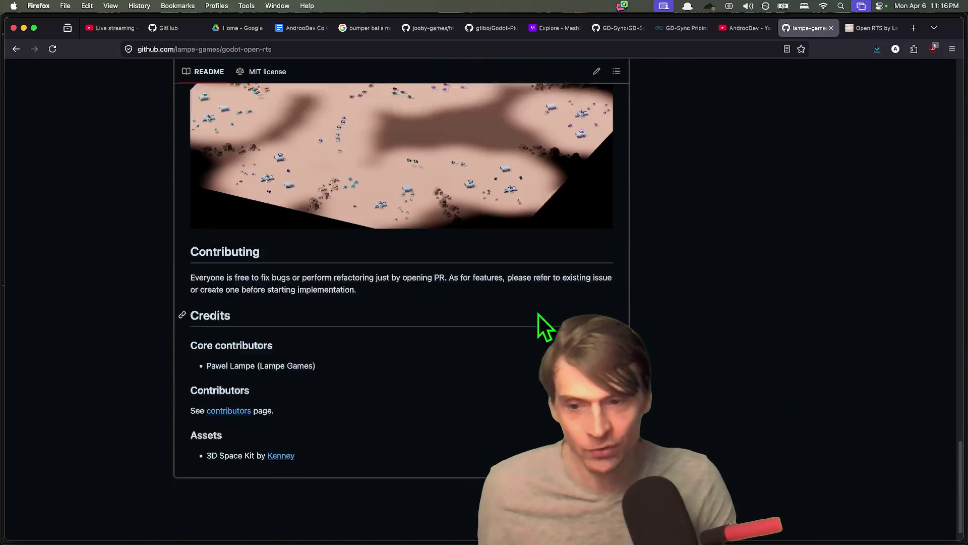
scroll(798, 277, up, 20)
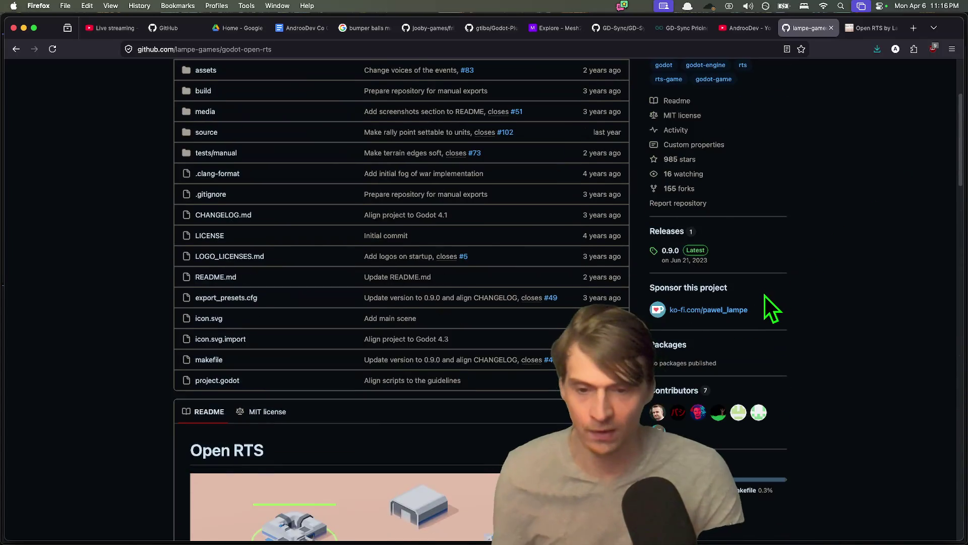
scroll(756, 323, down, 5)
key(ctrl+Tab)
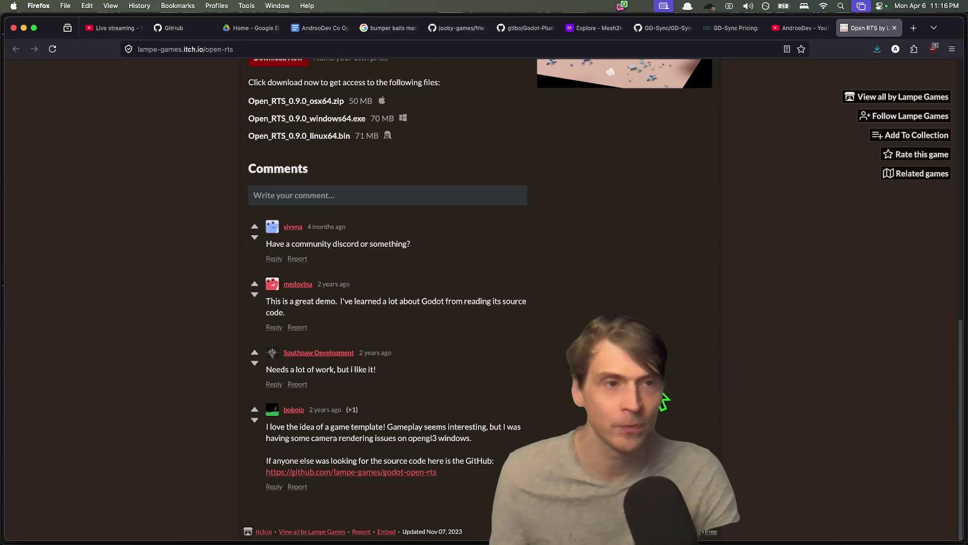
key(ctrl+w)
key(alt+Tab)
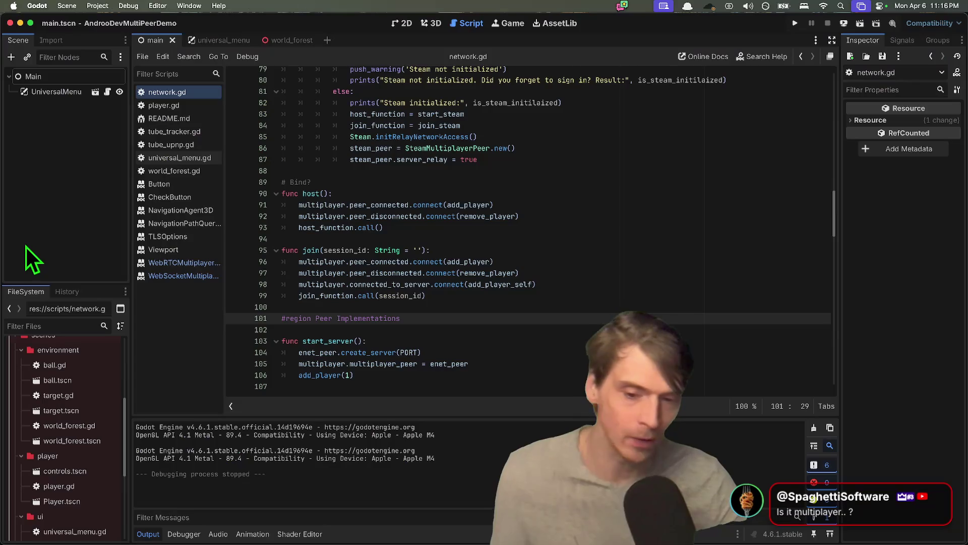
Step: Look over the AndroDev channel's multiplayer video cards, then return to Godot and enlarge the Scene panel
key(alt+Tab)
mouse_move(313, 208)
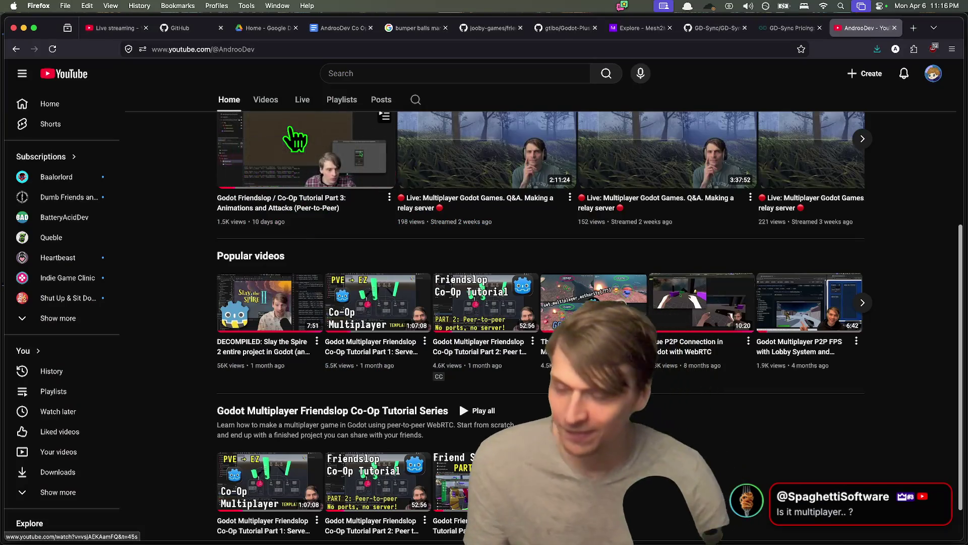
mouse_move(659, 369)
key(alt+Tab)
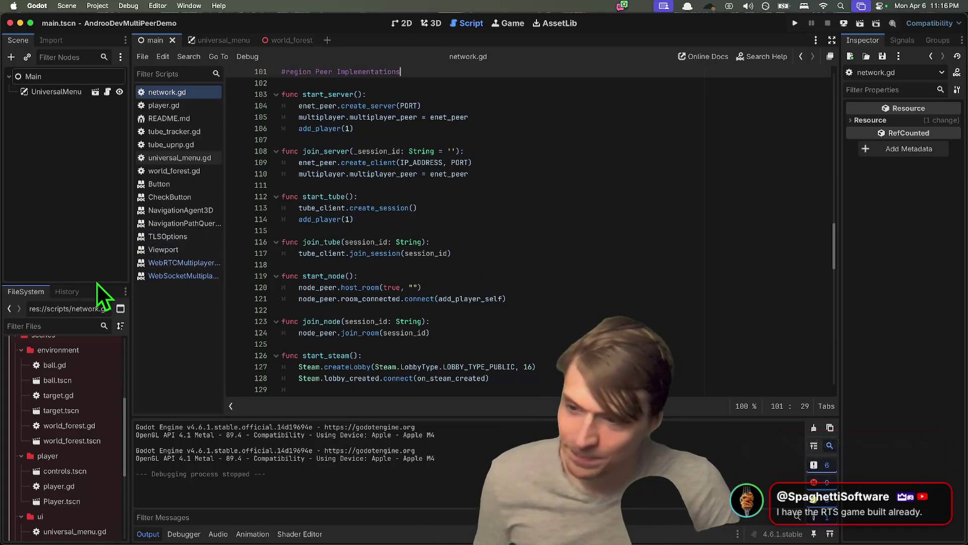
mouse_move(97, 285)
mouse_down()
mouse_move(219, 284)
mouse_move(162, 298)
mouse_move(256, 295)
mouse_move(181, 302)
mouse_up()
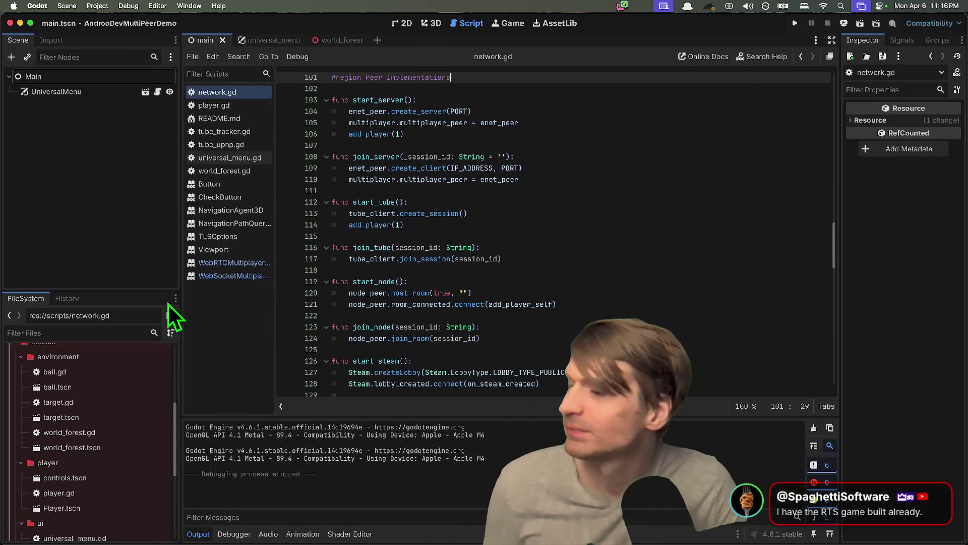
Step: Resize the FileSystem, script list and Output docks, and clear the Output log
mouse_move(162, 291)
mouse_down()
mouse_move(157, 305)
mouse_move(157, 283)
mouse_move(158, 324)
mouse_move(161, 295)
mouse_up()
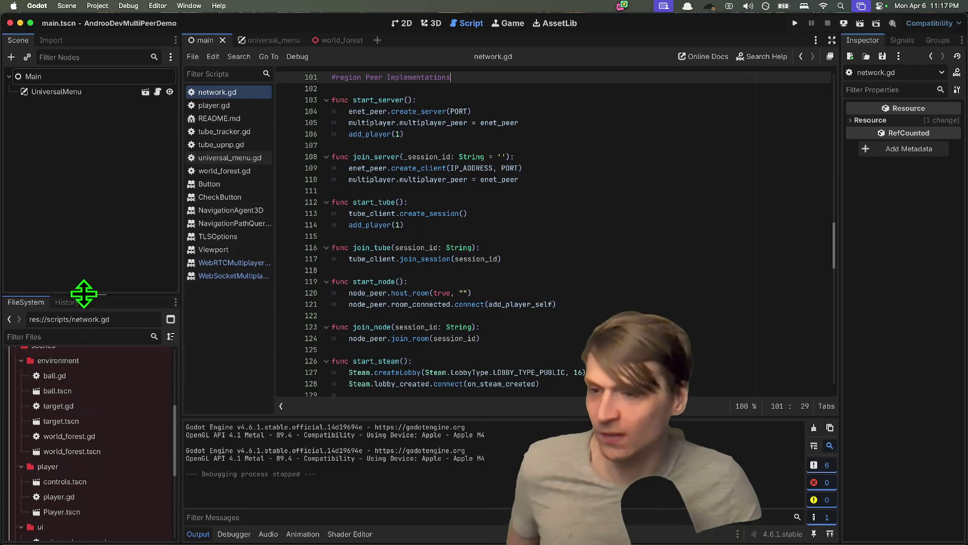
mouse_move(87, 294)
mouse_down()
mouse_move(87, 257)
mouse_move(100, 249)
mouse_up()
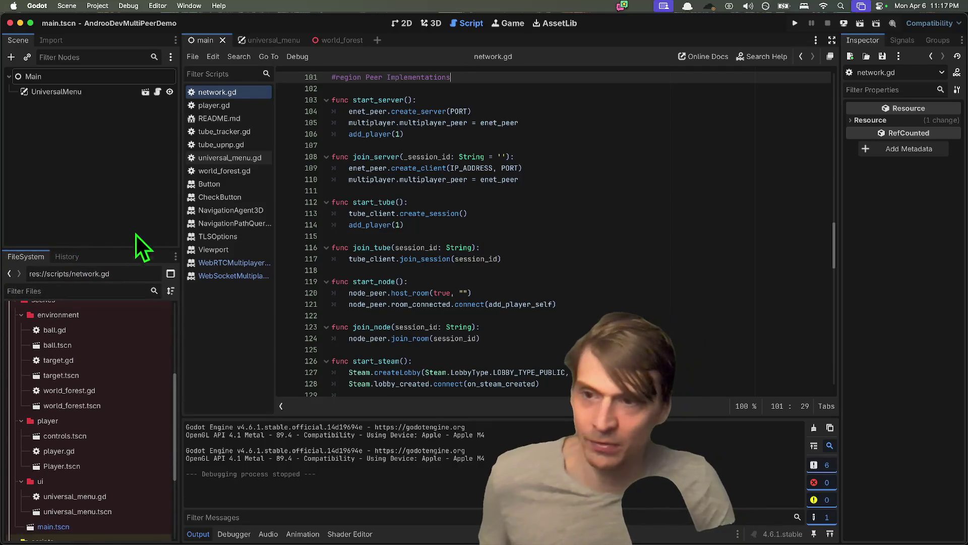
drag(180, 164, 150, 170)
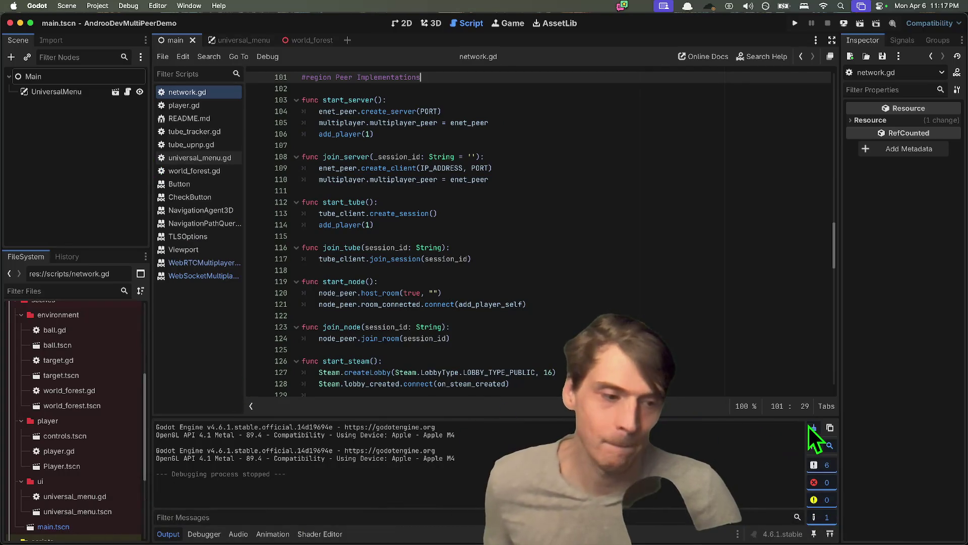
click(814, 427)
drag(653, 418, 647, 357)
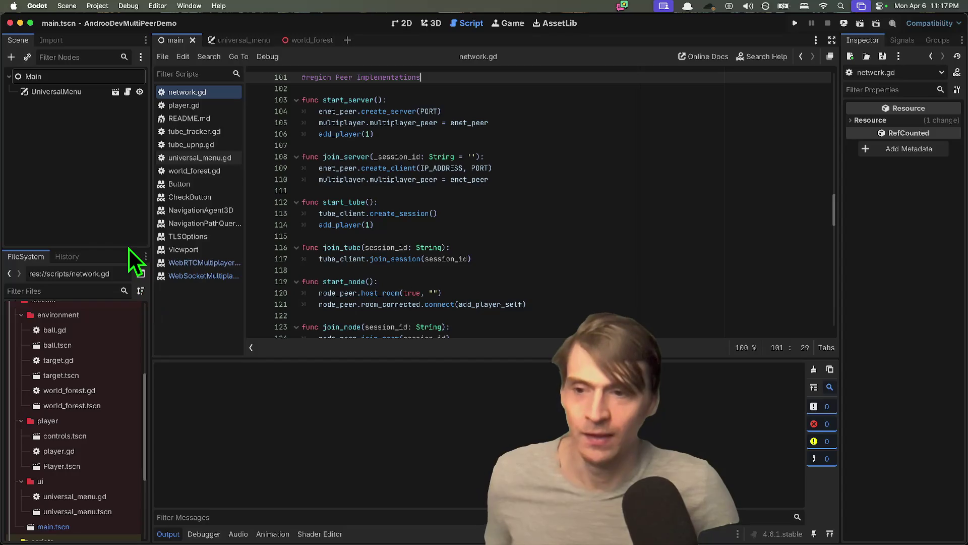
drag(126, 249, 103, 358)
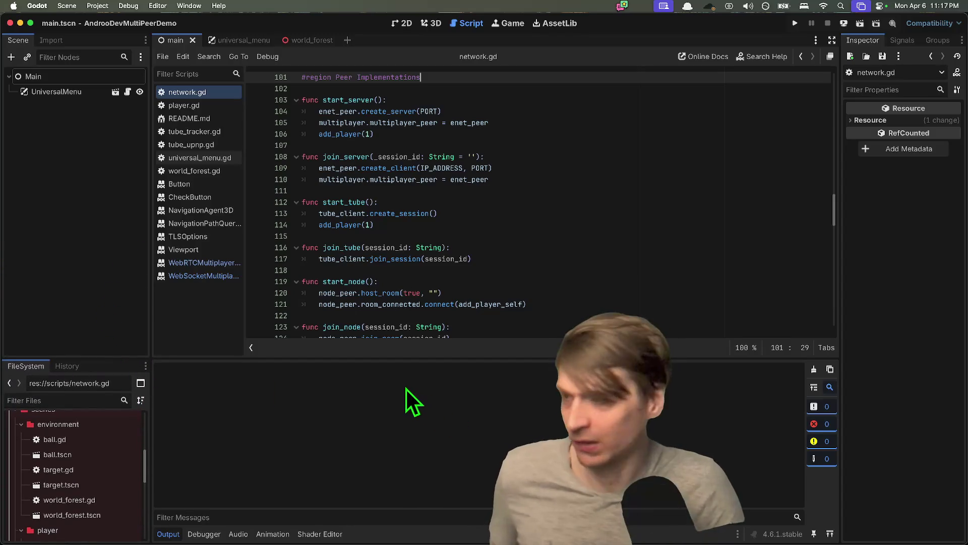
scroll(505, 226, down, 5)
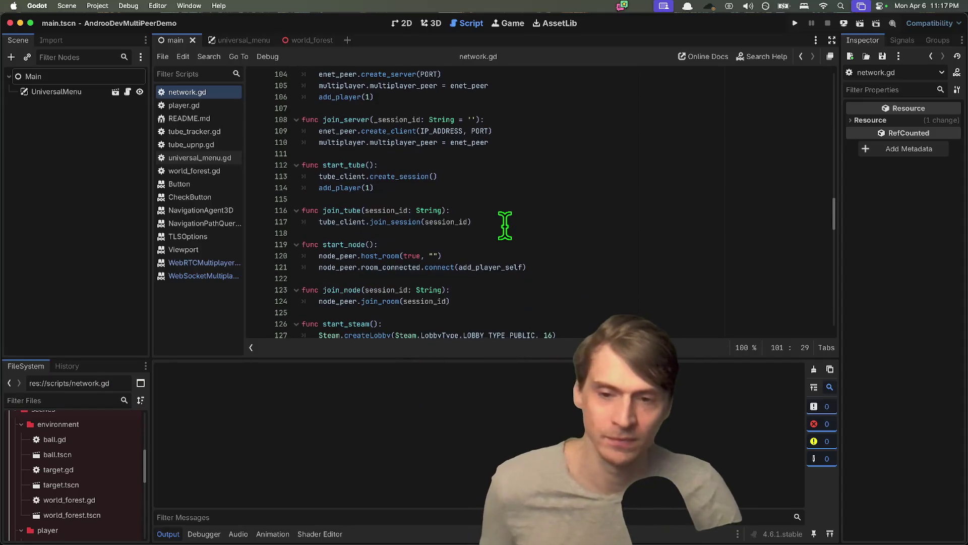
Step: Go to the end of network.gd, collapse the script list, and scroll back up to the GodotSteam branch
scroll(498, 206, down, 15)
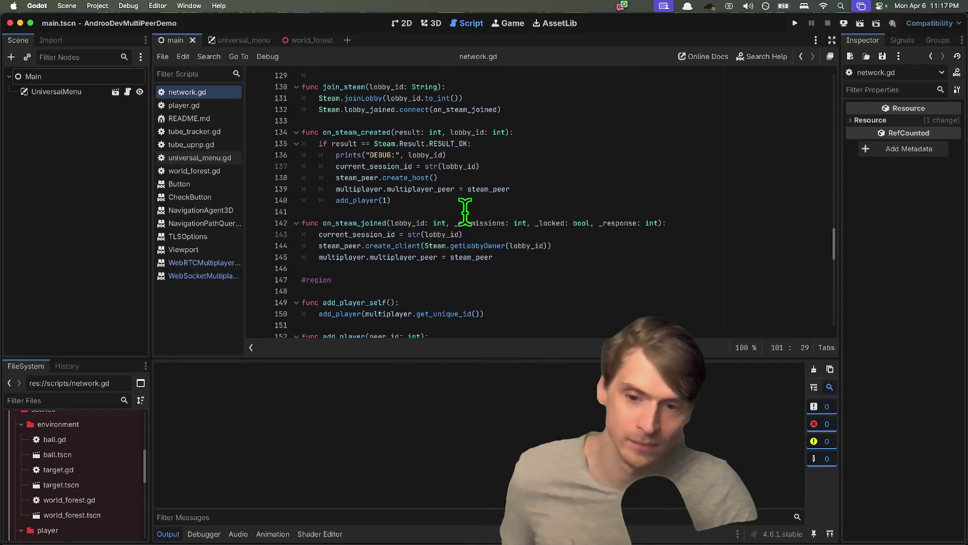
scroll(489, 283, down, 7)
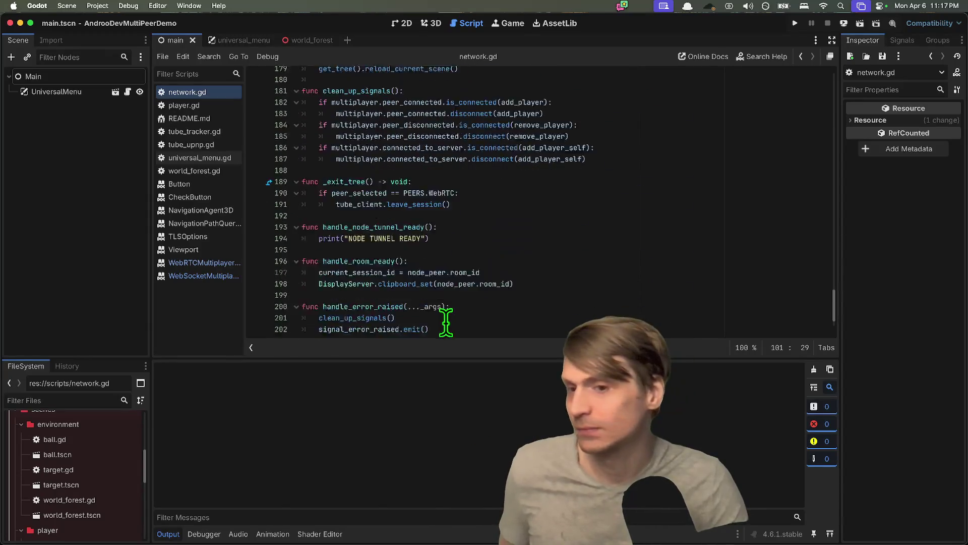
text(func reset_all_peers():)
click(458, 327)
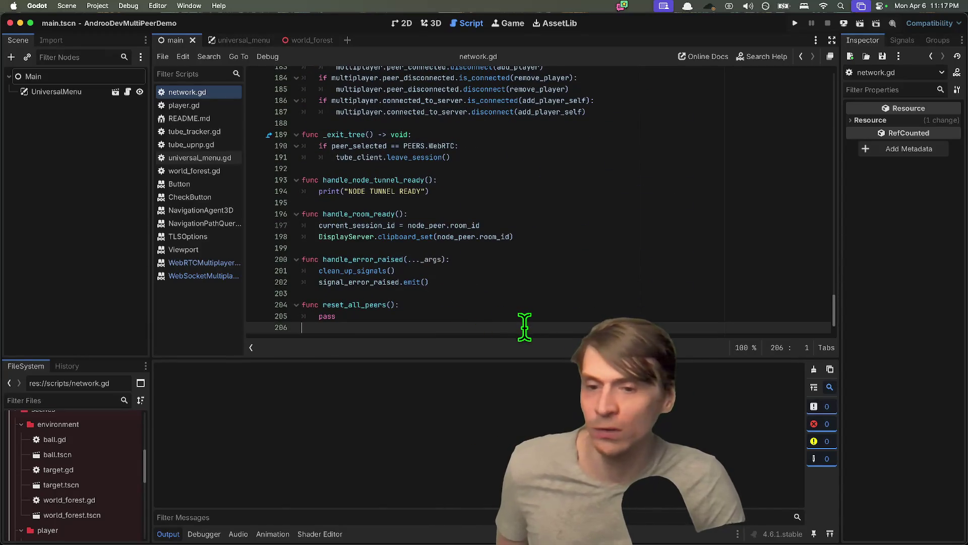
click(251, 348)
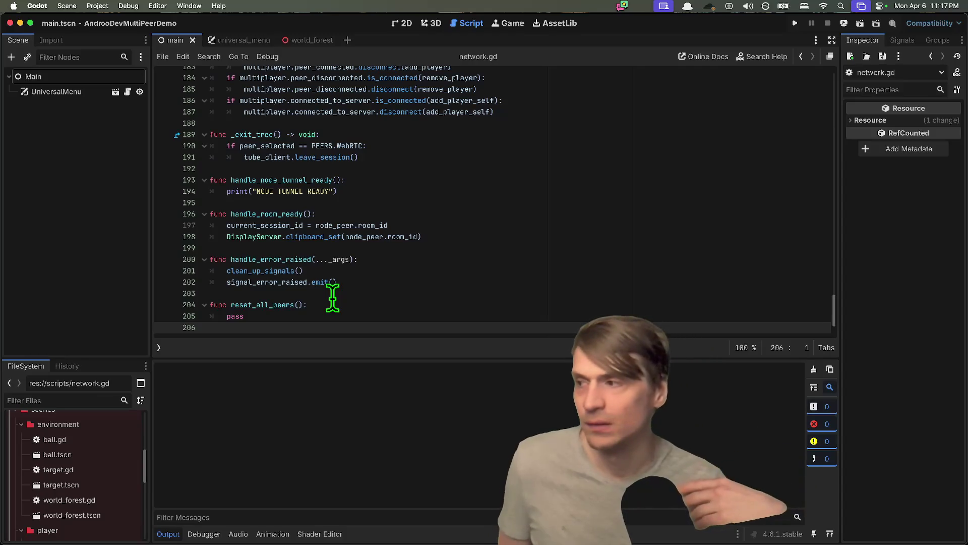
scroll(337, 290, up, 4)
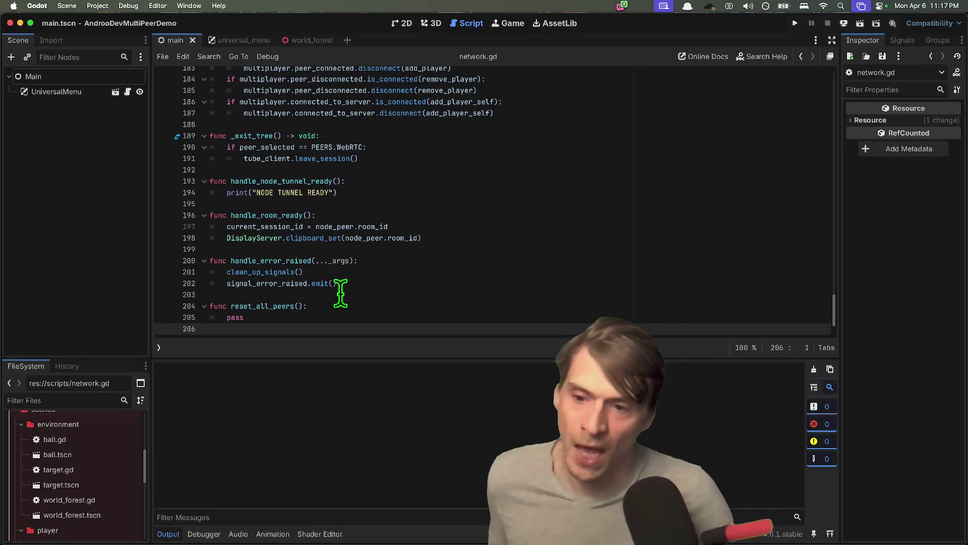
scroll(346, 293, up, 20)
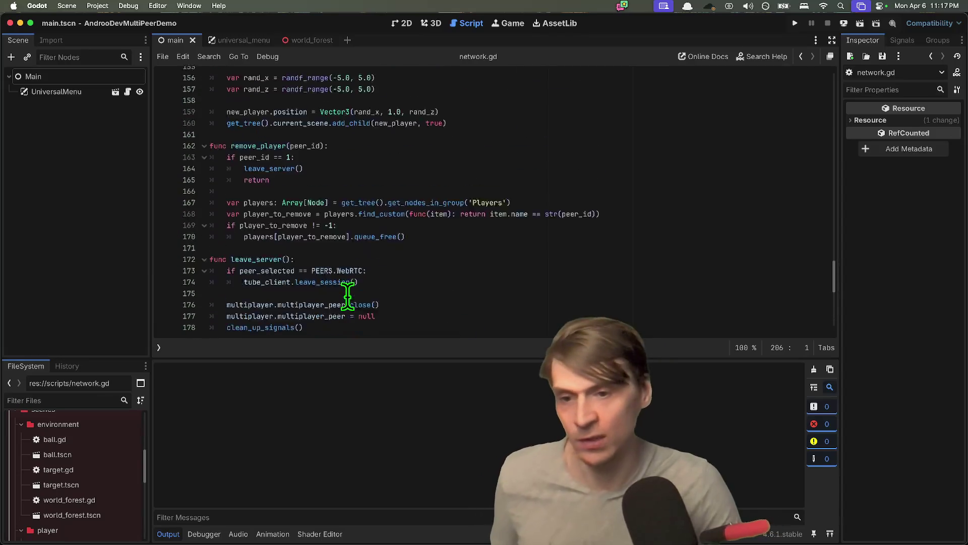
scroll(404, 302, up, 5)
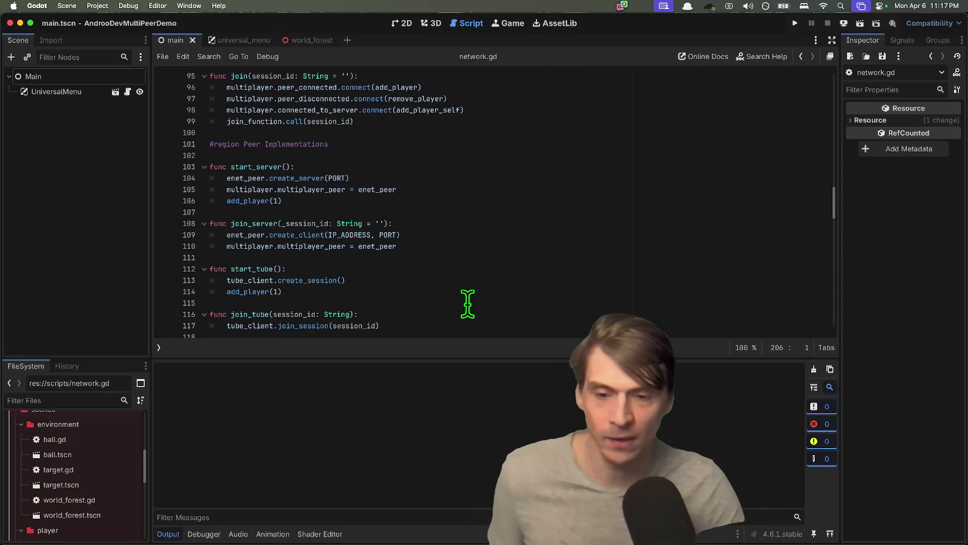
scroll(501, 295, up, 6)
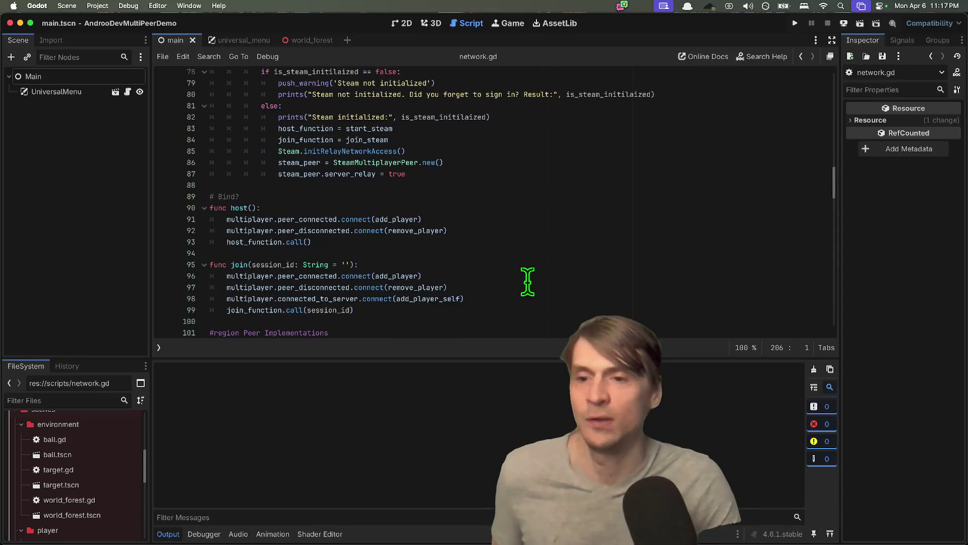
scroll(528, 284, up, 4)
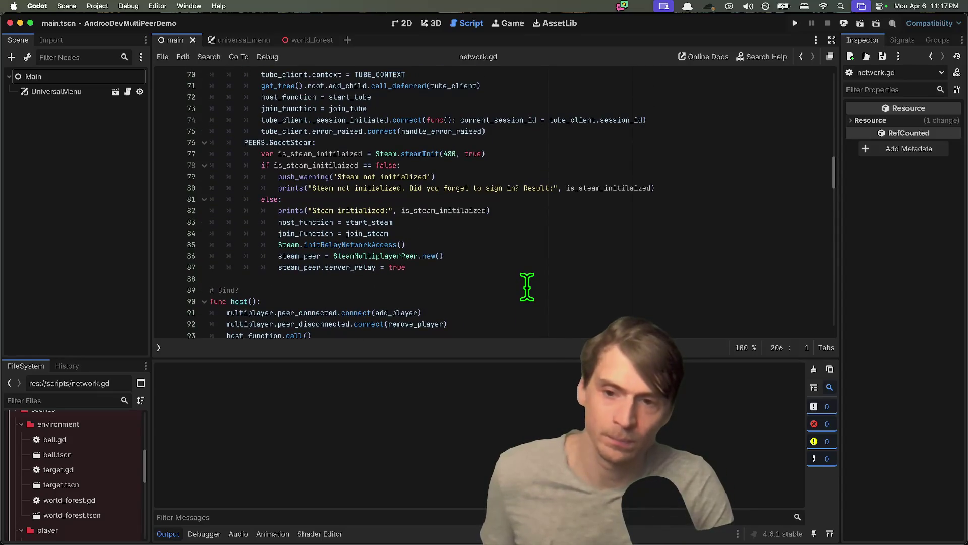
scroll(528, 286, up, 1)
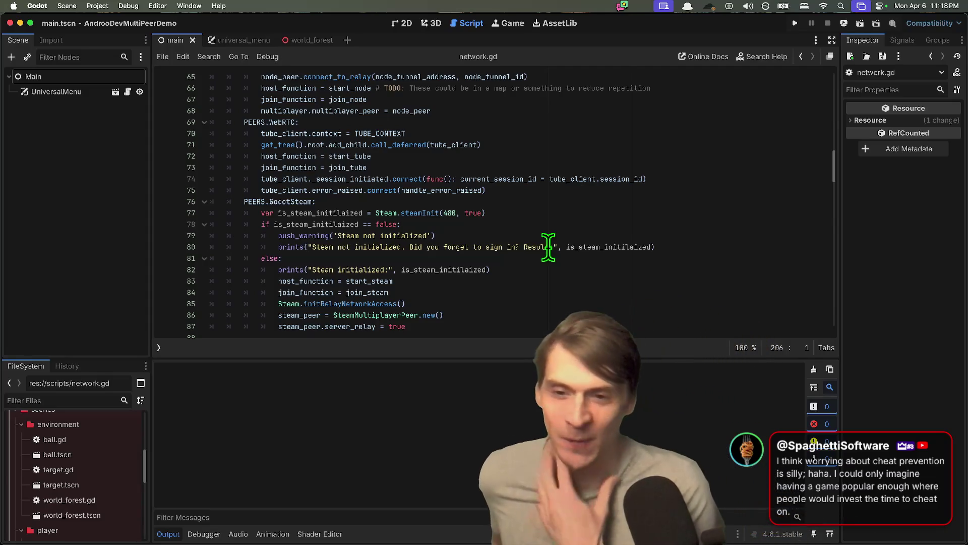
Step: Add and then remove a blank line after the steamInit call on line 77
click(538, 223)
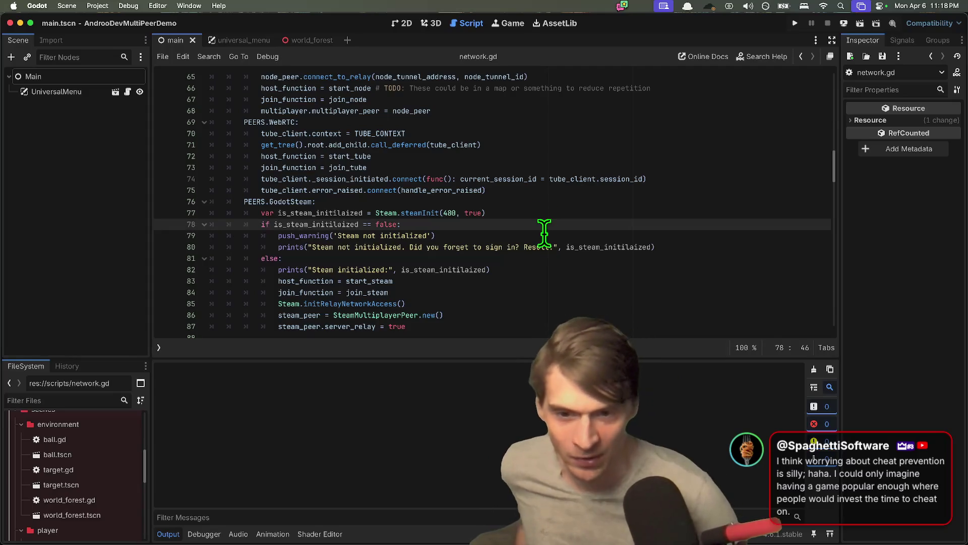
click(551, 212)
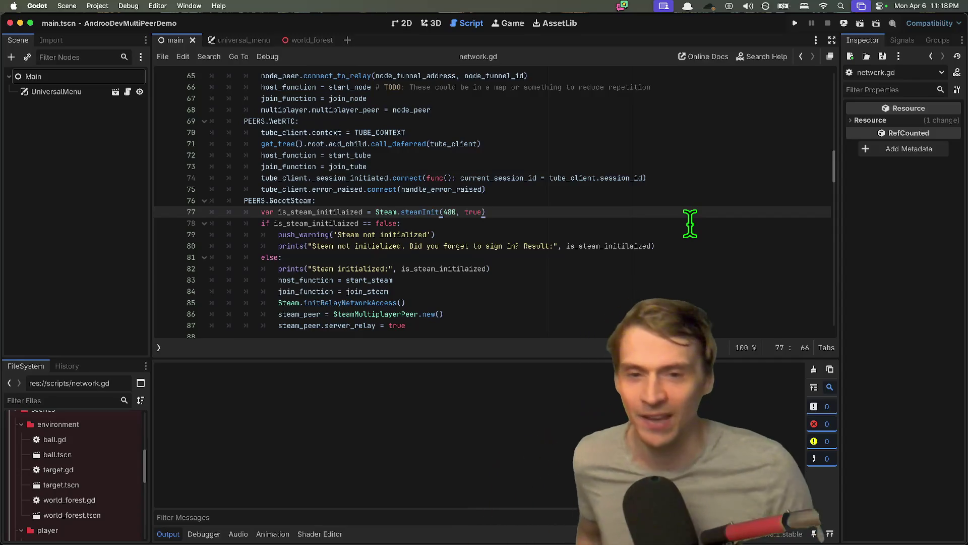
key(Return)
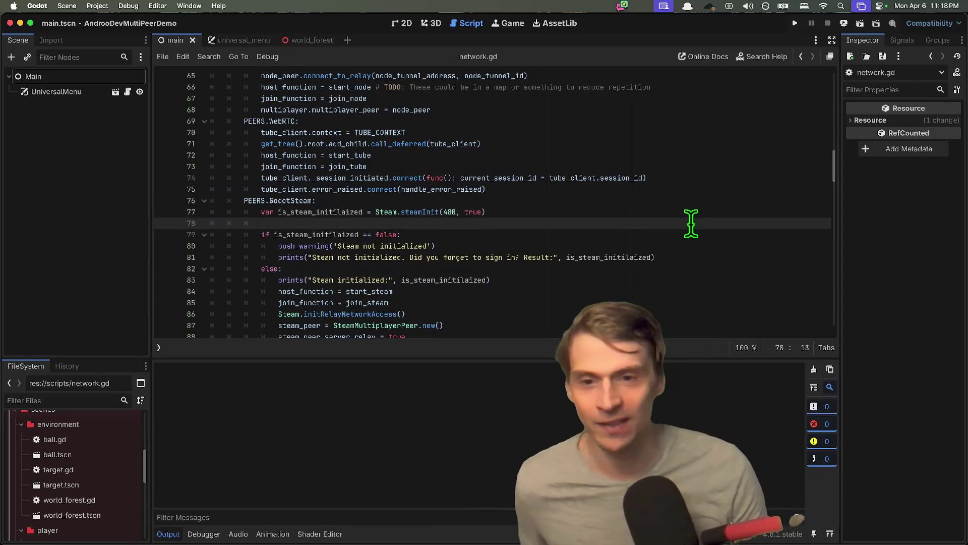
key(BackSpace)
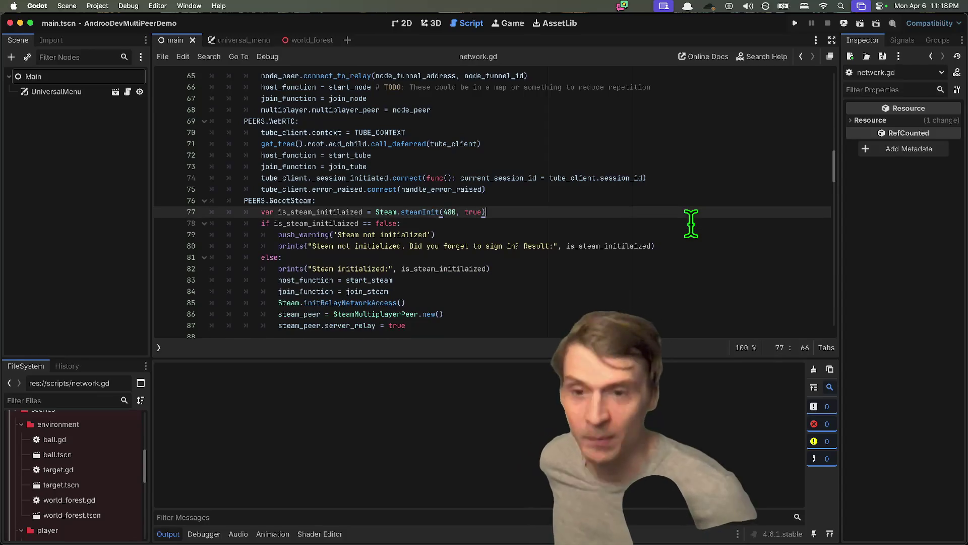
Step: Scroll up through network.gd and switch to the 2D view of main.tscn's Peer Test menu
scroll(691, 223, up, 3)
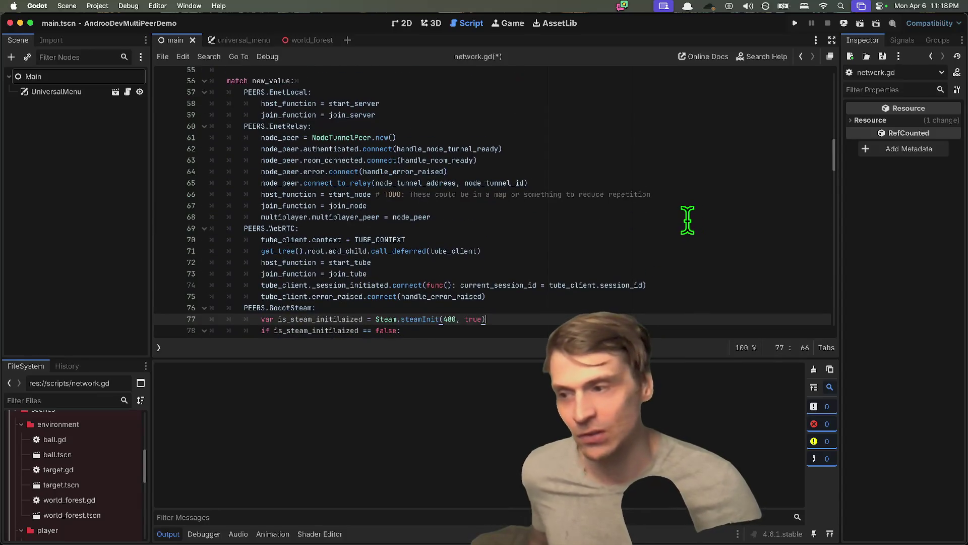
scroll(673, 232, up, 1)
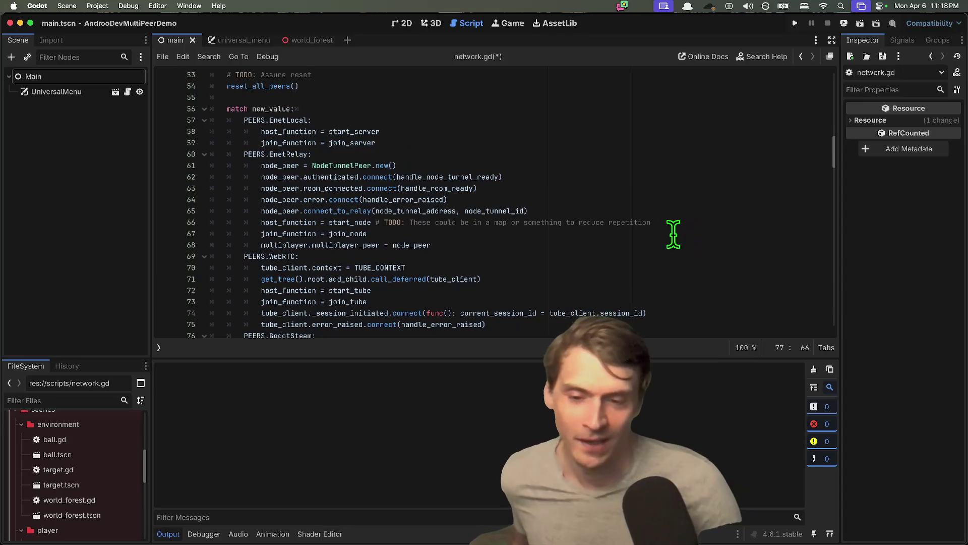
scroll(673, 234, up, 1)
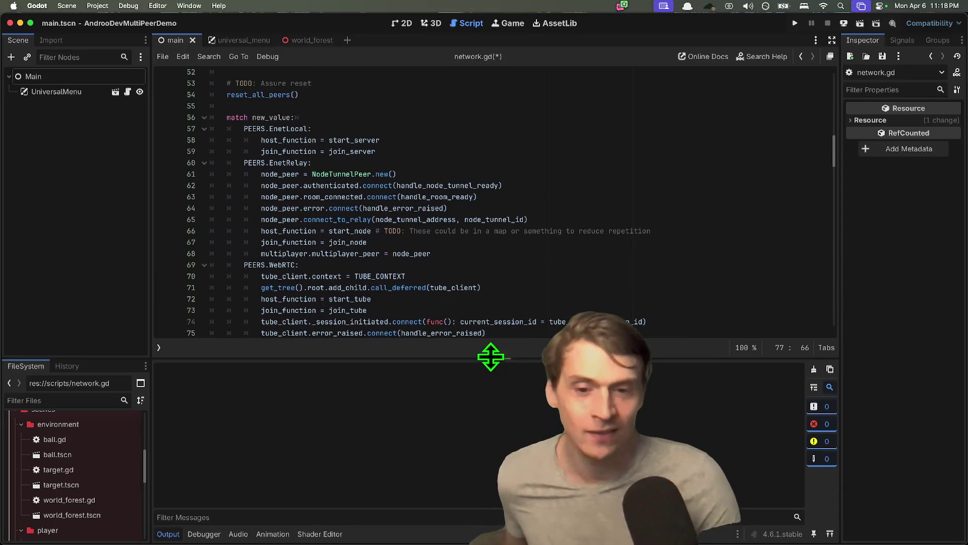
scroll(487, 271, up, 1)
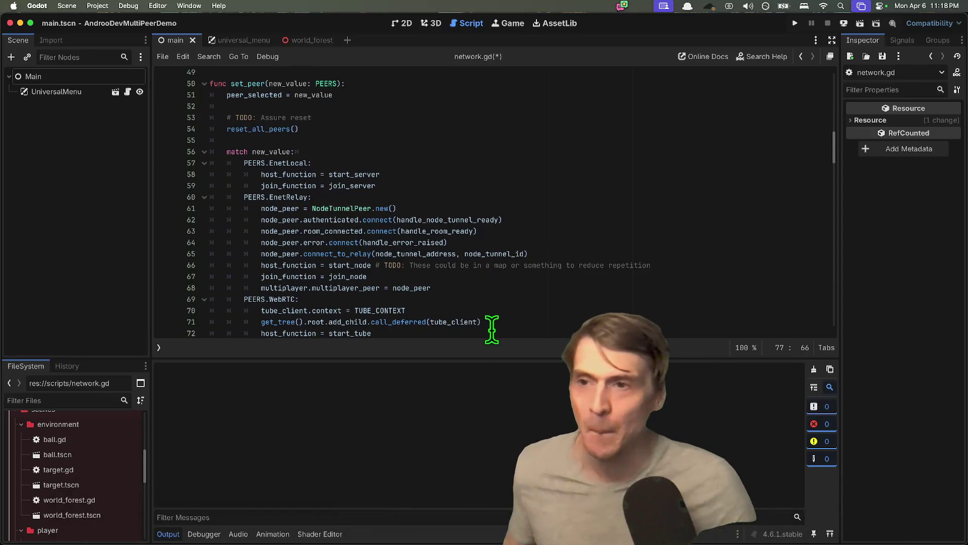
click(392, 28)
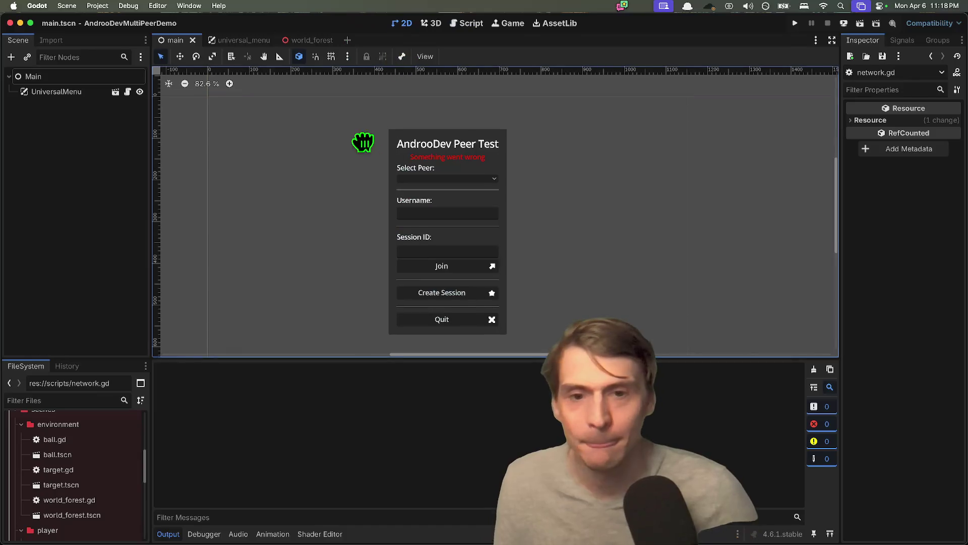
Step: Resize the editor panels to enlarge the scene viewport area
drag(510, 358, 513, 415)
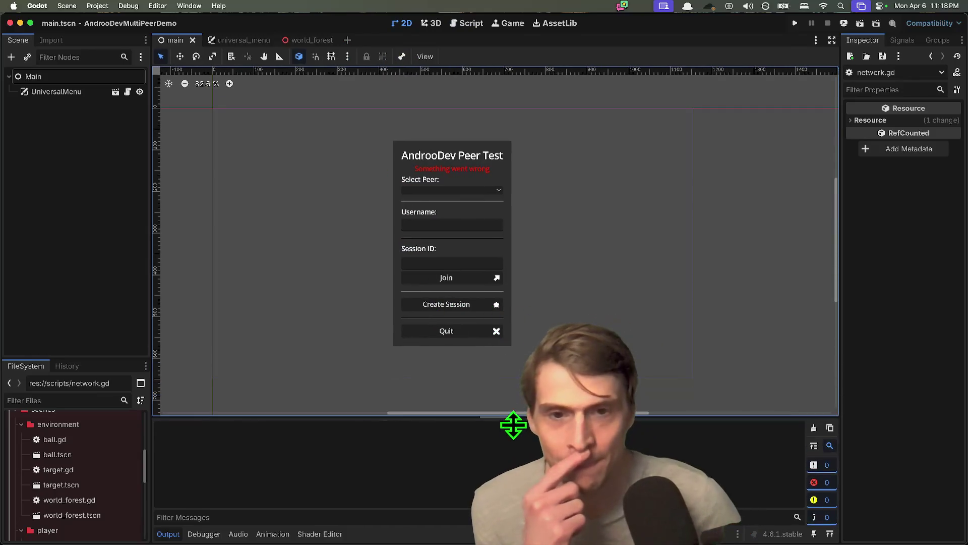
scroll(580, 325, down, 1)
drag(580, 324, 576, 282)
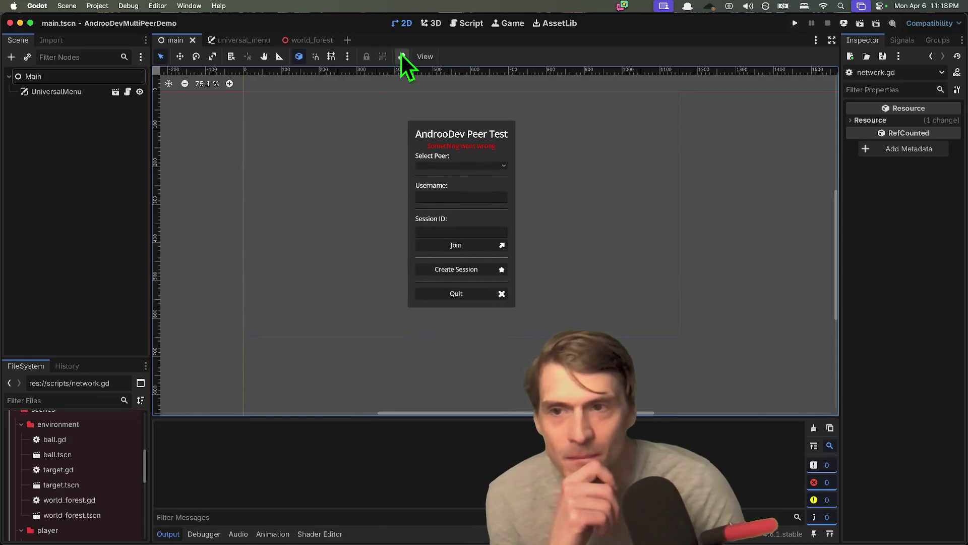
scroll(581, 324, down, 2)
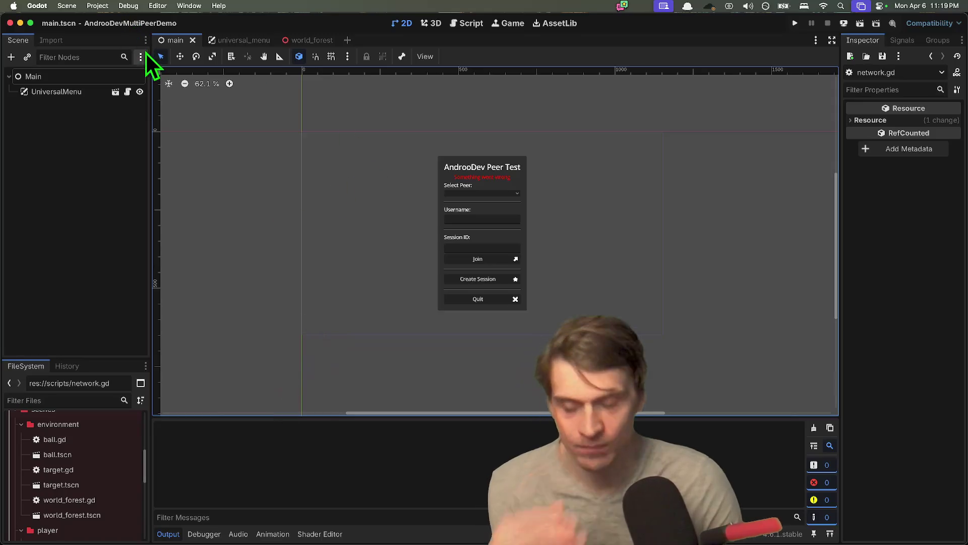
Step: Run the project and switch the left game's peer through EnetLocal, Websockets, Epic and GodotSteam
key(super+b)
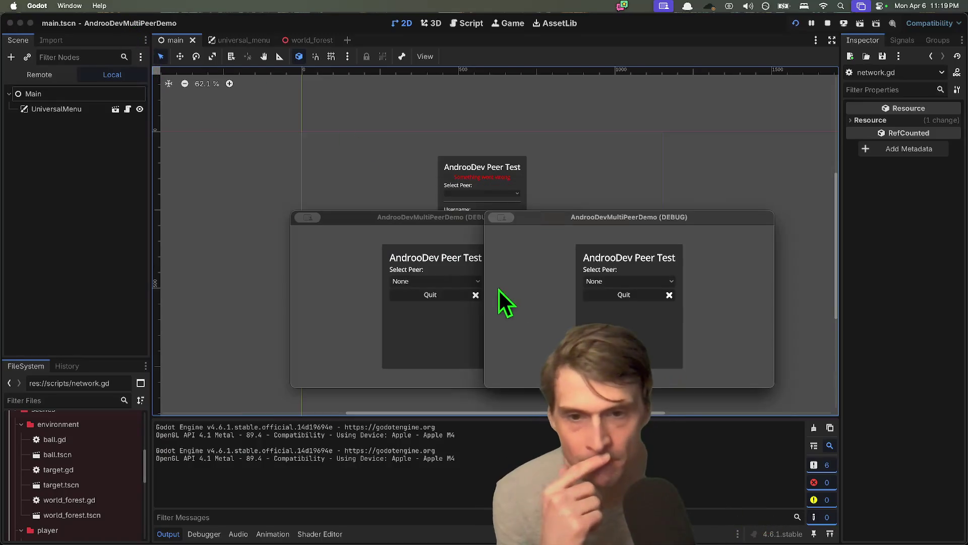
drag(425, 218, 314, 194)
click(343, 255)
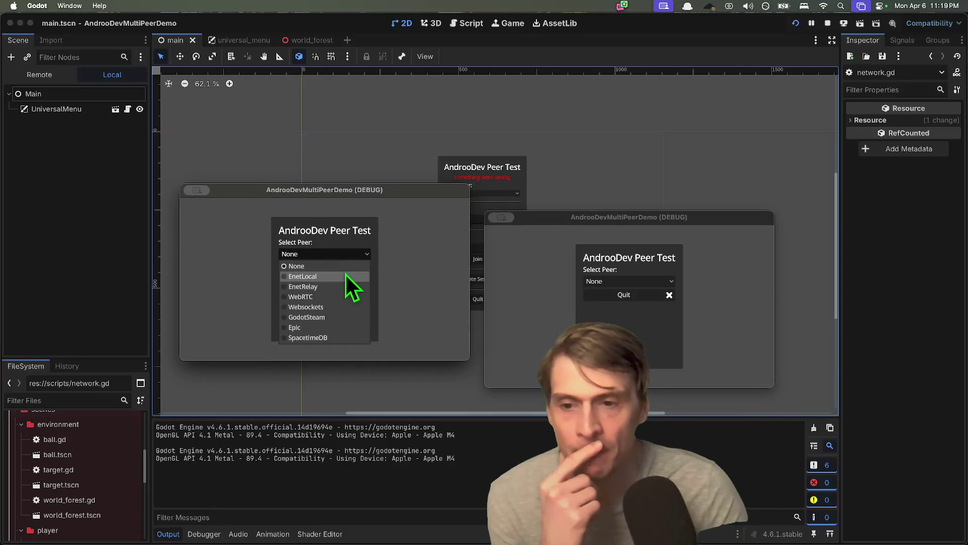
click(344, 265)
click(337, 238)
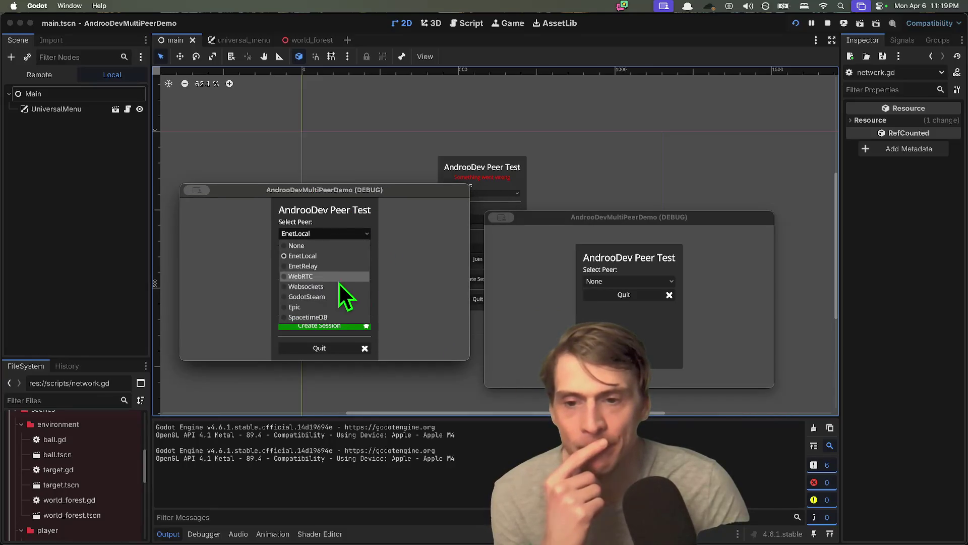
click(338, 284)
click(357, 229)
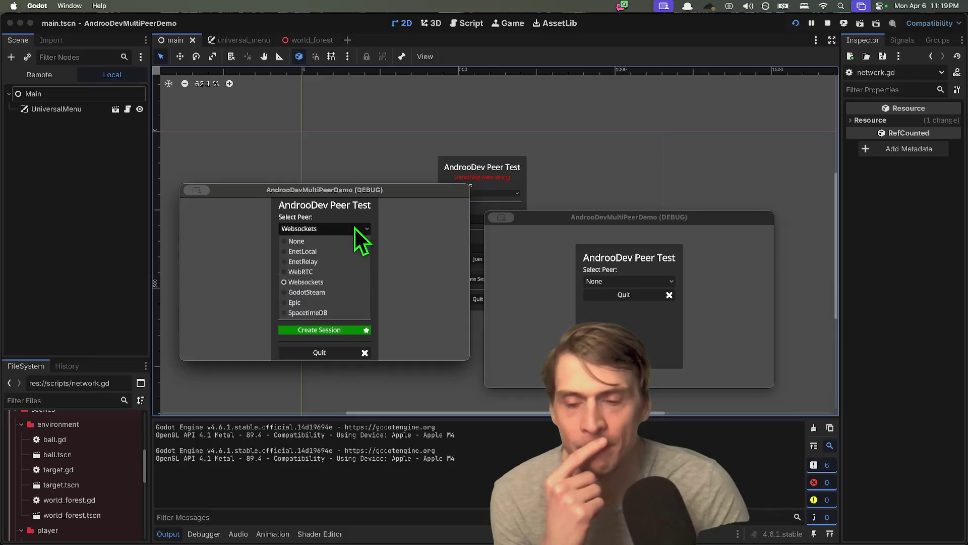
click(352, 273)
click(350, 229)
click(343, 294)
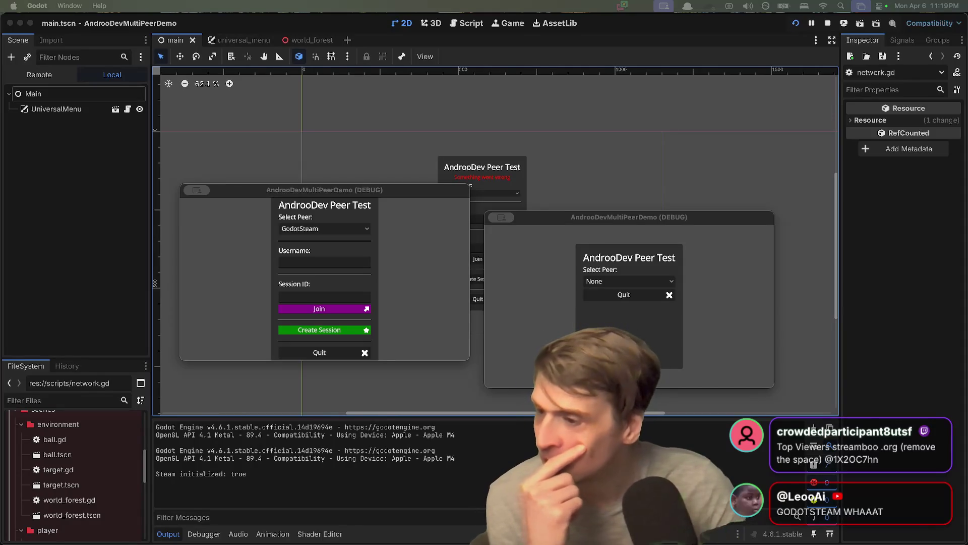
Step: Set the left game's peer to EnetRelay, reset it to None, then stop and return to network.gd
click(388, 230)
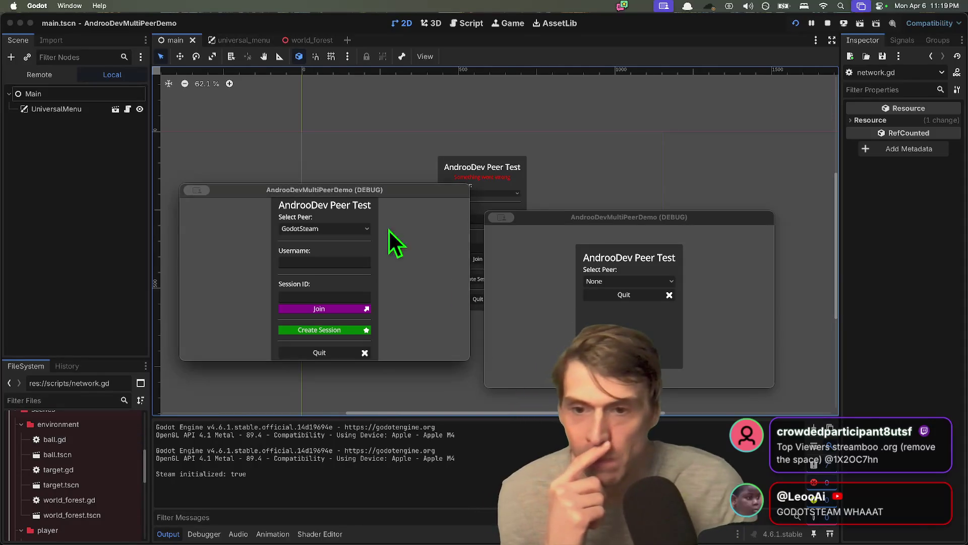
click(322, 235)
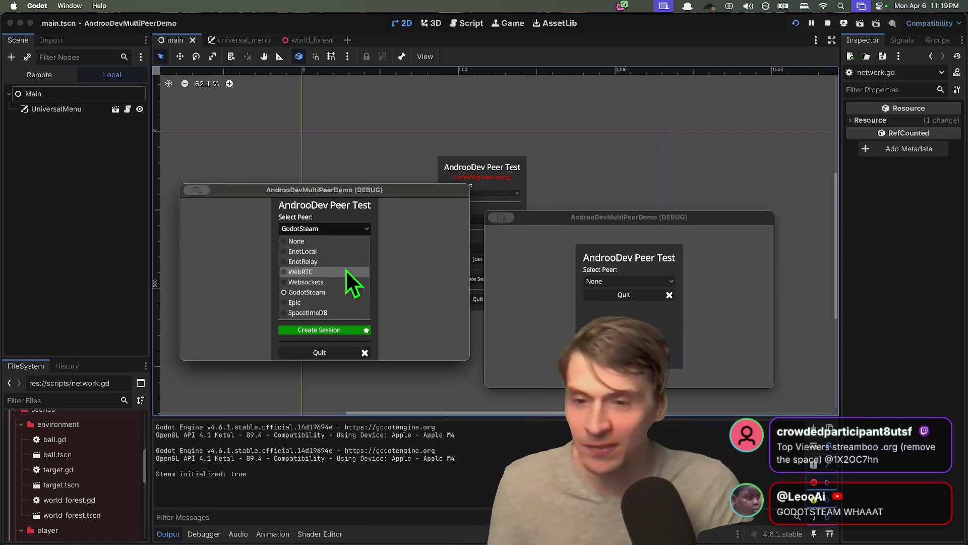
click(343, 262)
click(341, 229)
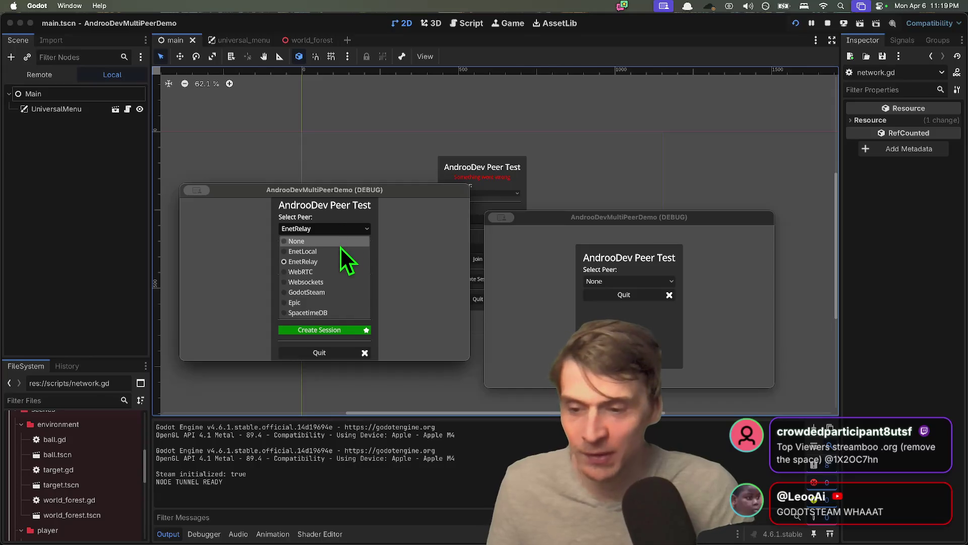
click(340, 244)
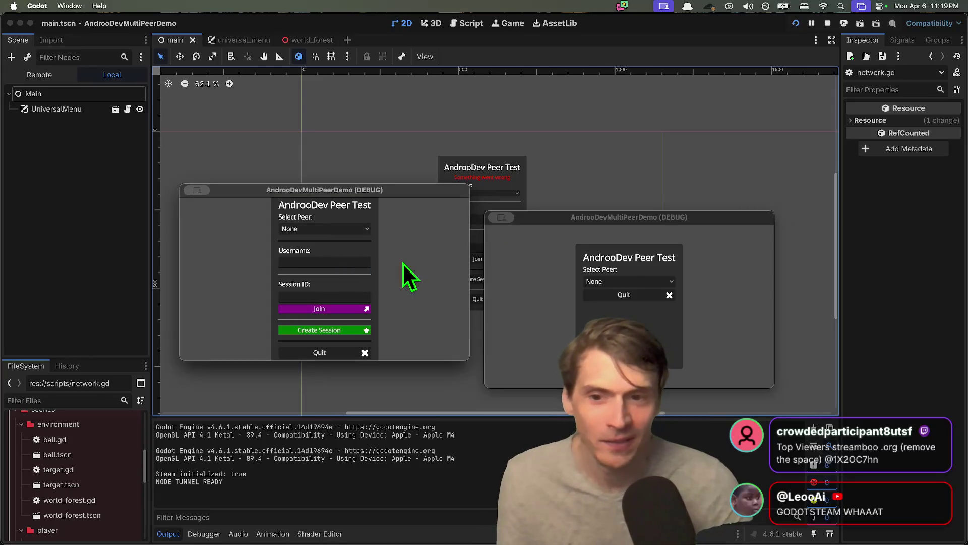
key(super+q)
key(super+q)
click(467, 23)
Step: Highlight the WebRTC and EnetRelay branch names in network.gd's match block
scroll(531, 280, down, 1)
scroll(359, 274, down, 2)
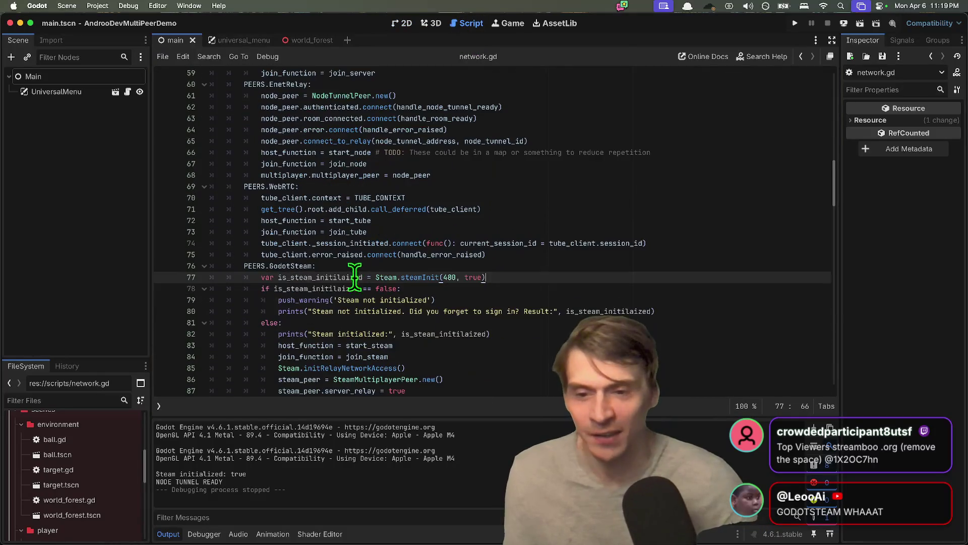
double_click(293, 267)
scroll(423, 248, up, 1)
double_click(283, 198)
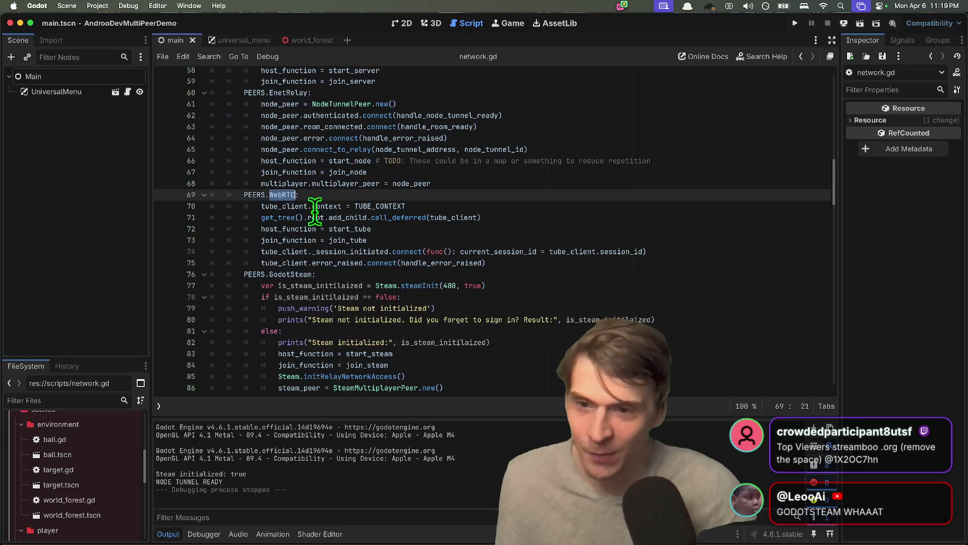
scroll(297, 172, up, 2)
double_click(291, 131)
Step: Highlight GodotSteam, Epic and SpacetimeDB in the PEERS enum, then run the project again
scroll(353, 351, down, 3)
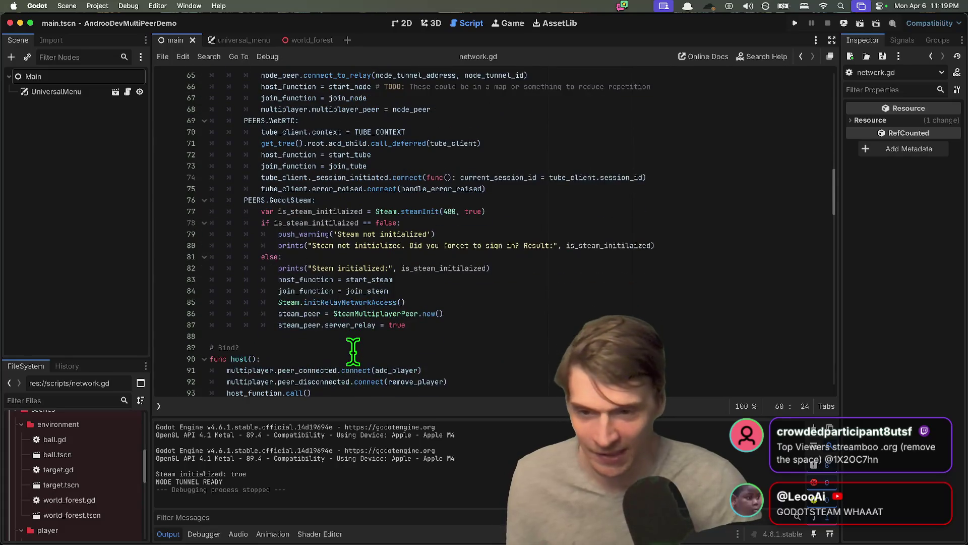
scroll(664, 309, up, 6)
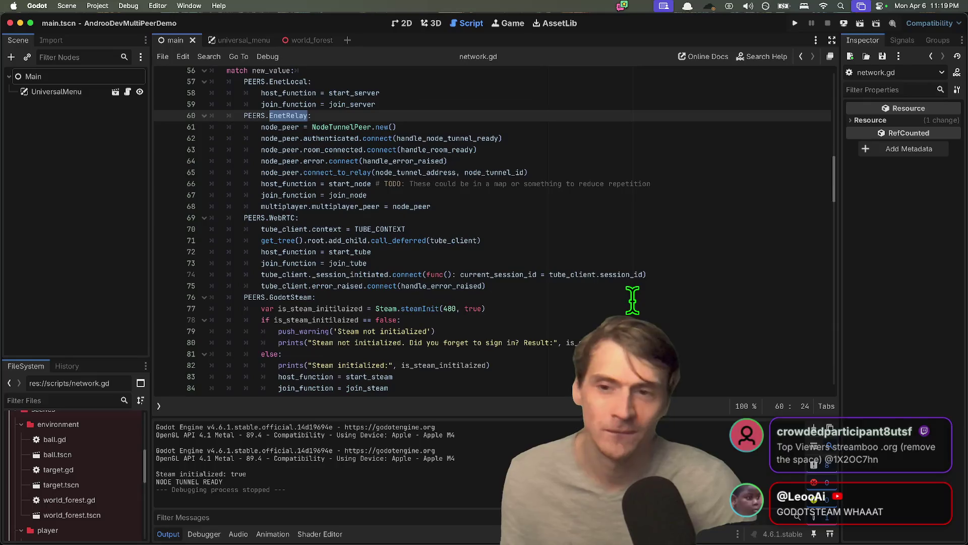
scroll(629, 303, up, 15)
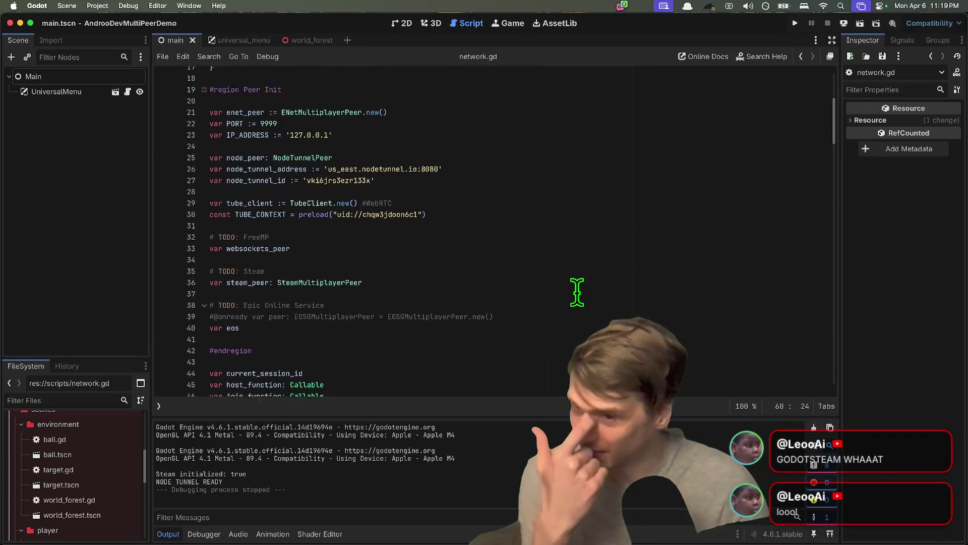
double_click(247, 225)
double_click(236, 235)
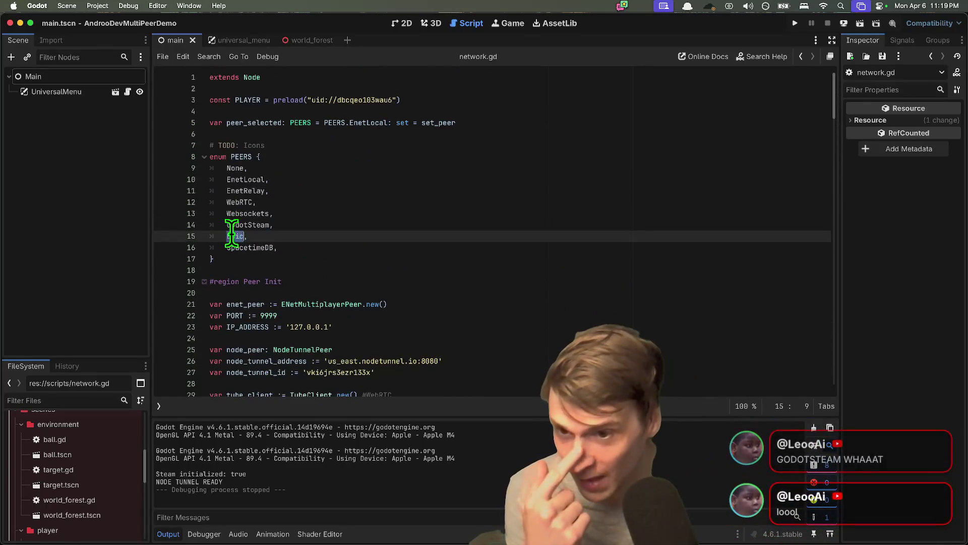
double_click(253, 247)
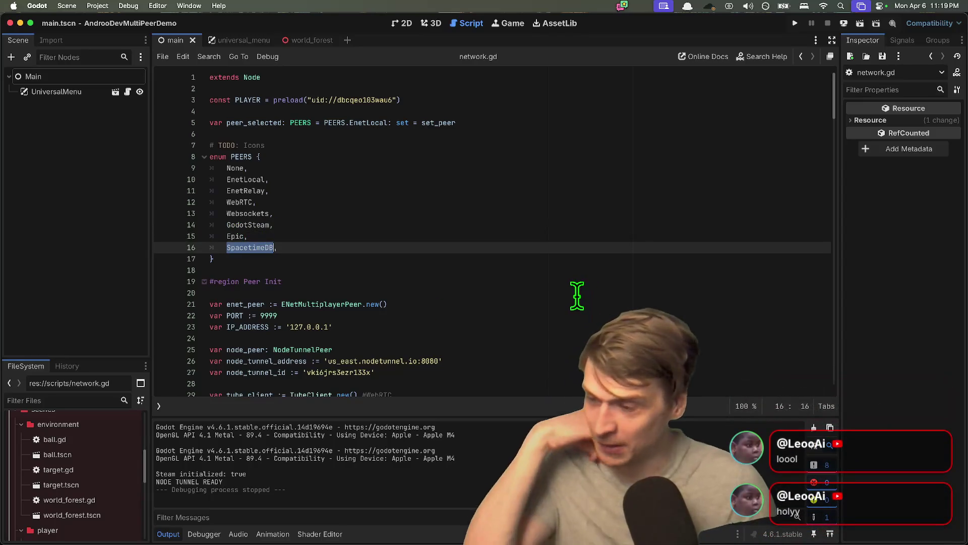
click(557, 291)
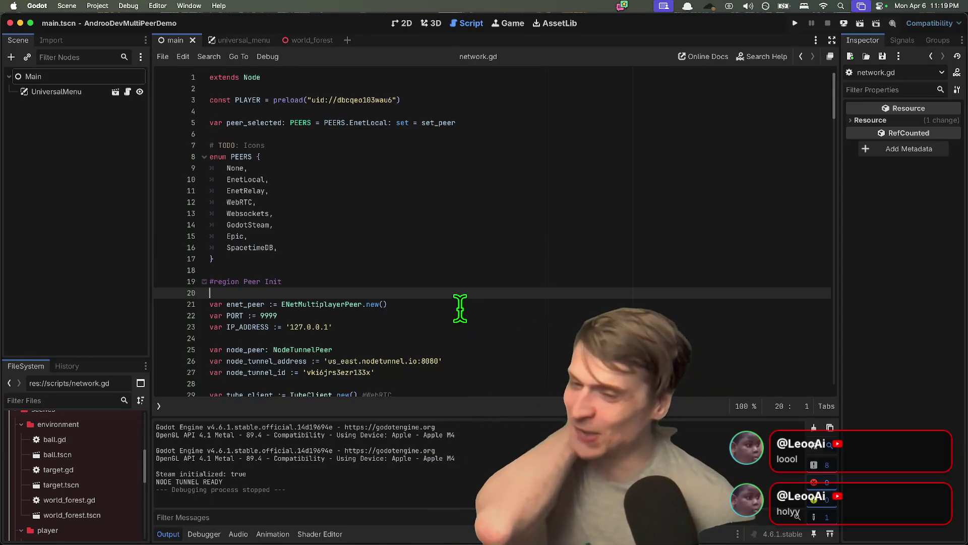
key(super+b)
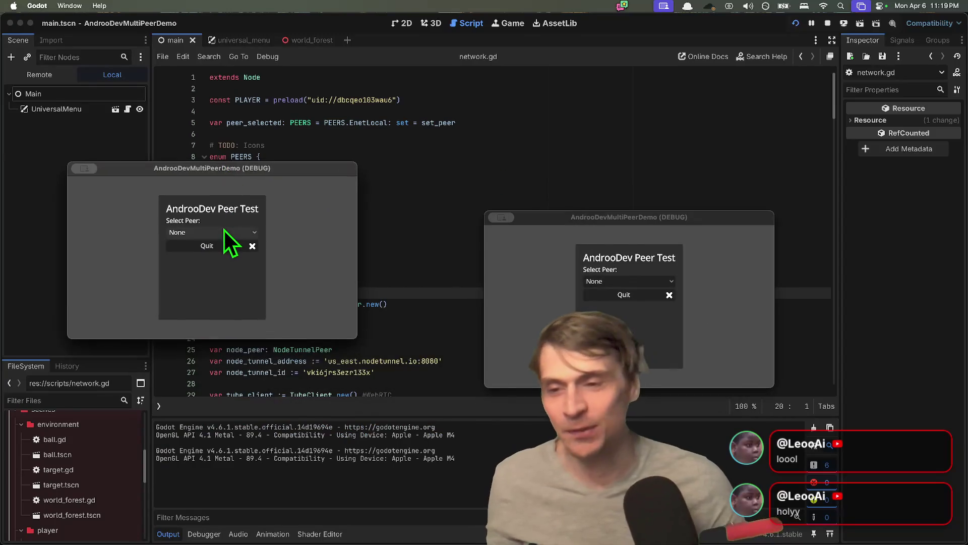
Step: Set both game windows to EnetRelay and create a new session in the left game
click(225, 231)
click(221, 267)
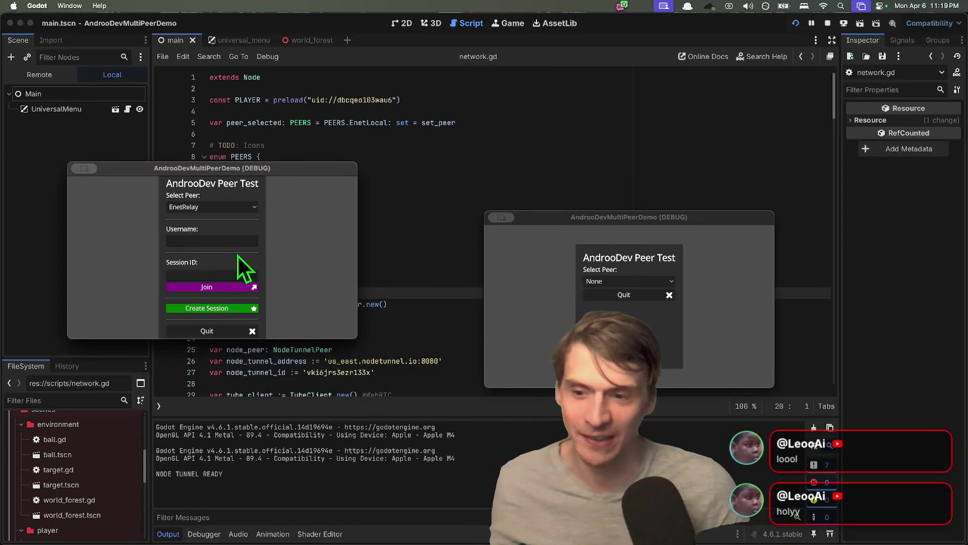
click(625, 281)
click(629, 313)
drag(701, 219, 688, 155)
click(242, 309)
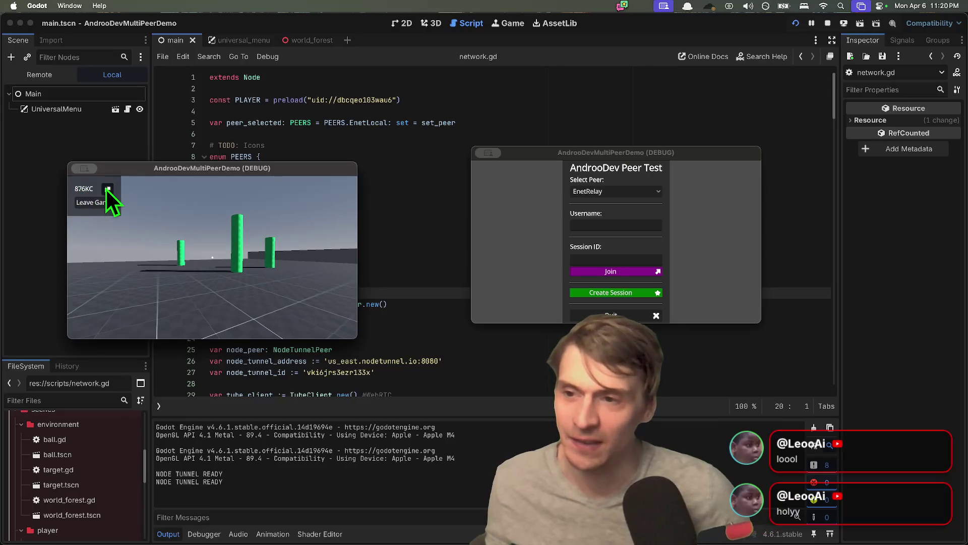
Step: Join session 876KC from the right game, walk the player forward, then close and relaunch
click(620, 259)
text(876KC)
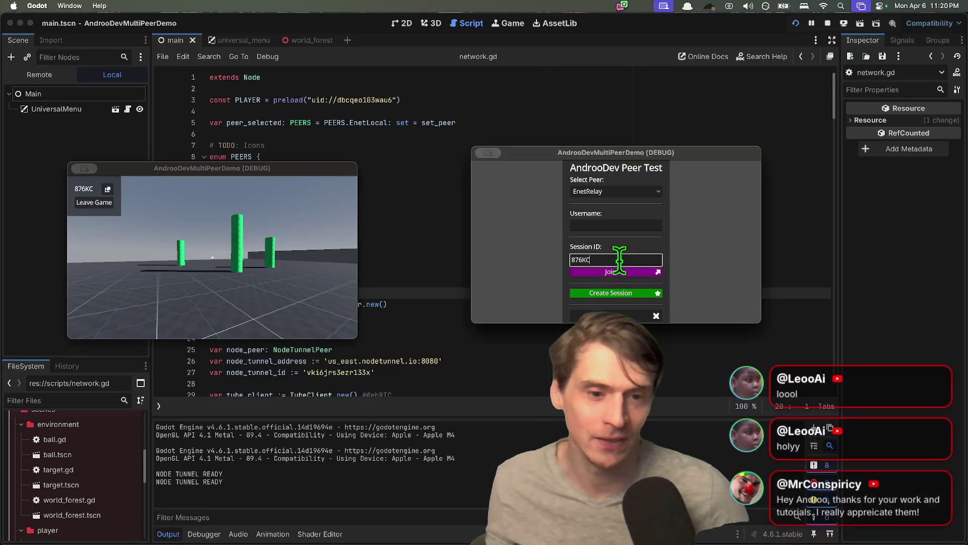
key(Return)
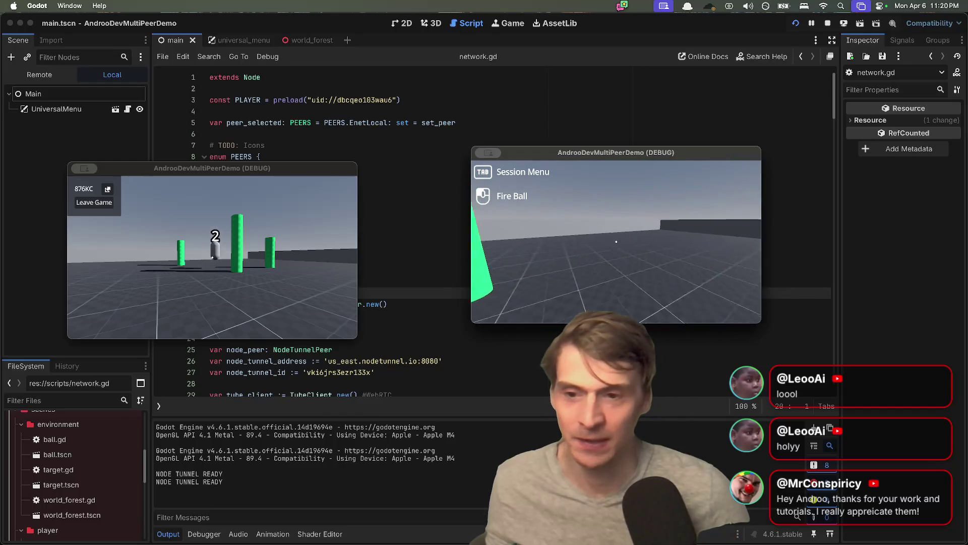
key(w)
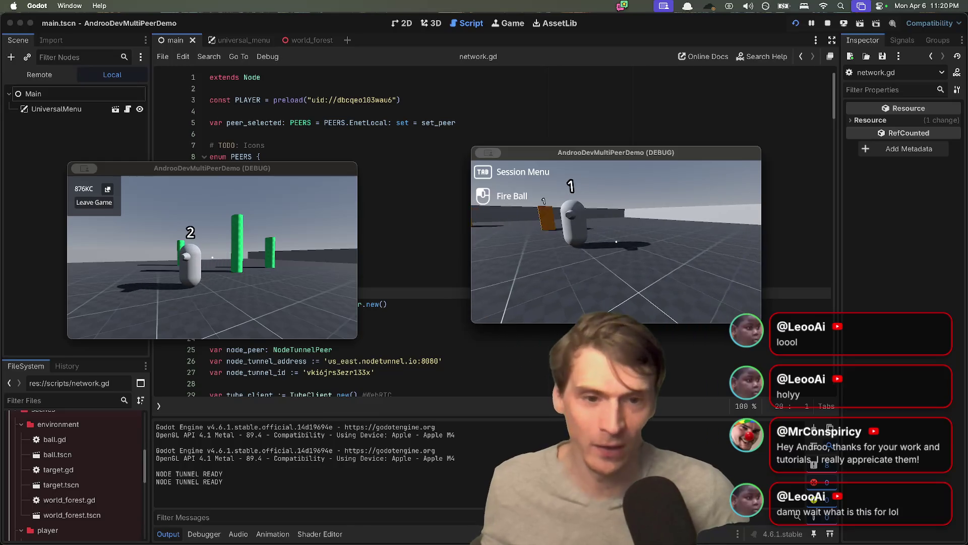
key(super+q)
key(super+q)
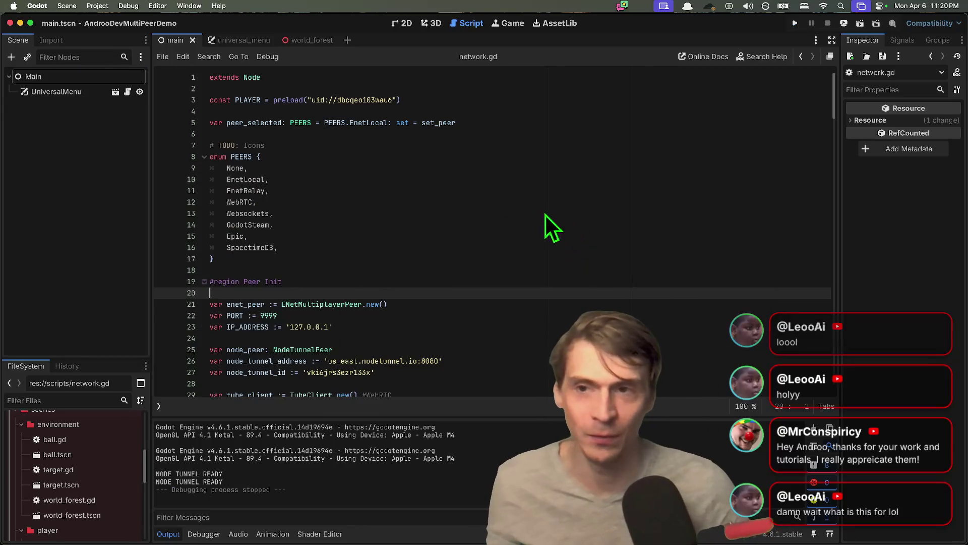
key(super+b)
Step: Set the first window to WebRTC, the second to EnetRelay, and host a session from the first
mouse_move(352, 201)
mouse_down()
mouse_move(240, 153)
mouse_move(189, 114)
mouse_up()
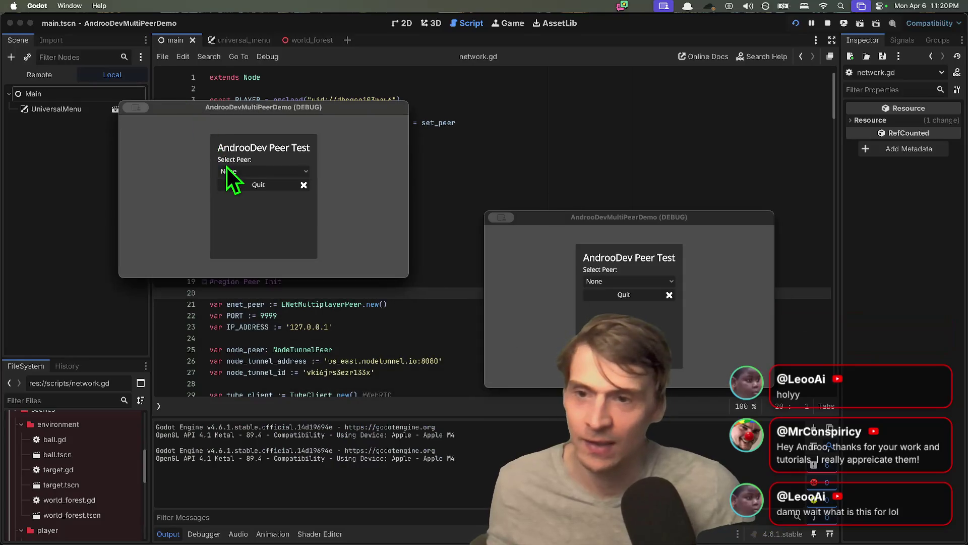
click(229, 171)
click(280, 213)
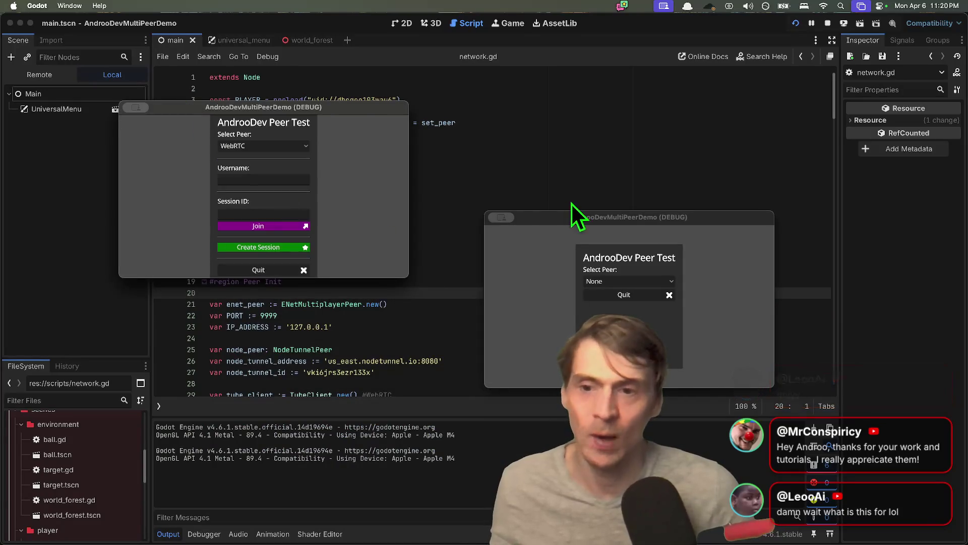
drag(558, 214, 552, 212)
click(585, 237)
click(591, 265)
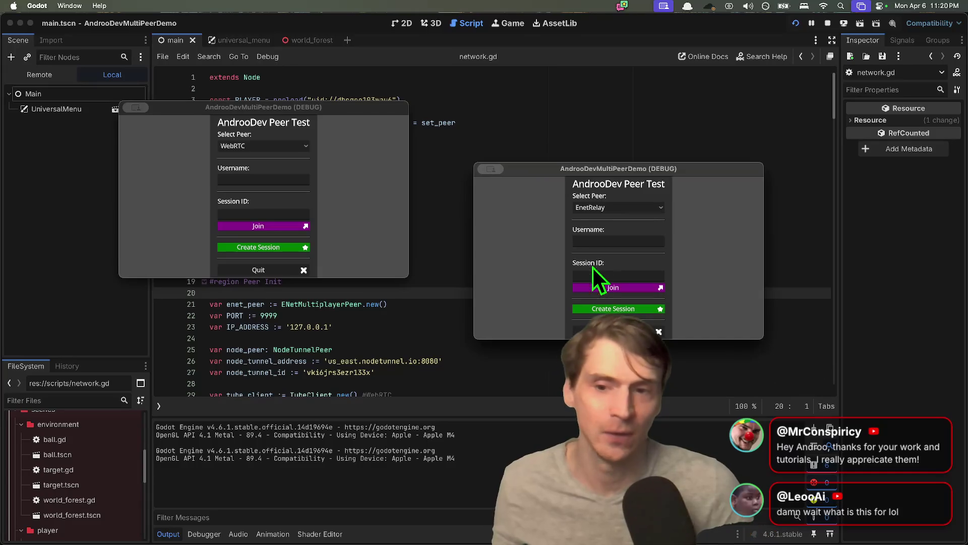
click(334, 249)
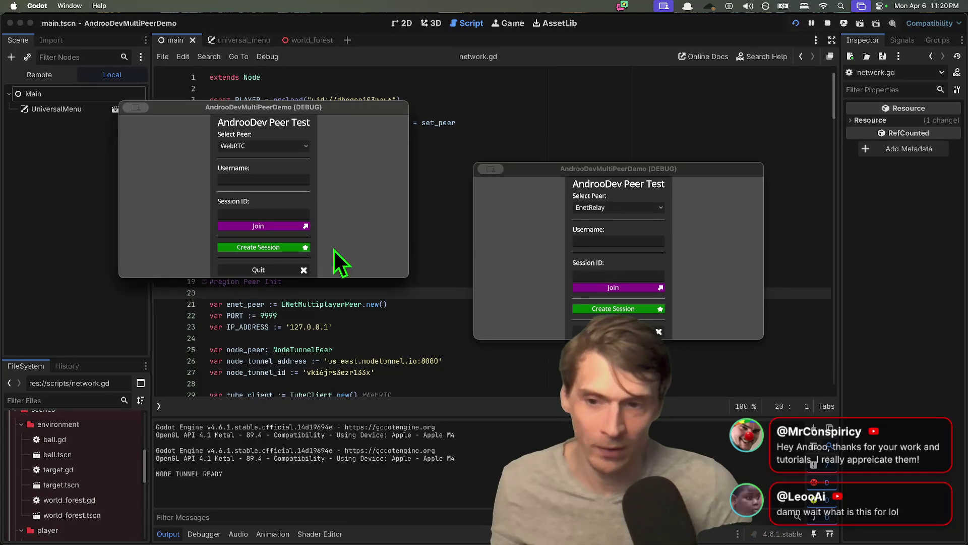
click(281, 248)
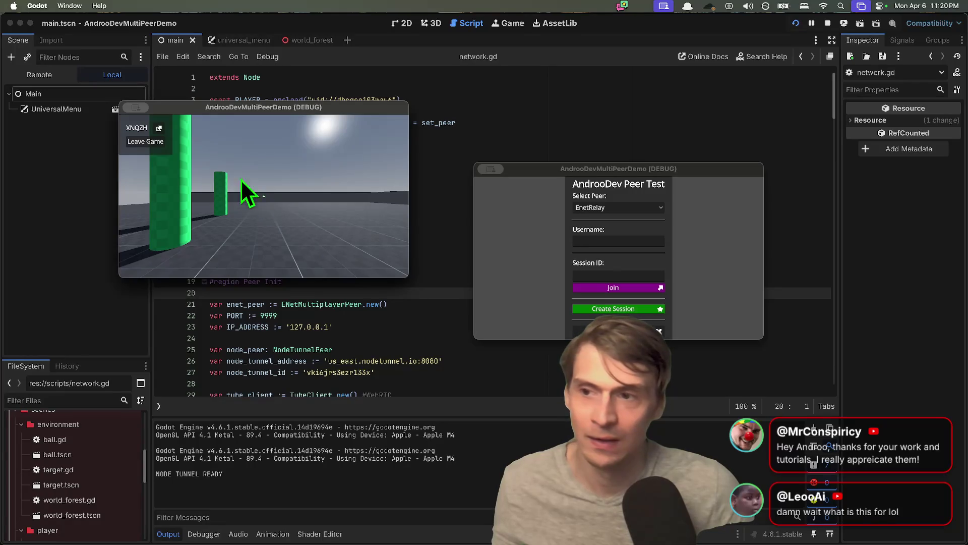
Step: Paste the session code into the second window's Session ID, clear the mispasted username, and try joining over EnetRelay
click(611, 241)
key(super+v)
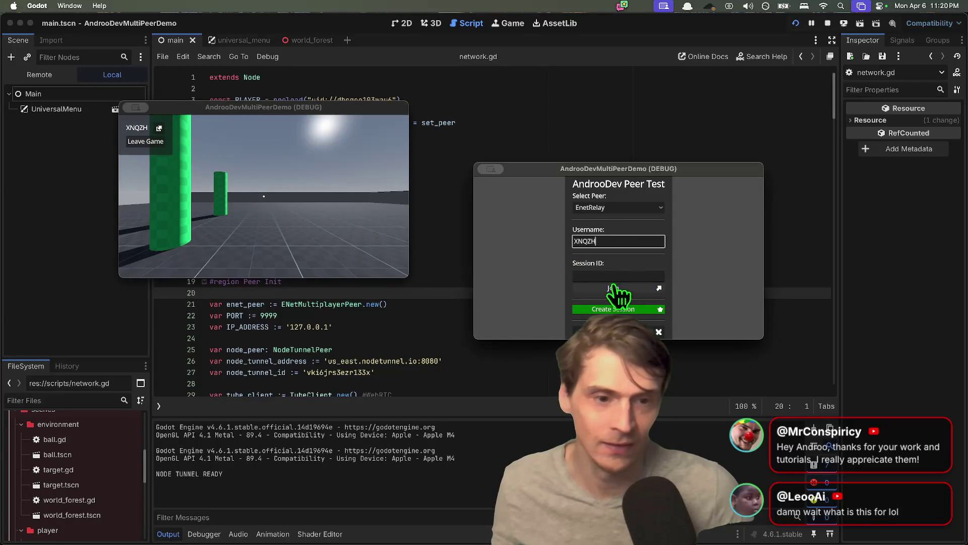
click(616, 275)
key(super+v)
click(619, 243)
key(super+a)
key(BackSpace)
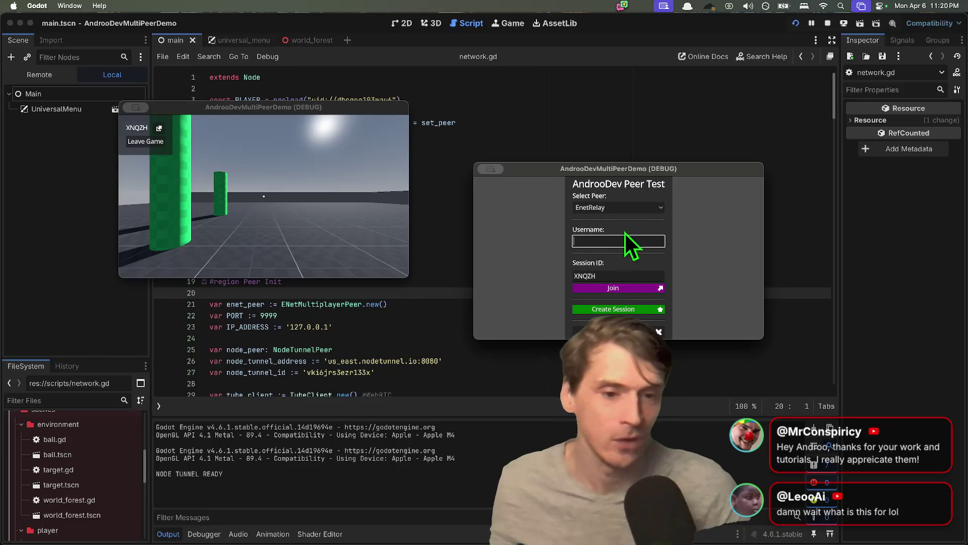
click(620, 289)
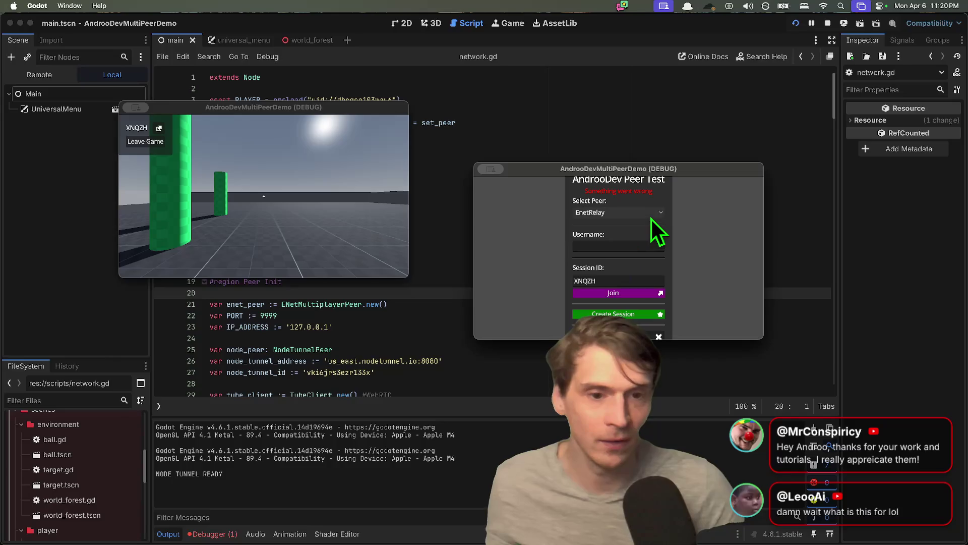
Step: Switch the second window to WebRTC, rejoin the session, allow local network access, then stop the game
click(627, 214)
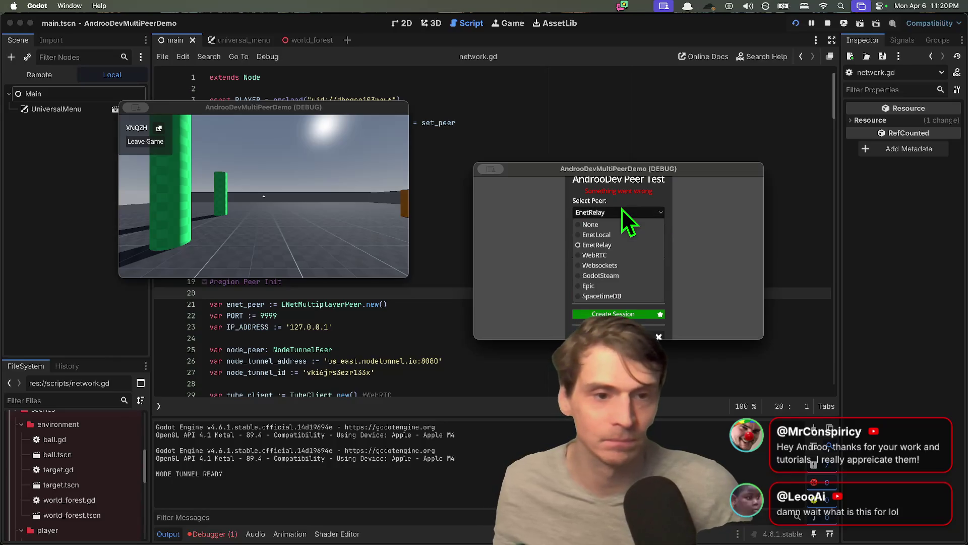
click(607, 250)
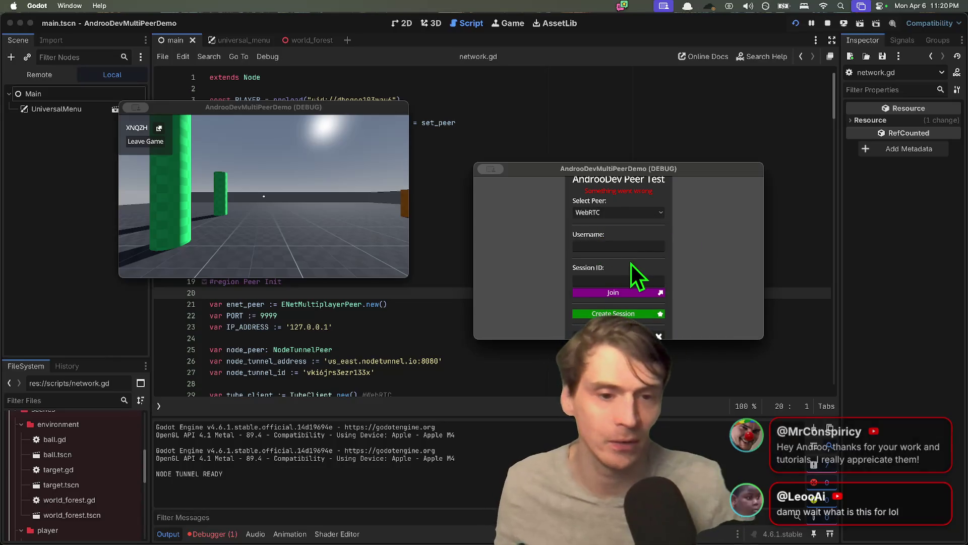
click(623, 280)
key(super+v)
click(624, 293)
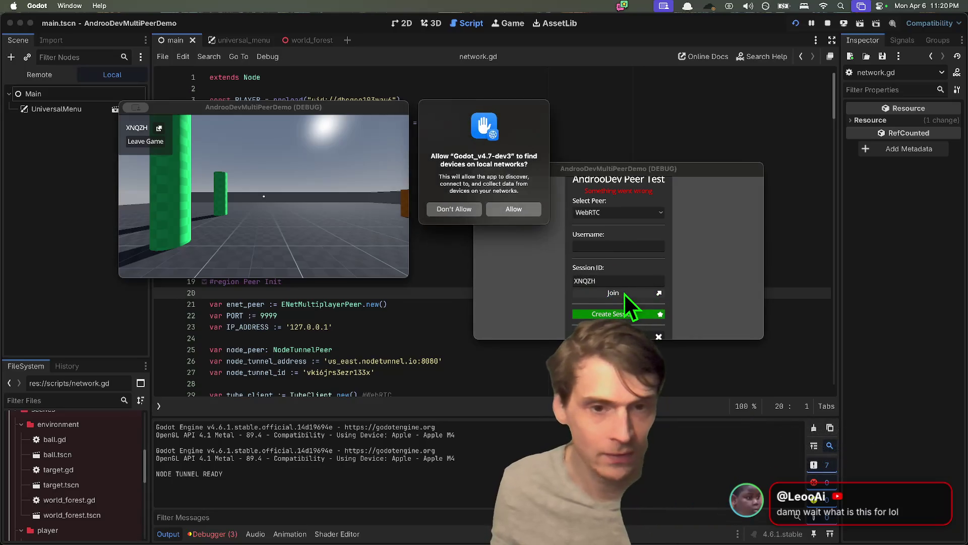
click(512, 208)
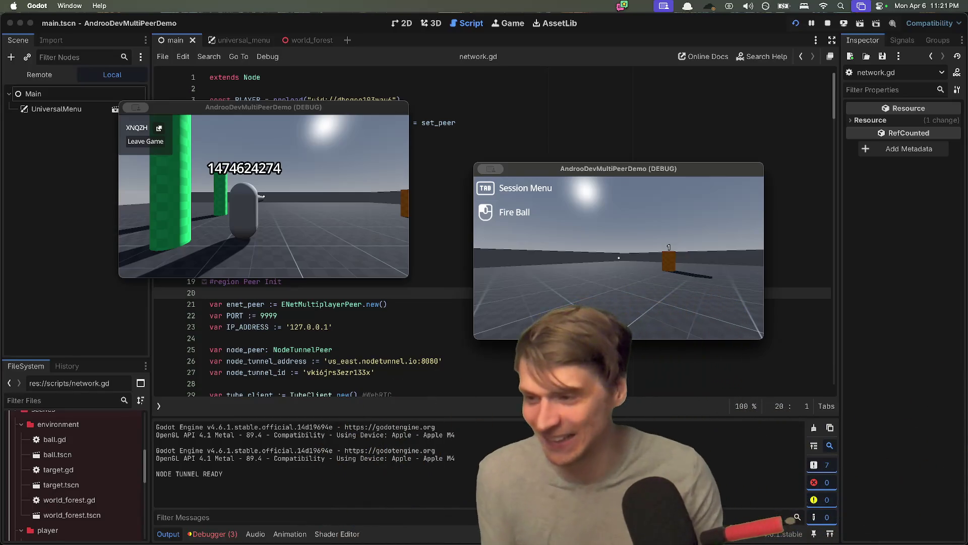
key(super+period)
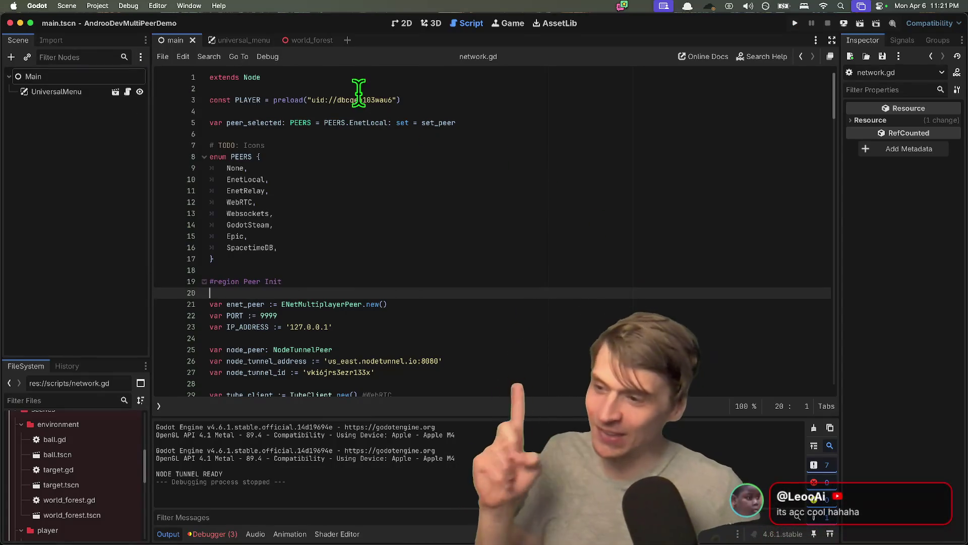
Step: Switch to the world_forest scene, view it in 3D, then return to world_forest.gd
click(297, 40)
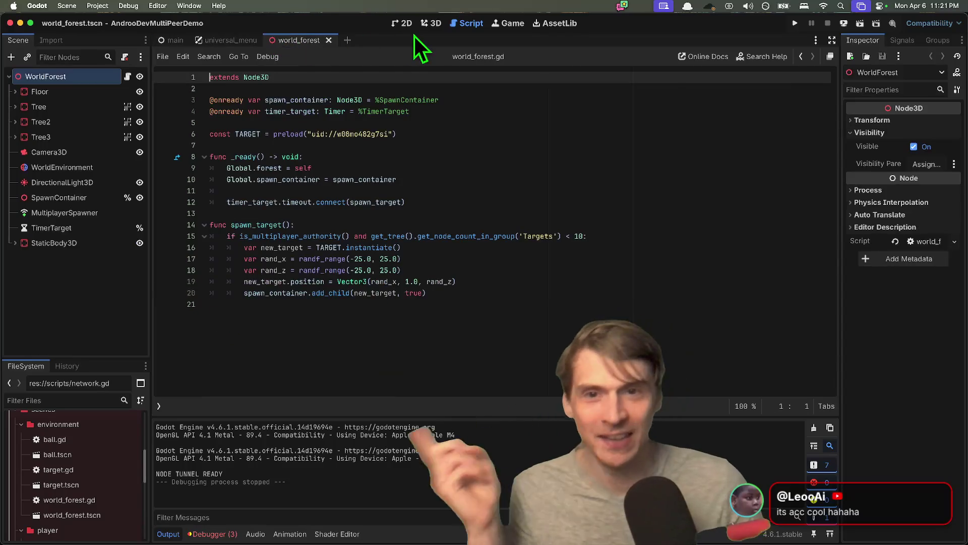
key(alt+2)
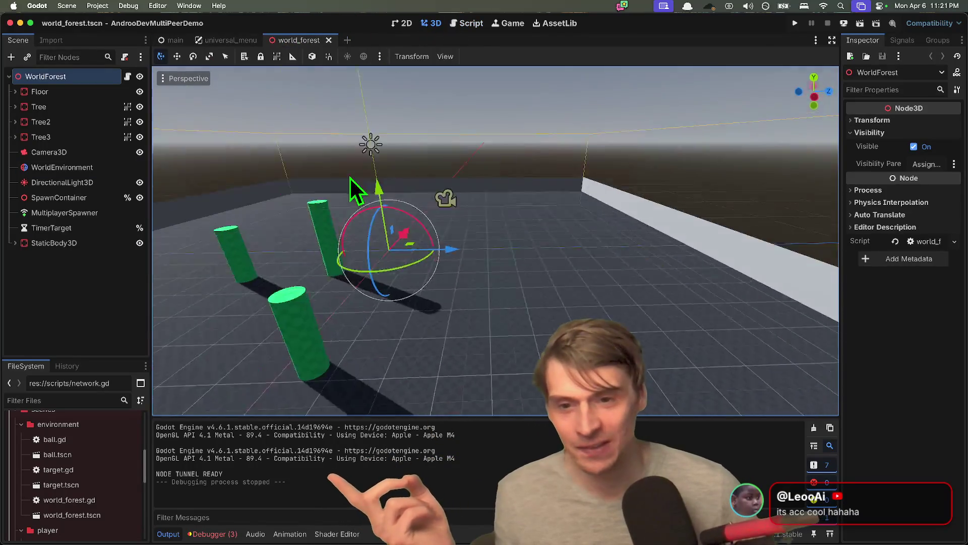
click(460, 24)
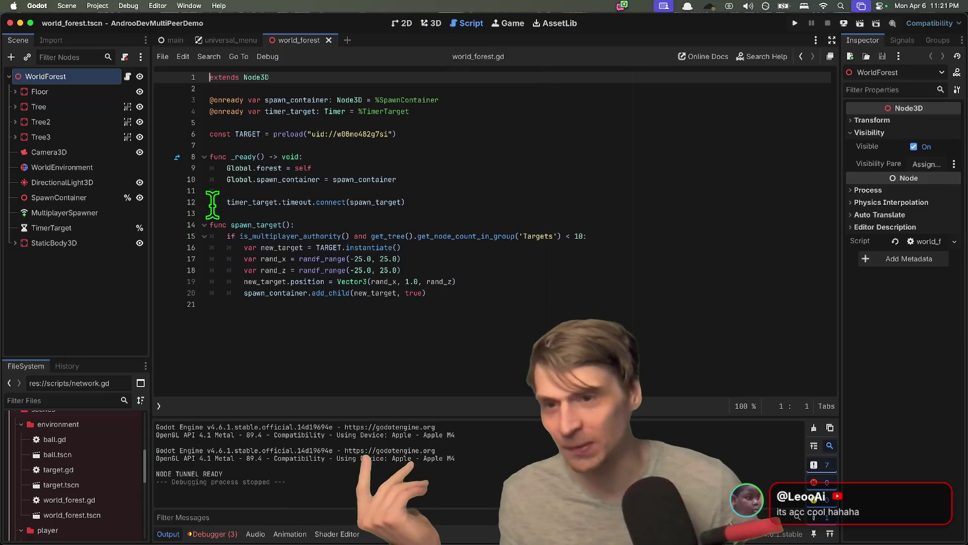
Step: Scroll through world_forest.gd and open scripts/network.gd from the FileSystem dock
scroll(98, 488, down, 1)
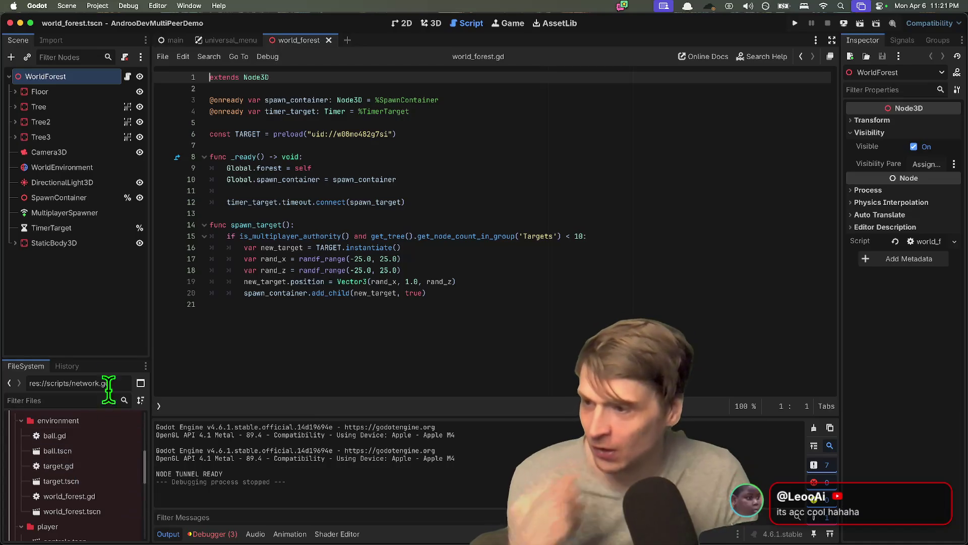
drag(101, 359, 100, 290)
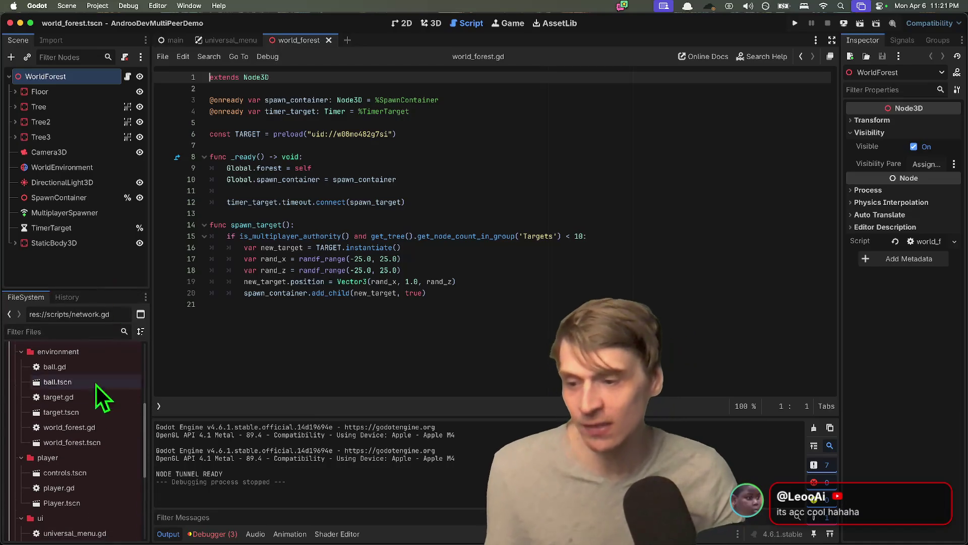
scroll(92, 400, down, 5)
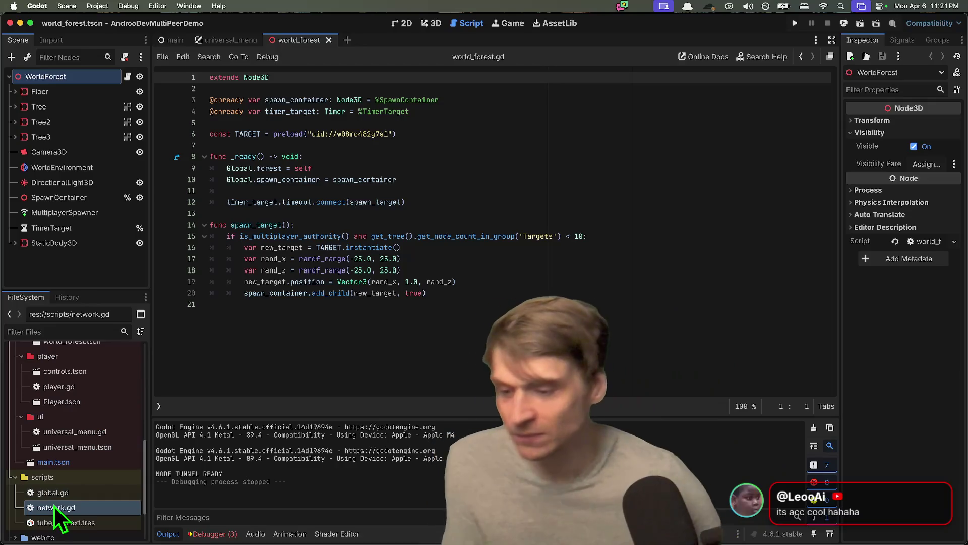
double_click(53, 506)
scroll(492, 277, up, 7)
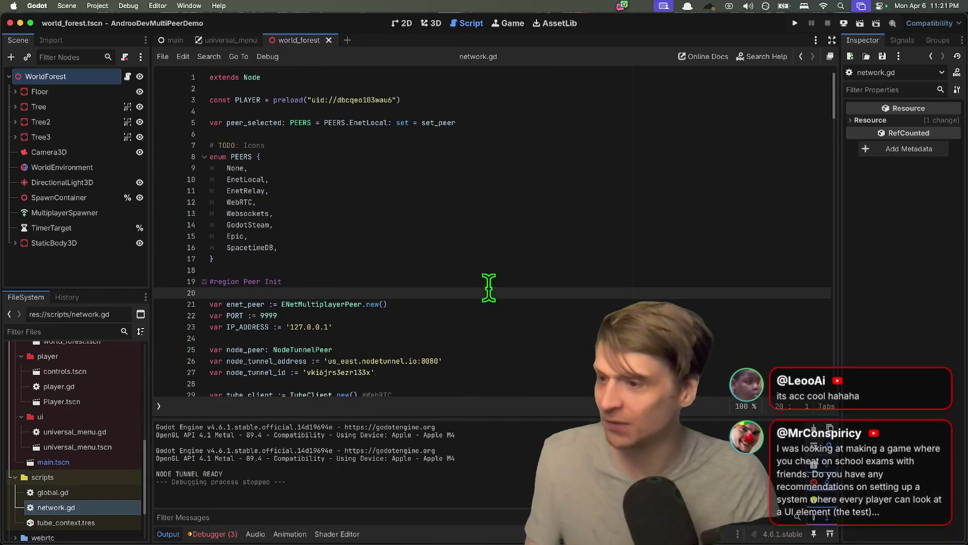
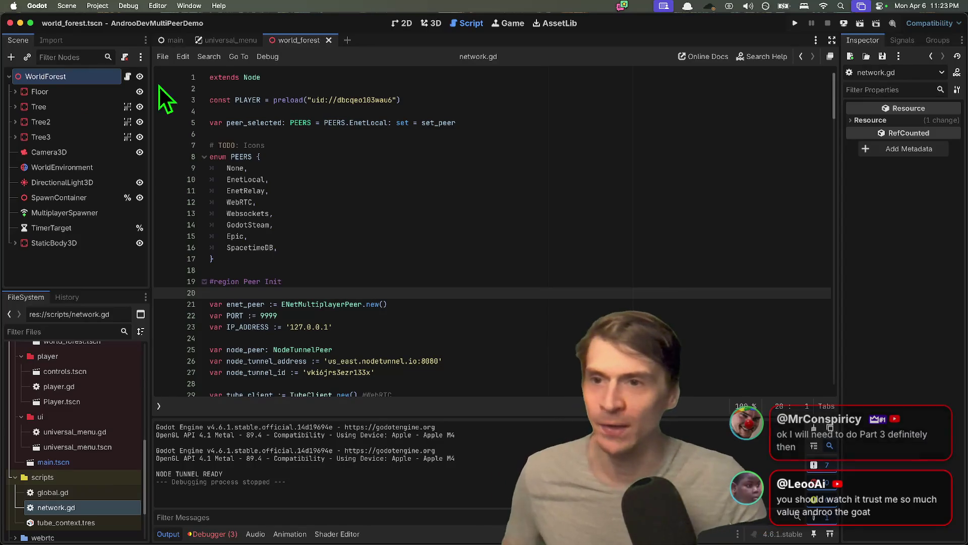
Step: Drag the Scene/FileSystem splitter upward so more of the scripts folder shows
drag(94, 289, 102, 246)
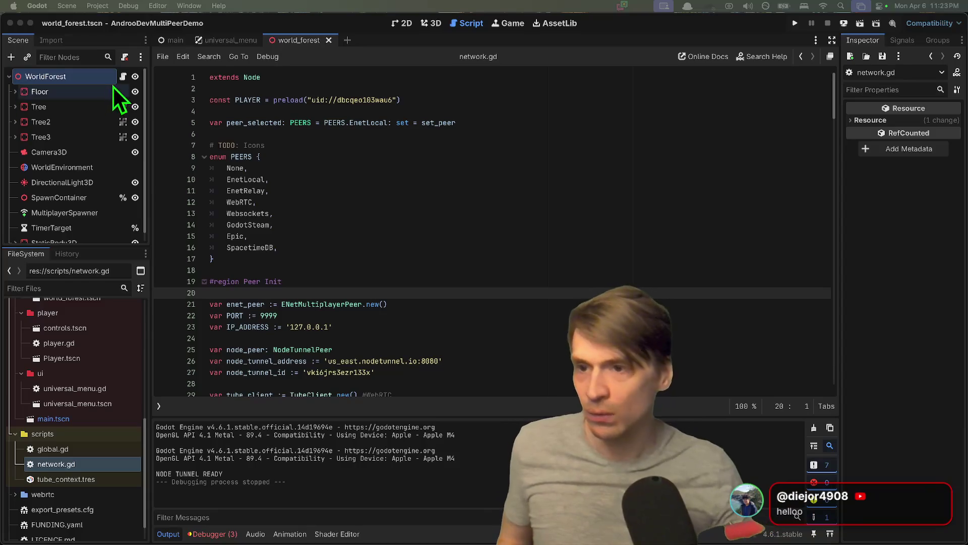
Step: Switch to world_forest.gd and open a new indented line inside _ready
click(122, 76)
click(555, 213)
key(Return)
key(Return)
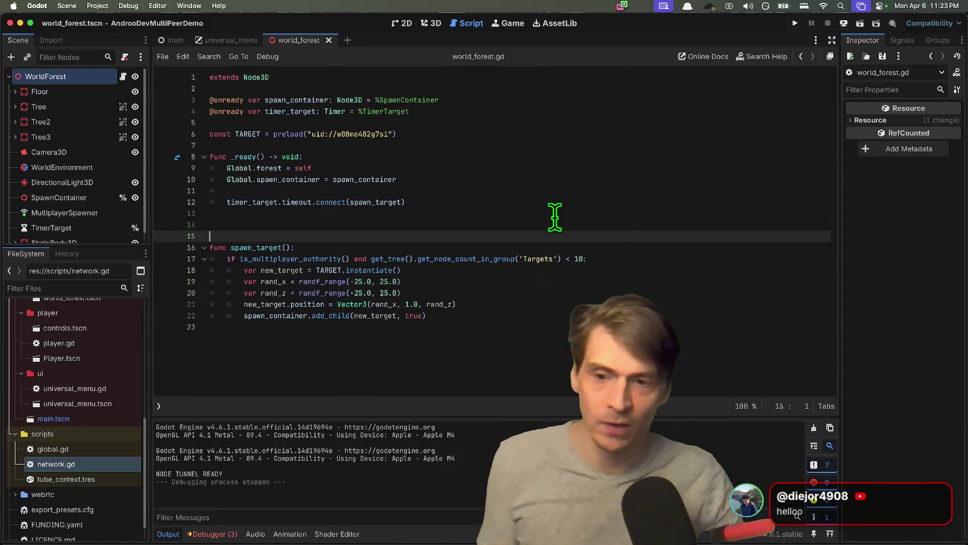
key(Up)
key(Tab)
Step: Write 'for element in spawn_container:' and begin the loop body with element
text(r )
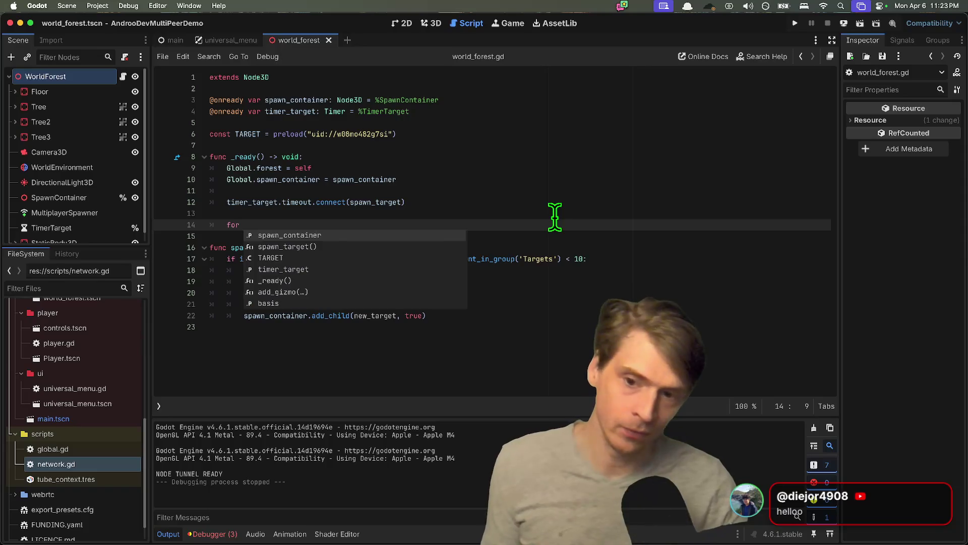
text(element in get_)
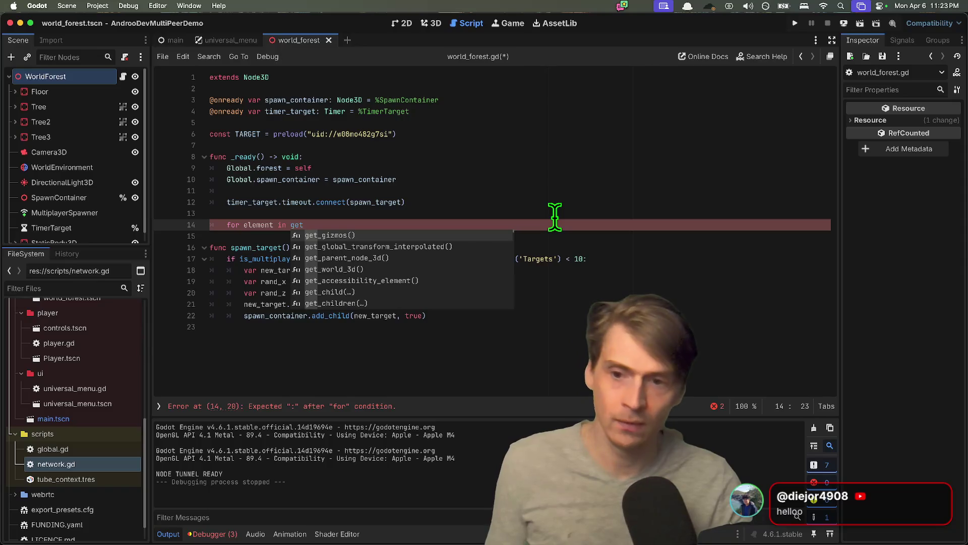
key(BackSpace)
key(BackSpace)
key(BackSpace)
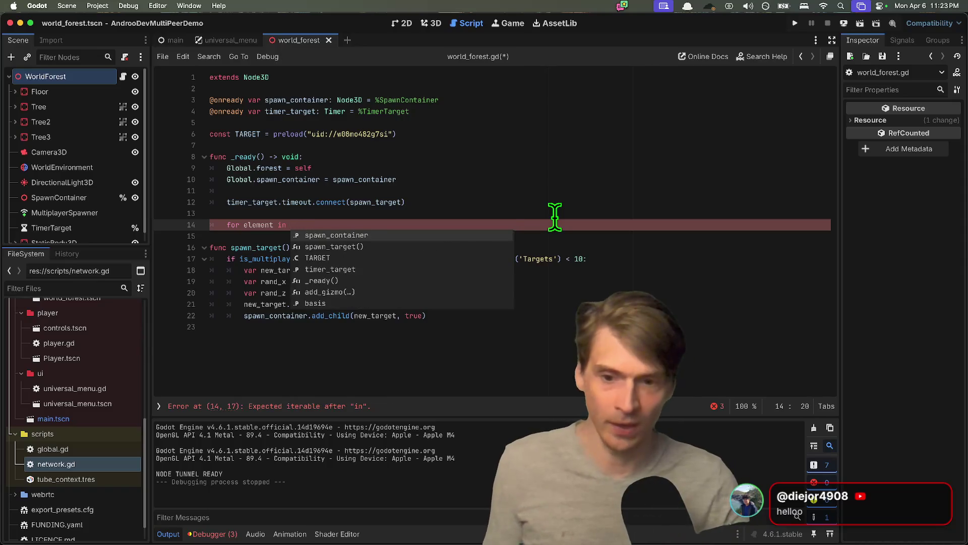
key(Return)
key(ctrl+z)
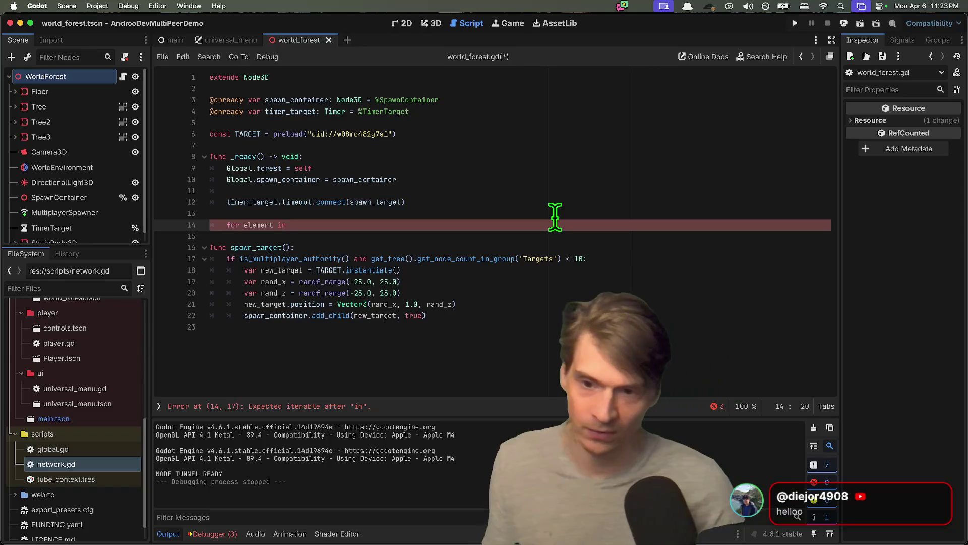
text(sp)
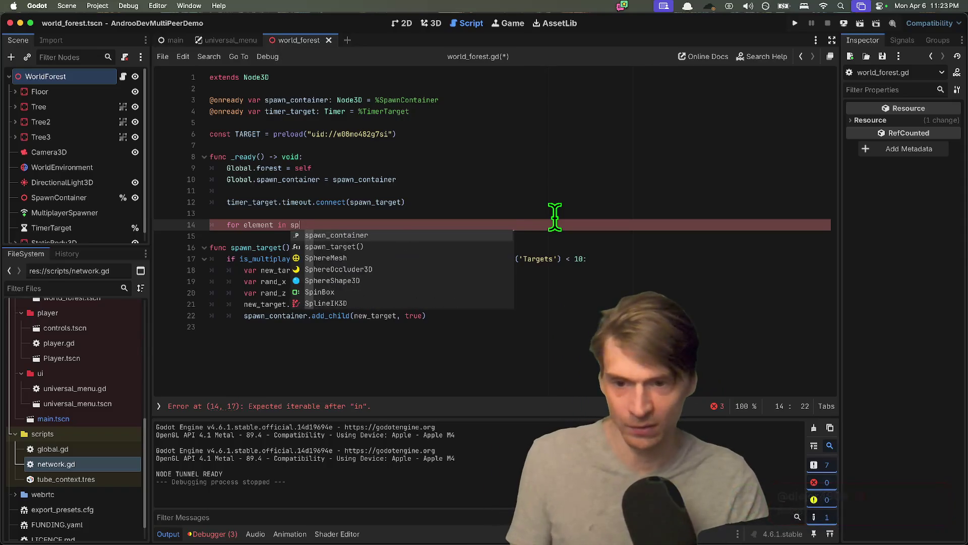
key(Return)
text(:)
key(Return)
text(element.disabled = tru)
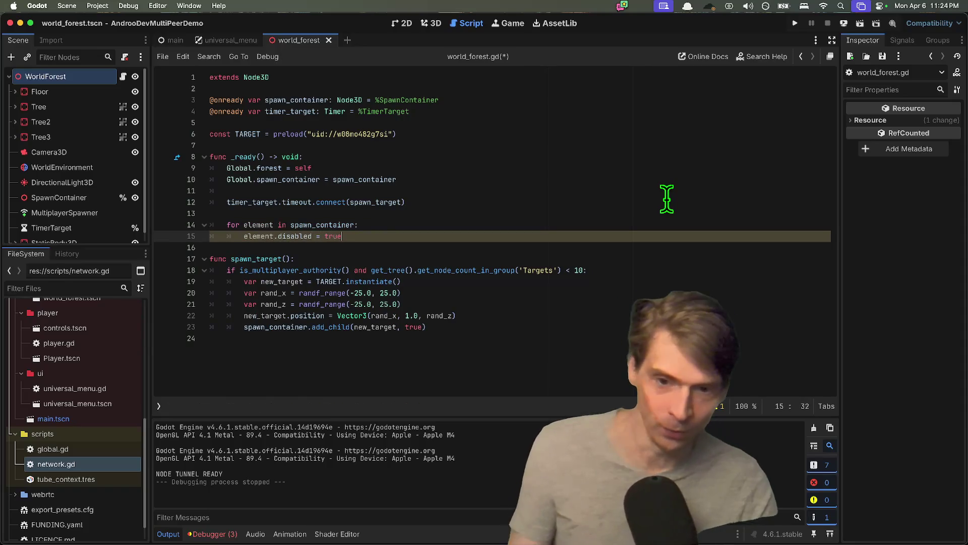
text(e)
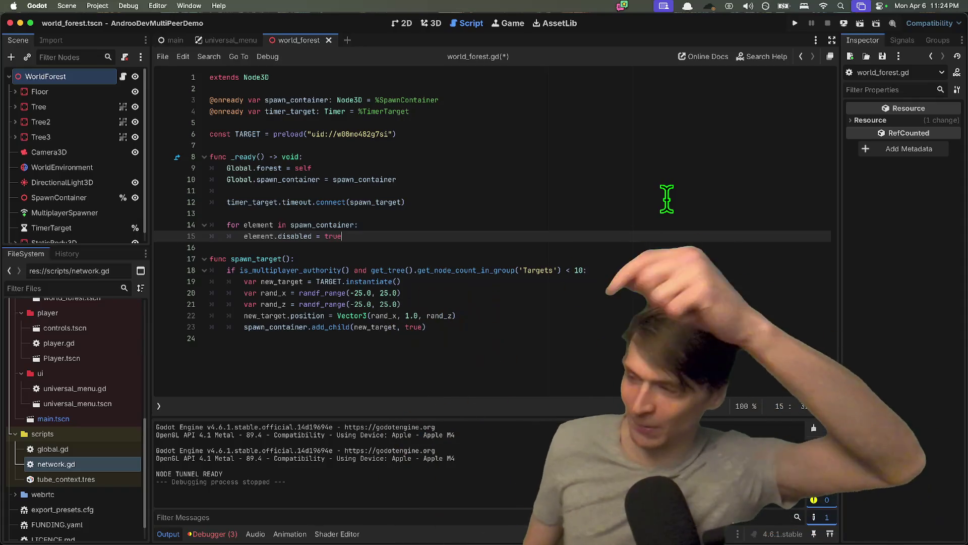
Step: Remove the unfinished 'for ele' line and insert a blank line above the for loop
key(BackSpace)
key(Return)
key(Return)
text(fo)
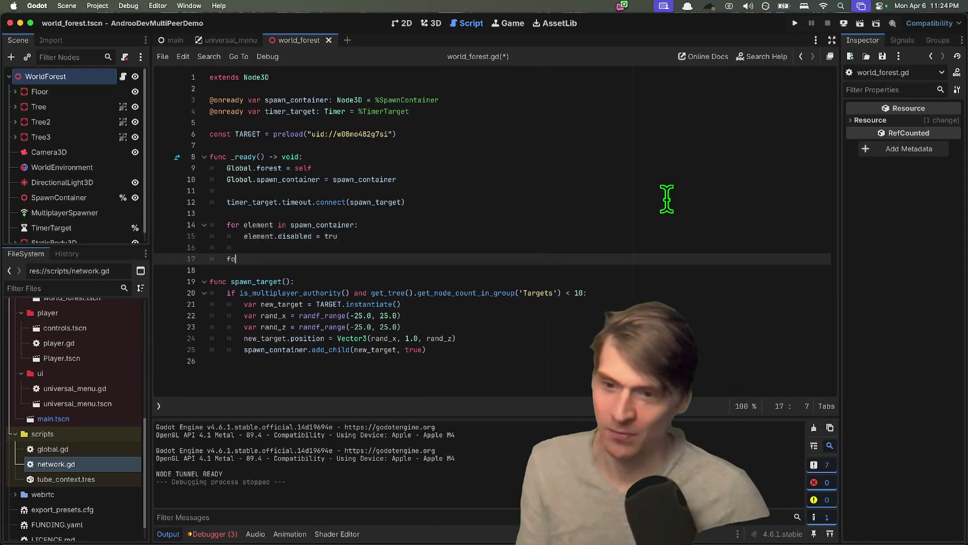
text(r ele)
click(417, 237)
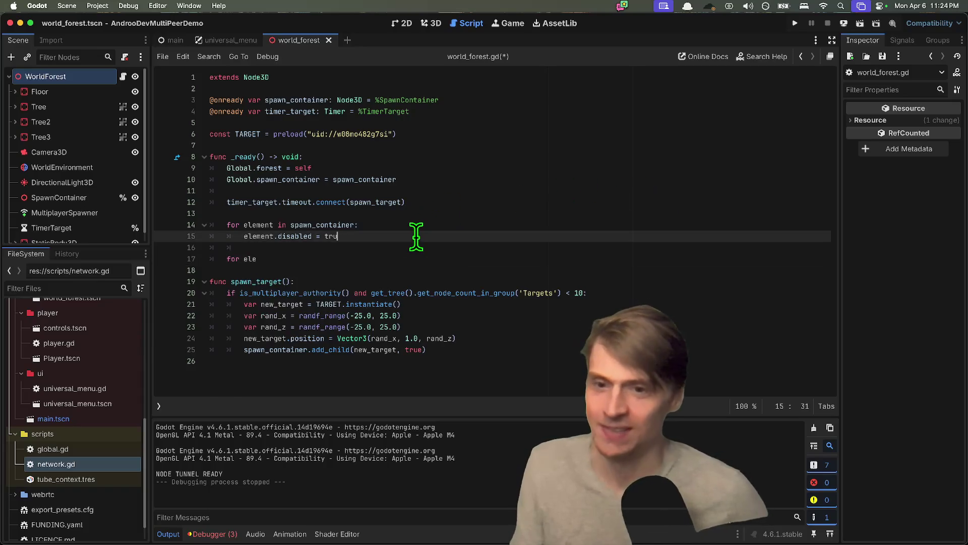
text(false)
key(Down)
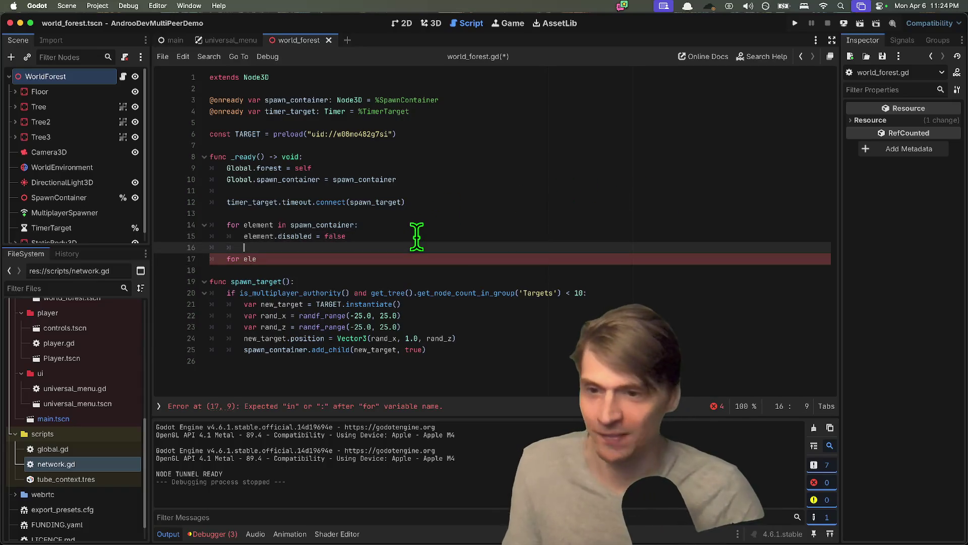
key(shift+Down)
key(BackSpace)
key(Up)
key(Up)
key(Up)
key(Return)
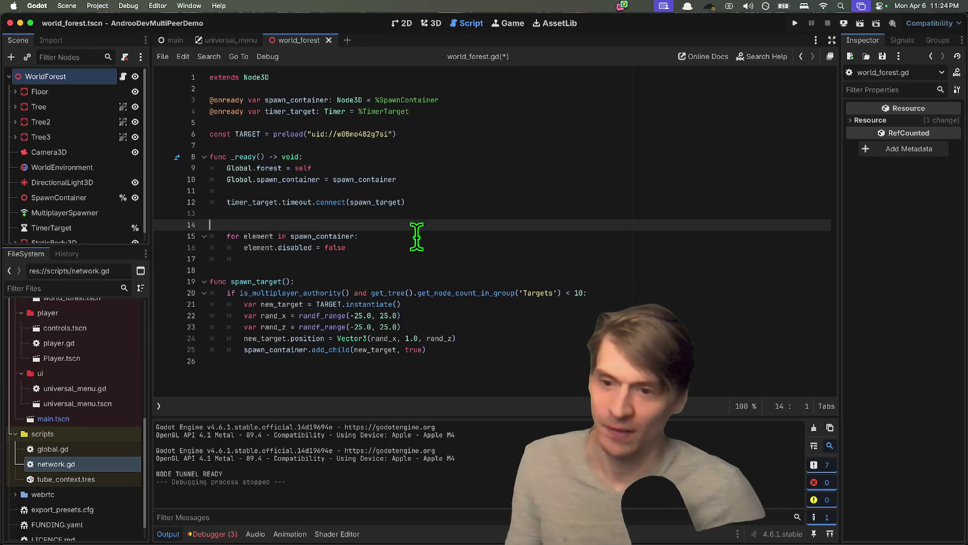
Step: Write the 'if Player.is_admin' condition and indent the for loop beneath it
text(pla)
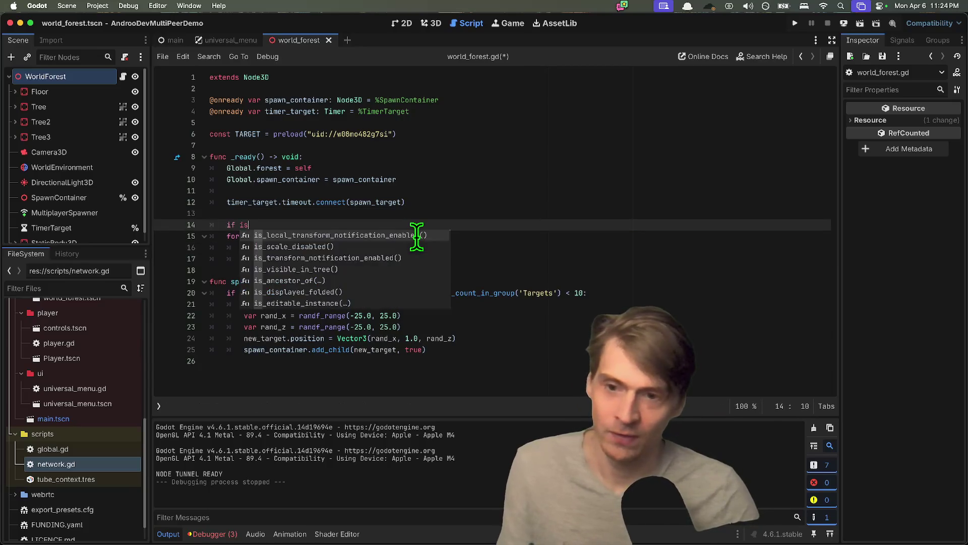
key(Return)
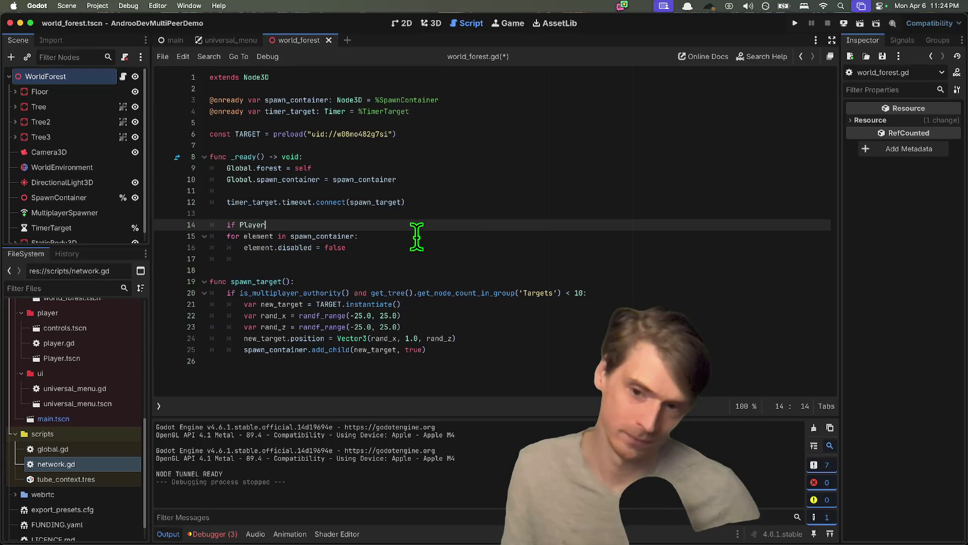
text(.is_admi)
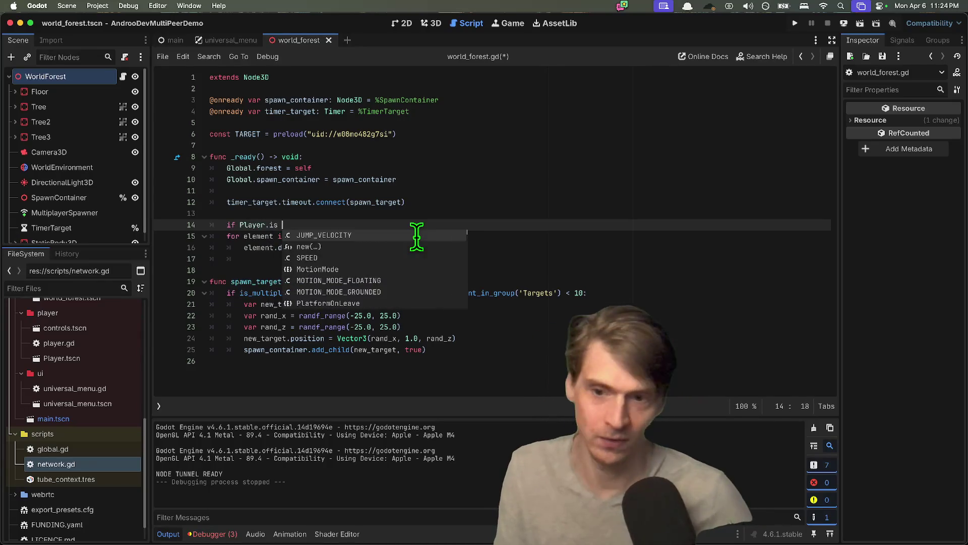
triple_click(417, 236)
key(Tab)
triple_click(428, 249)
key(Tab)
Step: Replace the for loop under the if with a show() call
mouse_move(457, 249)
mouse_down()
mouse_move(476, 248)
mouse_move(159, 232)
mouse_up()
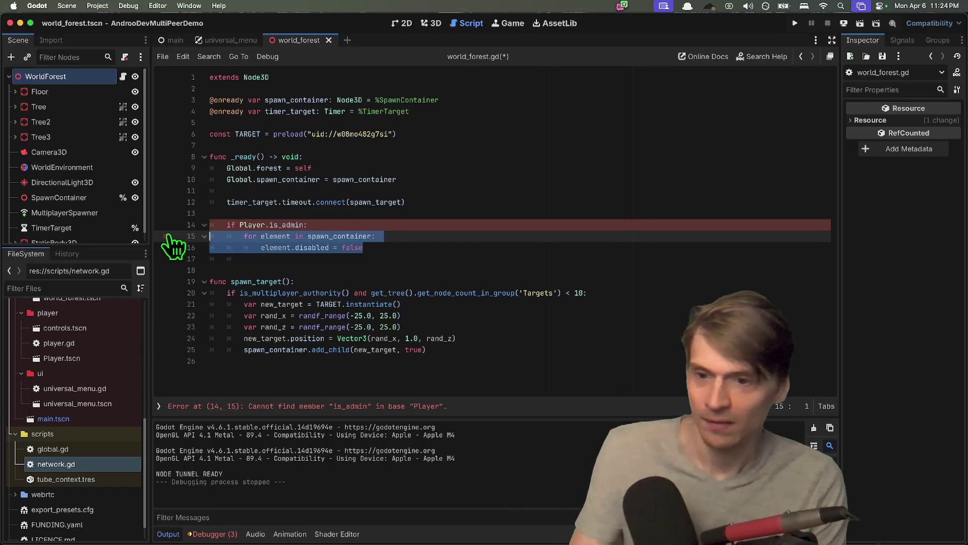
key(Right)
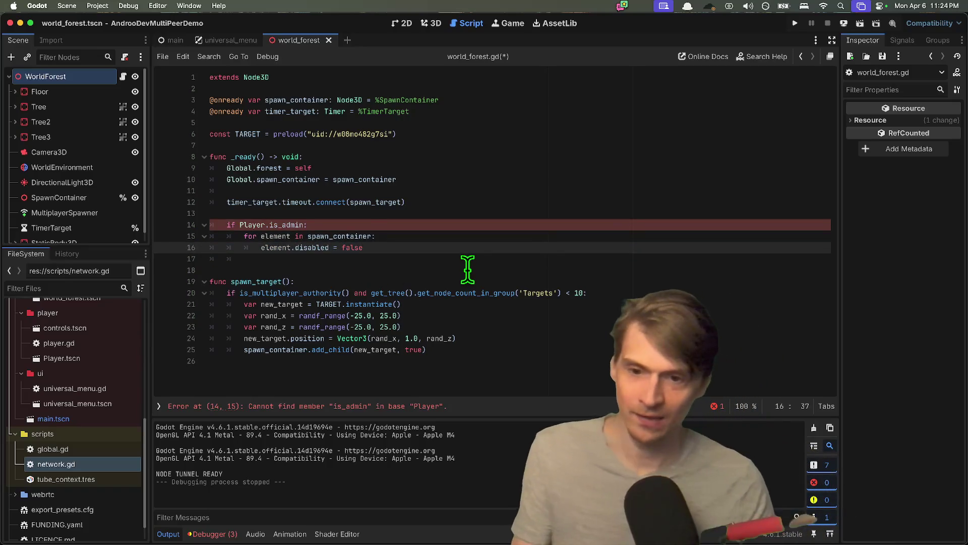
key(Up)
key(End)
drag(448, 247, 237, 233)
key(BackSpace)
text(show)
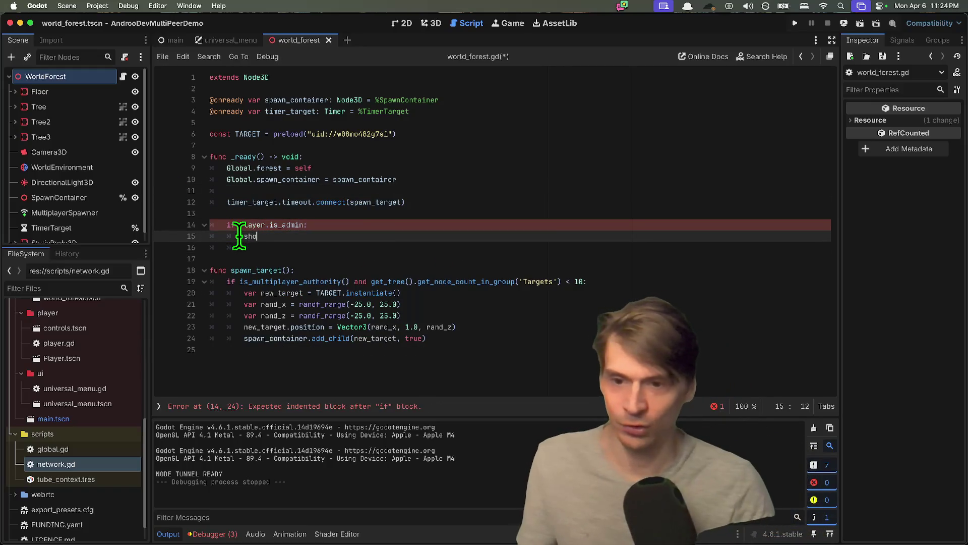
key(Return)
Step: Add an else branch below the if that calls hide()
key(Down)
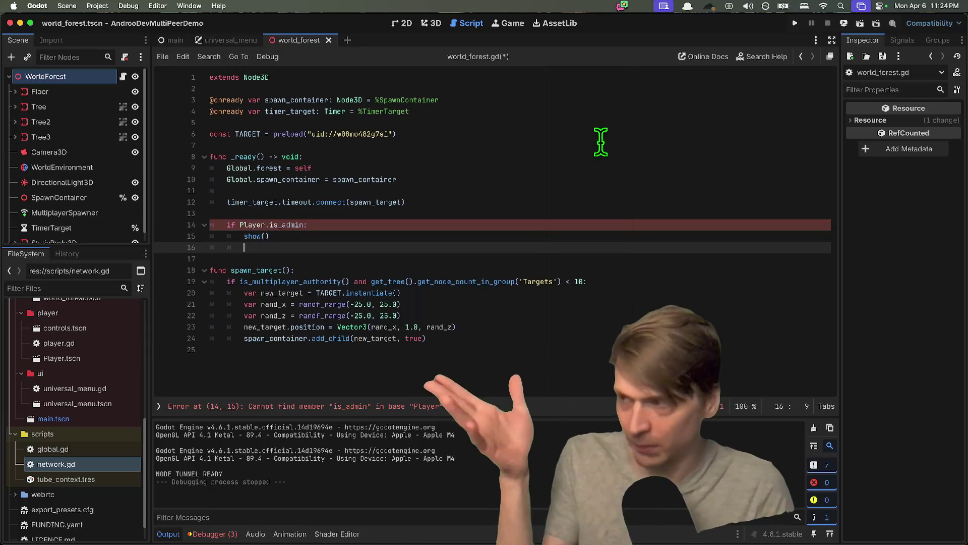
key(Return)
key(Up)
key(BackSpace)
text(:)
key(Return)
text(h)
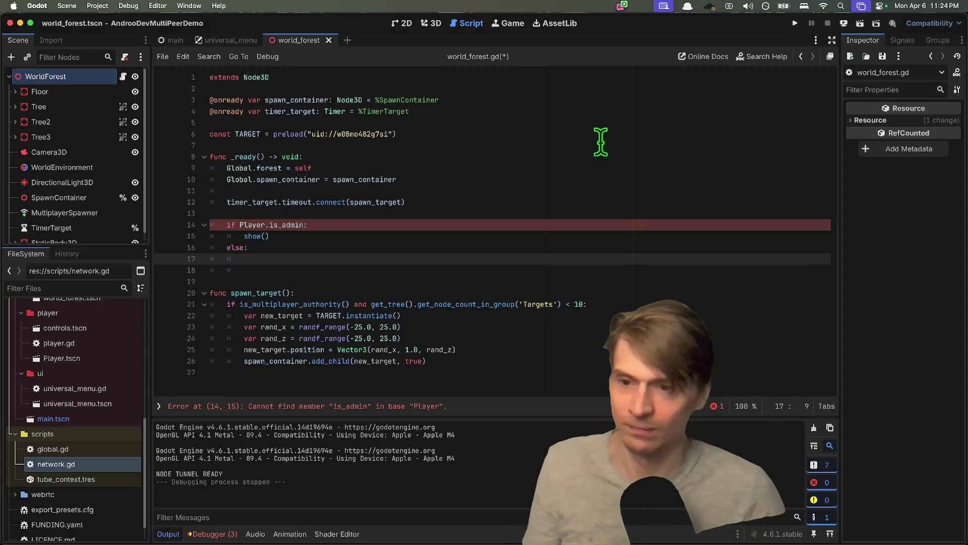
Step: Target test_edit in both show() and hide(), then open a line among the top declarations
key(Up)
key(Up)
text(_edit)
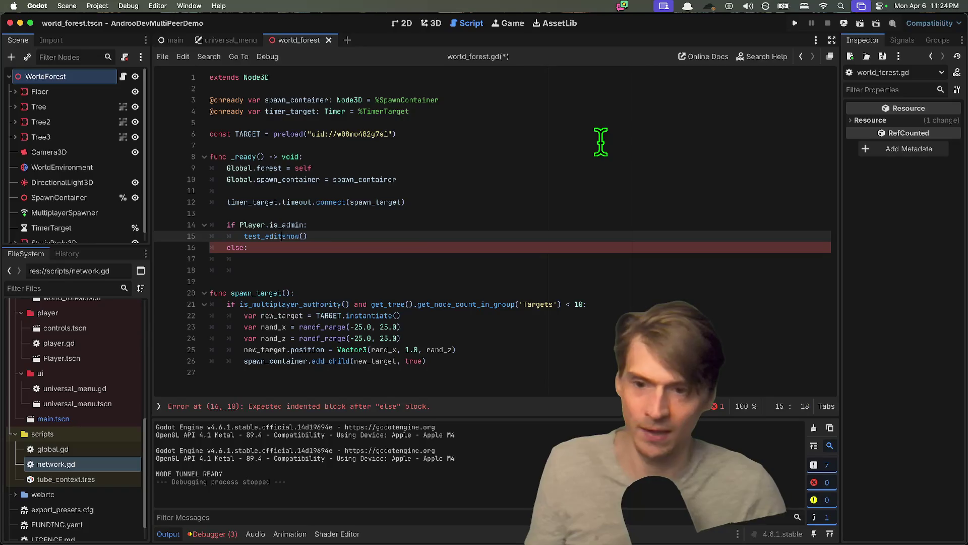
key(Down)
key(Down)
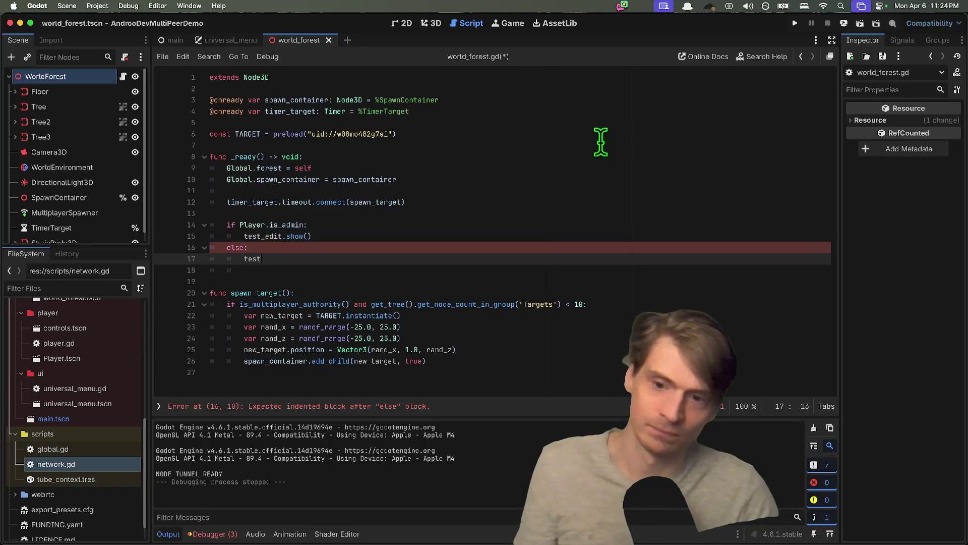
key(BackSpace)
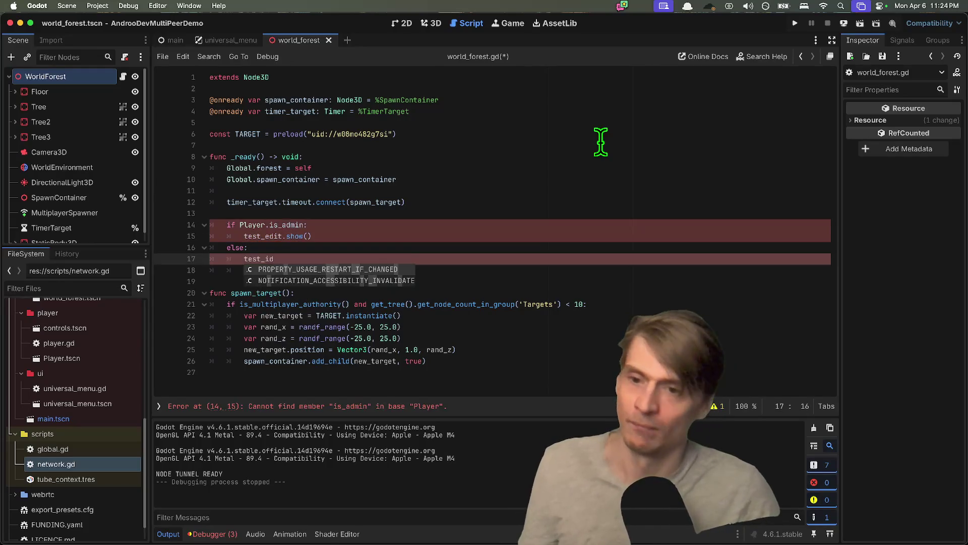
text(id)
key(BackSpace)
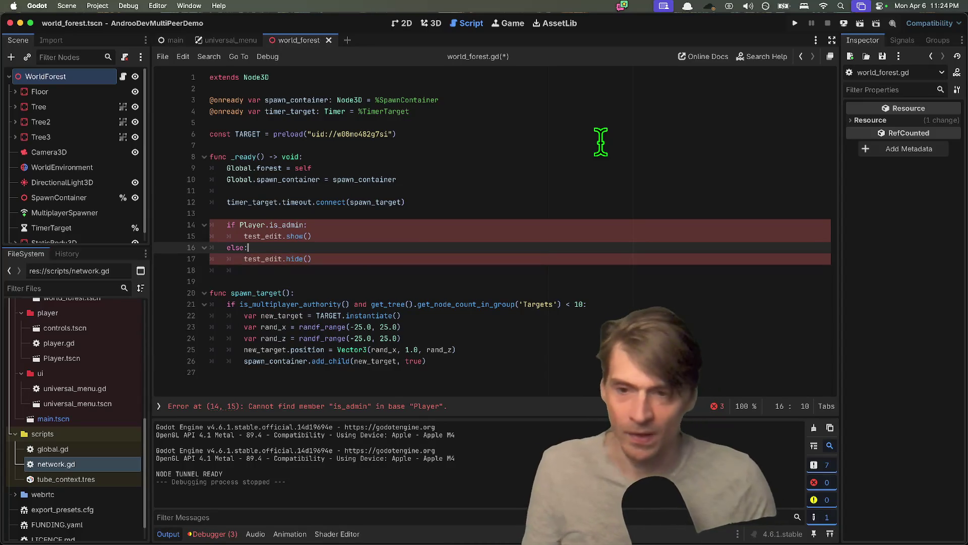
click(606, 119)
key(Return)
text(var)
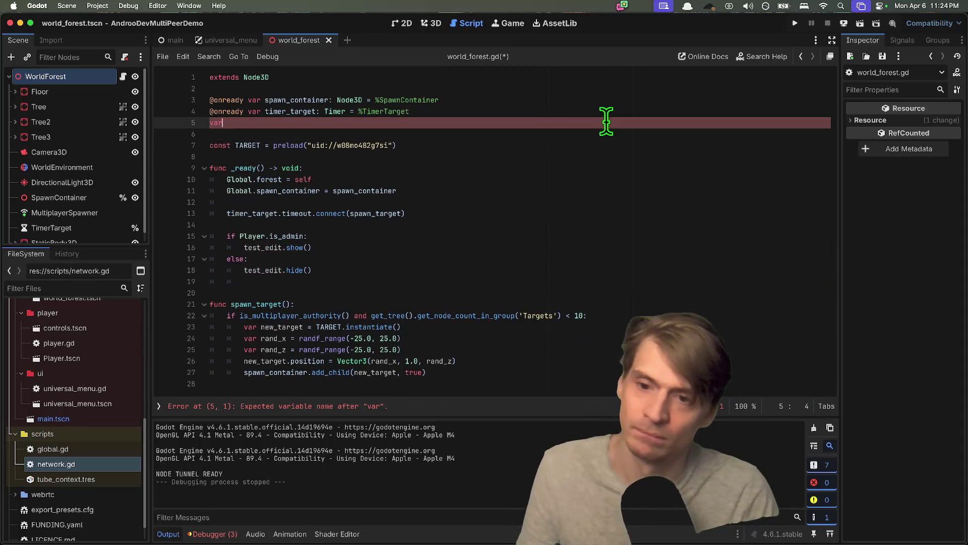
Step: Collapse the if/else into one 'test_edit.visible = Player.is_admin' line
double_click(263, 236)
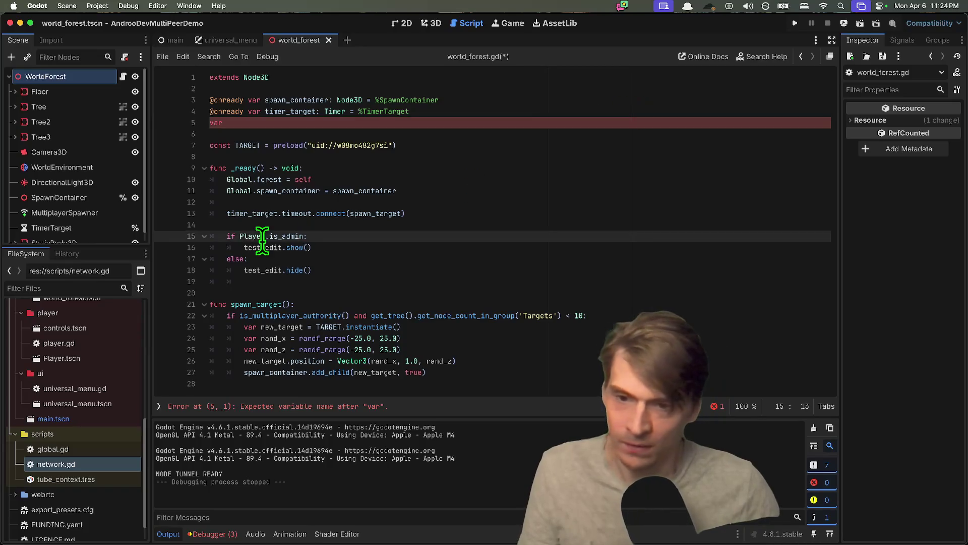
drag(263, 236, 279, 236)
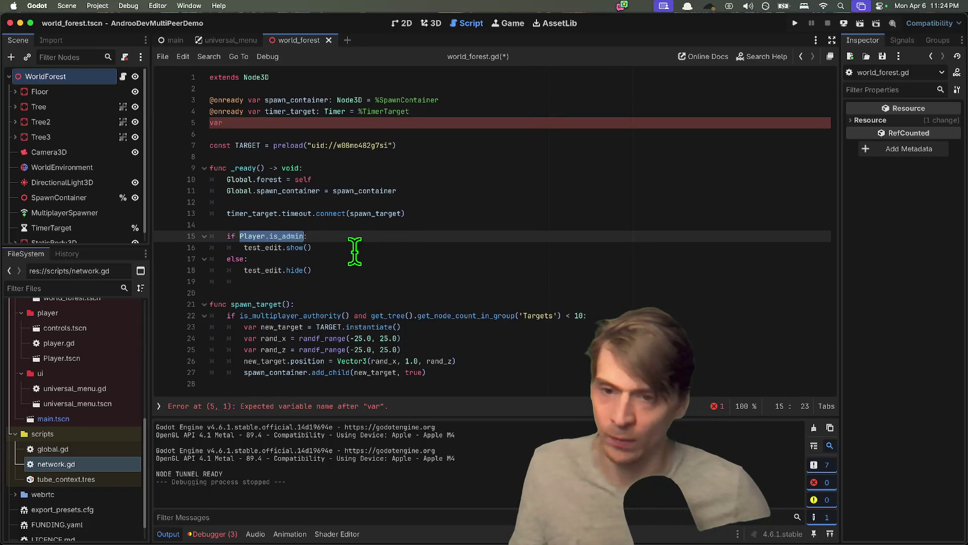
click(397, 250)
key(super+z)
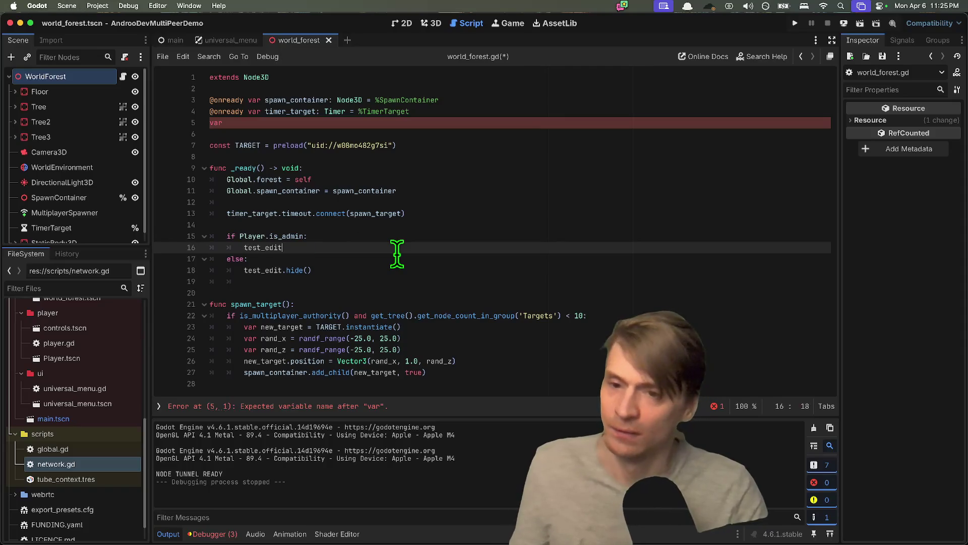
text(.visible= Player.is_admin)
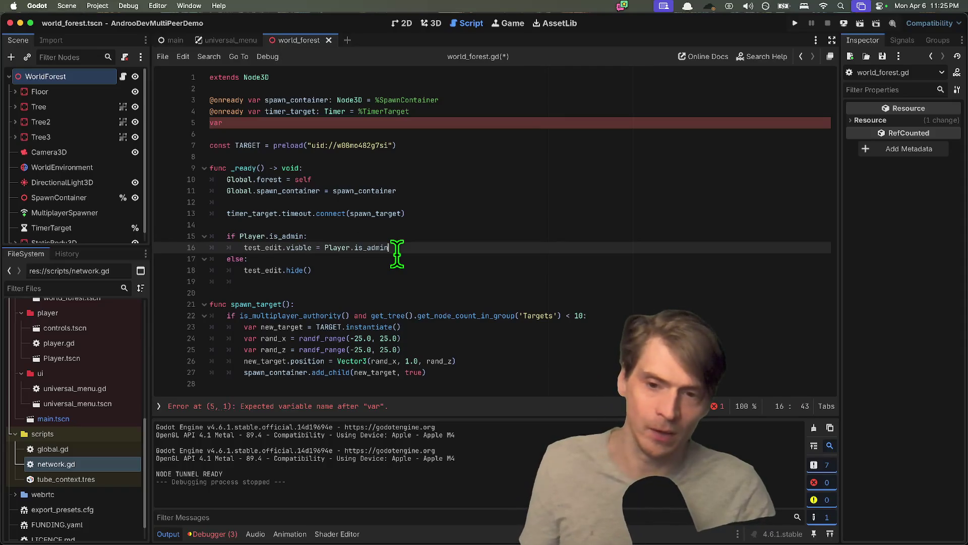
key(Up)
key(super+shift+k)
key(super+shift+k)
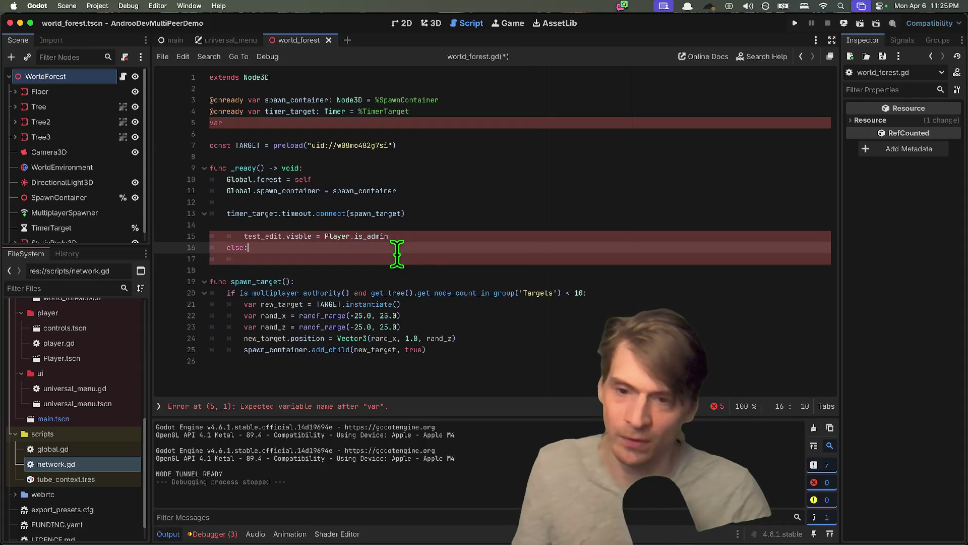
key(Up)
key(super+shift+k)
key(Up)
key(shift+Tab)
key(Down)
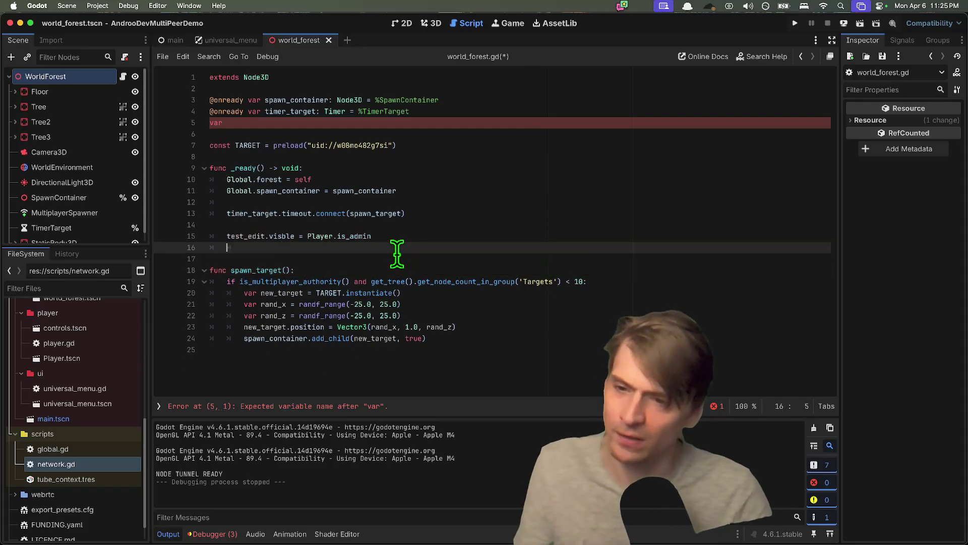
key(super+shift+k)
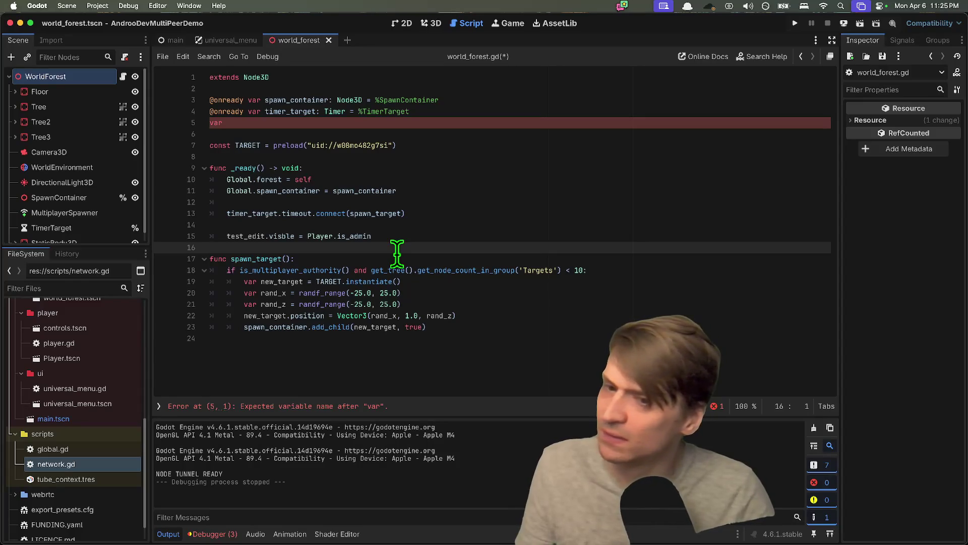
Step: Fix the 'visble' typo and add a ': bool' annotation to the visibility line
key(Left)
key(Left)
key(Left)
key(Left)
text(i)
key(Down)
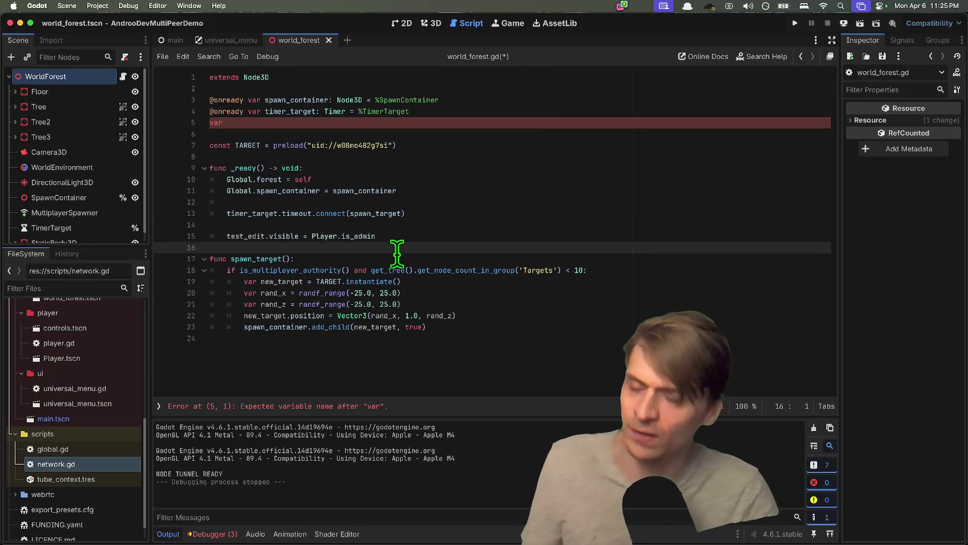
key(BackSpace)
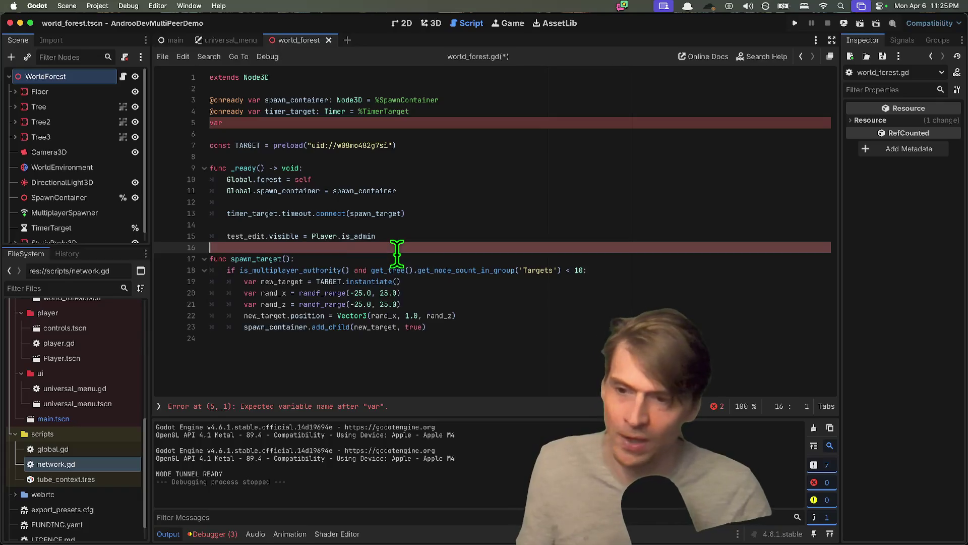
key(Left)
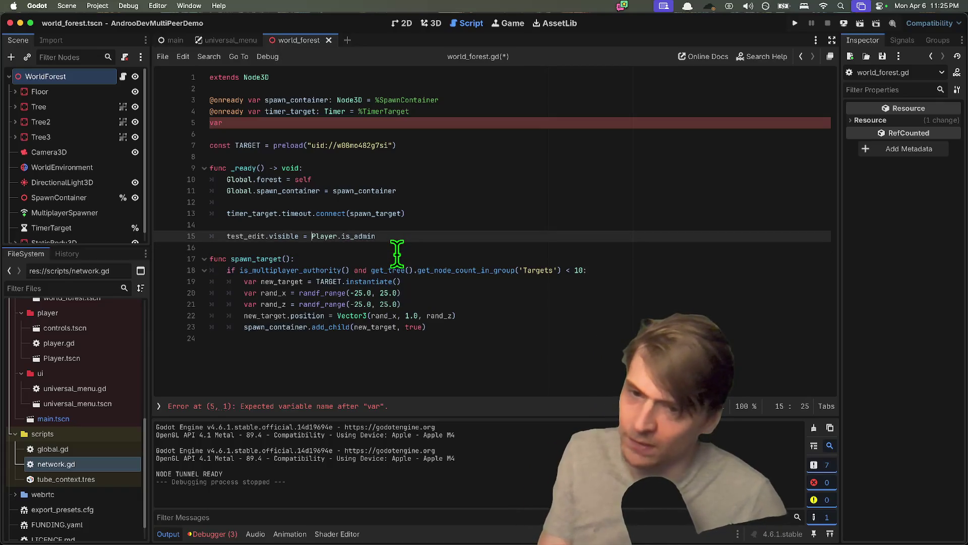
text(: bool)
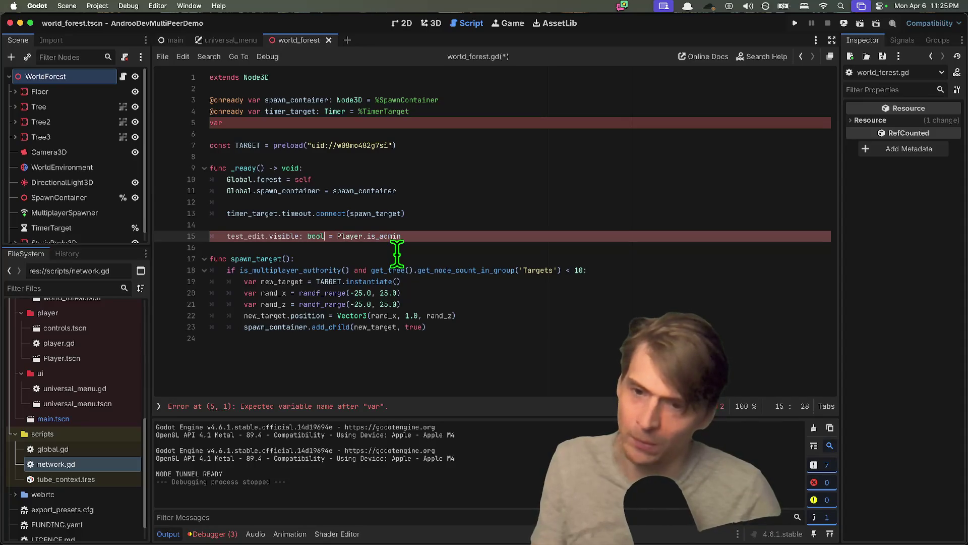
key(Down)
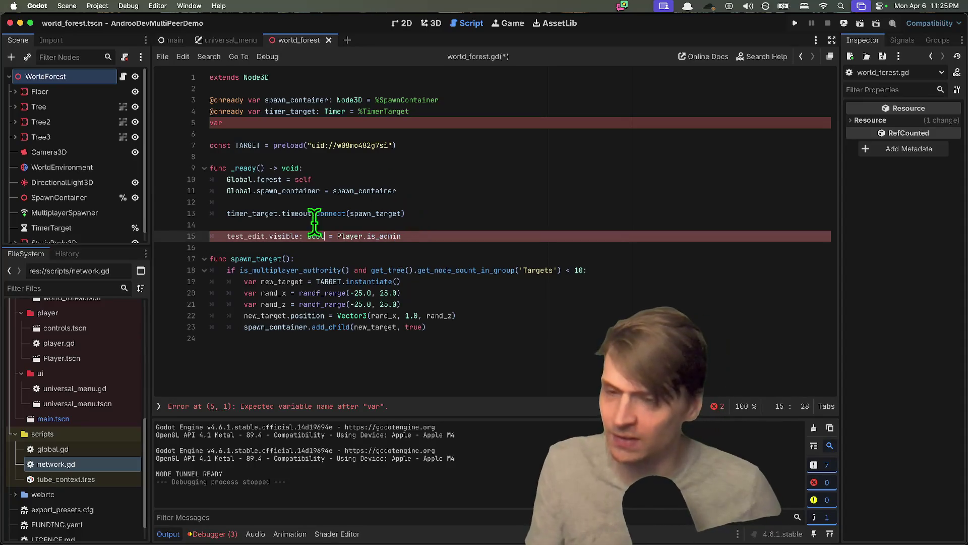
Step: Declare 'var test_edit: Node3D' near the top of the script
click(330, 129)
click(331, 125)
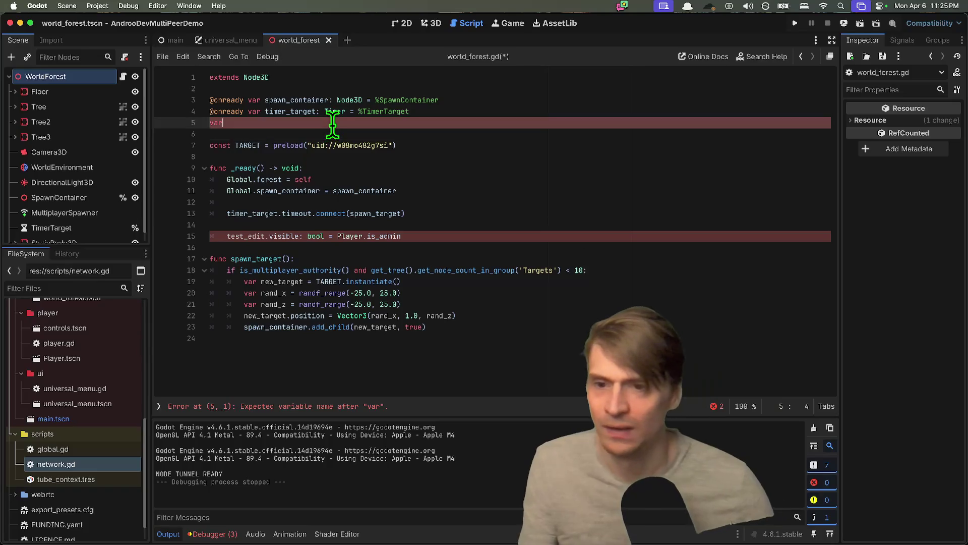
key(Home)
key(Return)
key(End)
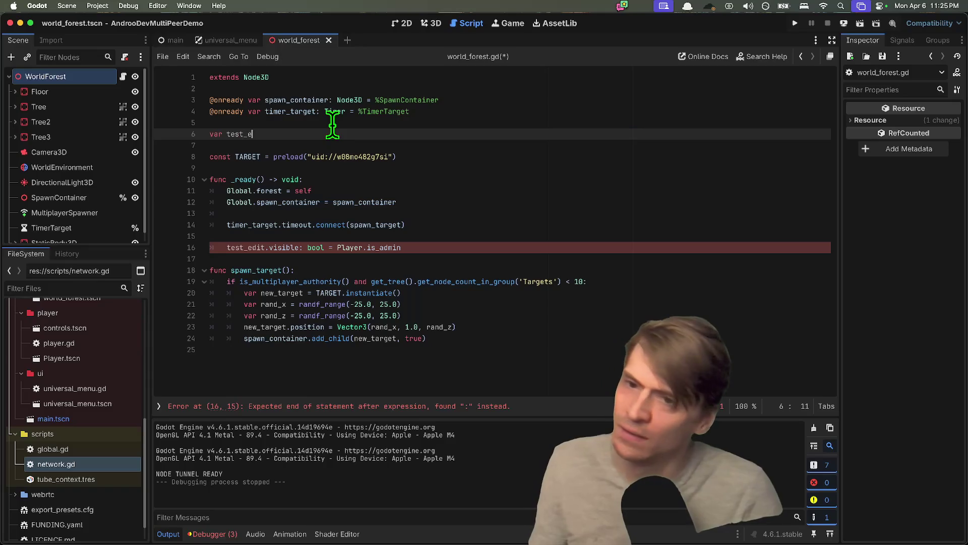
text(D)
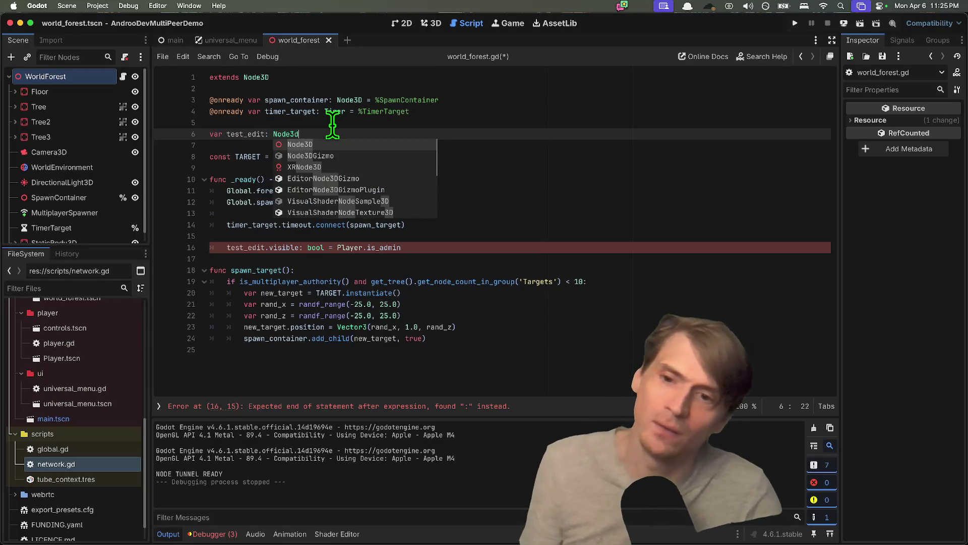
key(Return)
key(Down)
key(Down)
key(Down)
key(Down)
key(Down)
key(Home)
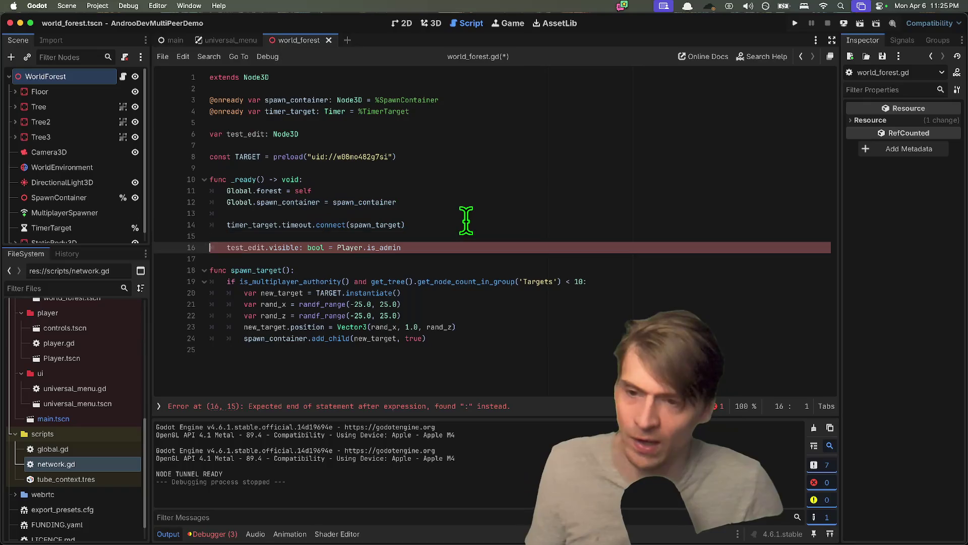
Step: Remove the bool annotation and the is_admin member, browsing Player's other members
double_click(316, 247)
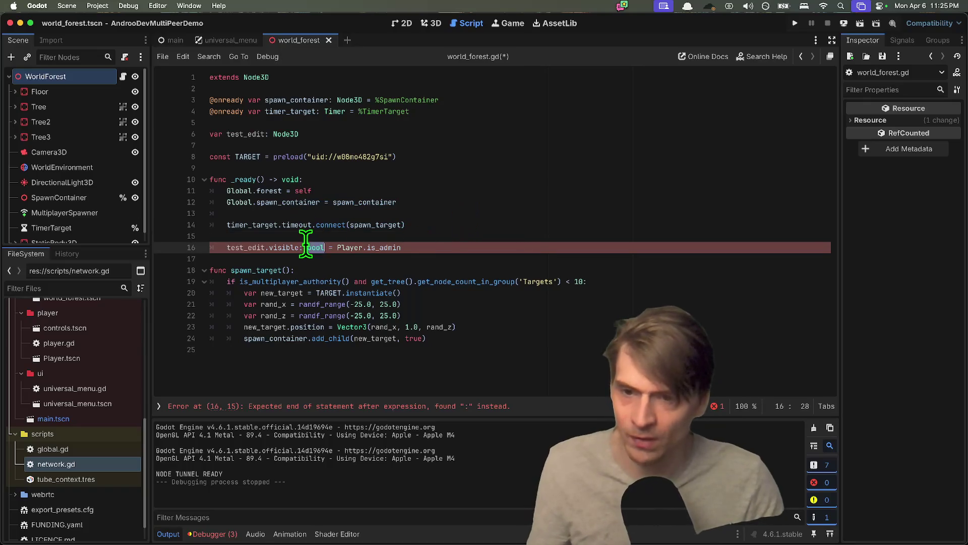
key(BackSpace)
key(BackSpace)
key(BackSpace)
key(Up)
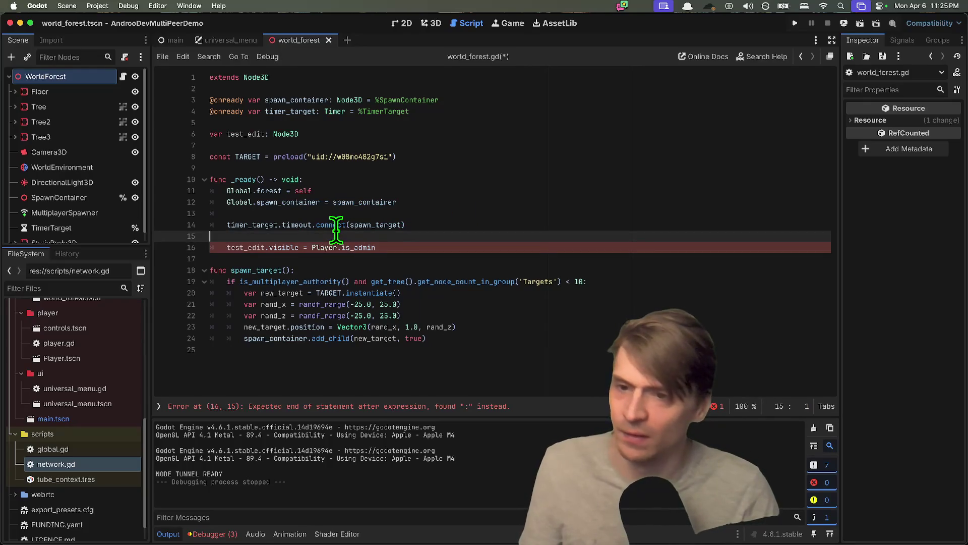
click(302, 235)
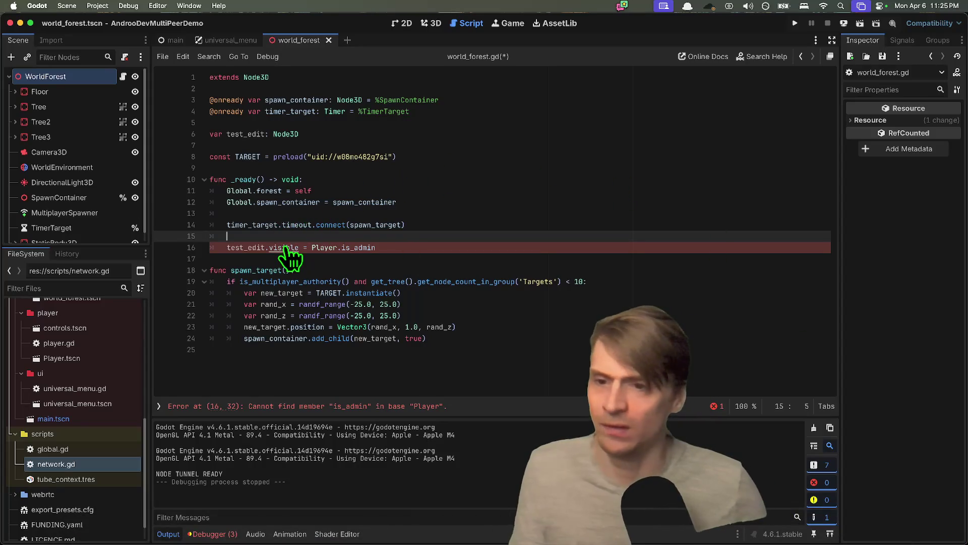
double_click(361, 247)
key(BackSpace)
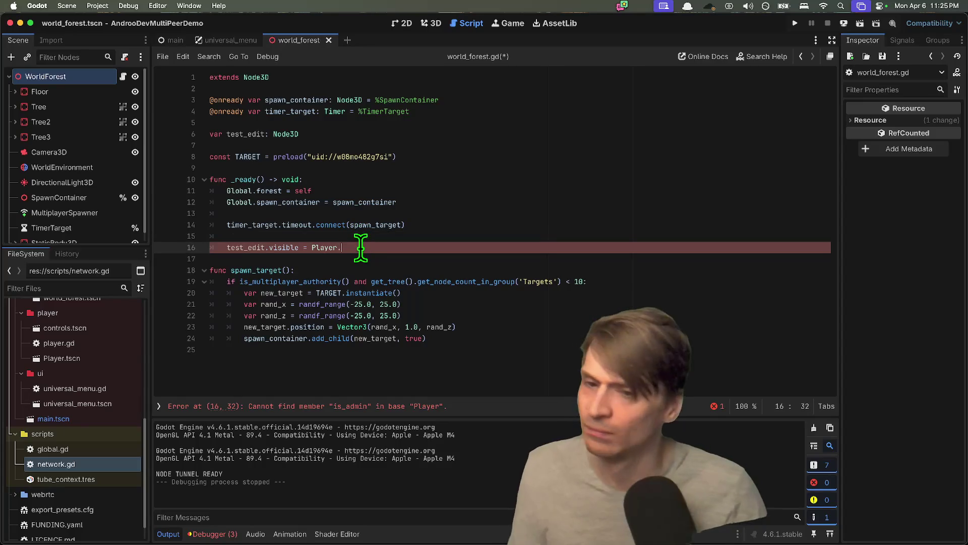
text(.)
key(Down)
key(Down)
key(Down)
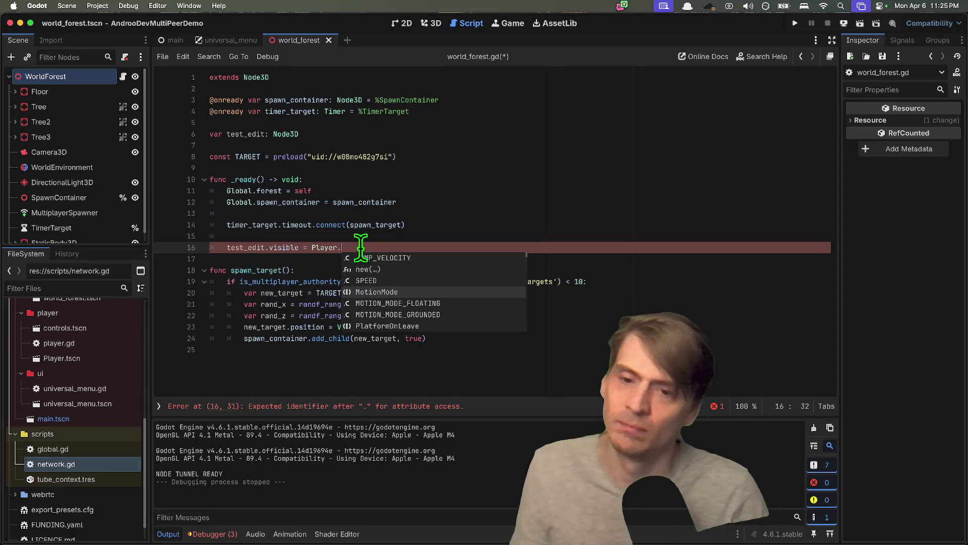
key(Down)
key(Down)
key(Down)
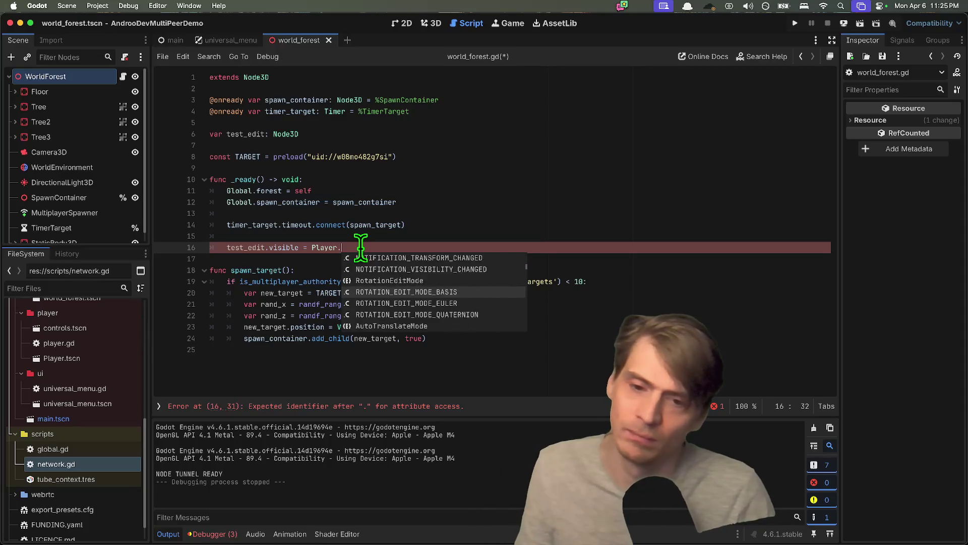
key(Down)
key(Down)
key(Down)
key(Escape)
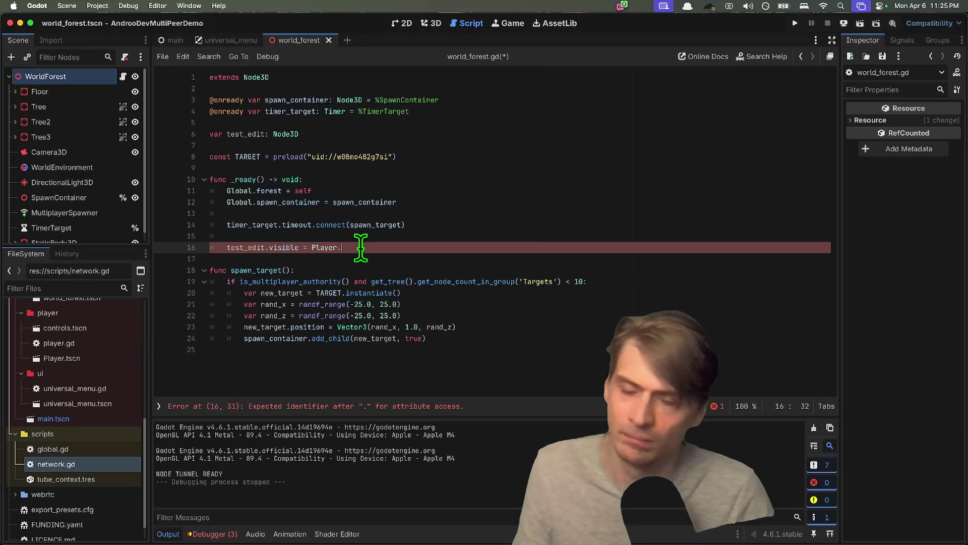
Step: Assign Vector2.ONE to test_edit.visible and save world_forest.gd
key(BackSpace)
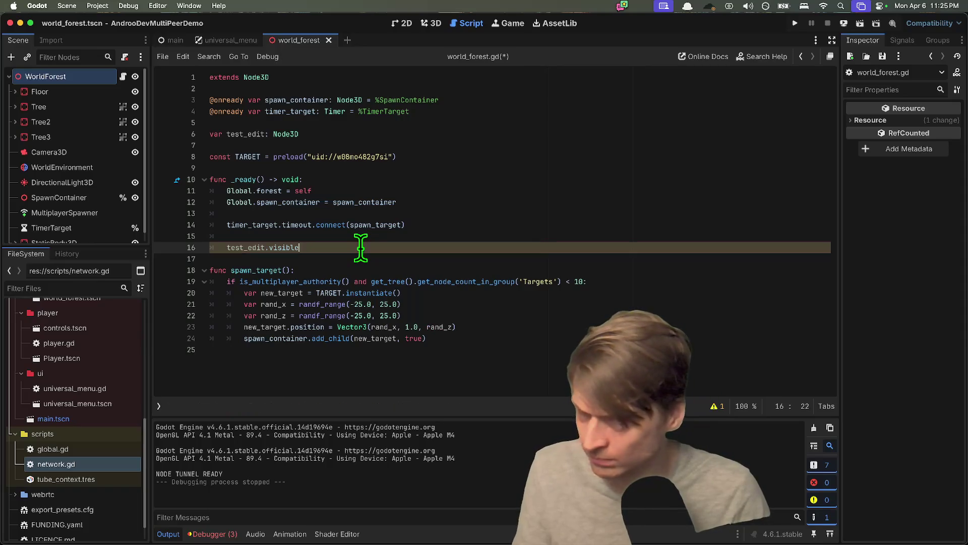
text(=f)
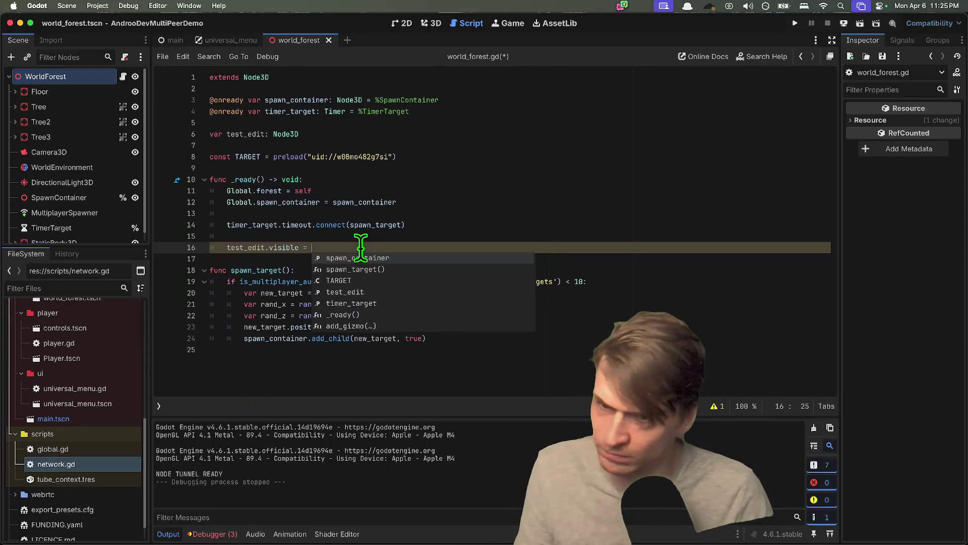
key(BackSpace)
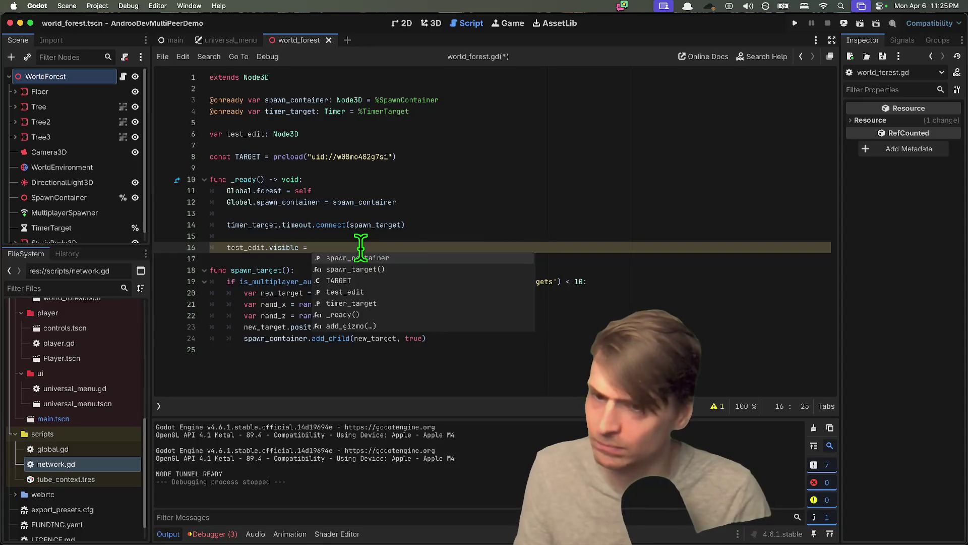
text(vec)
key(Return)
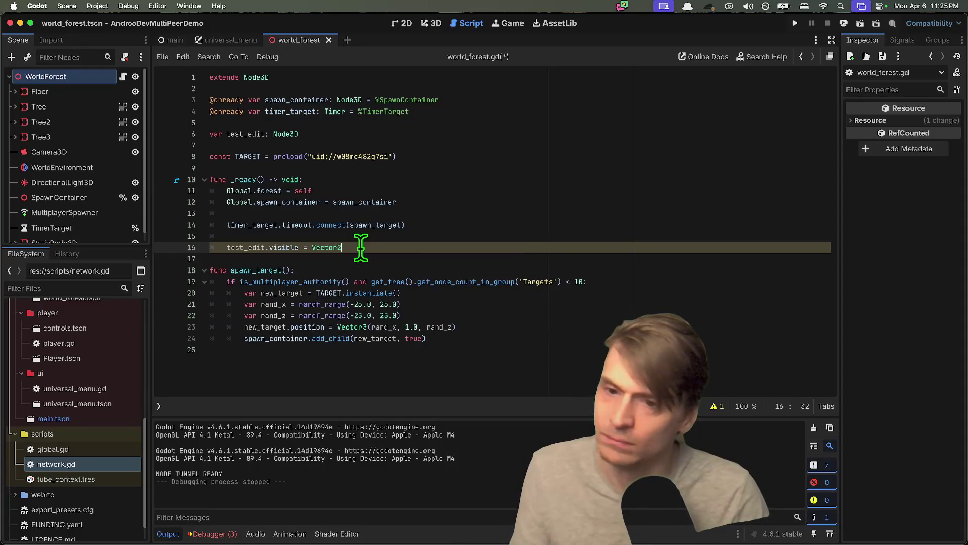
key(BackSpace)
text(o)
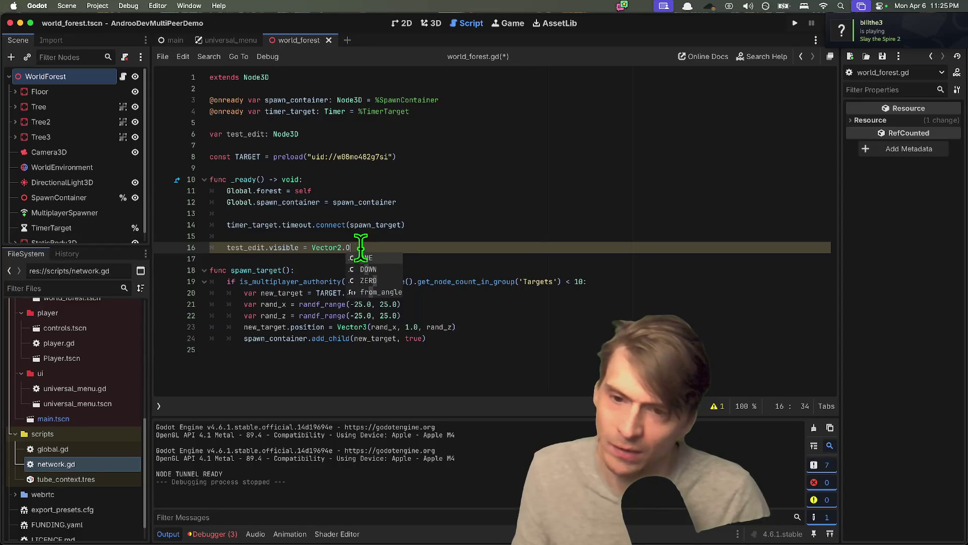
key(Return)
click(550, 86)
key(ctrl+s)
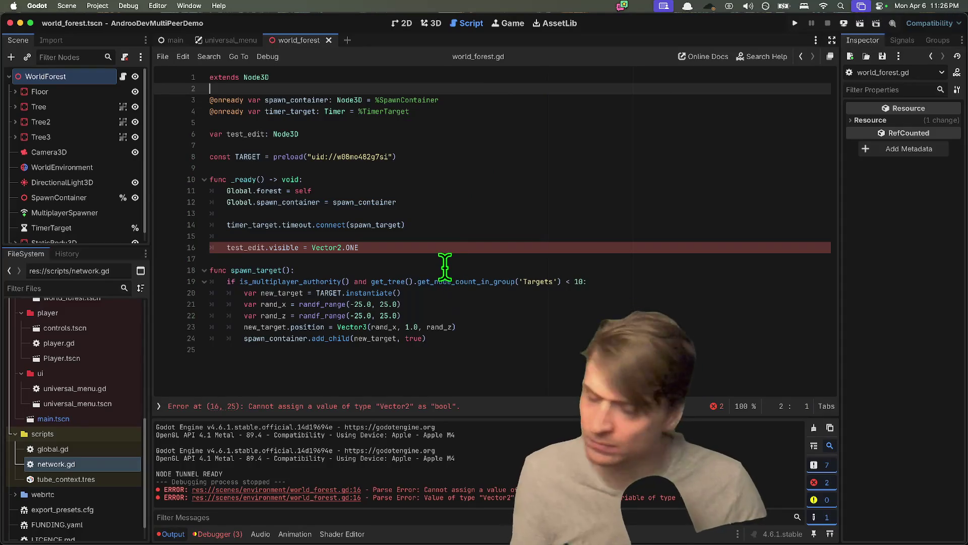
triple_click(381, 247)
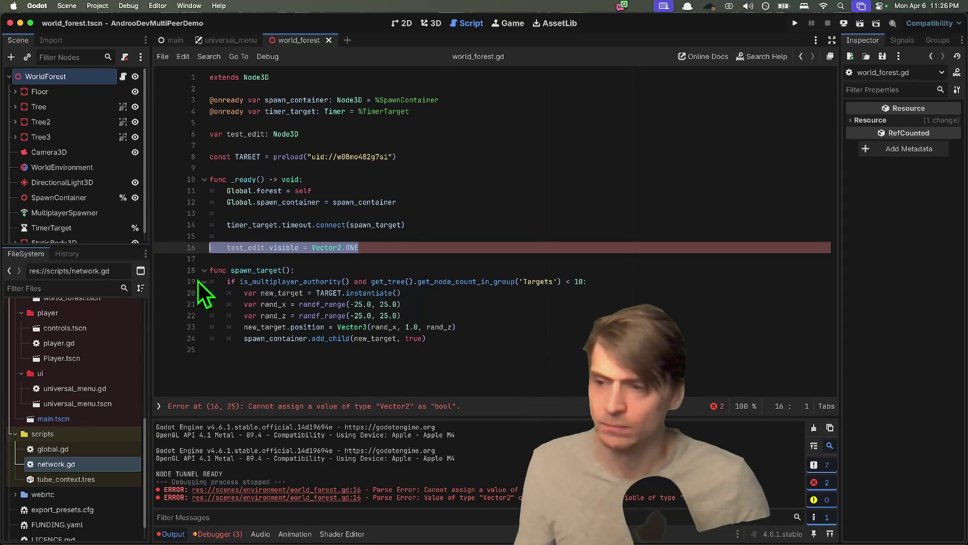
Step: Delete the Vector2.ONE line, widen the Inspector and expand its Resource properties
key(BackSpace)
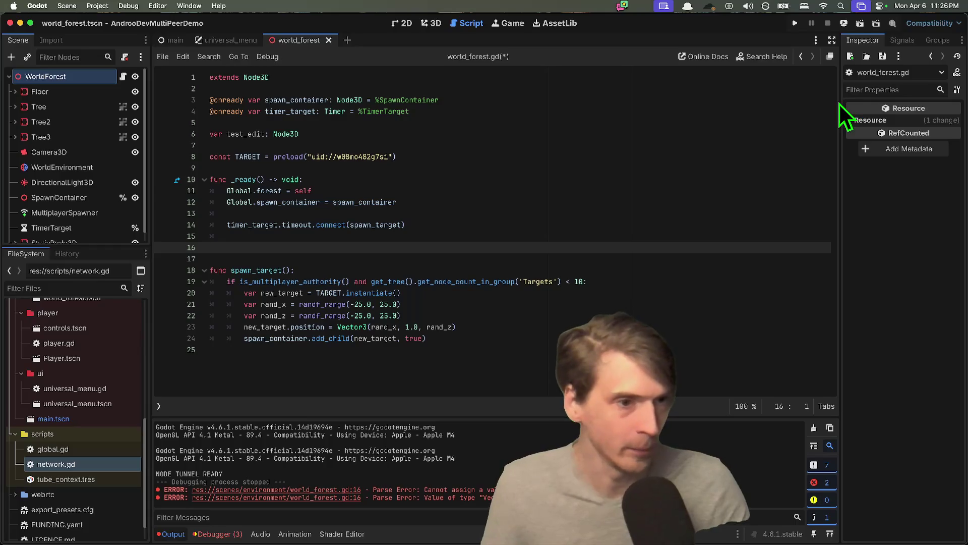
drag(839, 98, 807, 101)
click(832, 120)
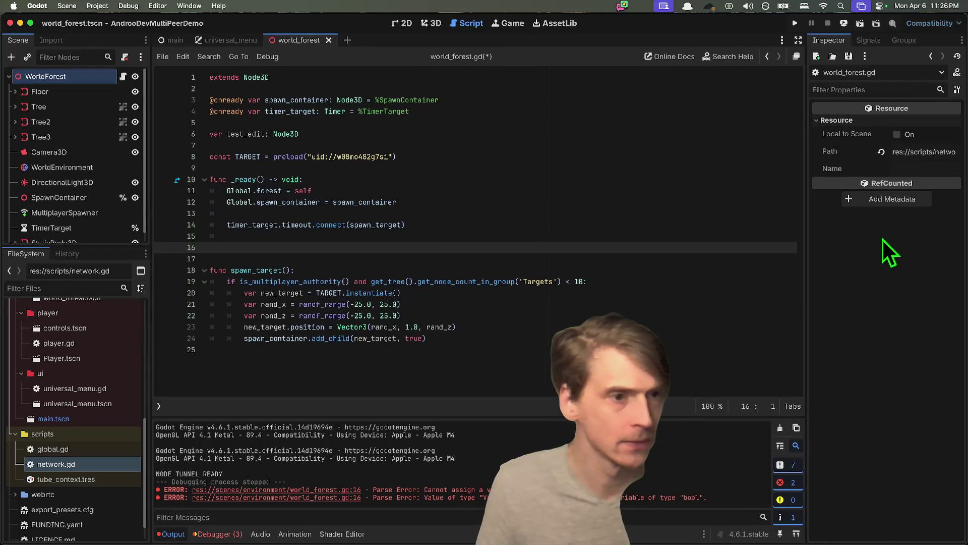
Step: Switch to the 3D view and run the project in two debug windows
click(431, 23)
scroll(428, 216, left, 5)
key(super+Tab)
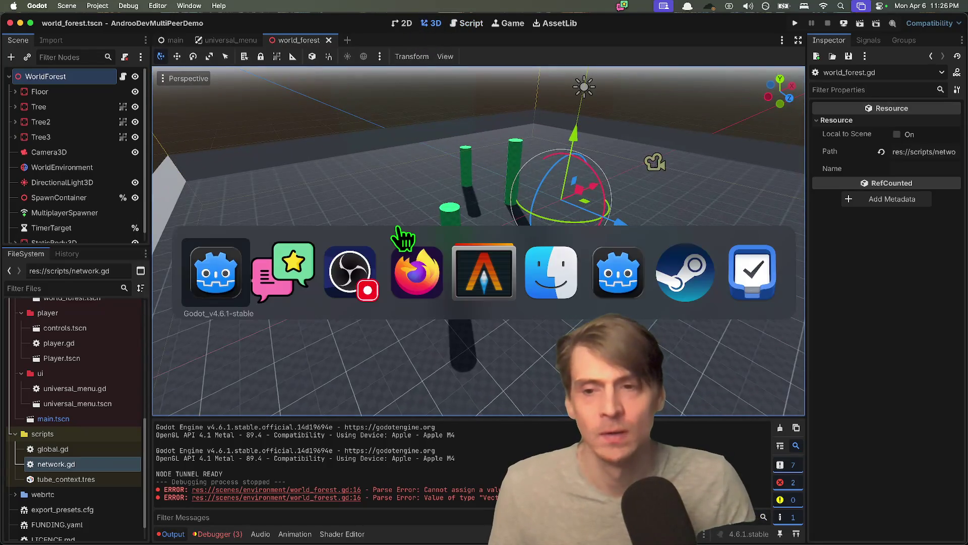
key(super+b)
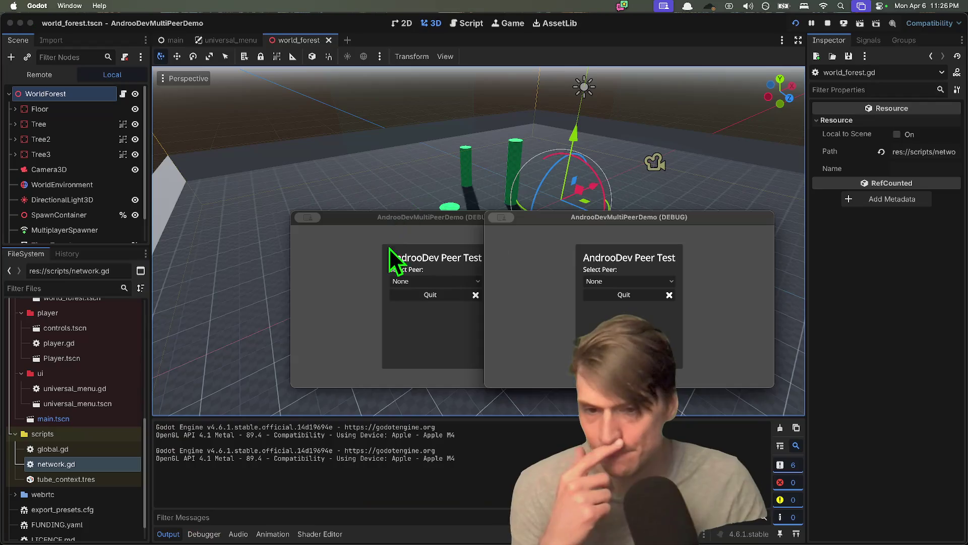
Step: Arrange the two AndrooDev Peer Test debug windows and focus the left instance
click(327, 243)
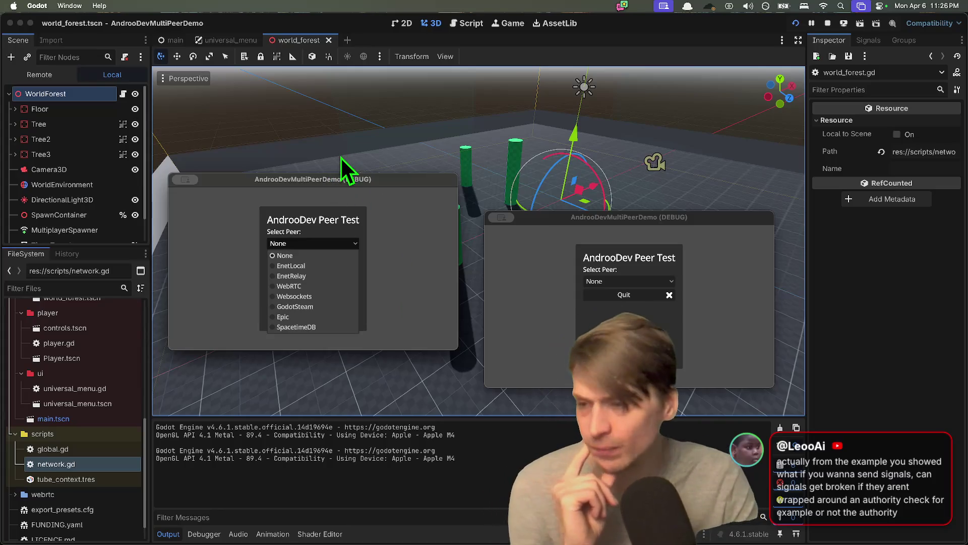
mouse_move(315, 193)
mouse_down()
mouse_move(338, 196)
mouse_move(344, 145)
mouse_move(356, 166)
mouse_move(352, 282)
mouse_move(343, 240)
mouse_move(330, 241)
mouse_move(334, 249)
mouse_move(364, 217)
mouse_move(303, 216)
mouse_move(323, 197)
mouse_up()
drag(551, 216, 539, 195)
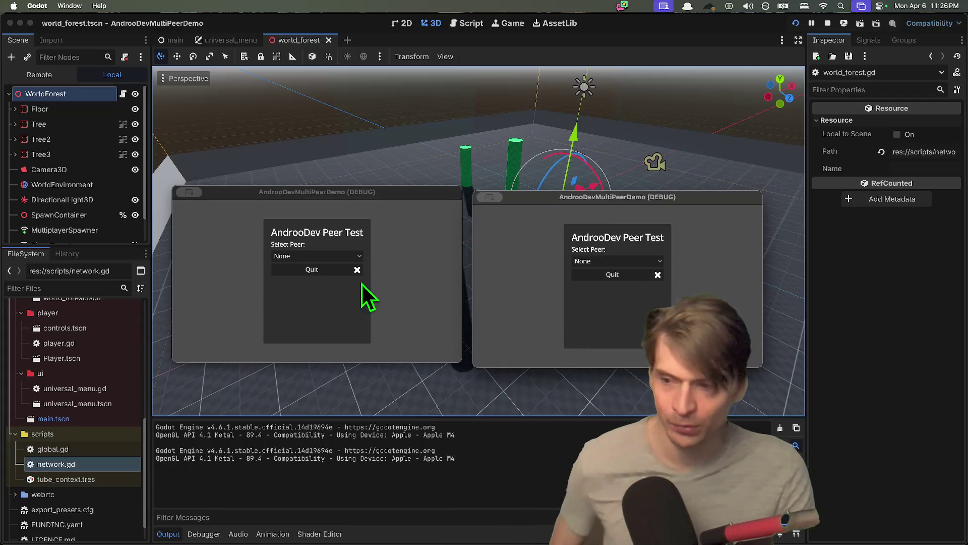
click(318, 273)
Step: Host an EnetLocal session in the left instance and join it from the right
click(311, 256)
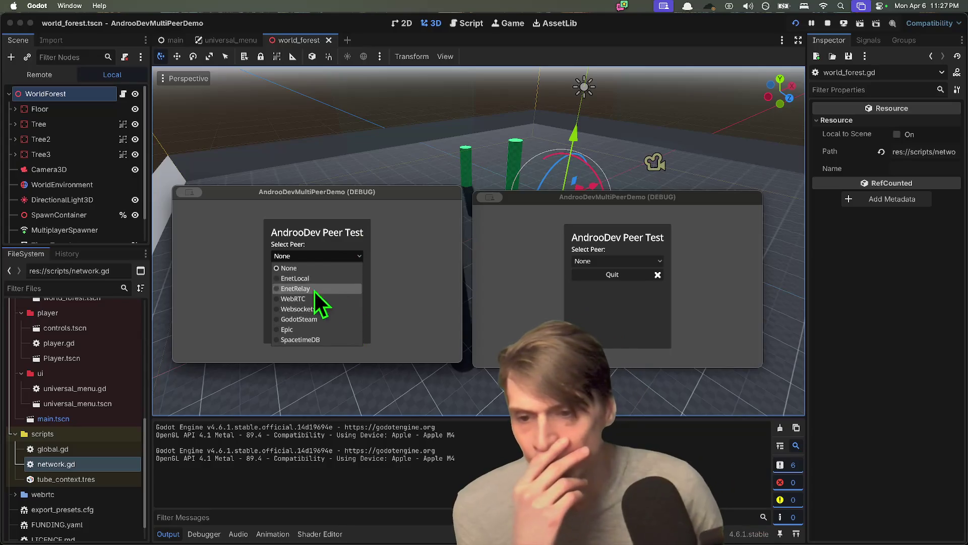
click(293, 279)
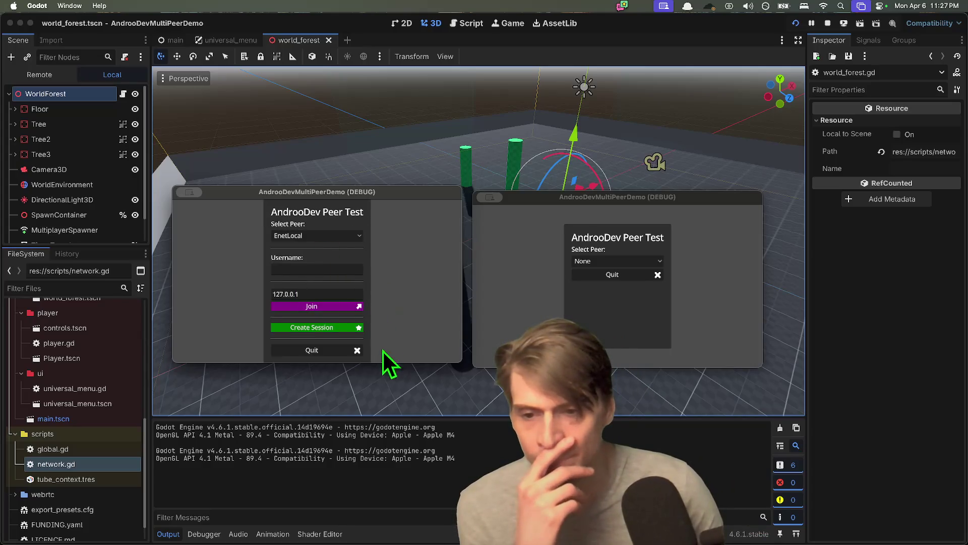
click(347, 329)
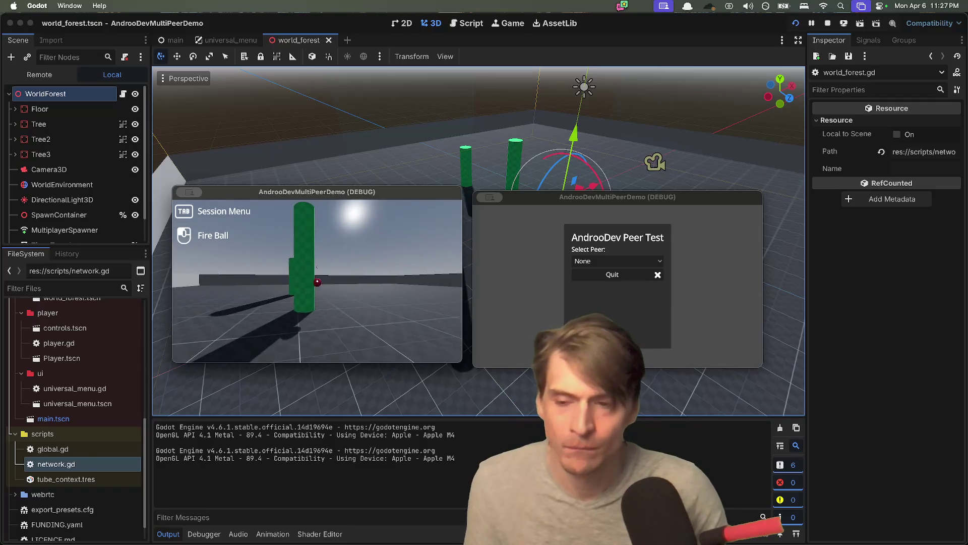
click(656, 261)
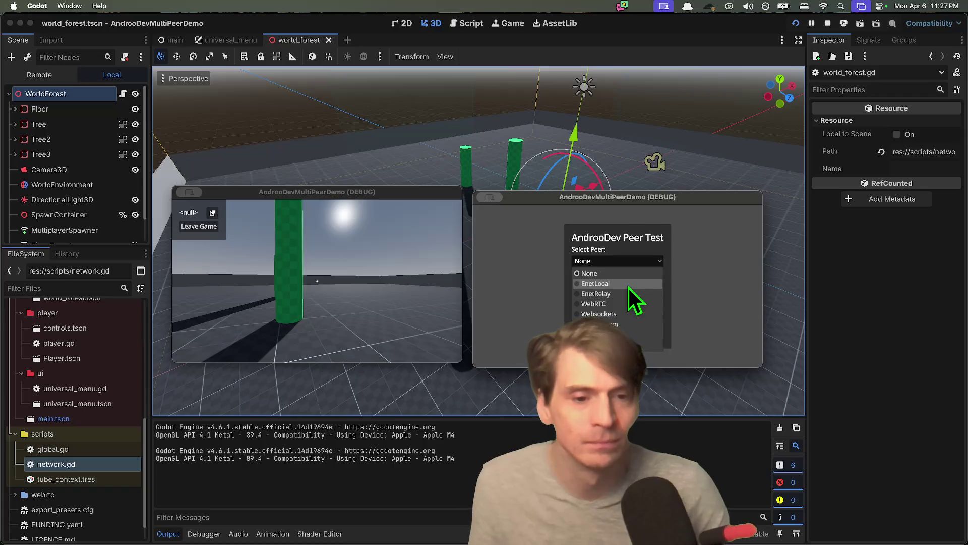
click(628, 284)
click(620, 313)
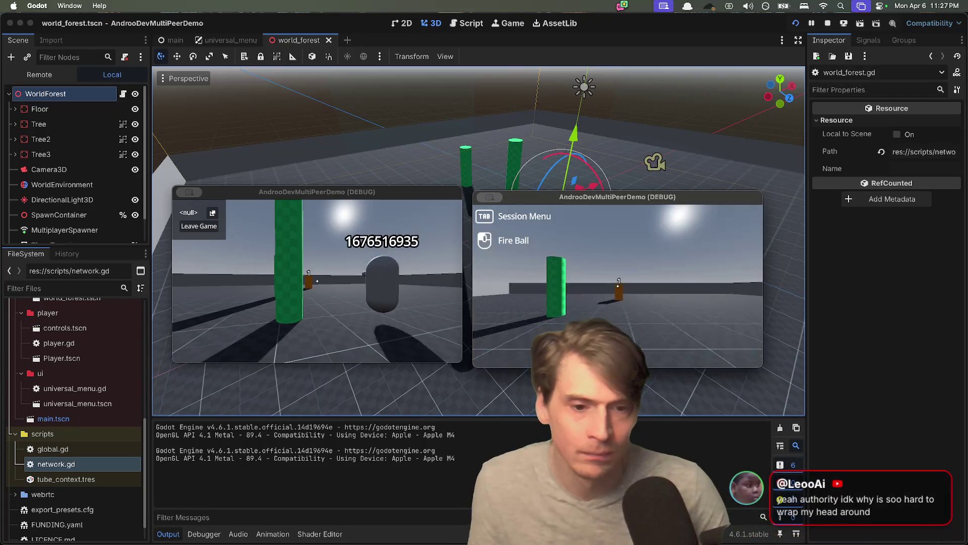
Step: Walk the joined player around with WASD, then stop both instances
key(s)
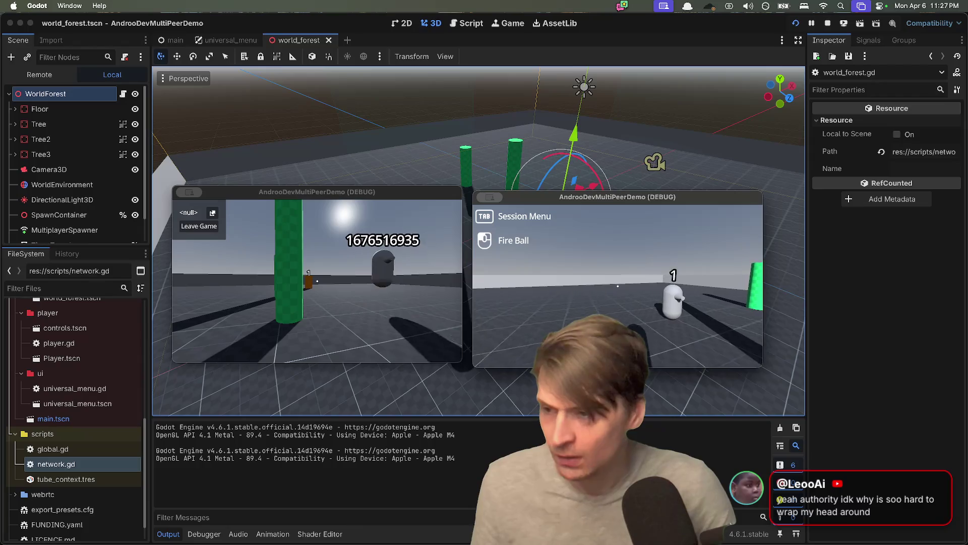
key(d)
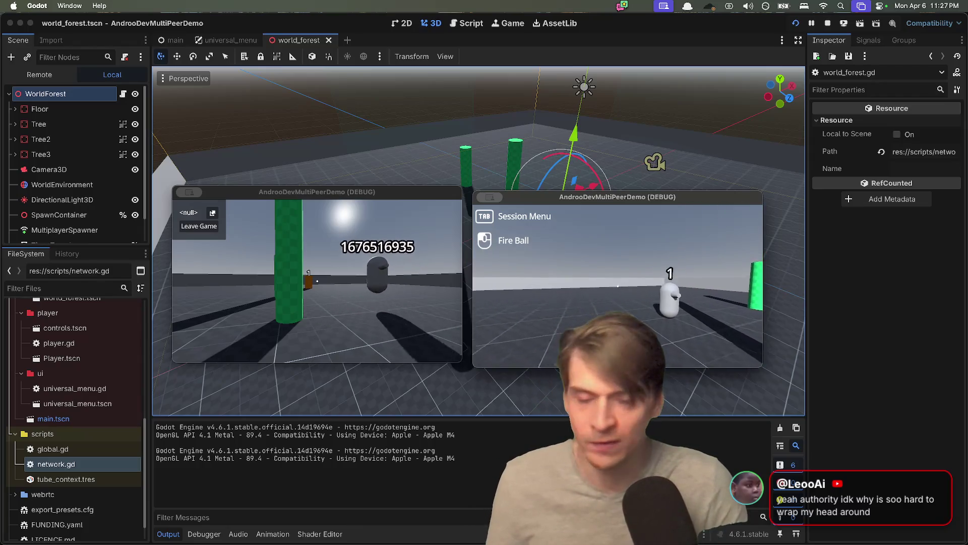
key(w)
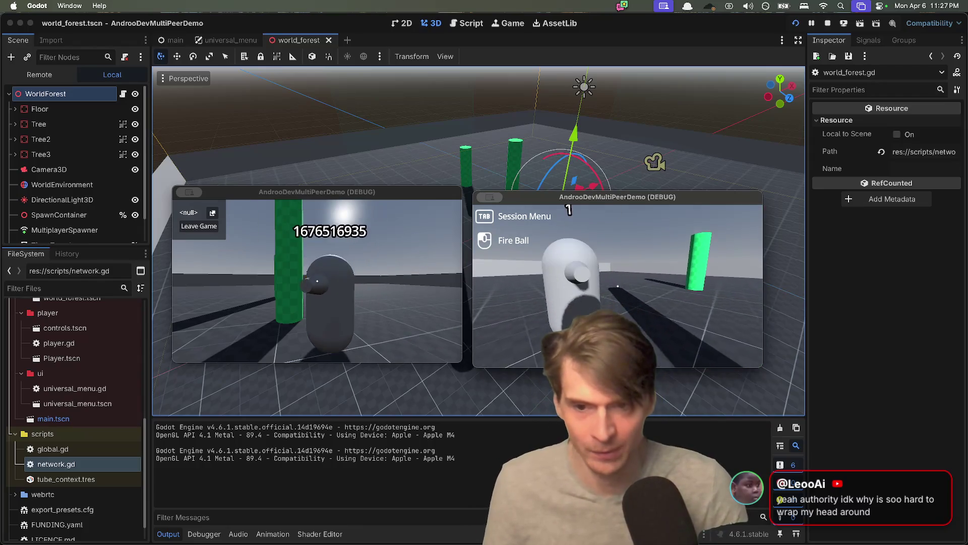
key(a)
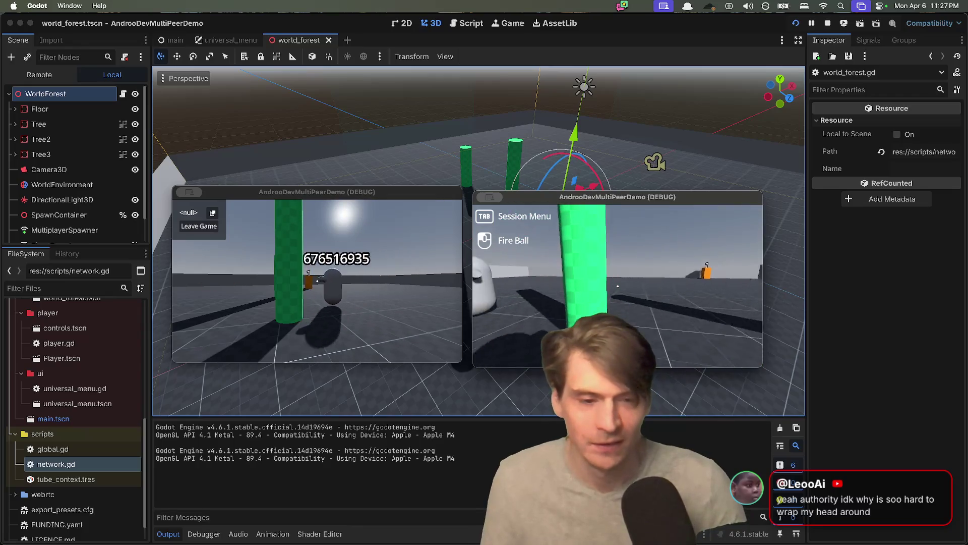
key(d)
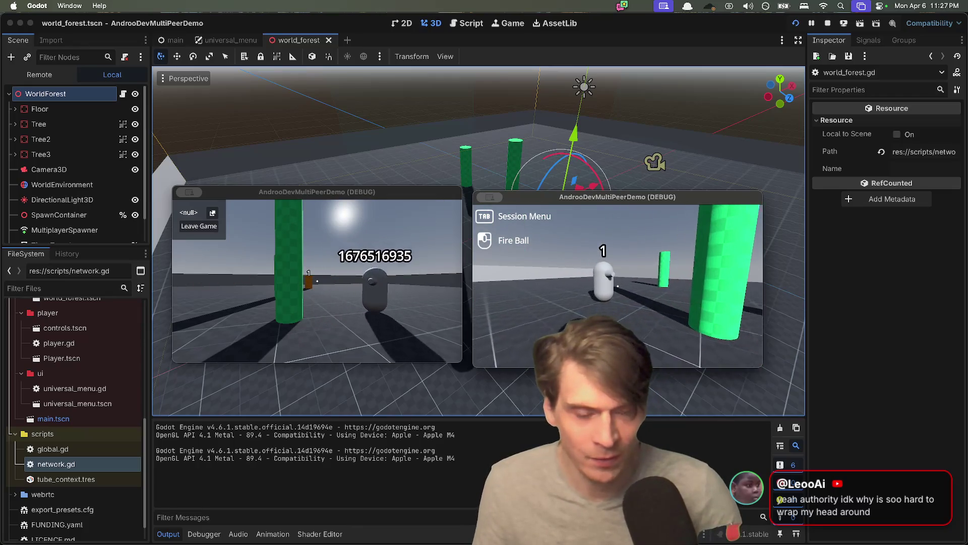
key(s)
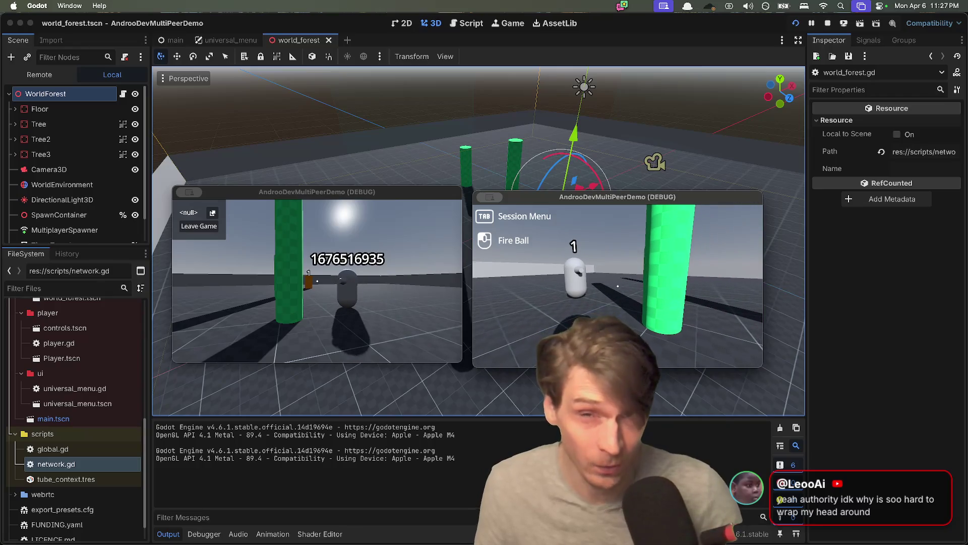
key(super+period)
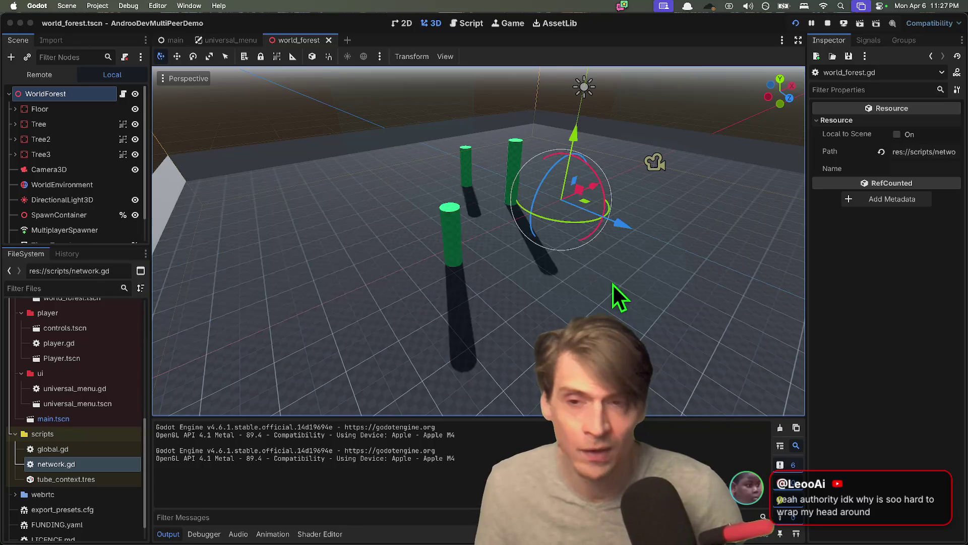
Step: Filter the FileSystem for 'player' and open Player.tscn
click(54, 287)
text(player)
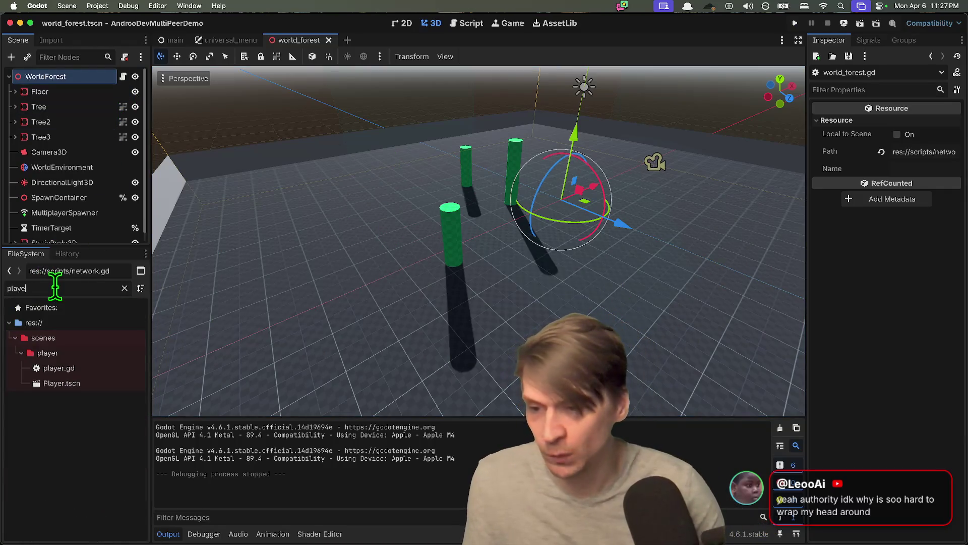
click(92, 386)
double_click(92, 389)
Step: Open player.gd, select the _enter_tree lines 28–29, then view Player in 3D
double_click(98, 372)
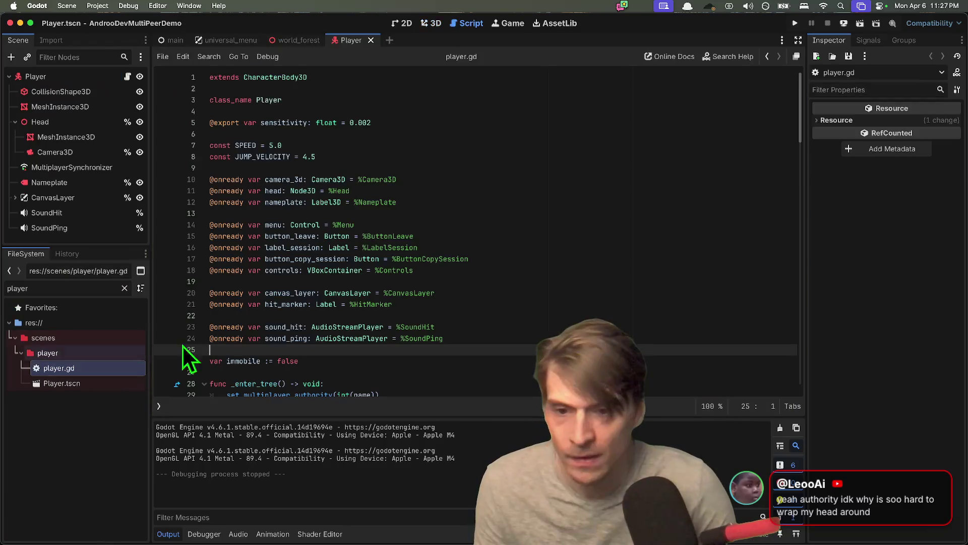
scroll(358, 183, down, 3)
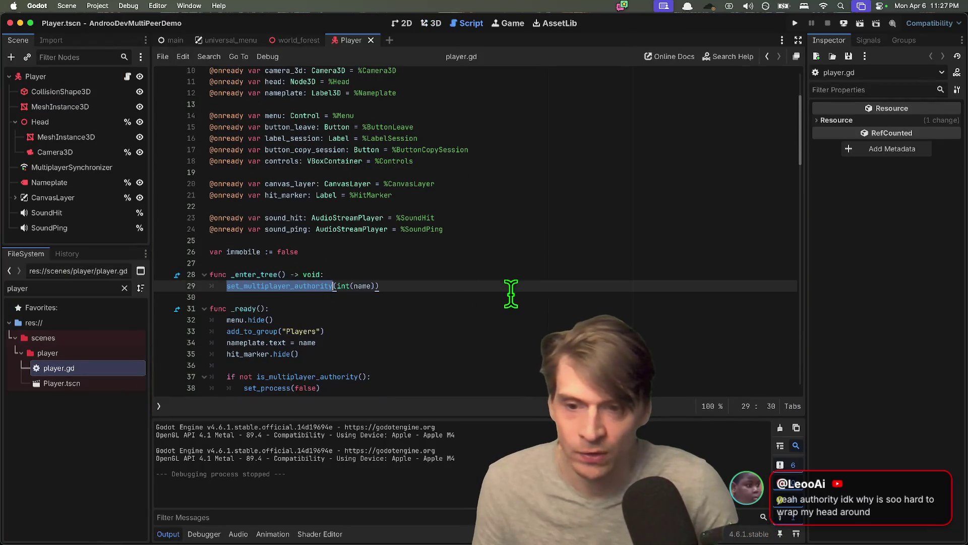
drag(510, 287, 130, 272)
click(95, 383)
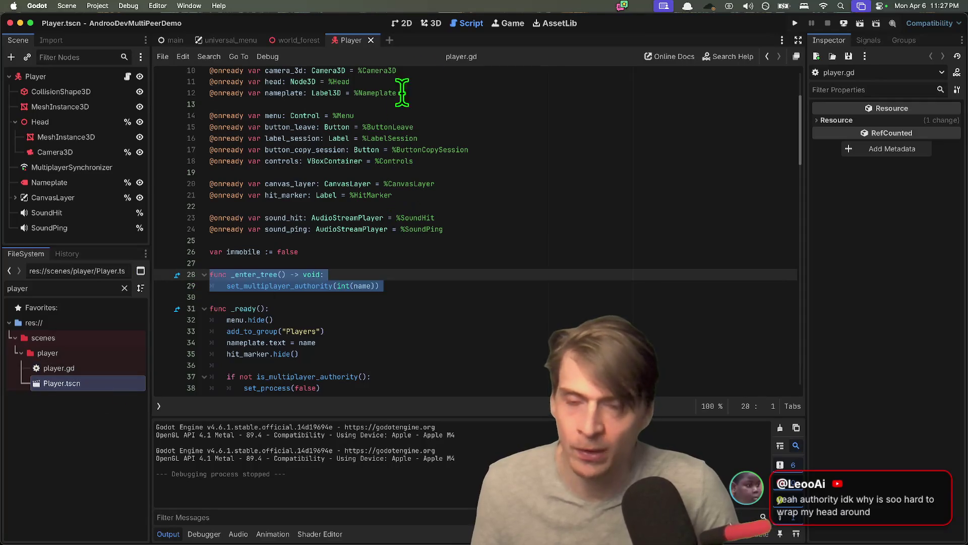
click(434, 25)
scroll(424, 188, down, 3)
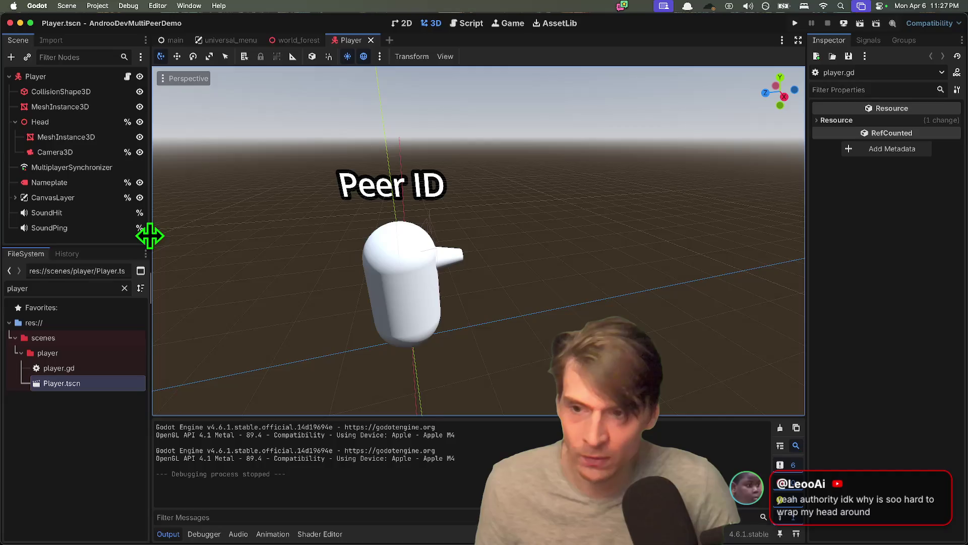
Step: Widen the Scene dock and inspect the Player, Head, MultiplayerSynchronizer and CanvasLayer nodes
drag(149, 235, 206, 230)
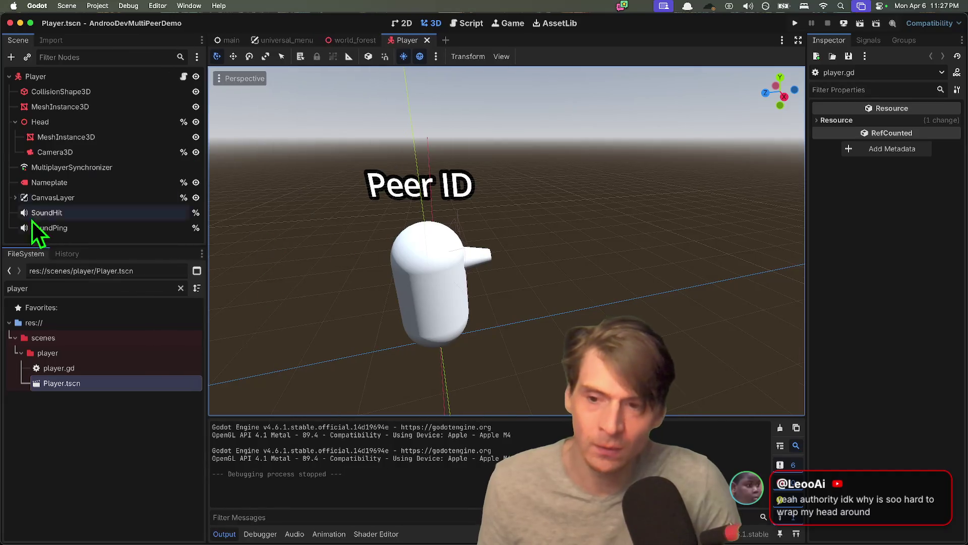
drag(112, 245, 119, 338)
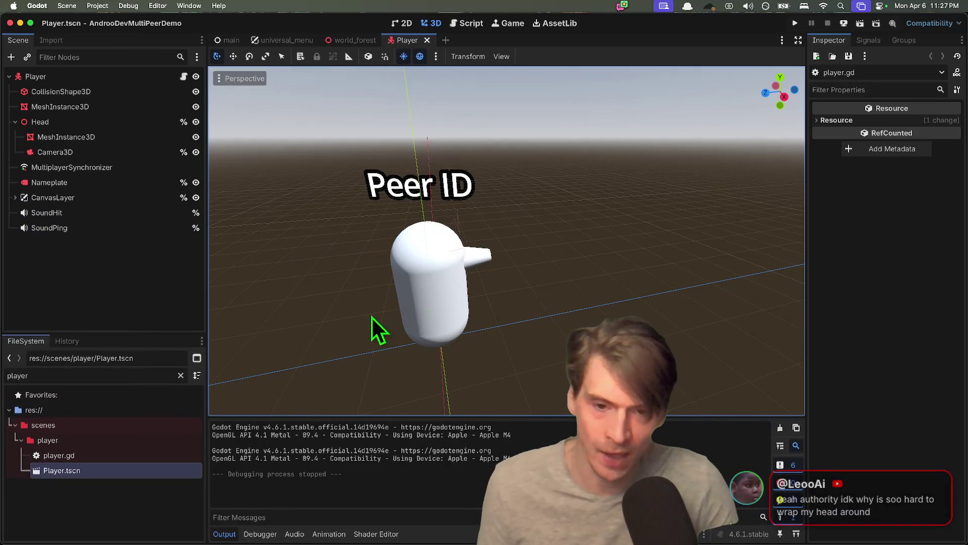
click(79, 76)
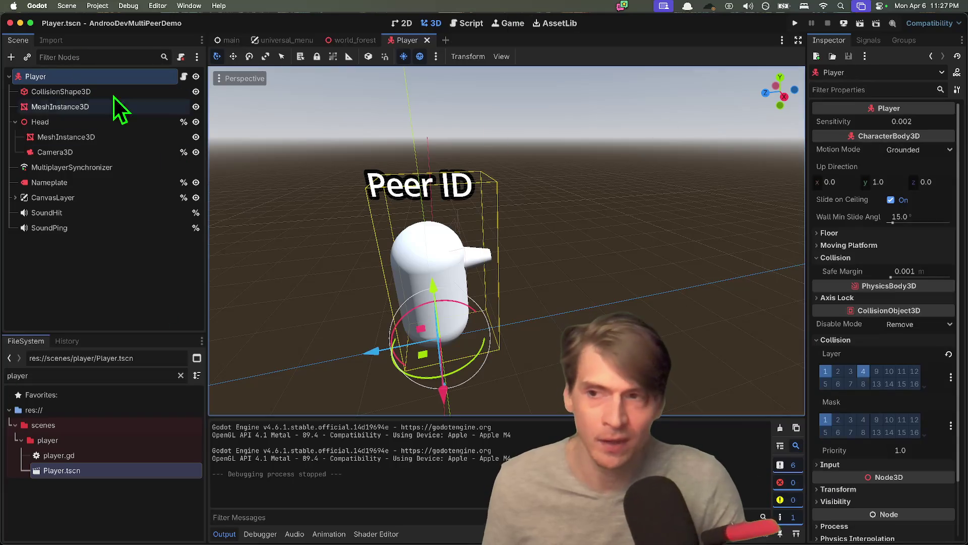
click(45, 125)
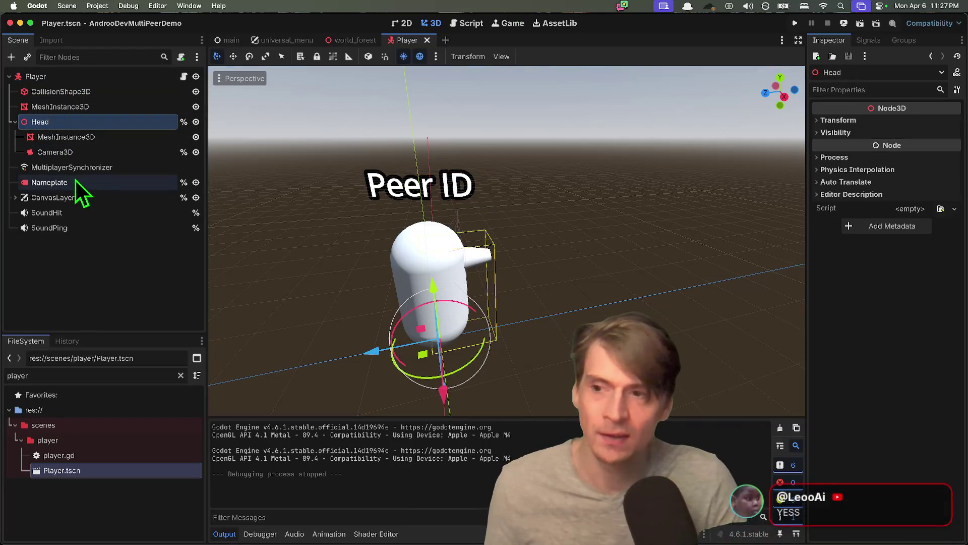
click(75, 170)
click(89, 196)
click(95, 290)
Step: Instance ball.tscn under Player, place it beside the capsule, and open the ball's scene
key(super+shift+o)
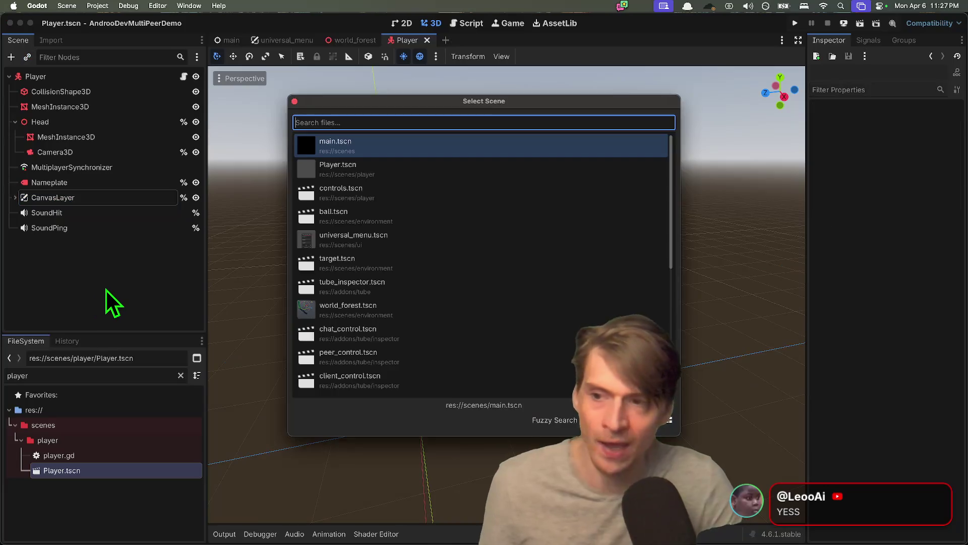
key(Down)
key(Down)
key(Down)
key(Return)
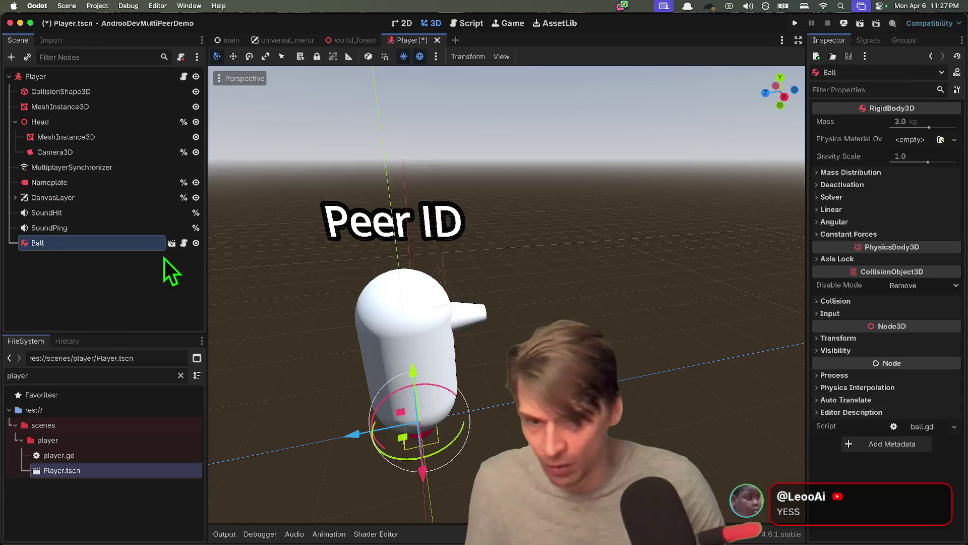
mouse_move(387, 422)
mouse_down()
mouse_move(378, 448)
mouse_move(447, 428)
mouse_up()
key(ctrl+z)
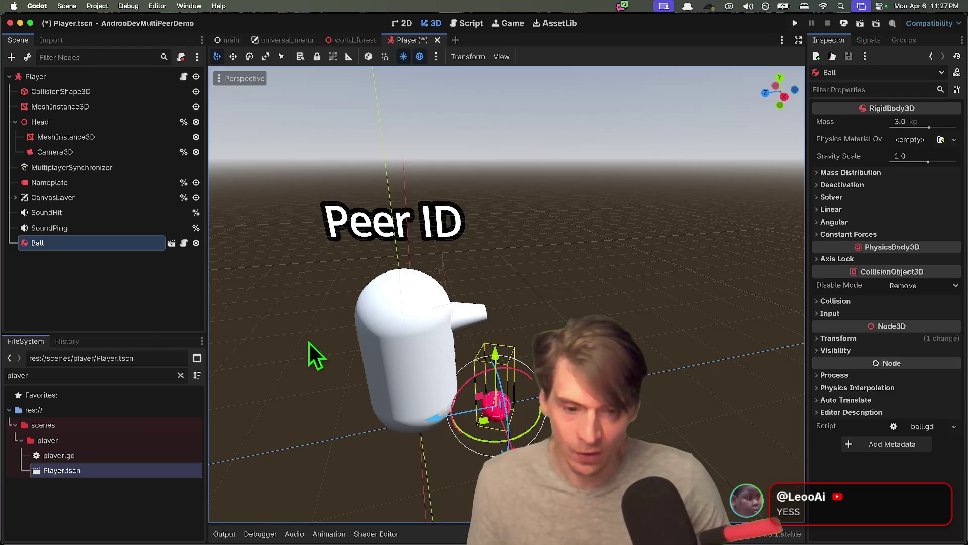
click(126, 227)
click(127, 247)
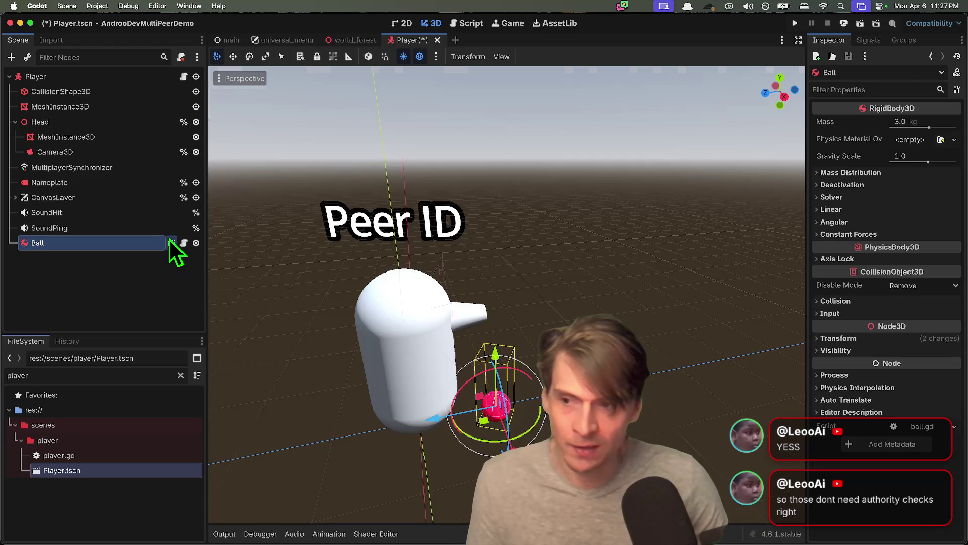
click(172, 242)
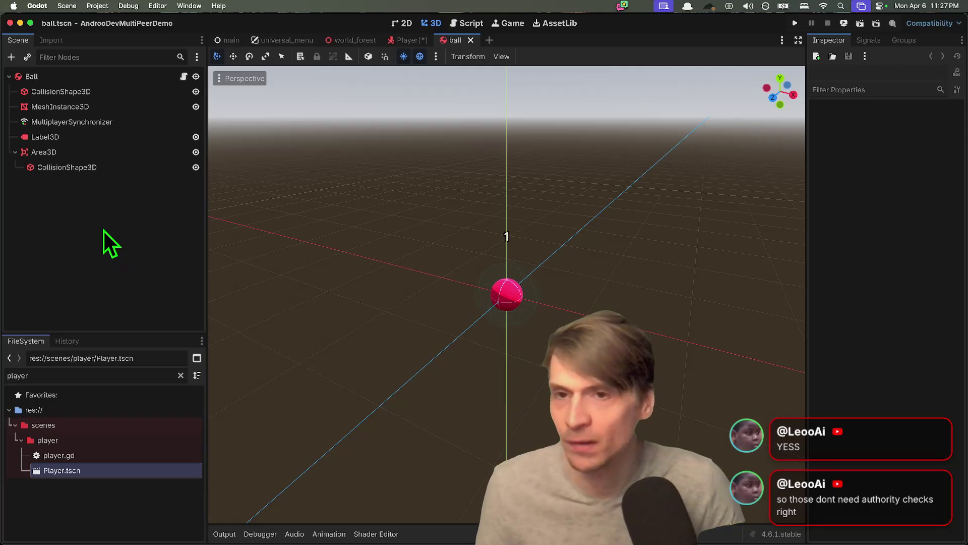
Step: Return to the Player scene and open ball.gd from the Ball node's script icon
key(ctrl+shift+Tab)
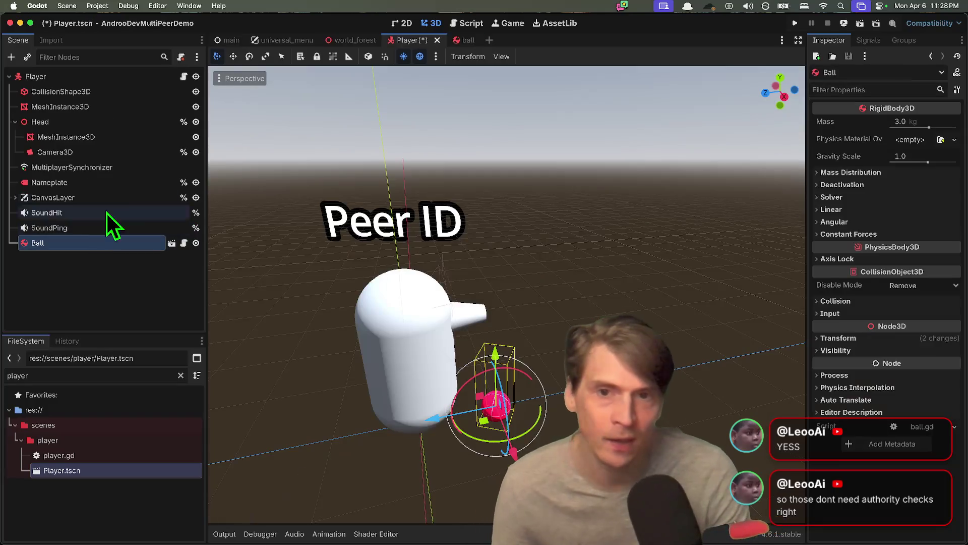
key(ctrl+Tab)
key(ctrl+shift+Tab)
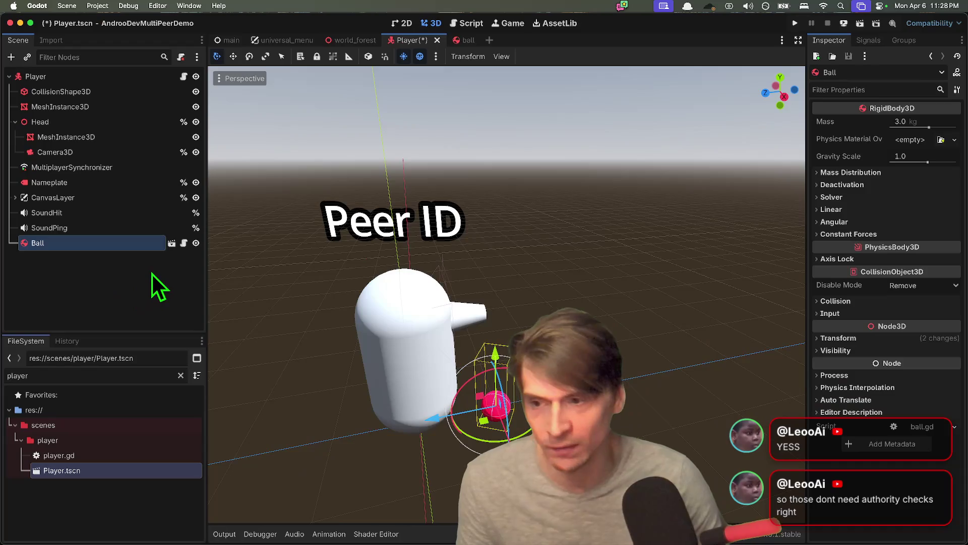
click(186, 240)
click(693, 259)
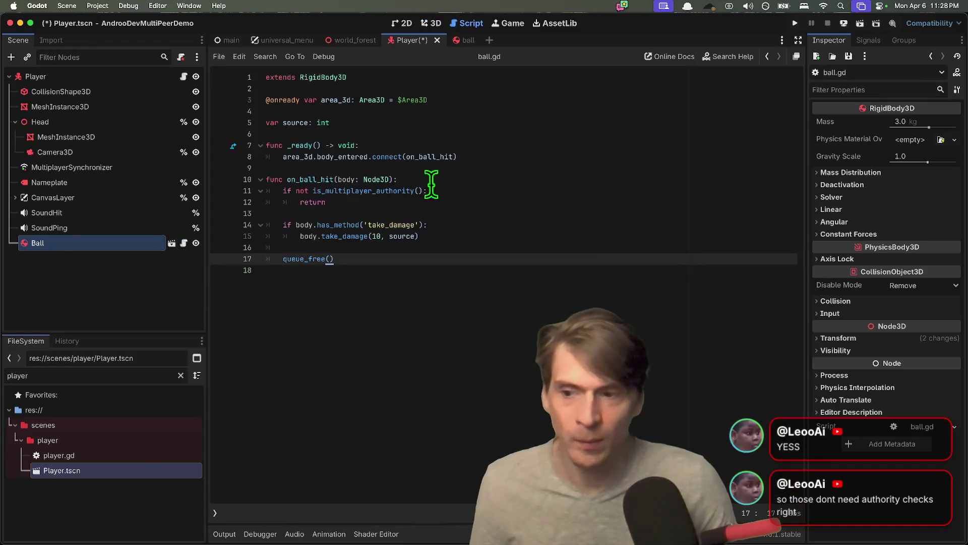
click(117, 81)
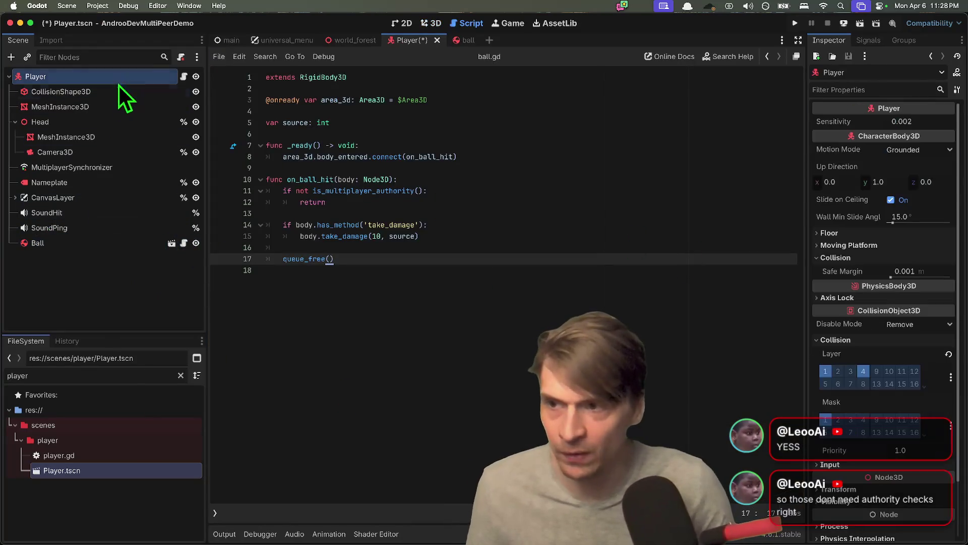
click(125, 244)
click(547, 191)
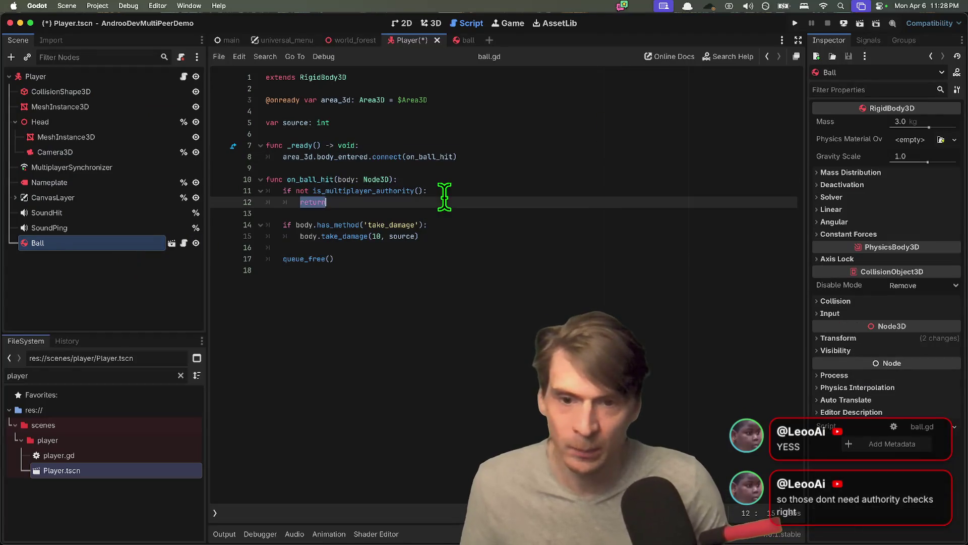
click(488, 185)
click(487, 188)
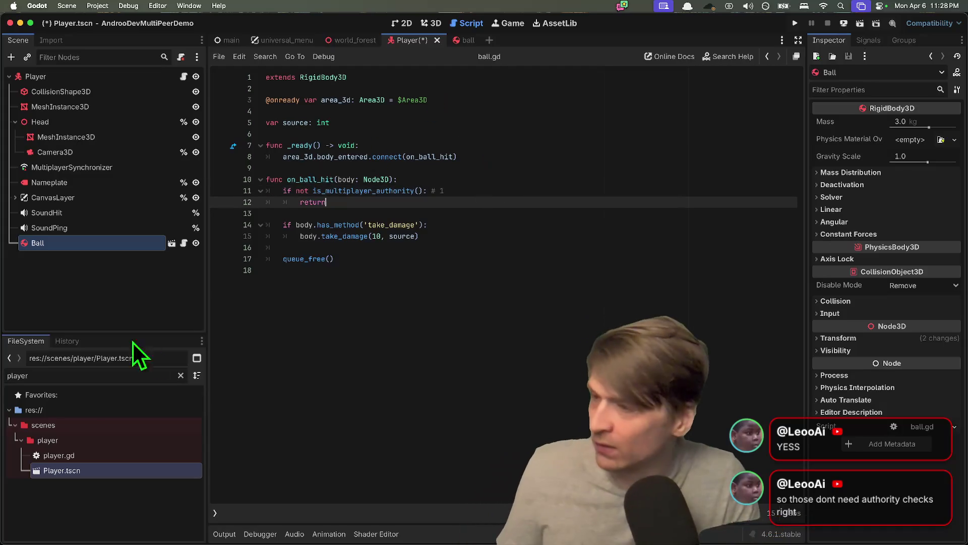
drag(266, 179, 395, 309)
key(ctrl+x)
key(ctrl+v)
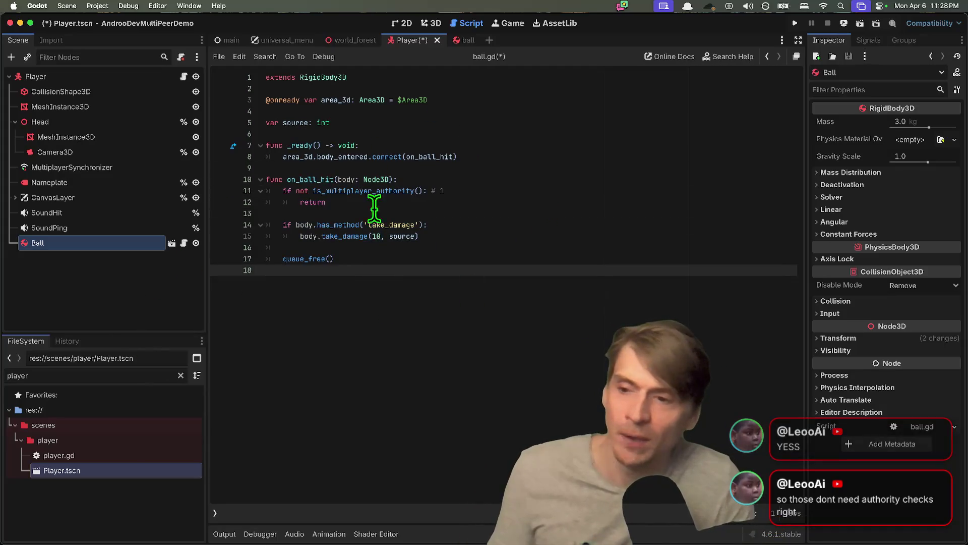
click(56, 87)
click(59, 76)
click(493, 192)
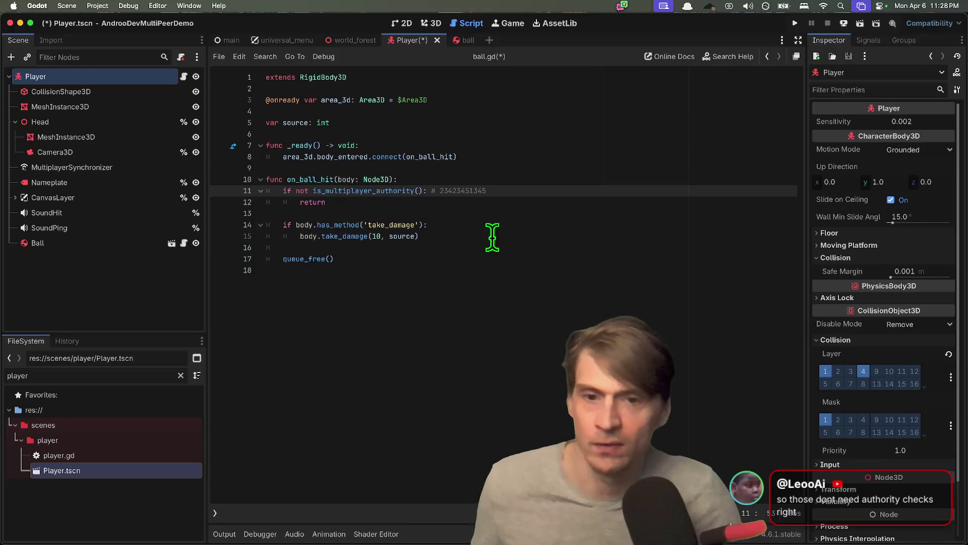
click(540, 384)
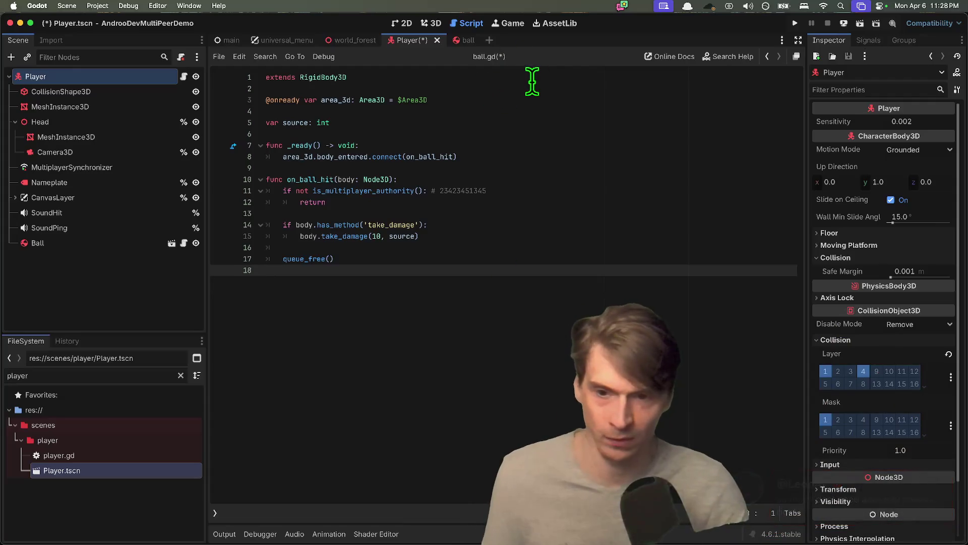
key(super+z)
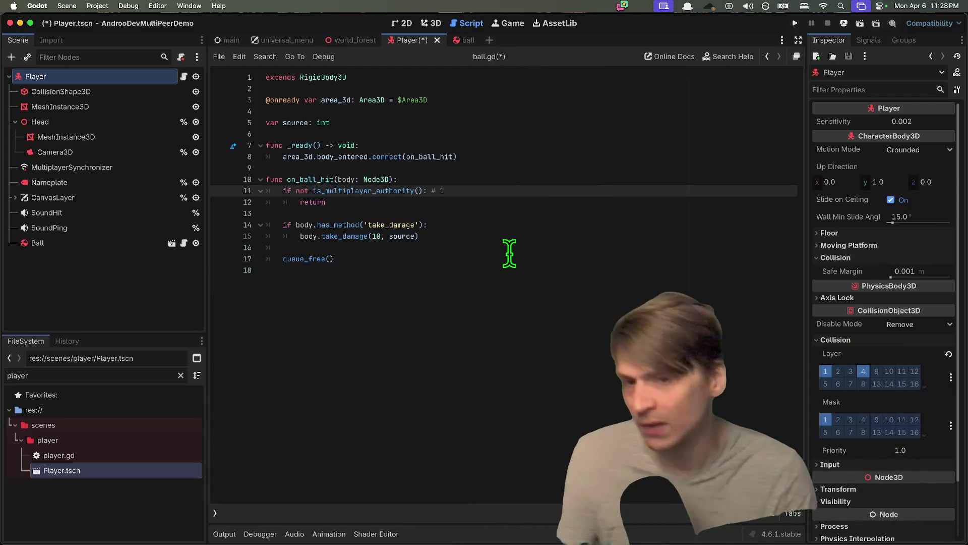
drag(498, 266, 282, 224)
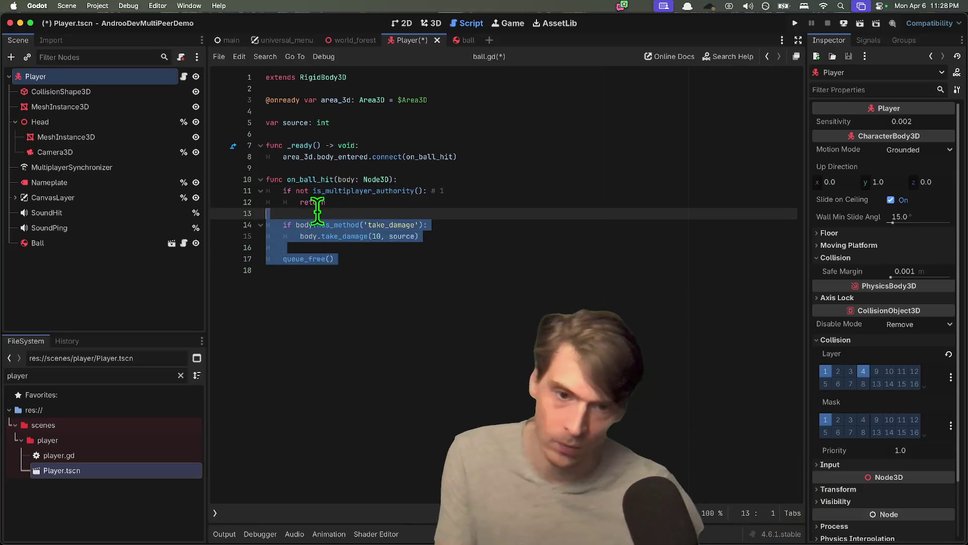
click(401, 217)
drag(469, 260, 104, 166)
click(352, 236)
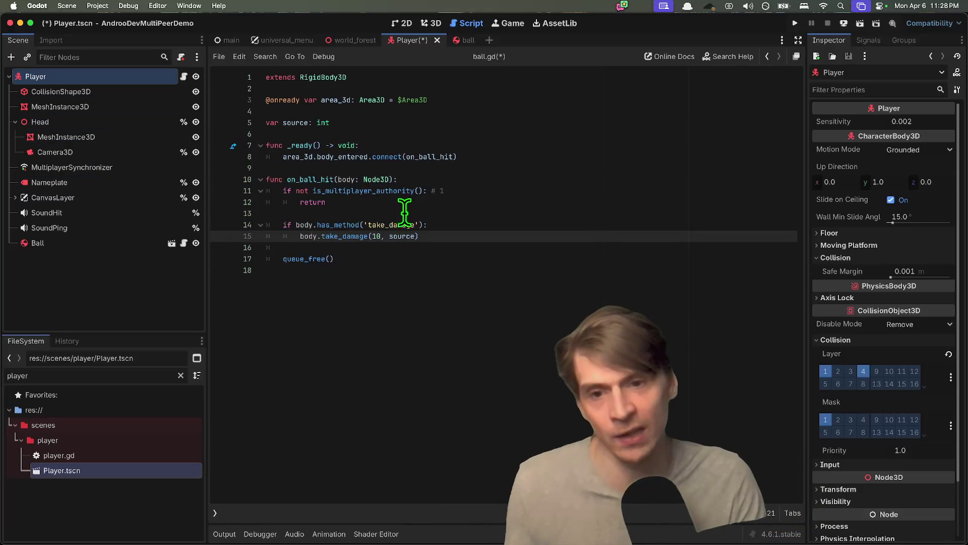
key(super+z)
key(super+z)
mouse_move(477, 260)
mouse_down()
mouse_move(216, 216)
mouse_move(231, 195)
mouse_up()
key(BackSpace)
key(Tab)
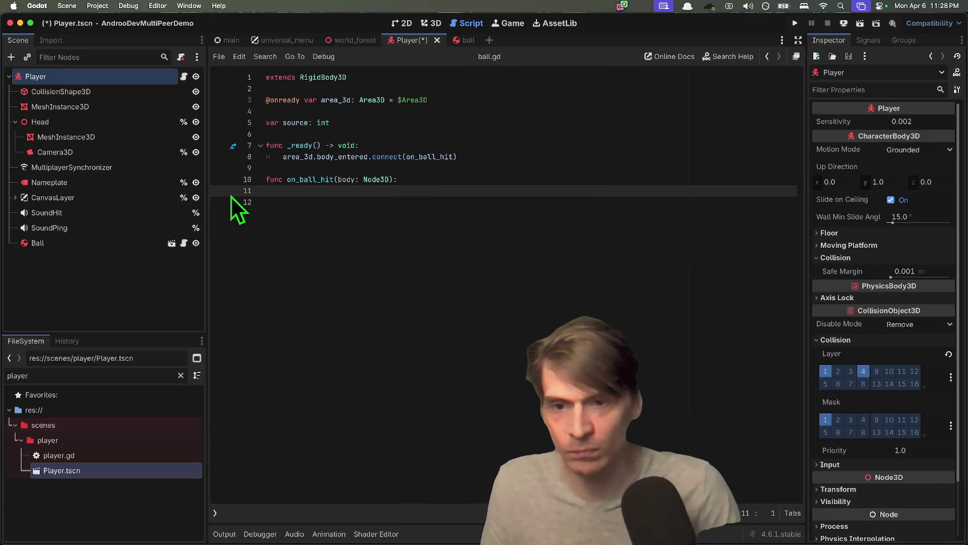
text(if pla)
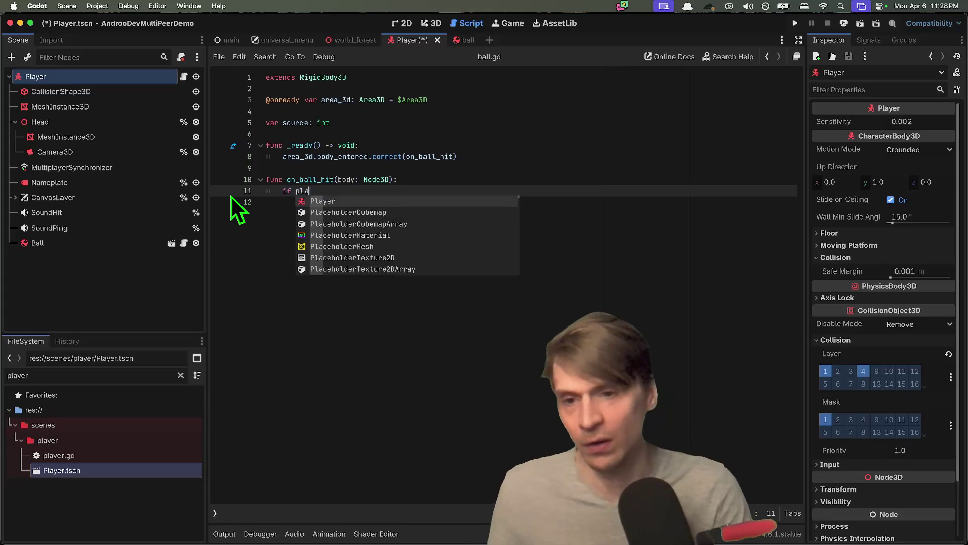
text(yers can c)
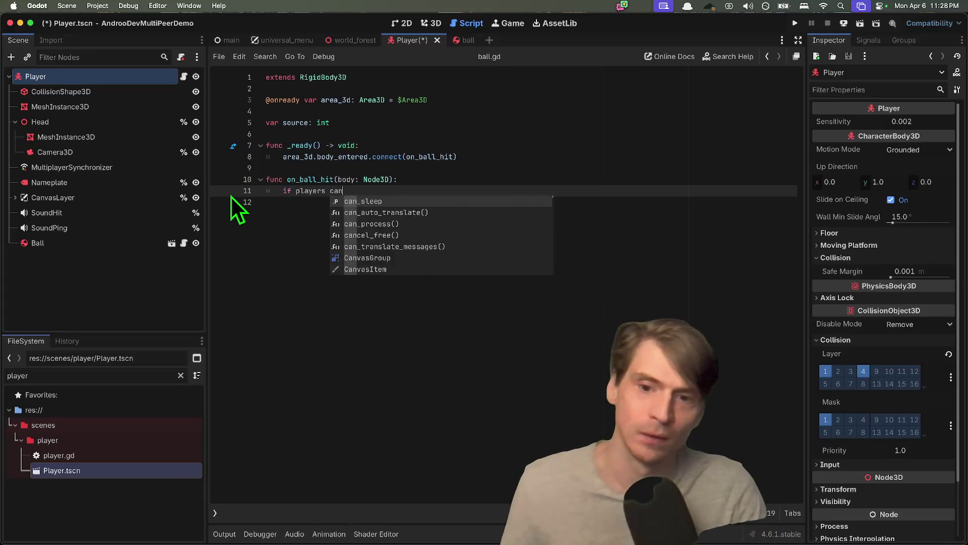
key(BackSpace)
key(BackSpace)
key(BackSpace)
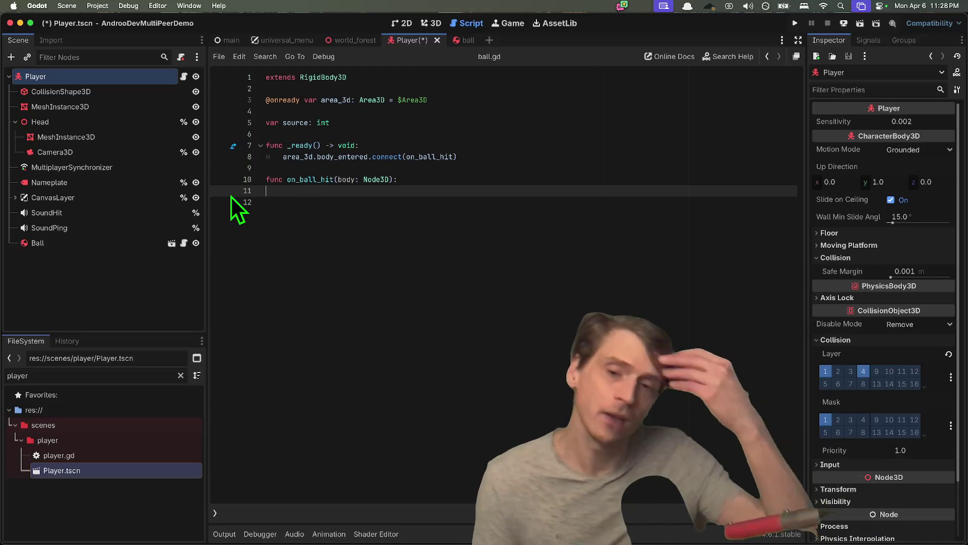
key(super+z)
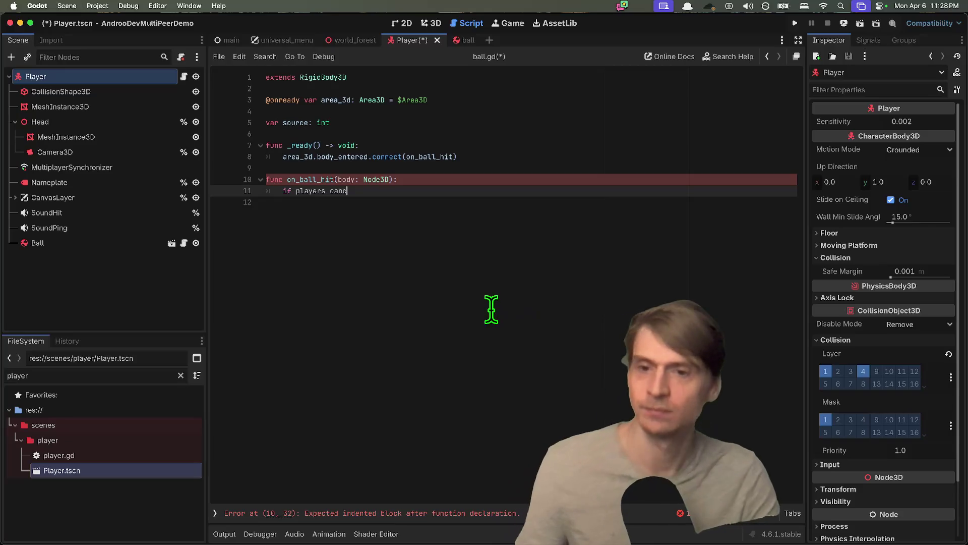
text(al)
key(super+z)
key(super+z)
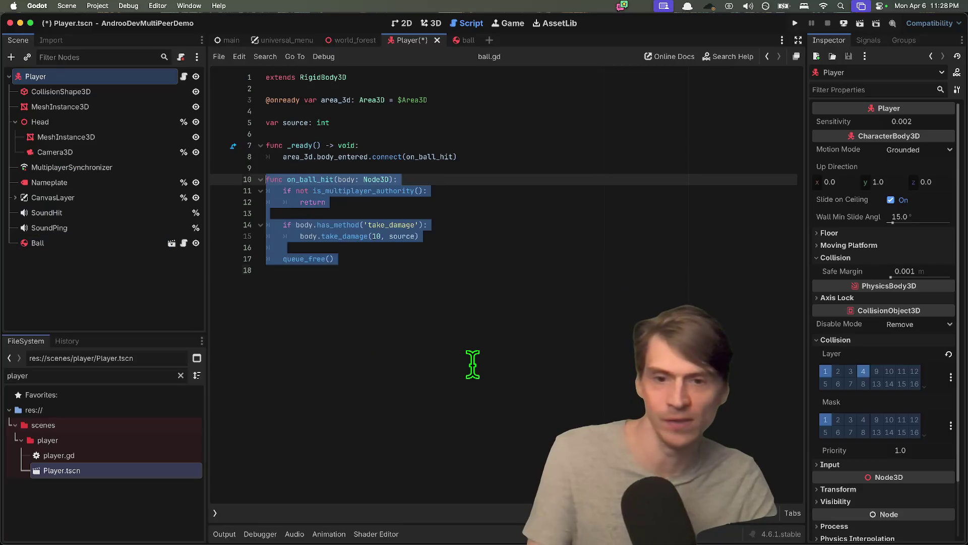
click(472, 378)
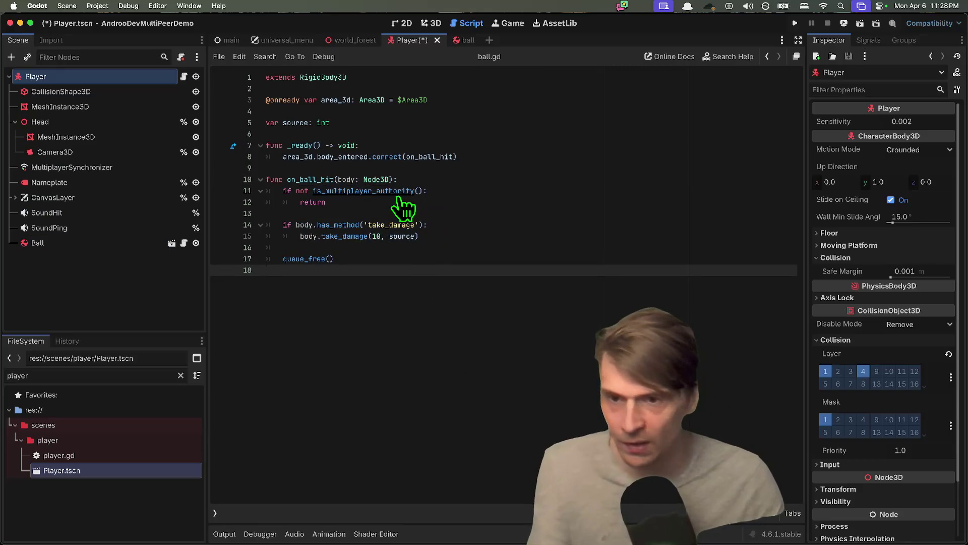
shift+click(396, 227)
click(447, 191)
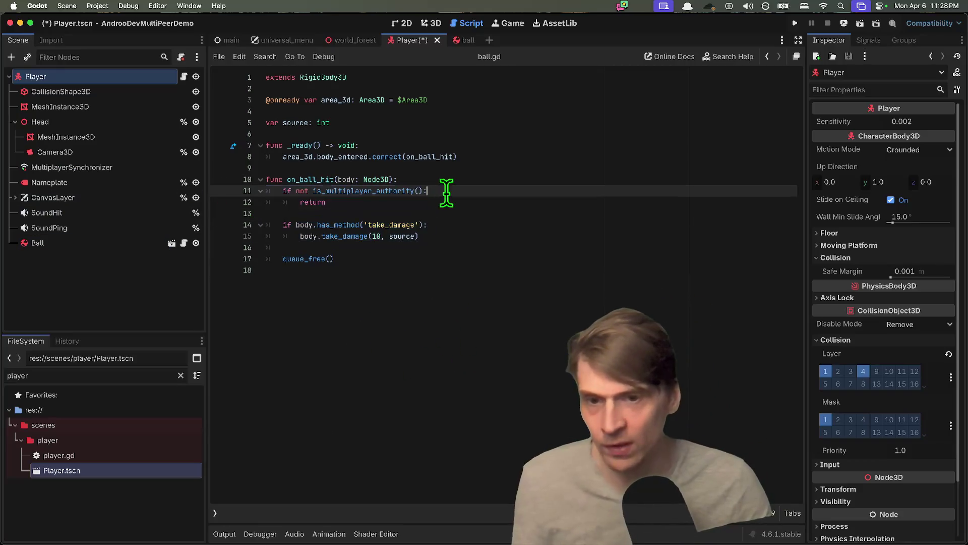
double_click(375, 191)
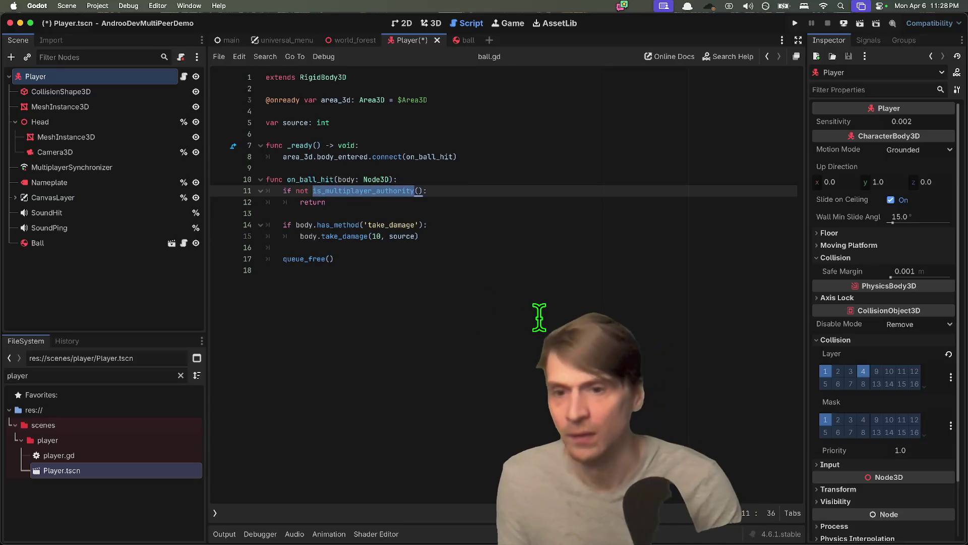
key(Left)
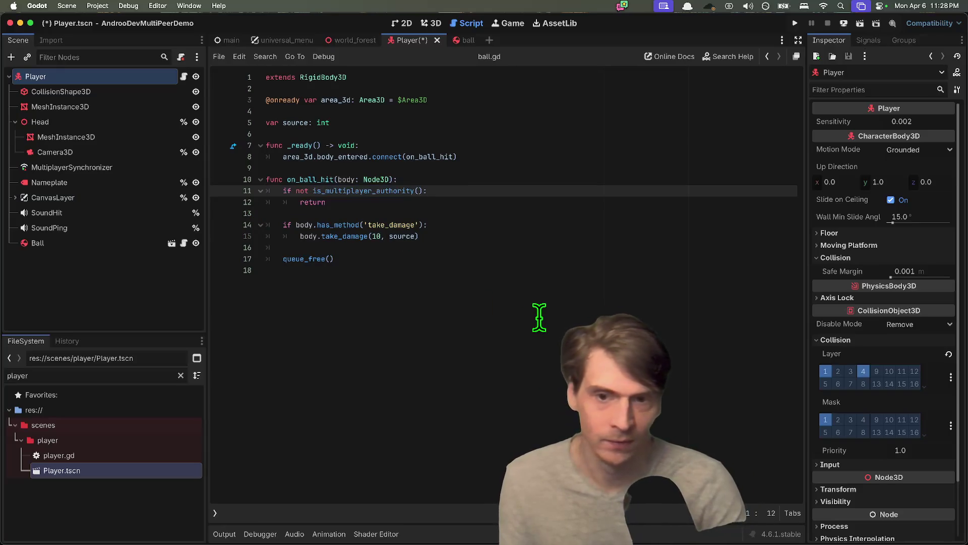
key(Down)
key(super+shift+k)
key(Down)
drag(463, 268, 202, 207)
key(Tab)
click(649, 220)
key(Up)
key(Up)
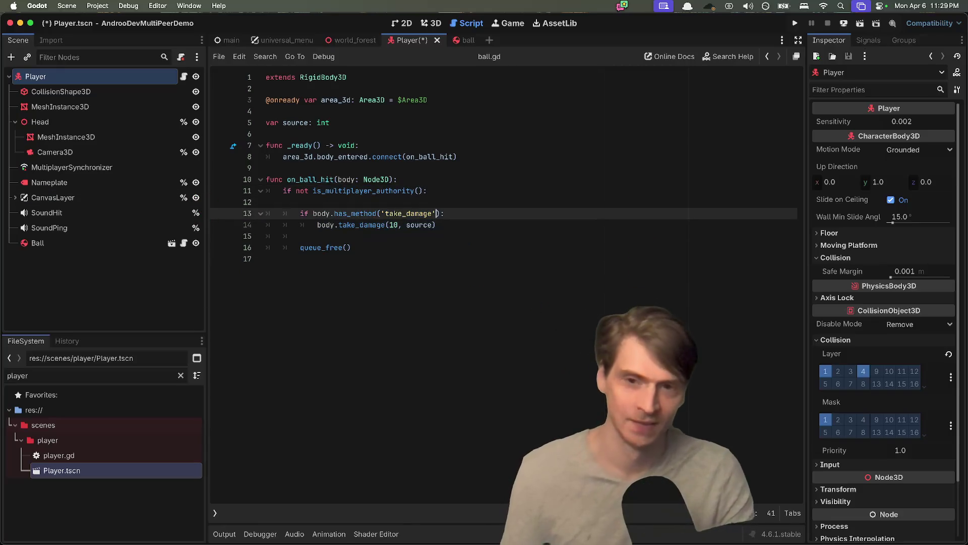
key(super+shift+k)
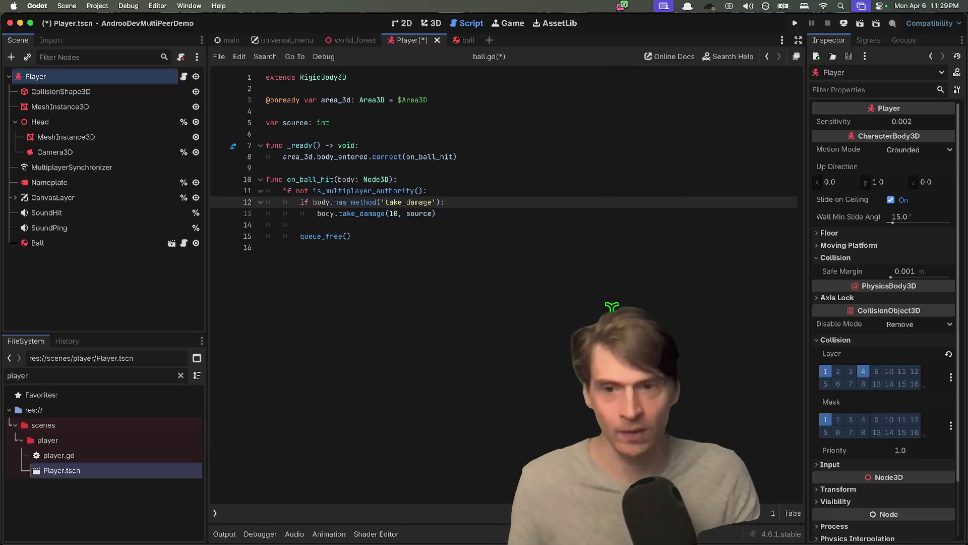
key(super+z)
key(super+z)
key(super+z)
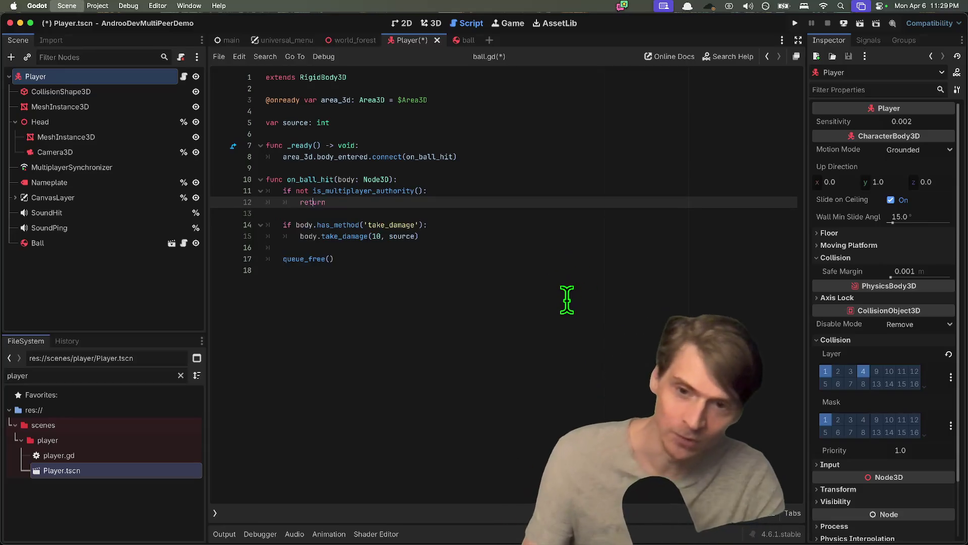
click(145, 255)
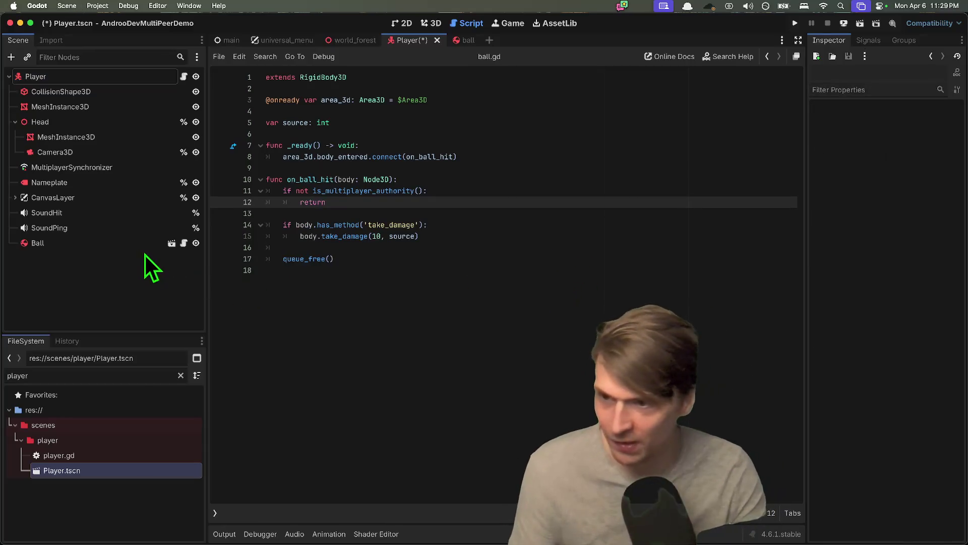
Step: Delete the Ball node from the Player scene, show it in the 3D view, and save
right_click(79, 252)
key(Escape)
right_click(73, 248)
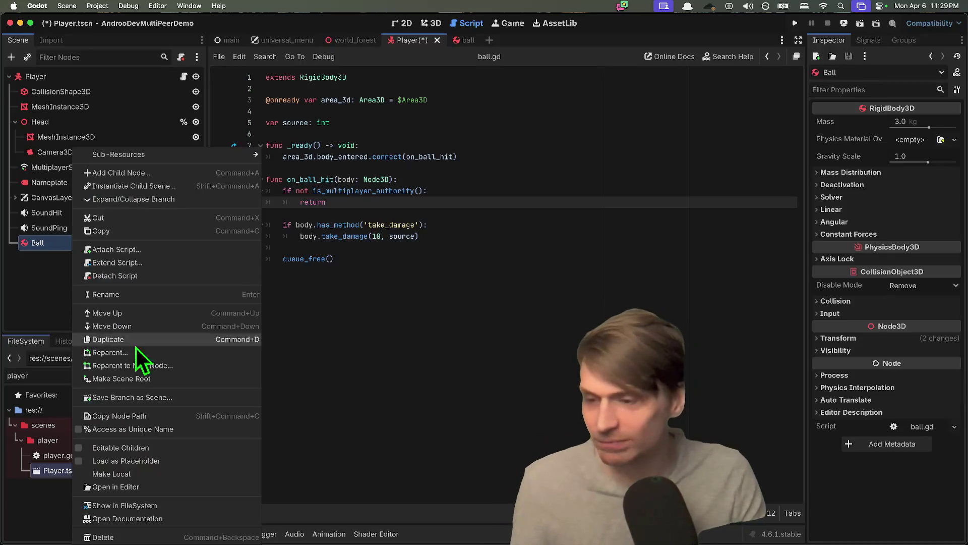
click(101, 535)
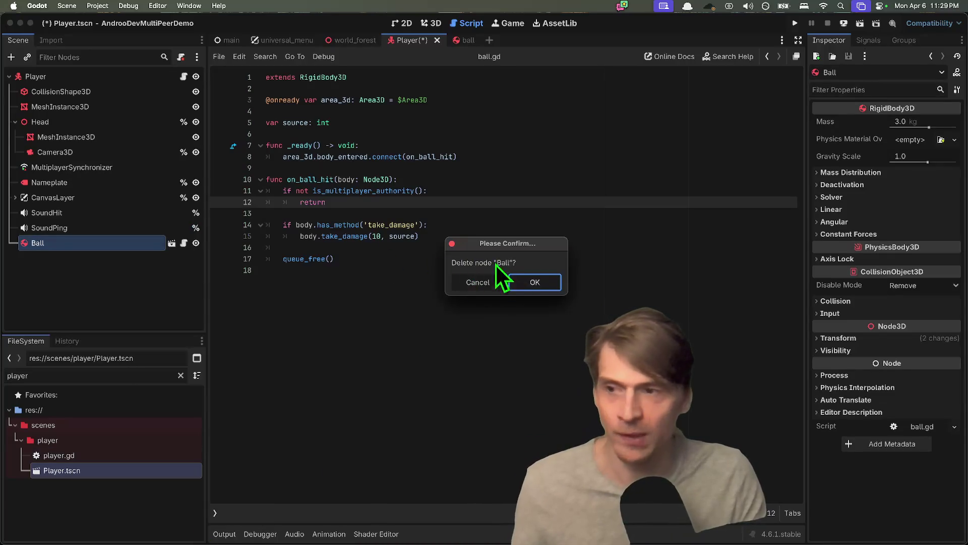
key(Escape)
right_click(74, 250)
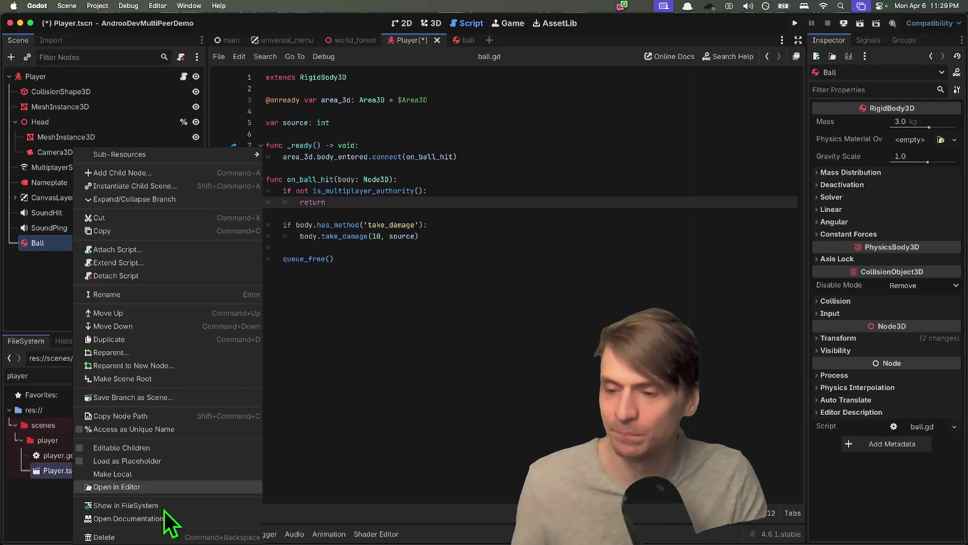
click(255, 535)
click(513, 280)
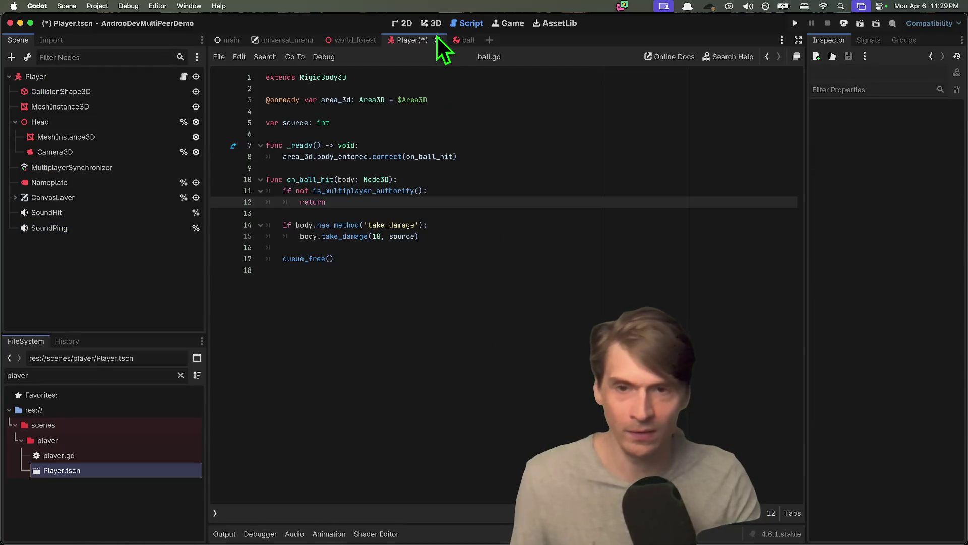
click(436, 26)
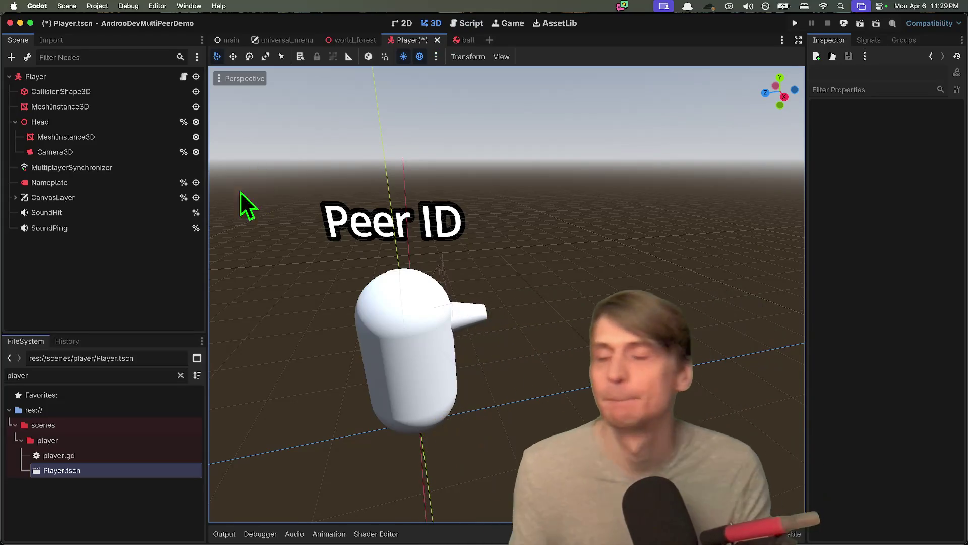
key(super+s)
click(98, 6)
click(101, 4)
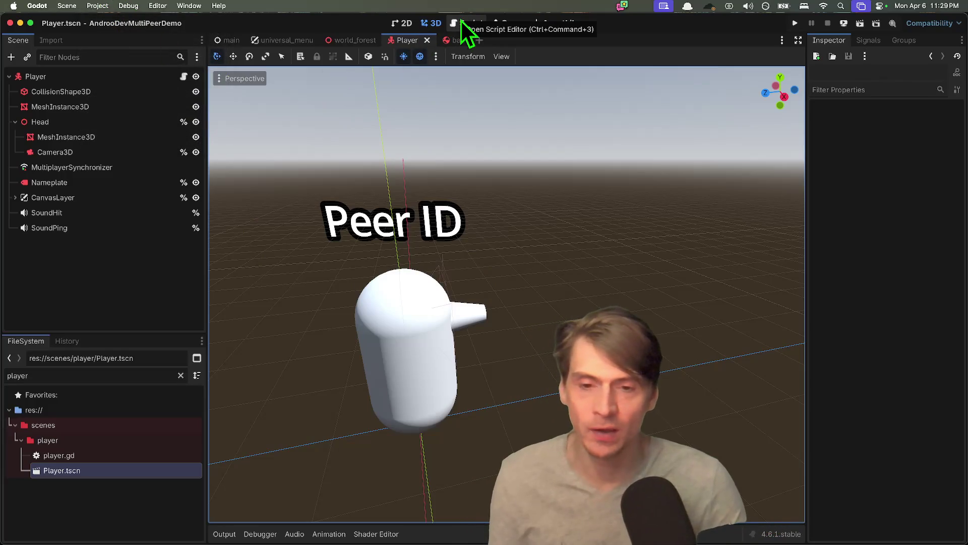
key(super+b)
drag(458, 219, 237, 161)
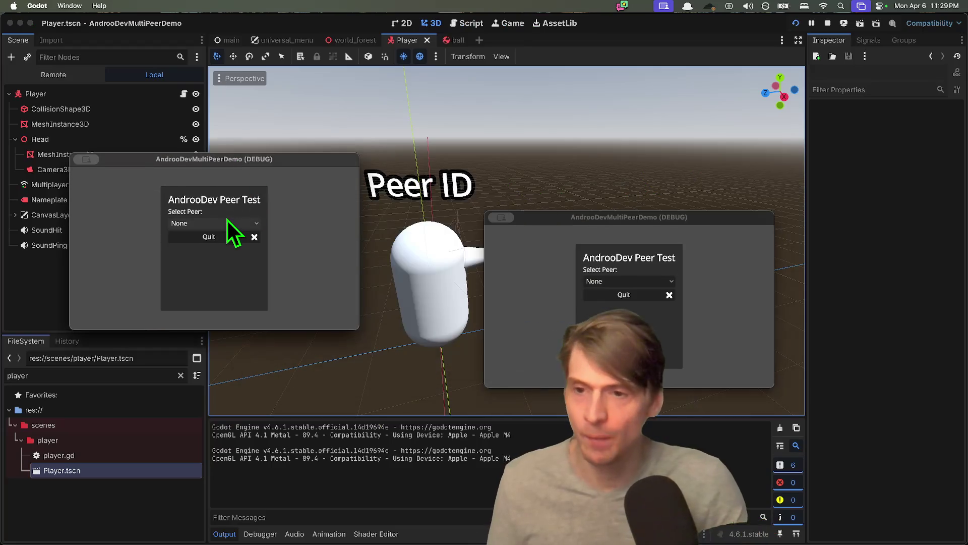
click(226, 221)
click(210, 292)
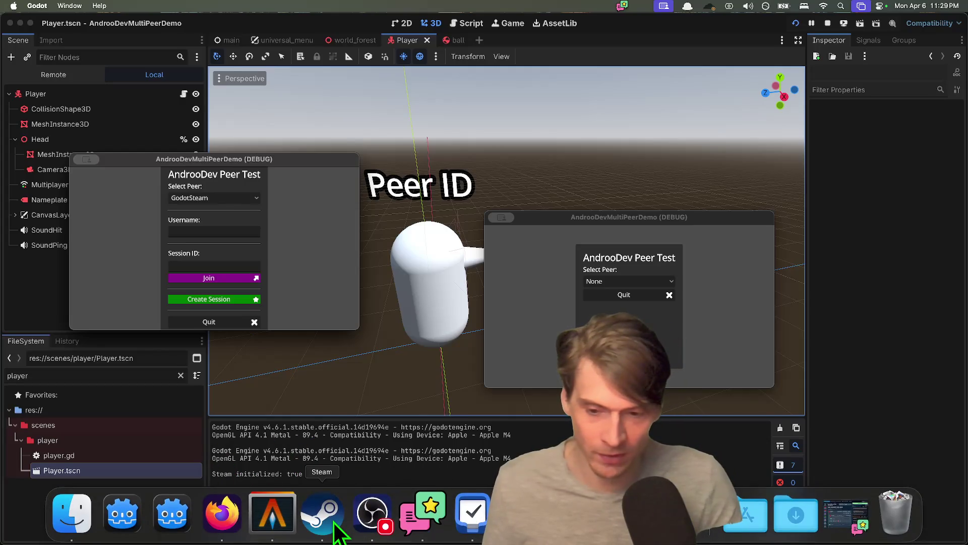
right_click(332, 499)
click(326, 469)
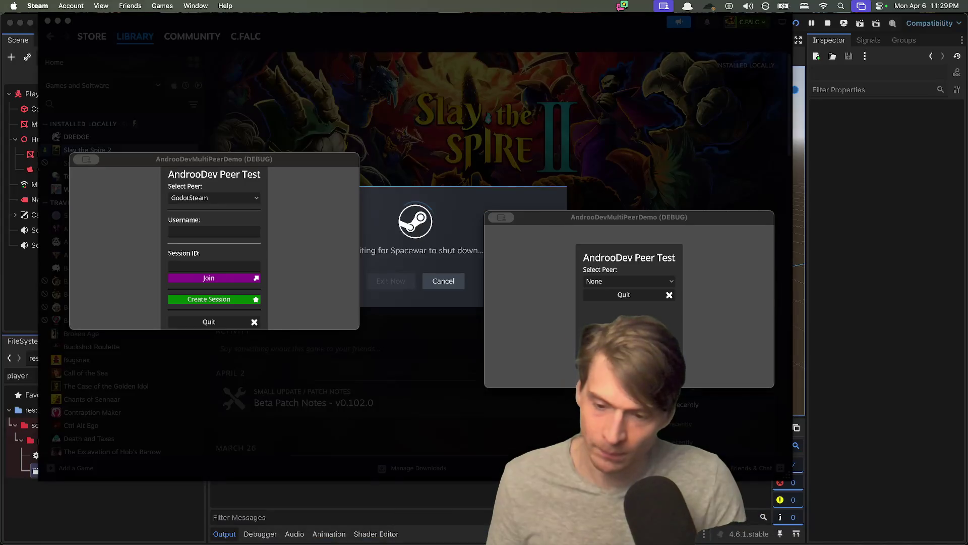
mouse_move(272, 162)
mouse_down()
mouse_move(179, 284)
mouse_move(269, 246)
mouse_up()
click(384, 246)
click(513, 259)
key(super+q)
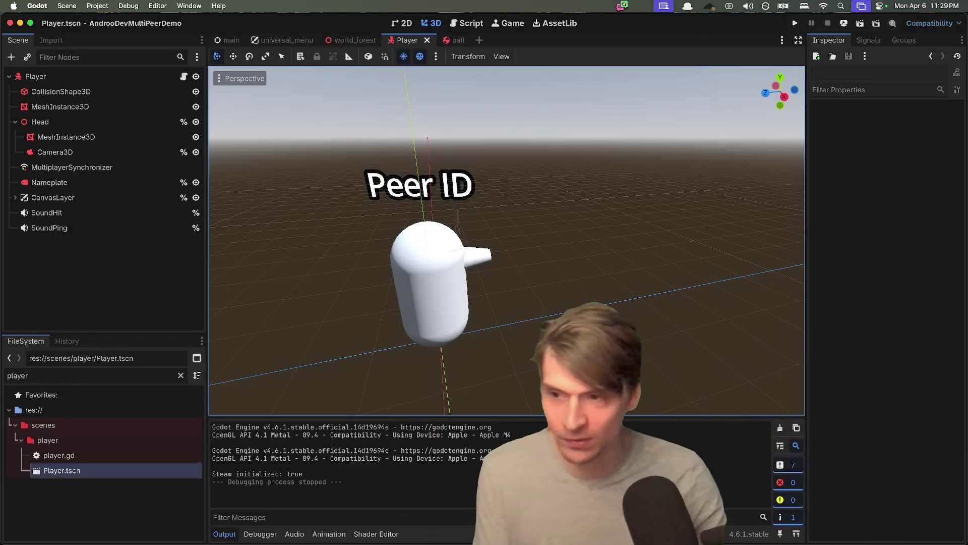
key(super+b)
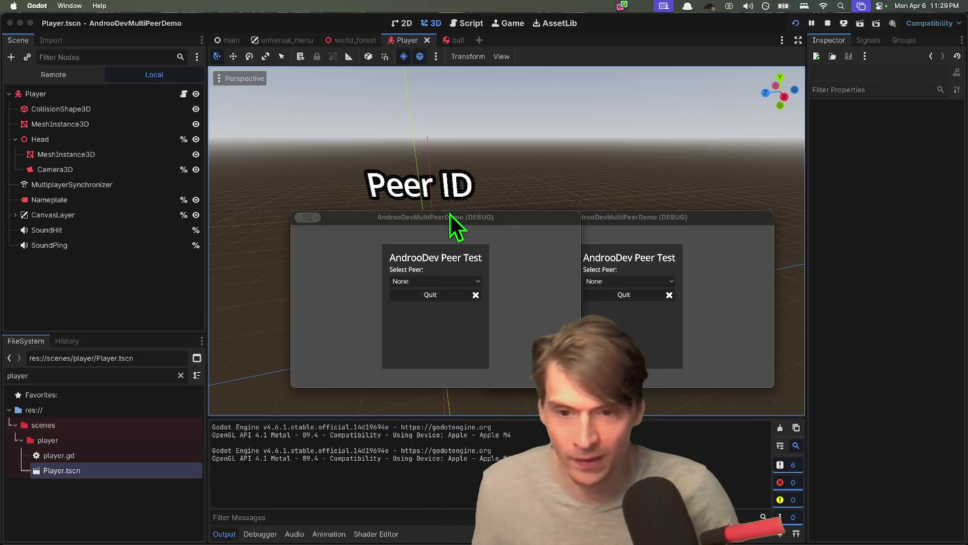
Step: Select GodotSteam as the peer in a game window, then quit both running game instances
drag(449, 214, 371, 121)
click(386, 188)
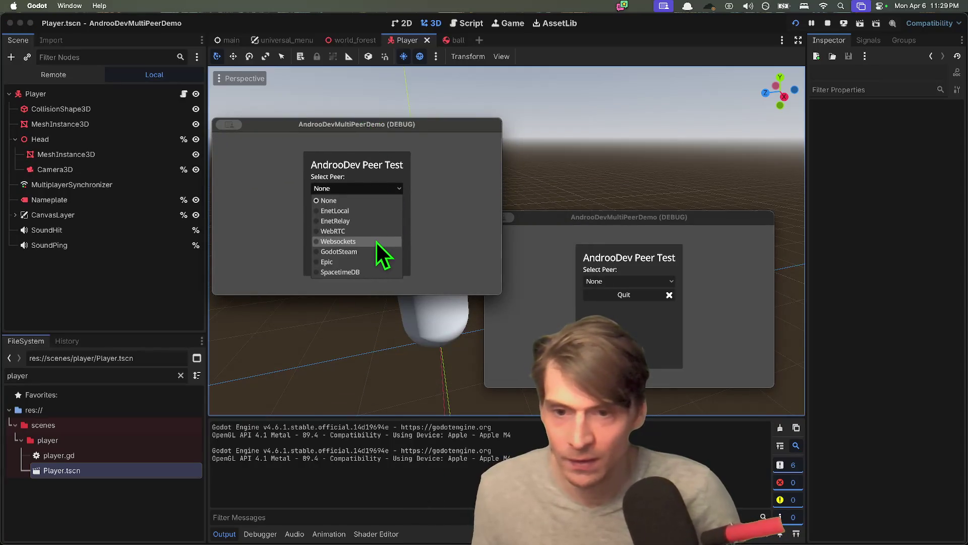
click(348, 251)
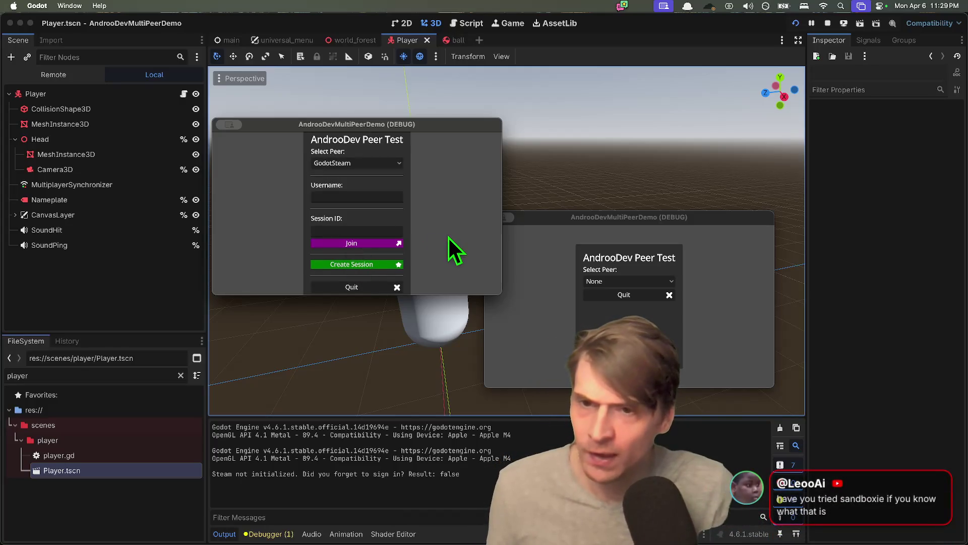
click(233, 477)
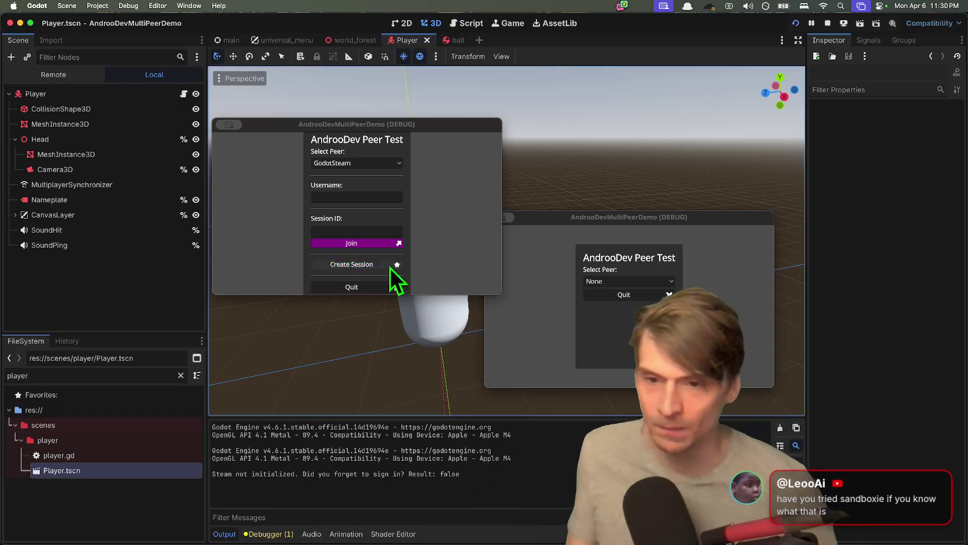
click(462, 184)
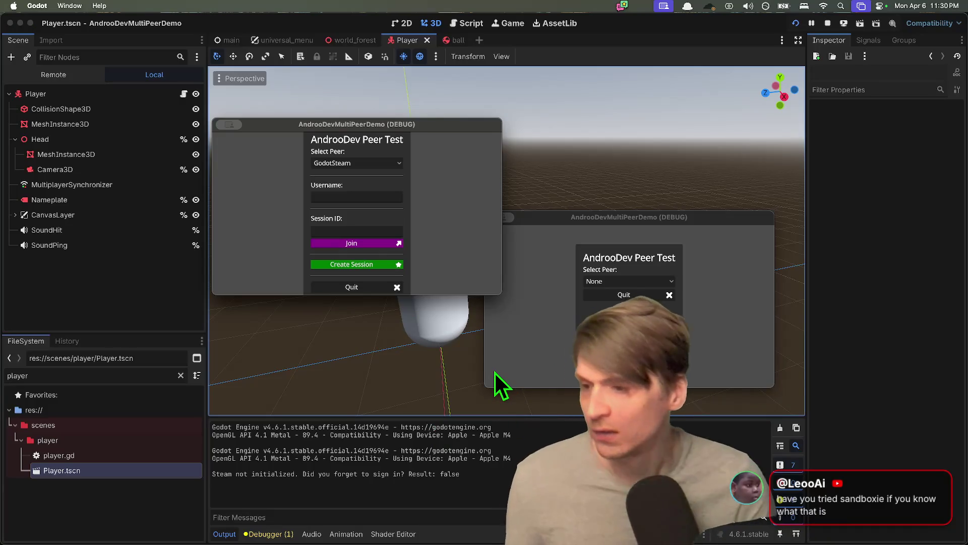
key(super+q)
key(super+Tab)
key(super+Tab)
key(super+Tab)
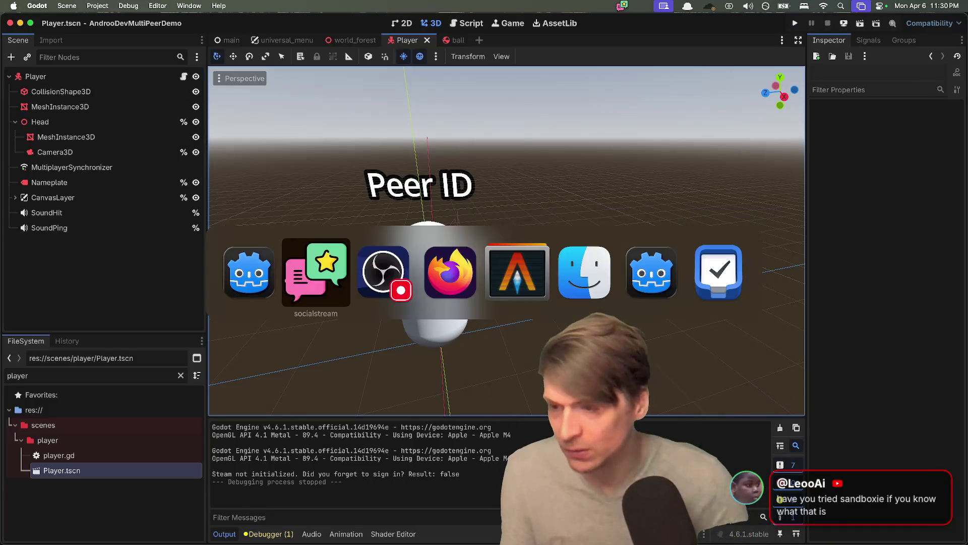
Step: Search Google for 's&box' in a new tab and open the official s&box website
key(super+t)
text(sand)
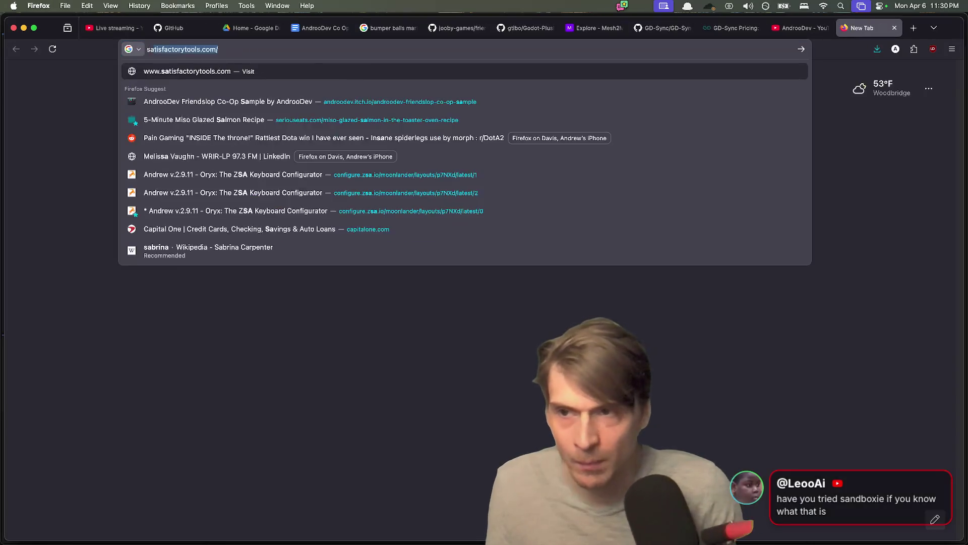
key(BackSpace)
key(BackSpace)
key(BackSpace)
text(&box)
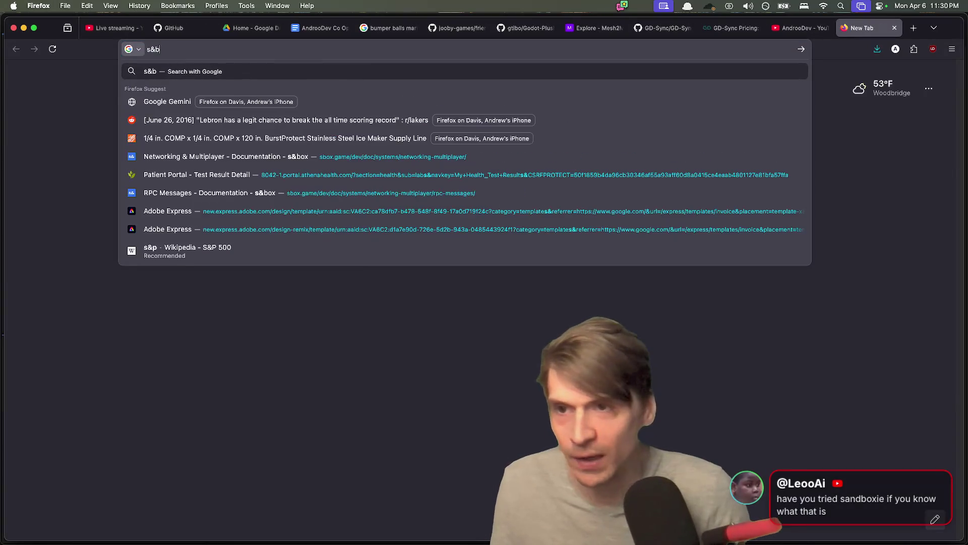
key(Return)
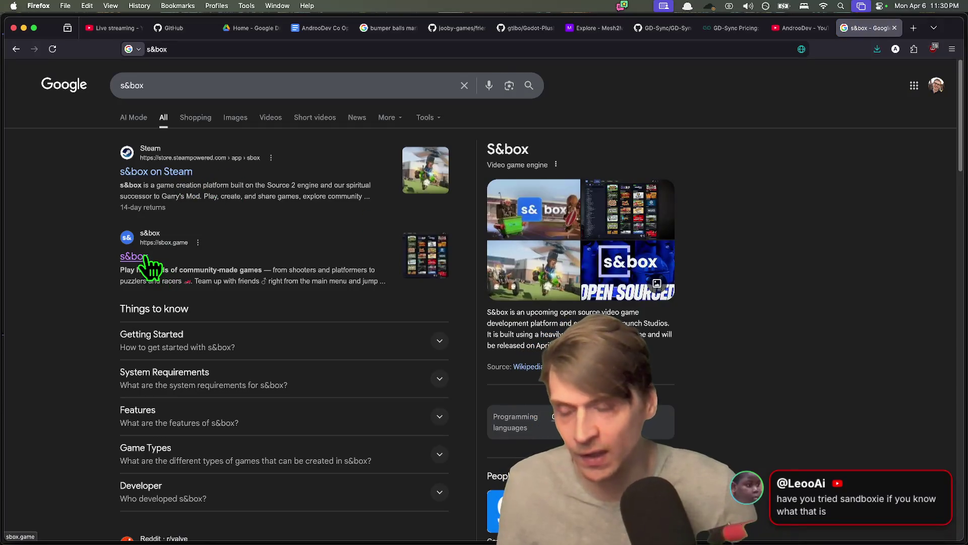
click(135, 256)
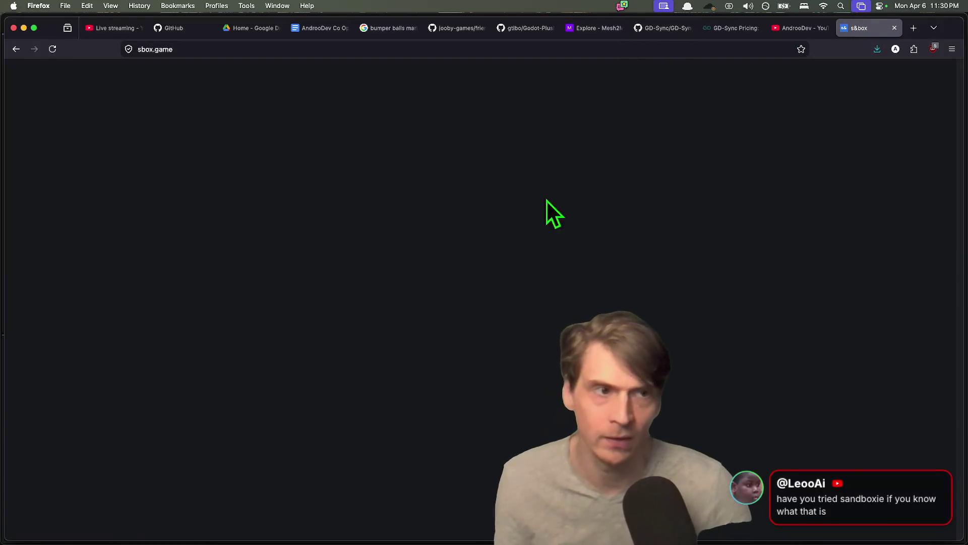
Step: Load the s&box Networking & Multiplayer docs page from 'sbox mu' and close the blank tab
key(super+t)
text(sbox mu)
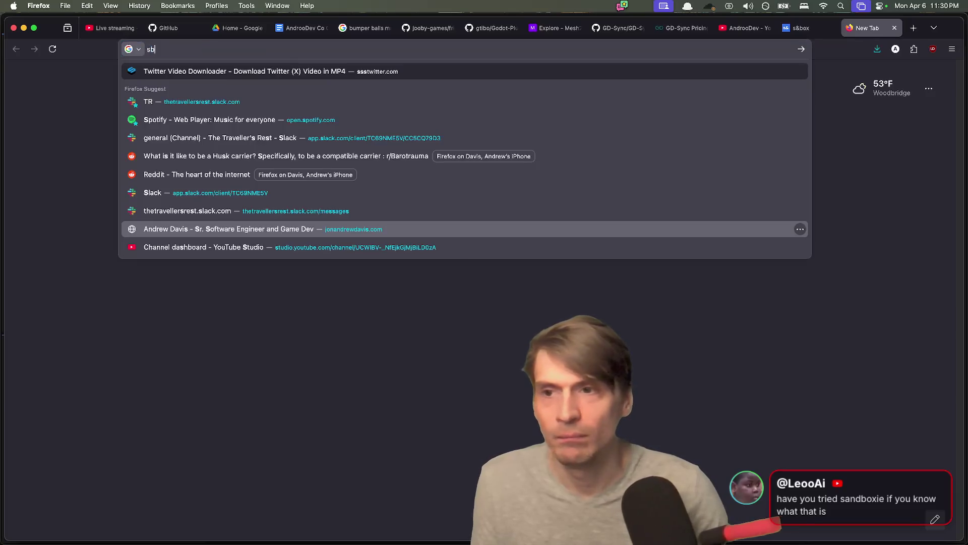
key(Down)
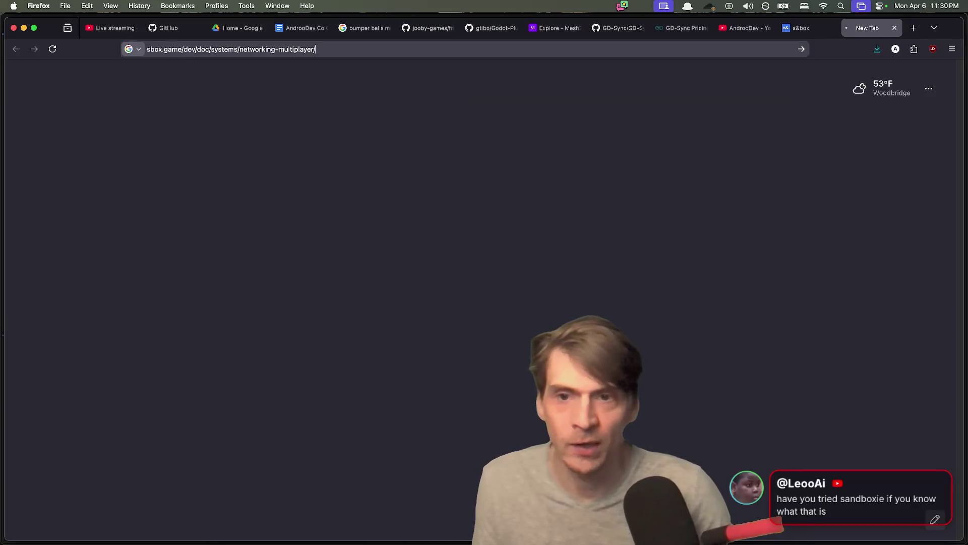
key(Return)
click(406, 49)
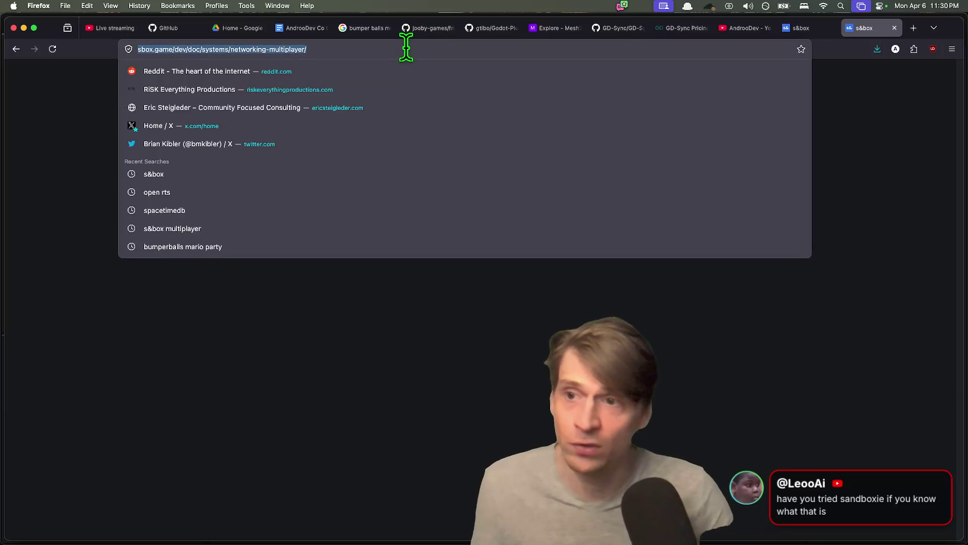
key(Return)
key(ctrl+shift+Tab)
key(super+w)
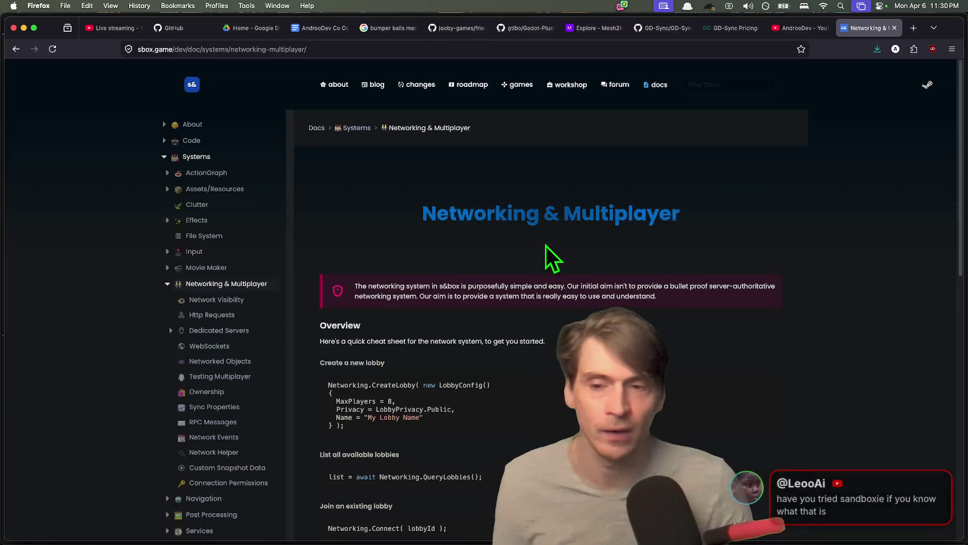
Step: Open the Network Visibility docs page and scroll through its content
scroll(303, 293, down, 1)
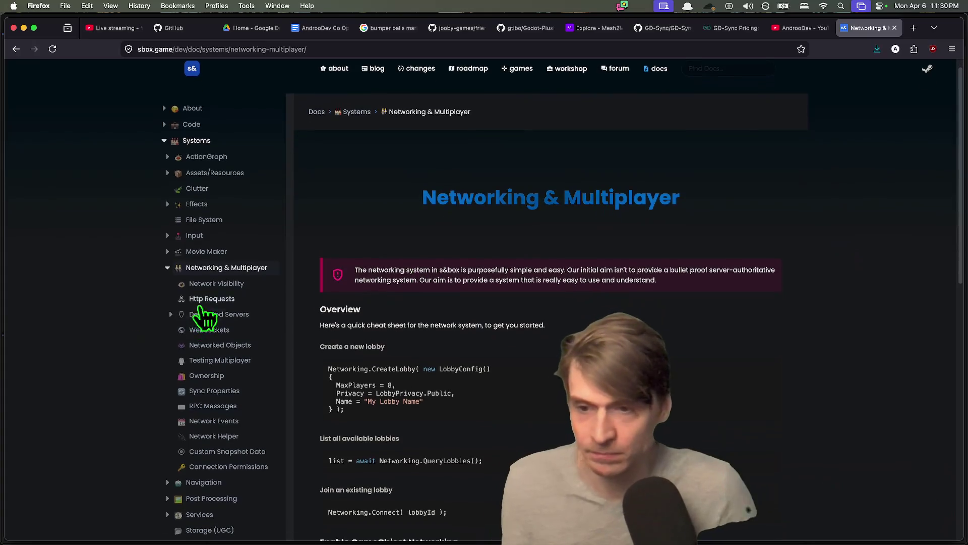
click(216, 298)
scroll(356, 362, down, 2)
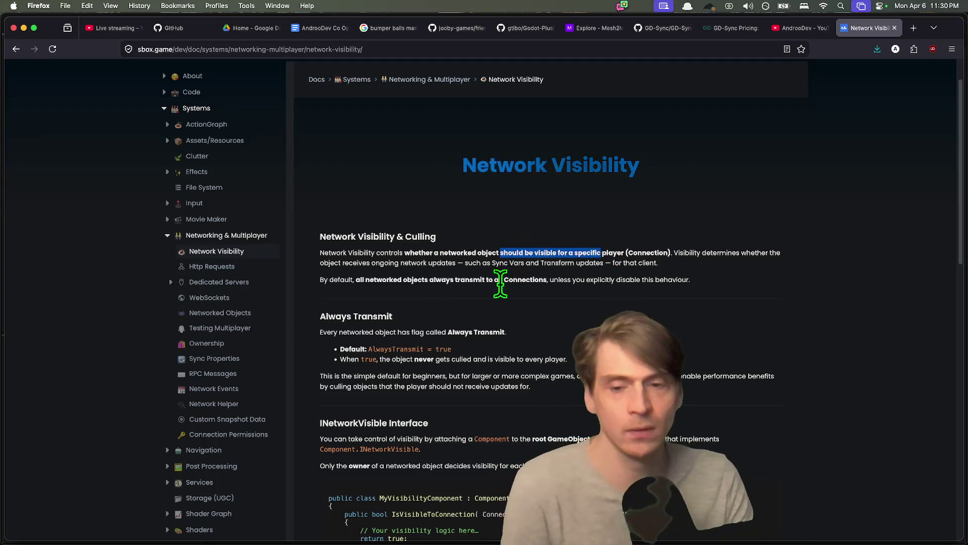
scroll(484, 336, down, 3)
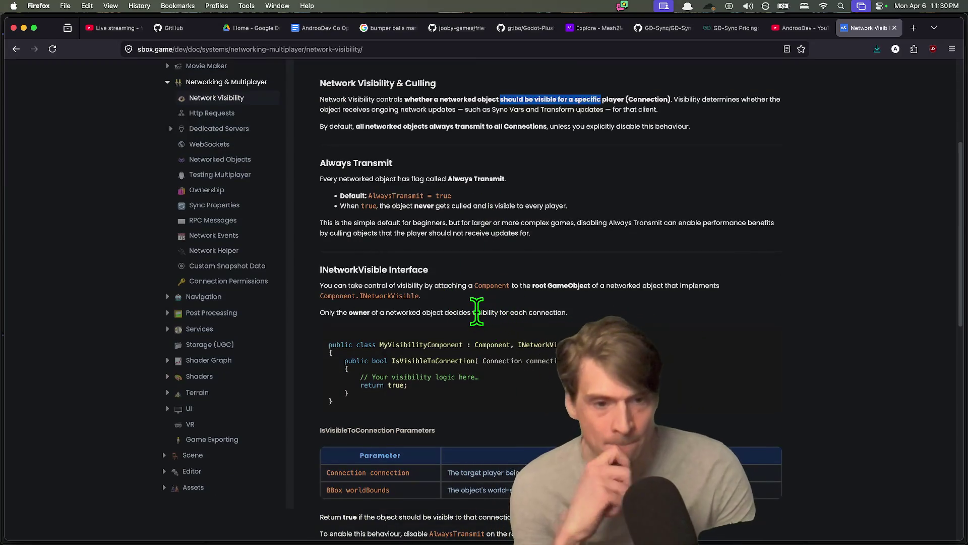
scroll(463, 321, down, 1)
scroll(462, 323, down, 3)
scroll(454, 314, down, 5)
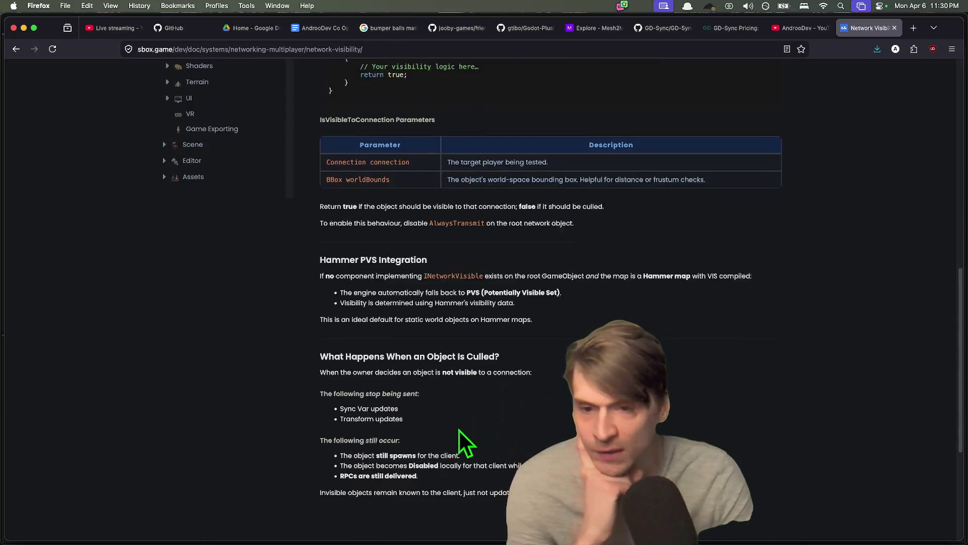
scroll(459, 430, down, 2)
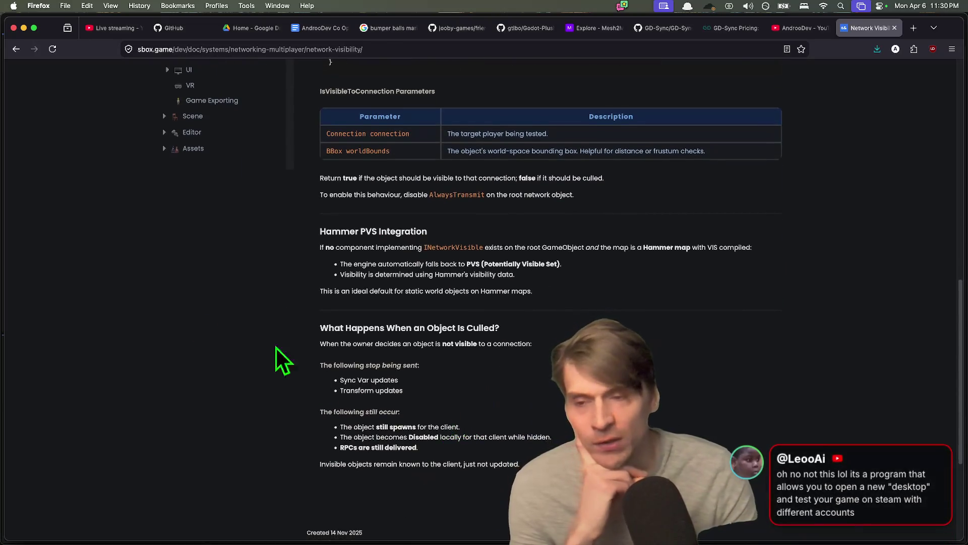
scroll(125, 357, up, 10)
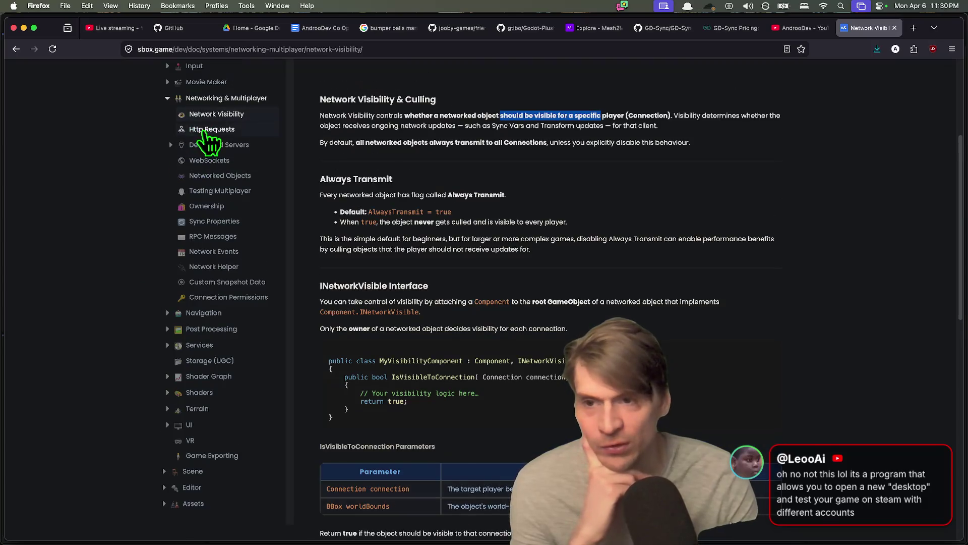
Step: Open the Http Requests docs page, then run a search for sandboxie
click(208, 132)
scroll(833, 179, down, 2)
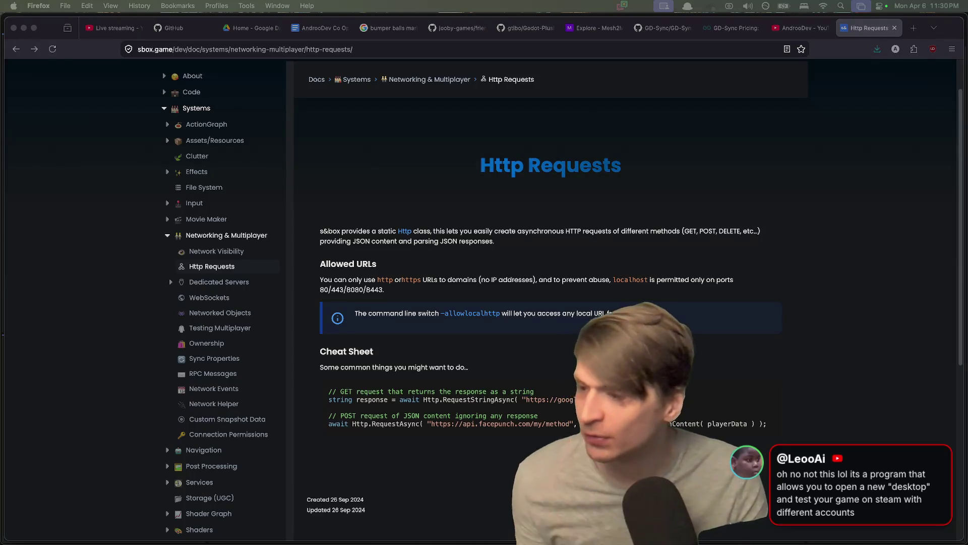
key(Return)
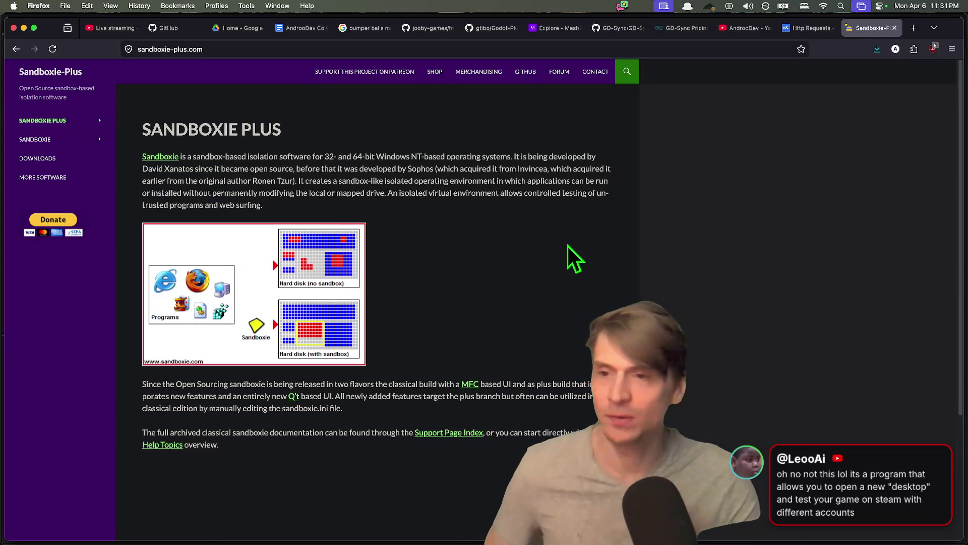
Step: Go back to scroll the sandboxie search results, then return to the Sandboxie-Plus home page
key(super+Left)
scroll(371, 308, down, 4)
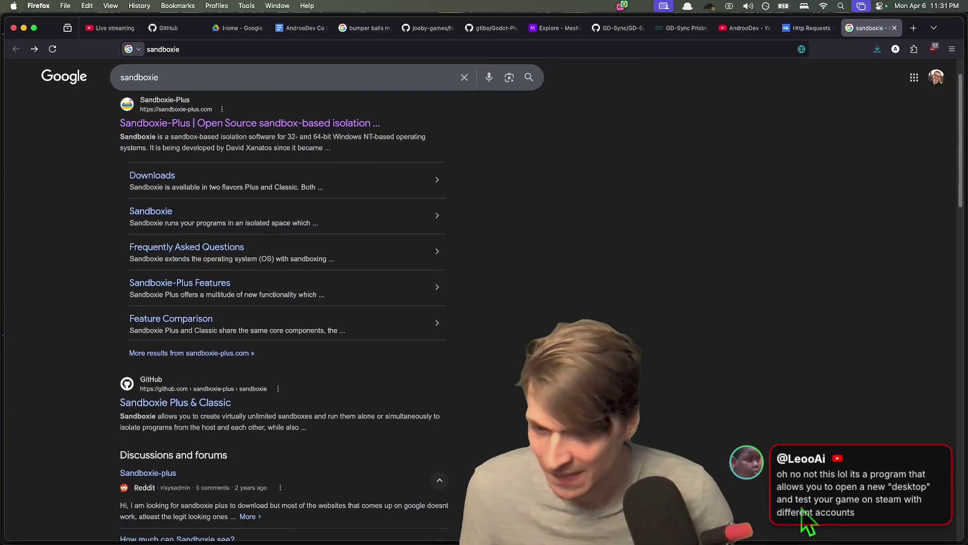
scroll(794, 515, down, 3)
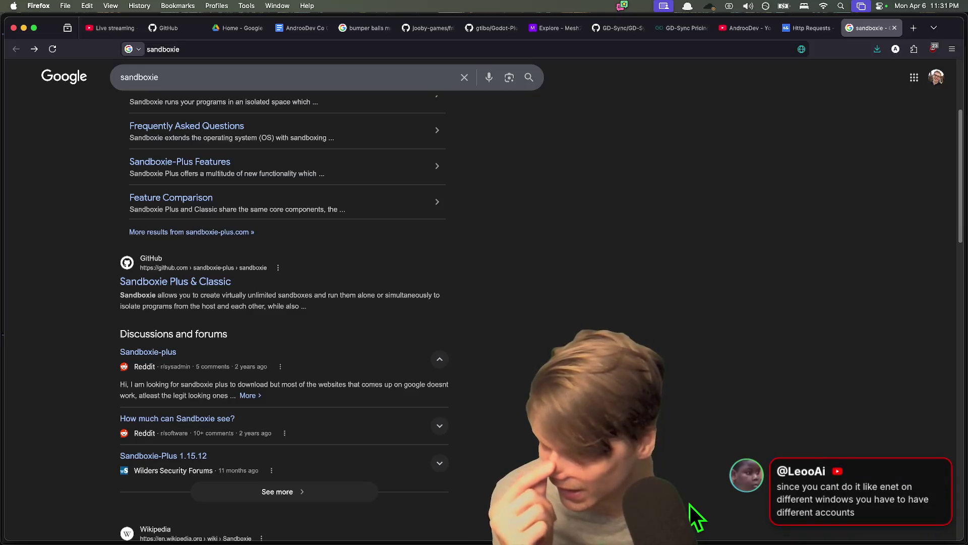
scroll(689, 504, down, 1)
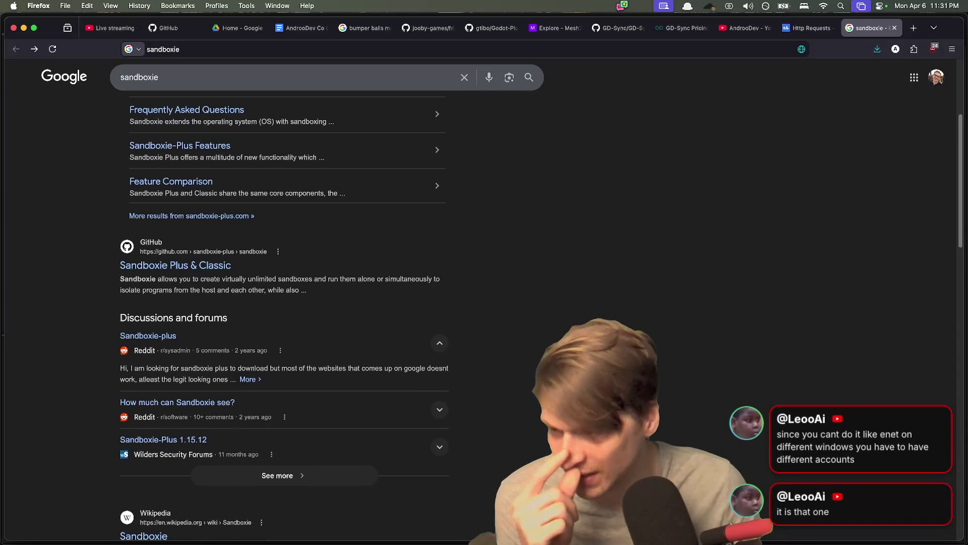
key(super+bracketright)
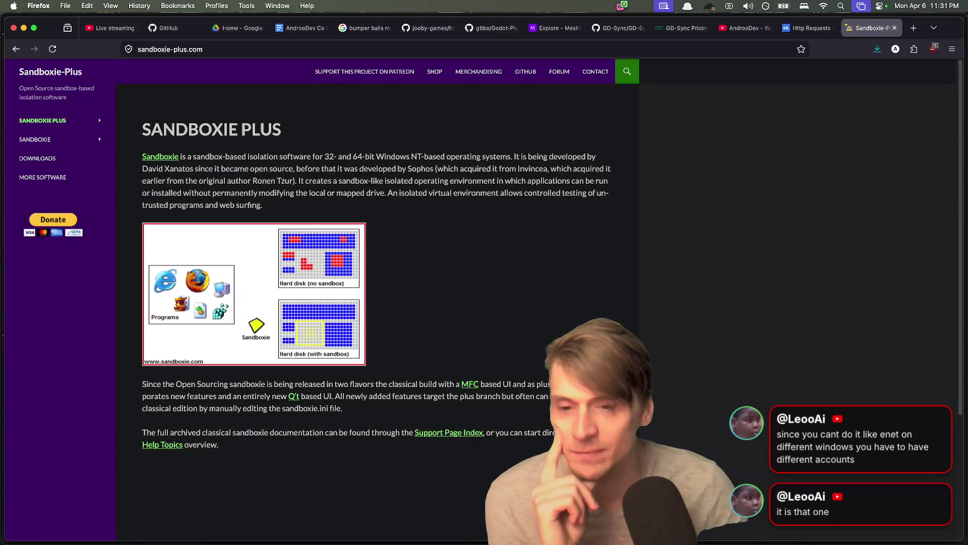
mouse_move(69, 140)
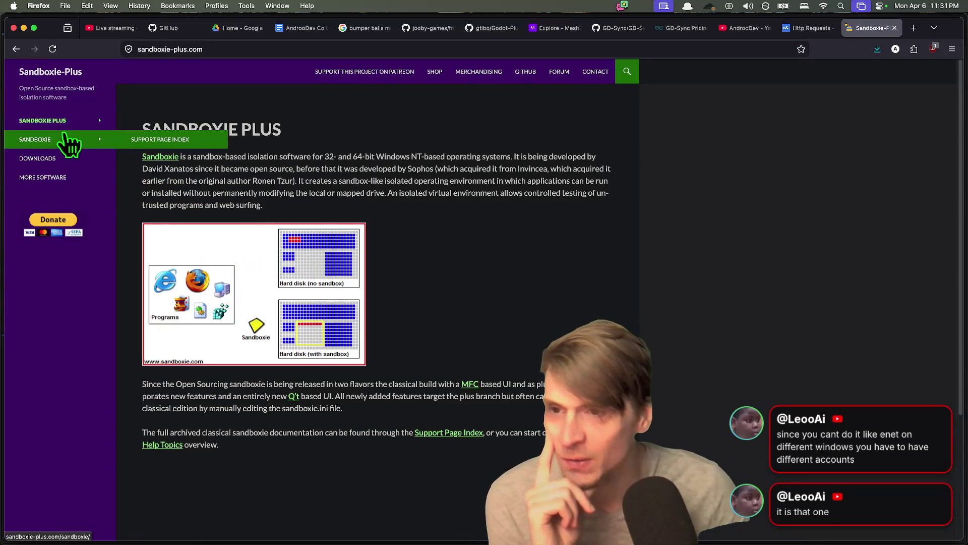
mouse_move(78, 124)
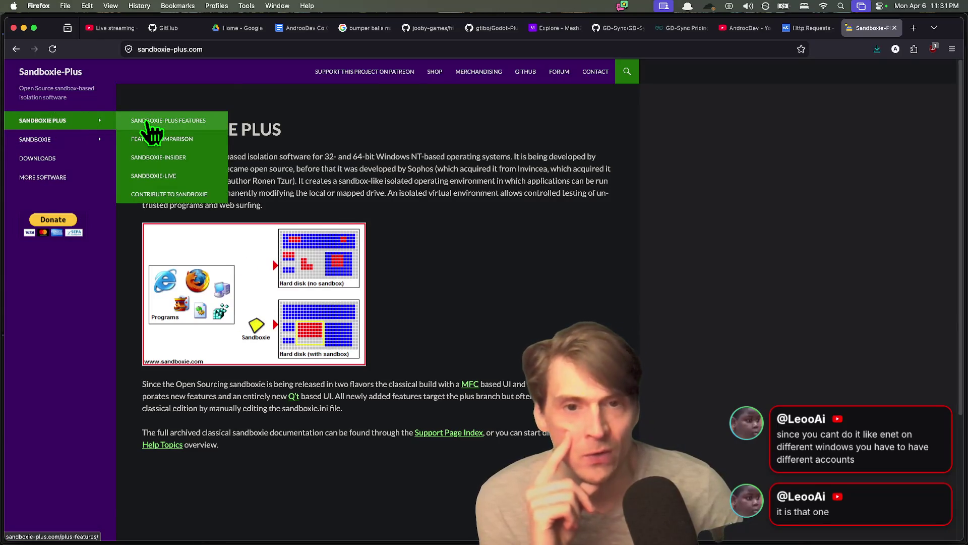
key(super+space)
Step: Clear the 'dock' query and dismiss Spotlight Search
text(dock)
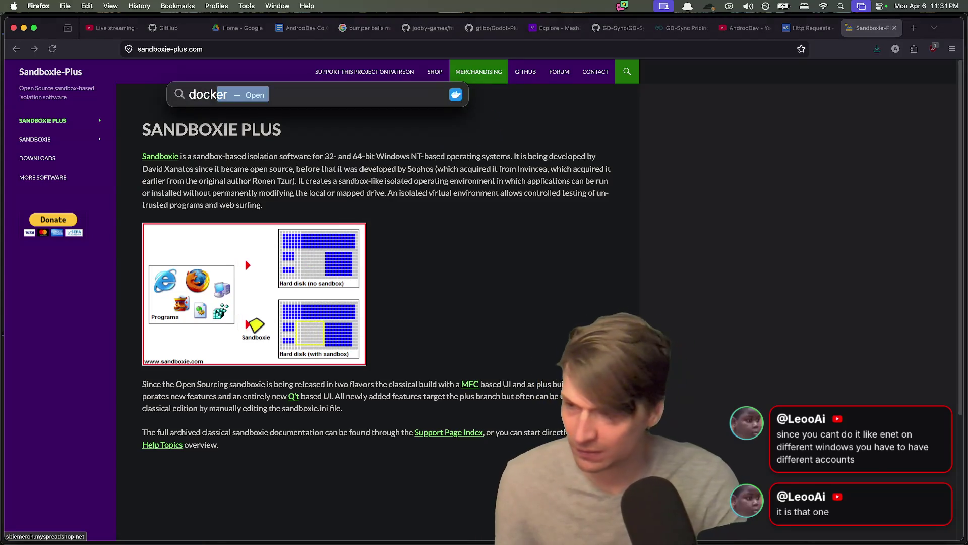
key(BackSpace)
key(BackSpace)
key(BackSpace)
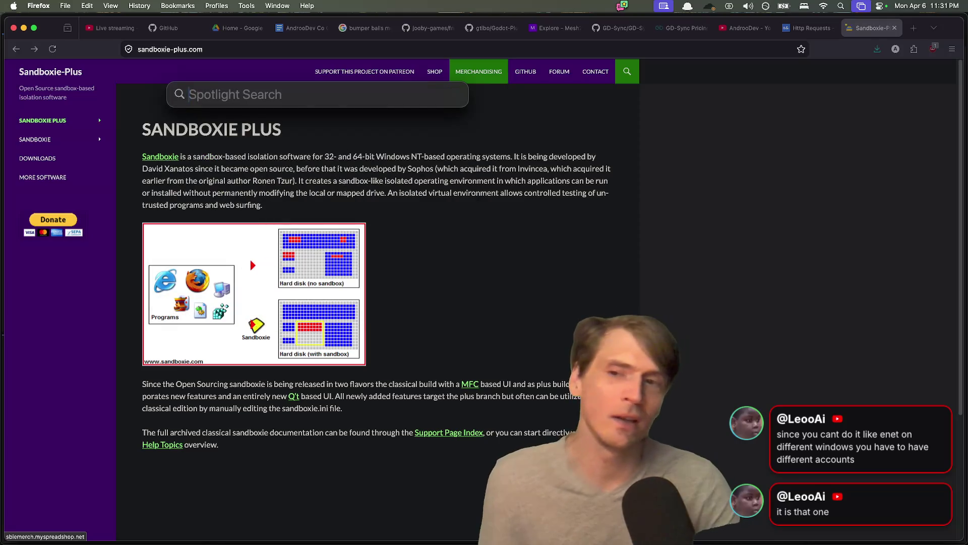
key(Escape)
key(super+space)
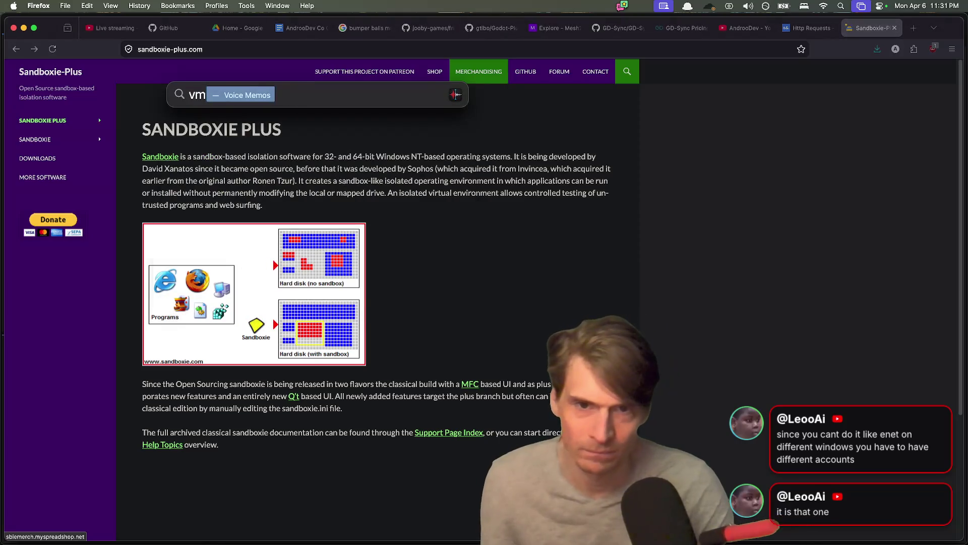
key(BackSpace)
key(BackSpace)
key(Escape)
Step: Search Google for 'macos vm', then 'vmware alternative mac', and open the r/MacOS VM thread
key(super+t)
text(ma)
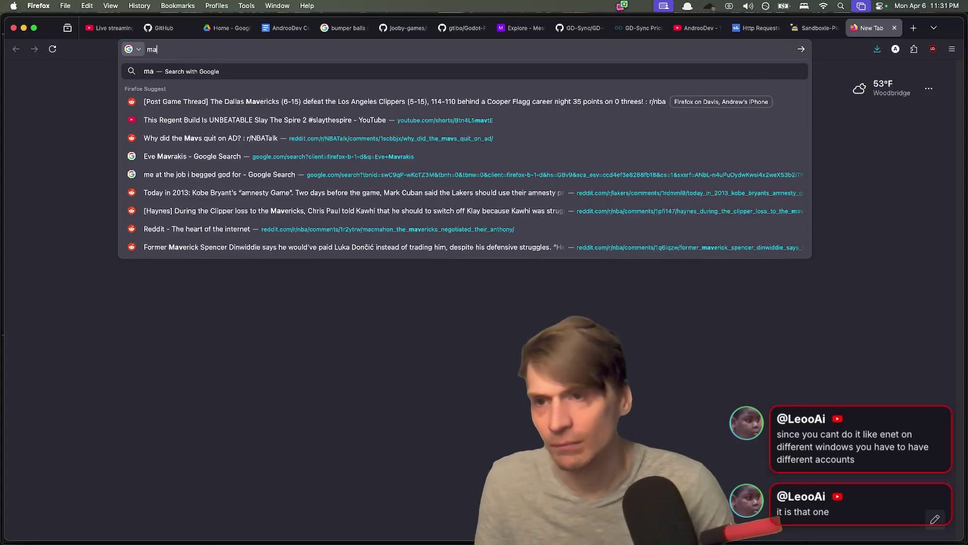
text(cos vm)
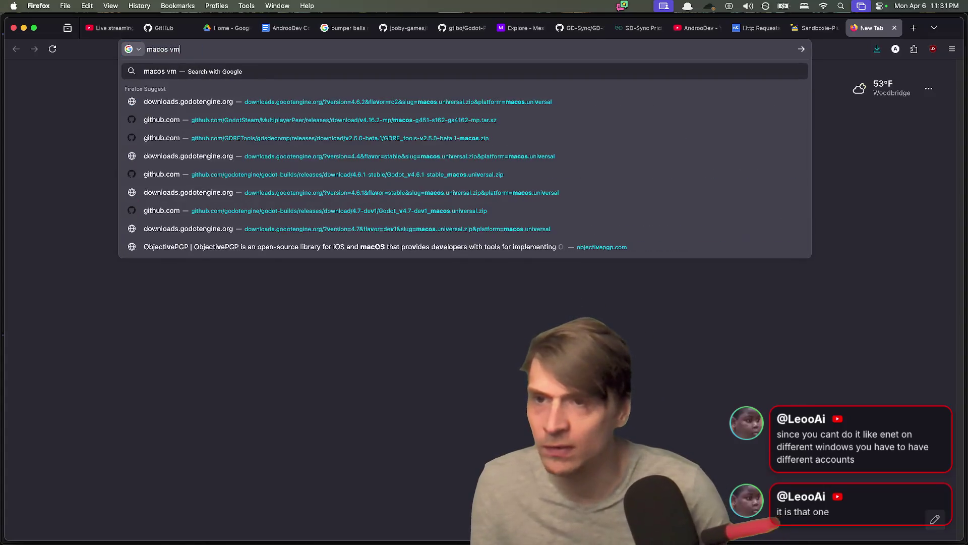
key(Return)
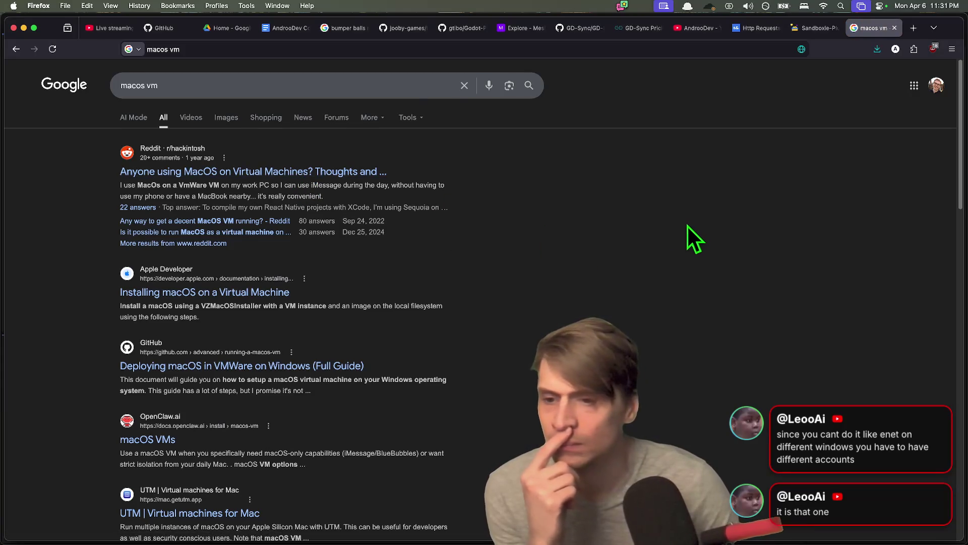
triple_click(412, 85)
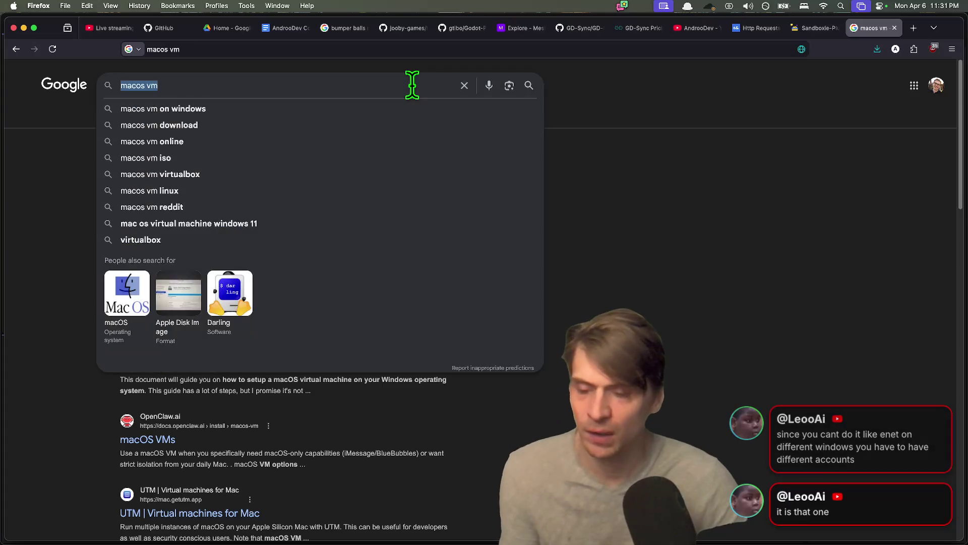
text(vmware alternative mac)
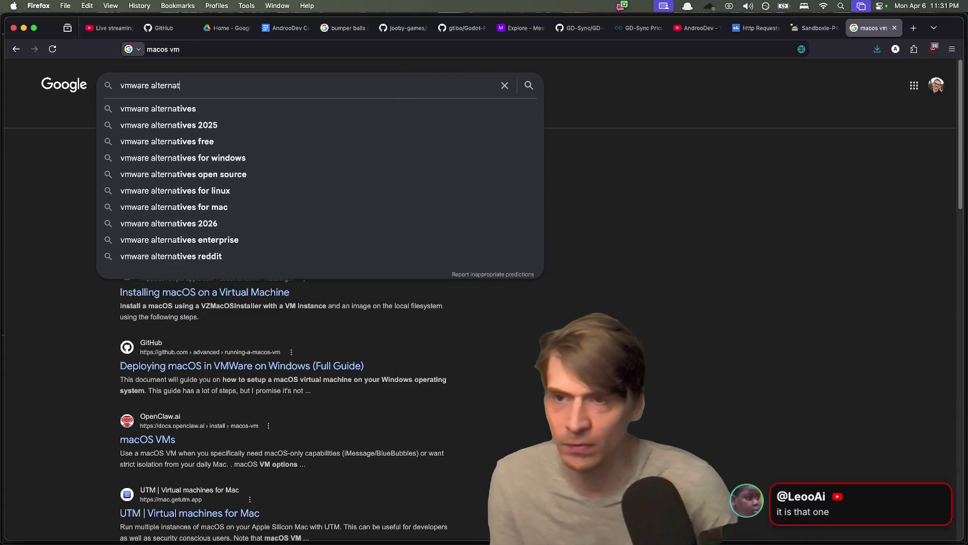
key(Return)
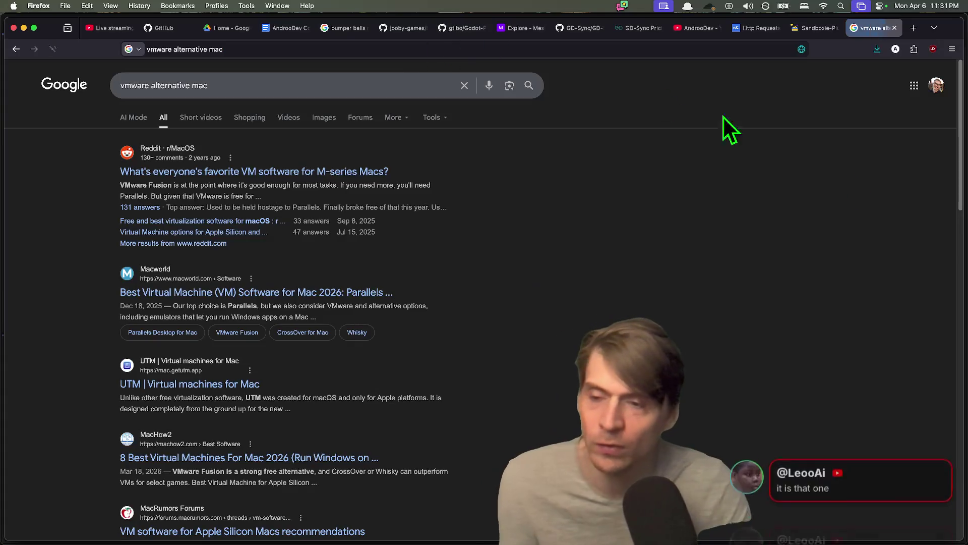
click(336, 174)
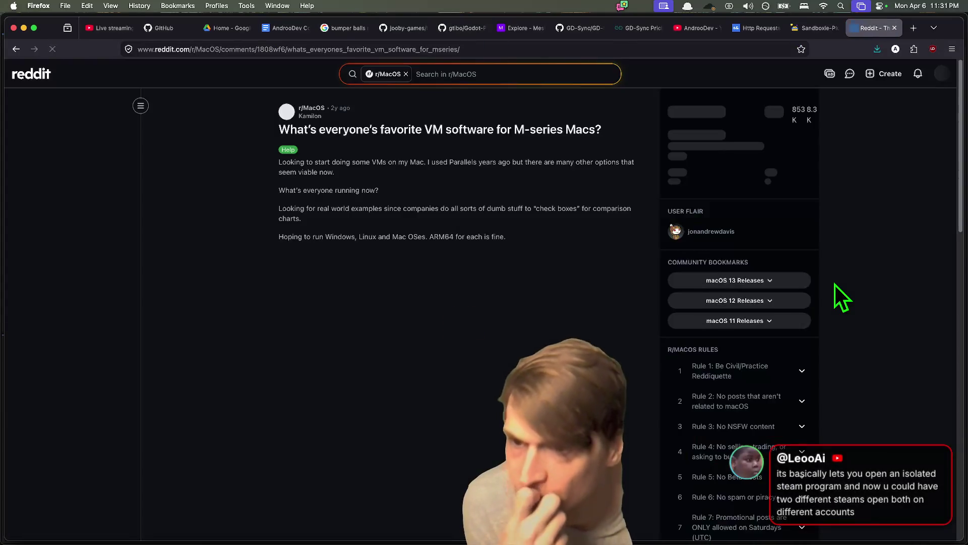
Step: Read the thread's comments and search Google for the selected 'VMWARE Fusion' text
scroll(216, 230, down, 5)
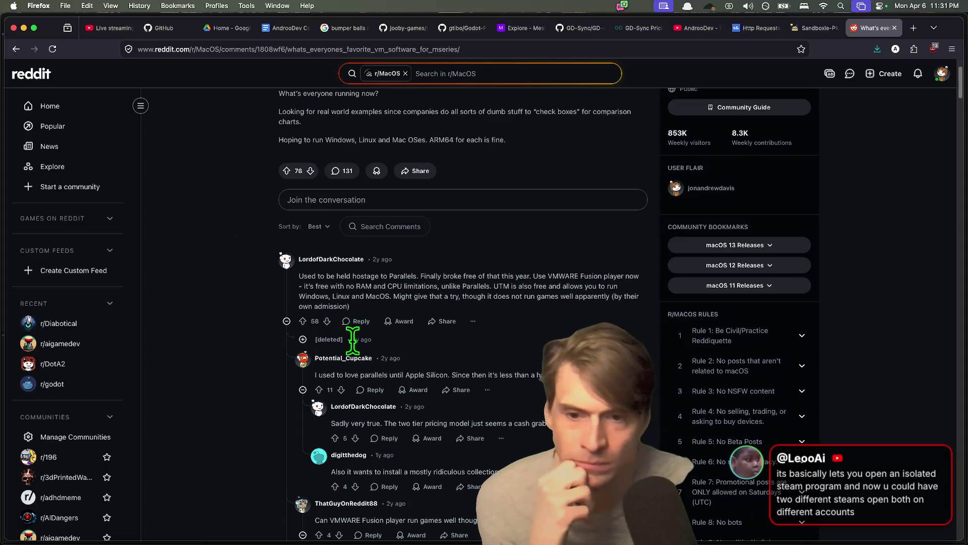
double_click(394, 276)
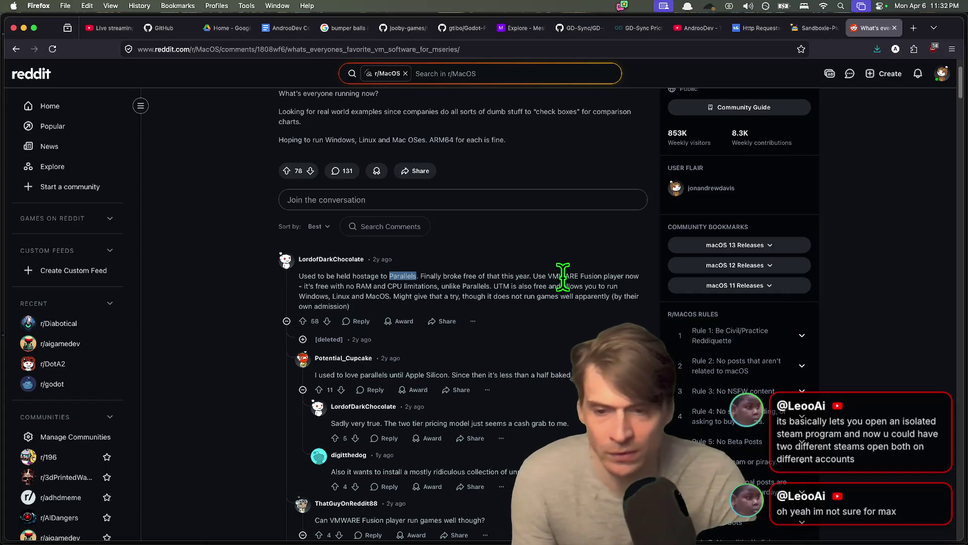
scroll(393, 253, down, 5)
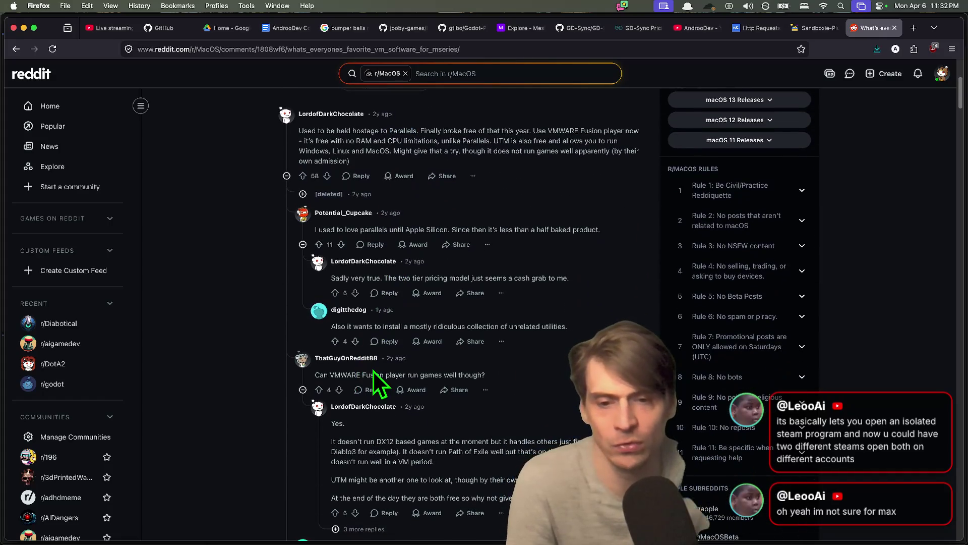
scroll(404, 367, down, 8)
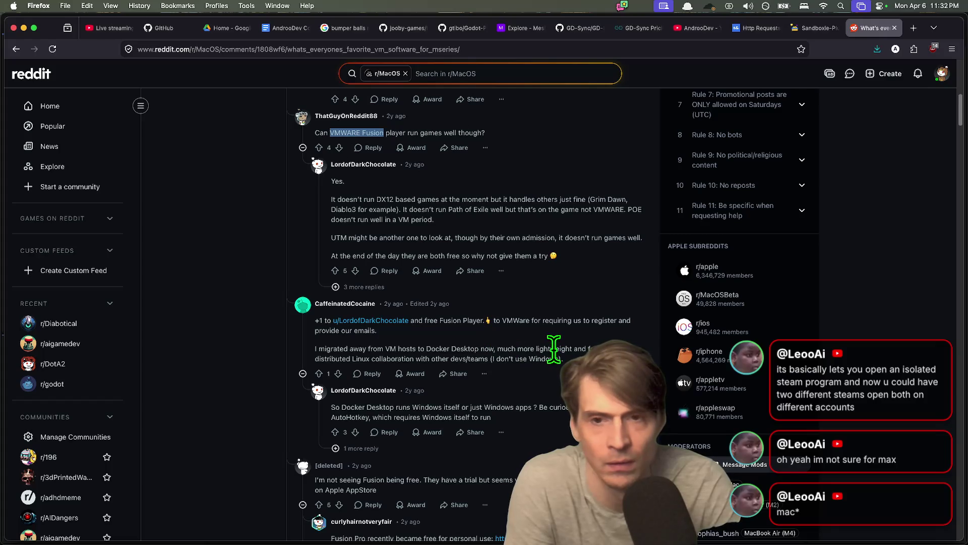
right_click(359, 131)
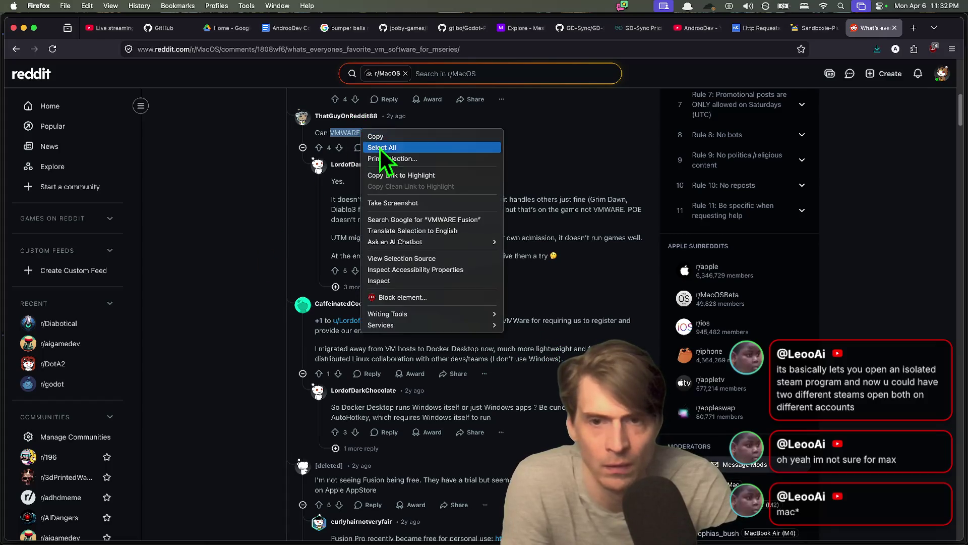
click(427, 219)
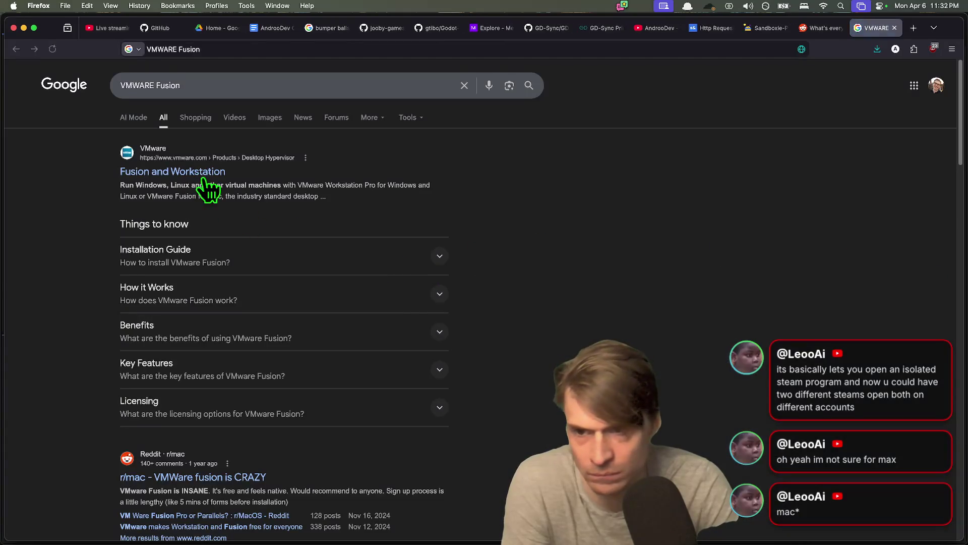
Step: Open the VMware Fusion and Workstation page, accept cookies, scroll its features, then start a 'parr' search
click(204, 174)
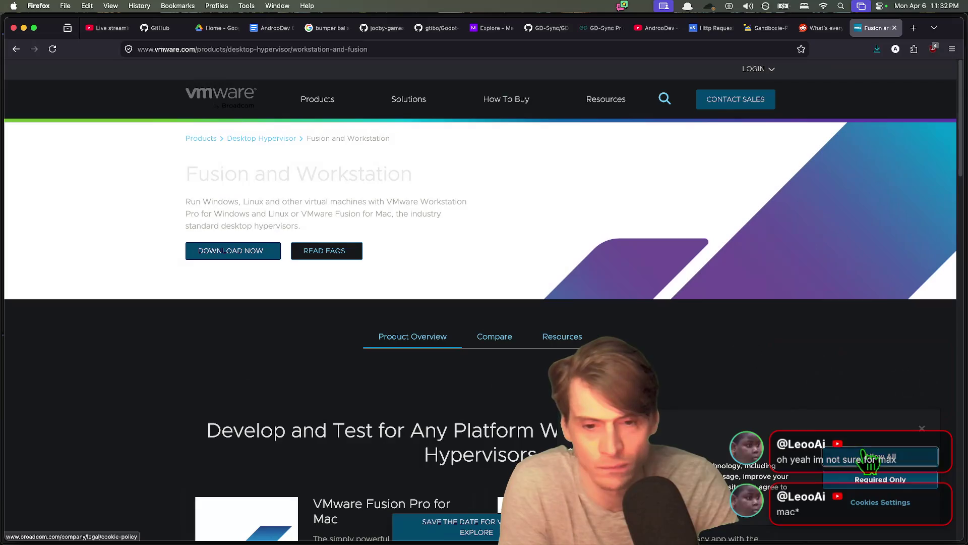
click(870, 458)
scroll(769, 417, down, 5)
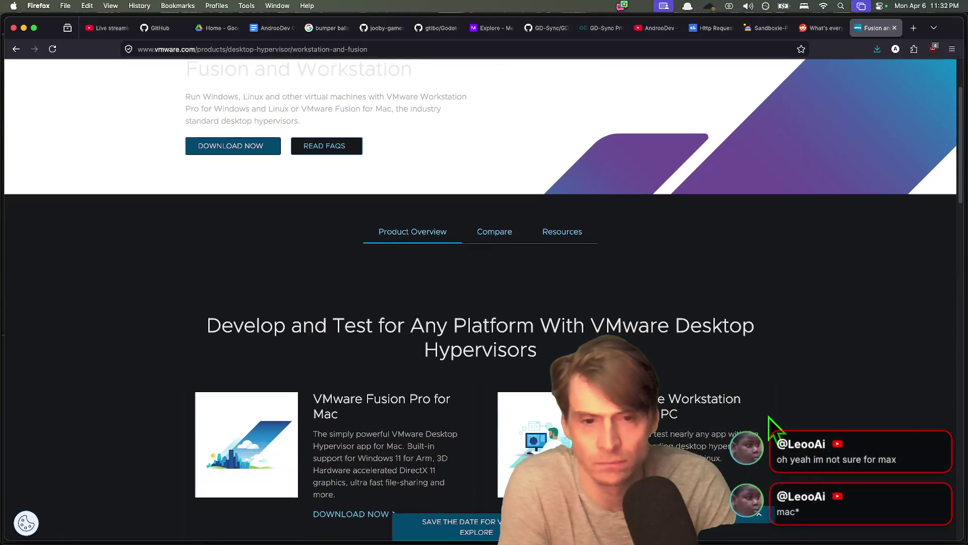
scroll(216, 362, down, 6)
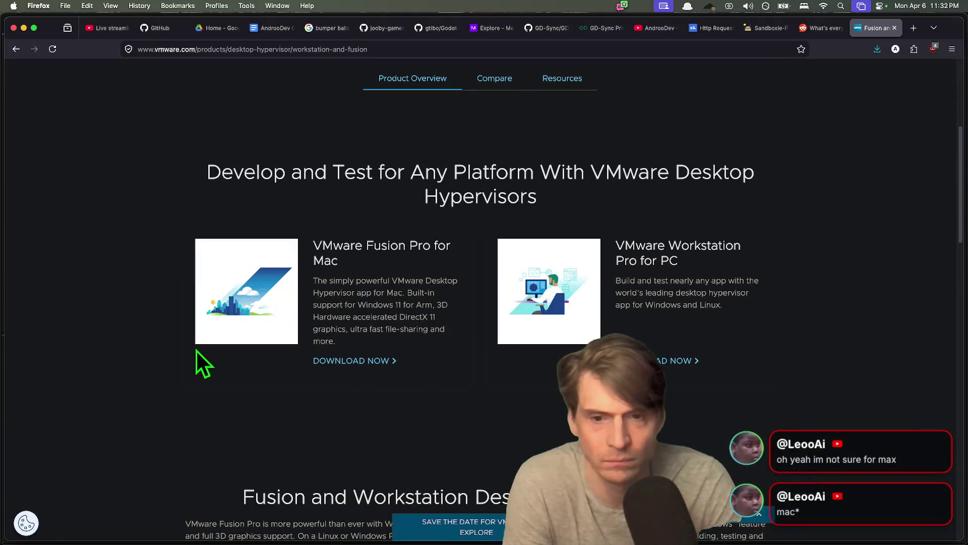
scroll(146, 363, down, 5)
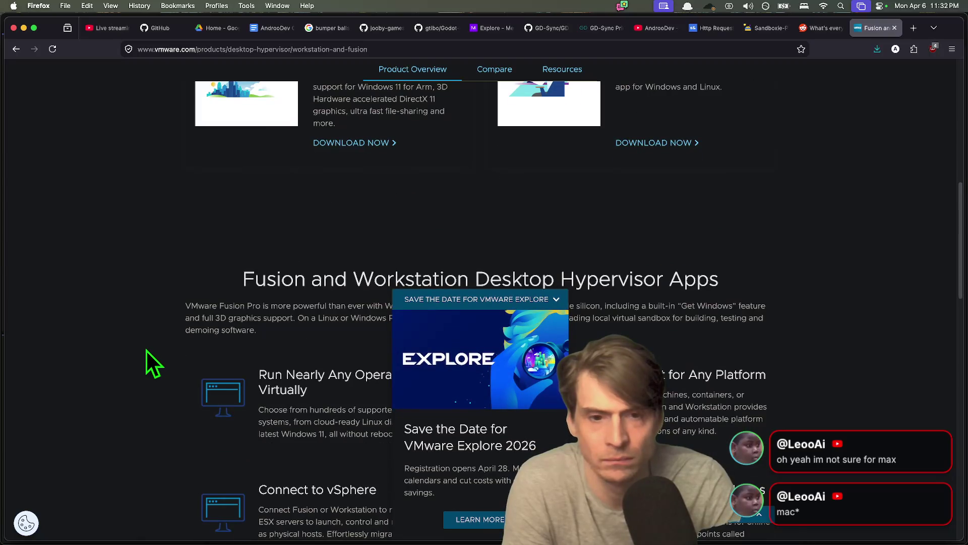
scroll(147, 363, down, 2)
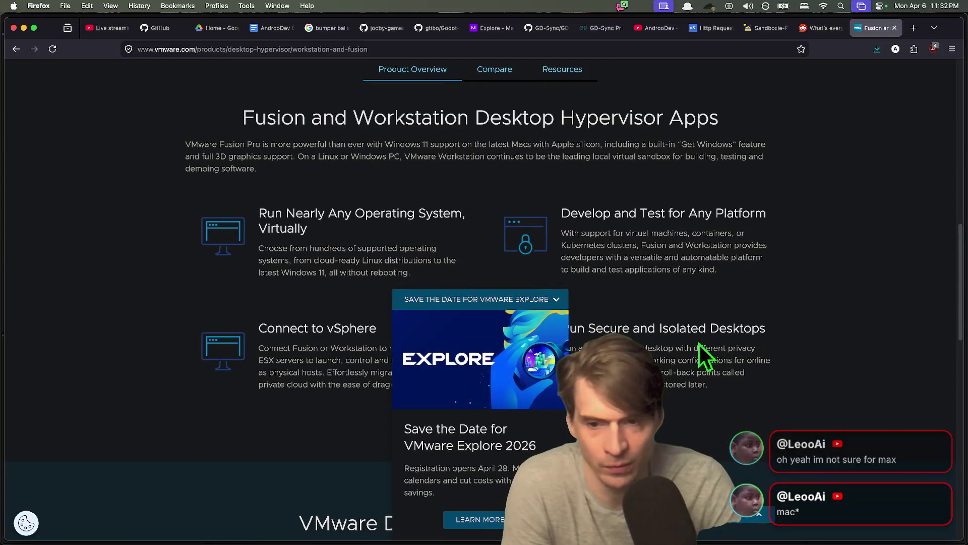
scroll(628, 309, down, 8)
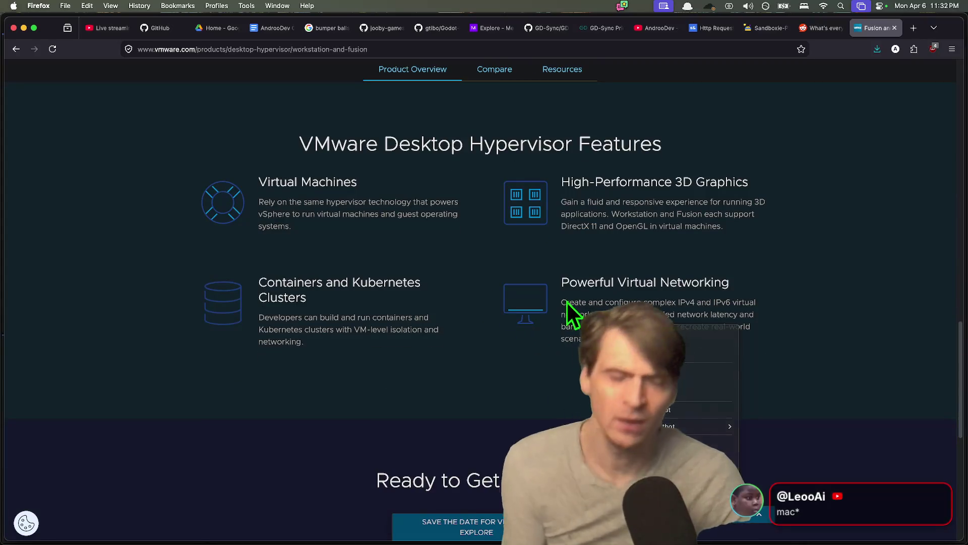
key(super+t)
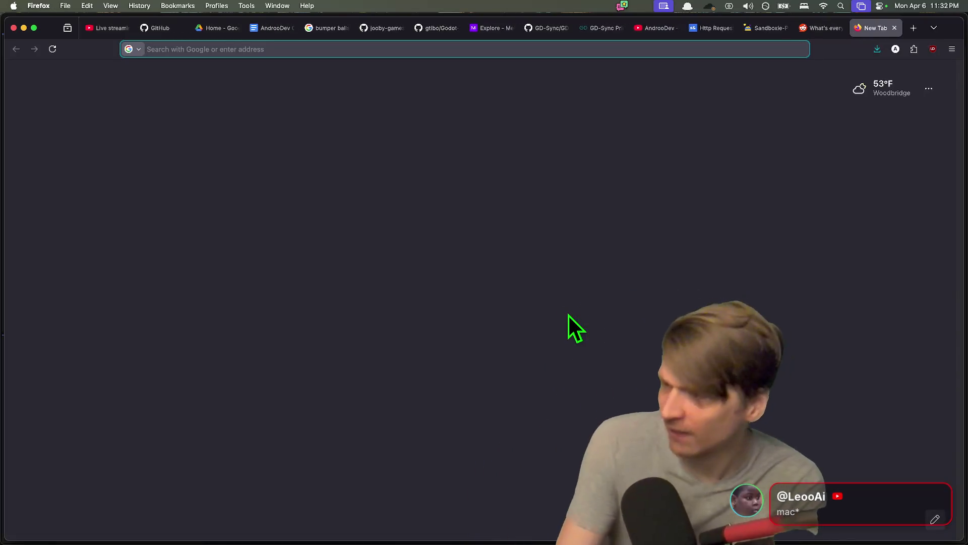
text(parr)
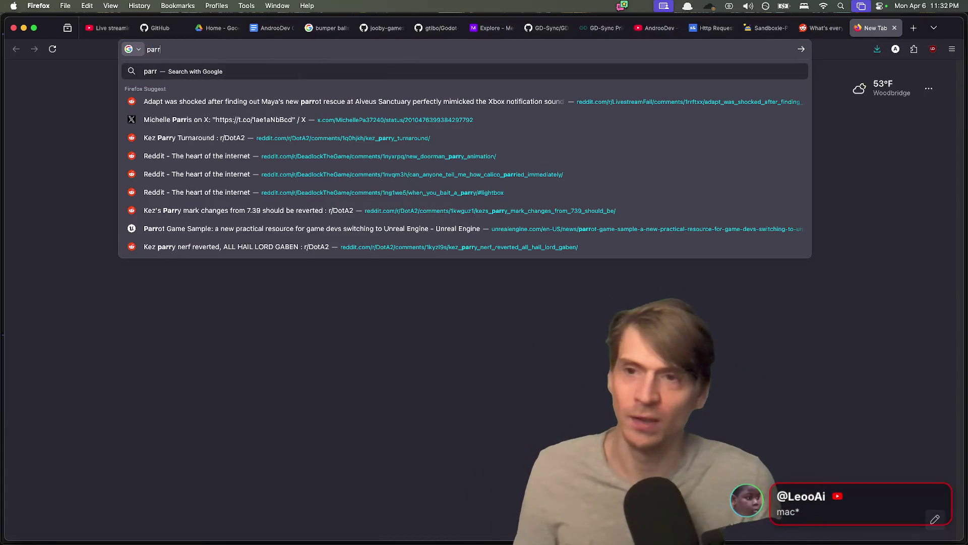
Step: Search Google for 'parallels' and open the parallels.com homepage from the top result
key(BackSpace)
text(allels)
key(Return)
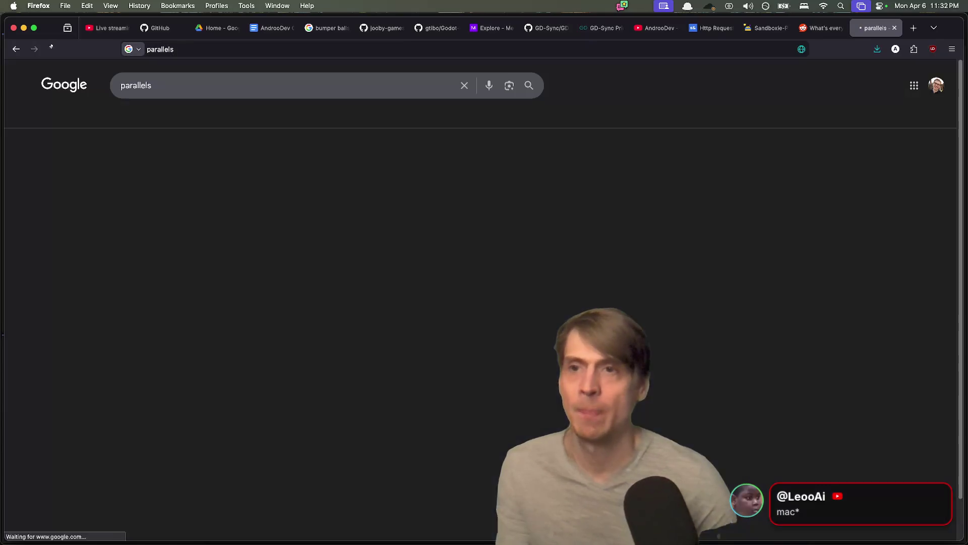
click(275, 173)
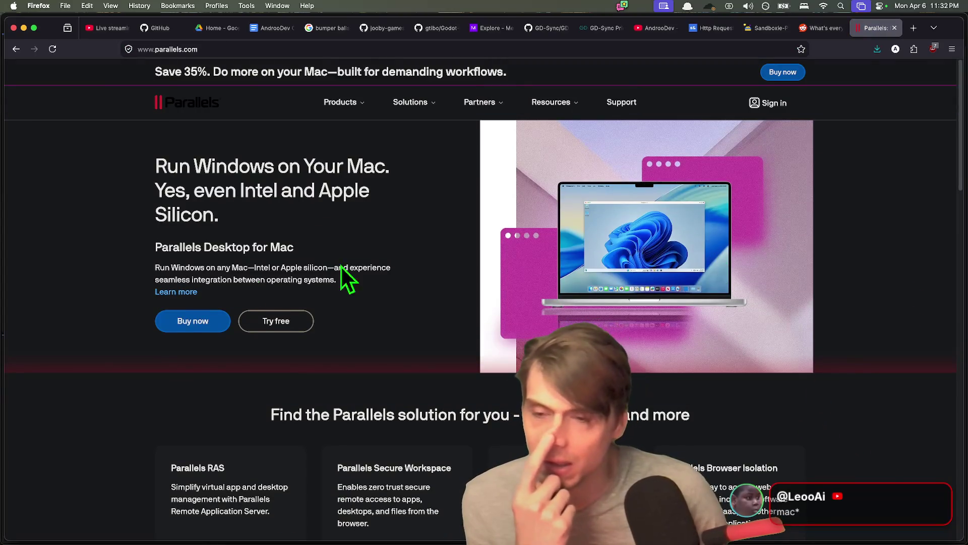
Step: Read the Windows-on-Mac headline and scroll the page, then return to the Sandboxie-Plus tab
drag(180, 166, 236, 207)
click(236, 207)
drag(154, 190, 241, 228)
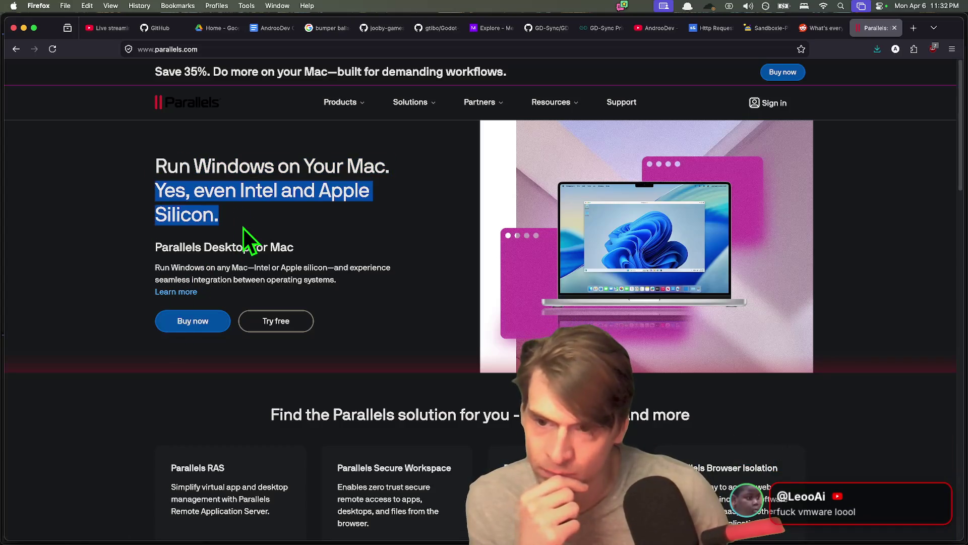
triple_click(250, 218)
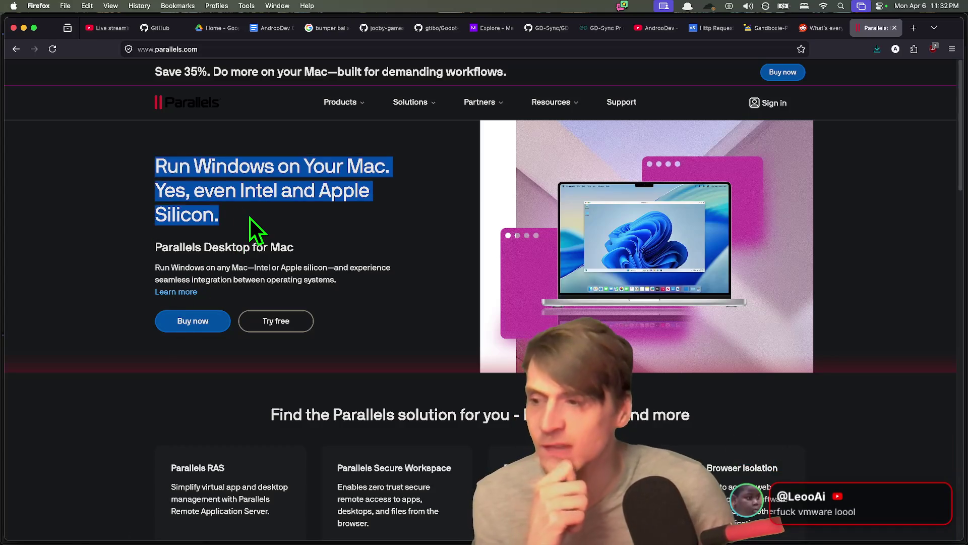
click(250, 218)
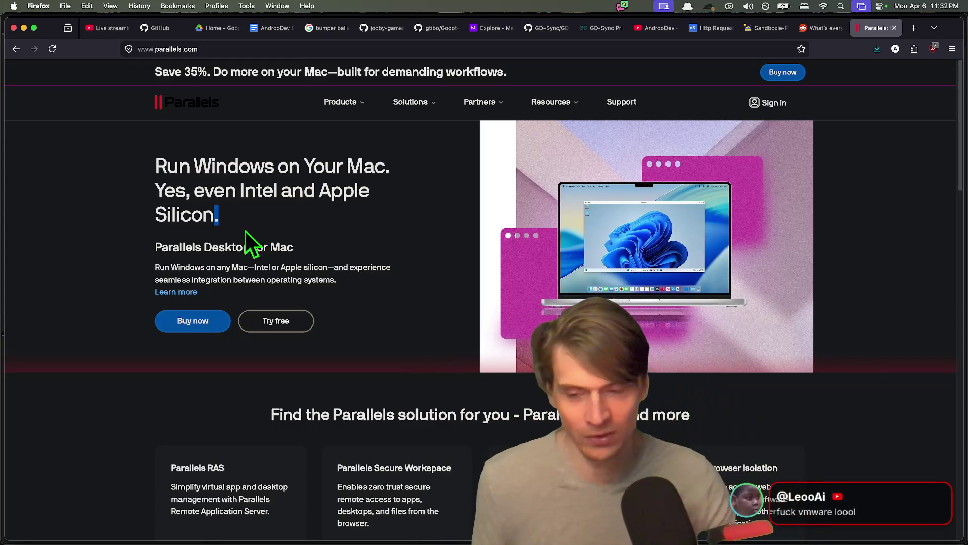
scroll(248, 225, down, 10)
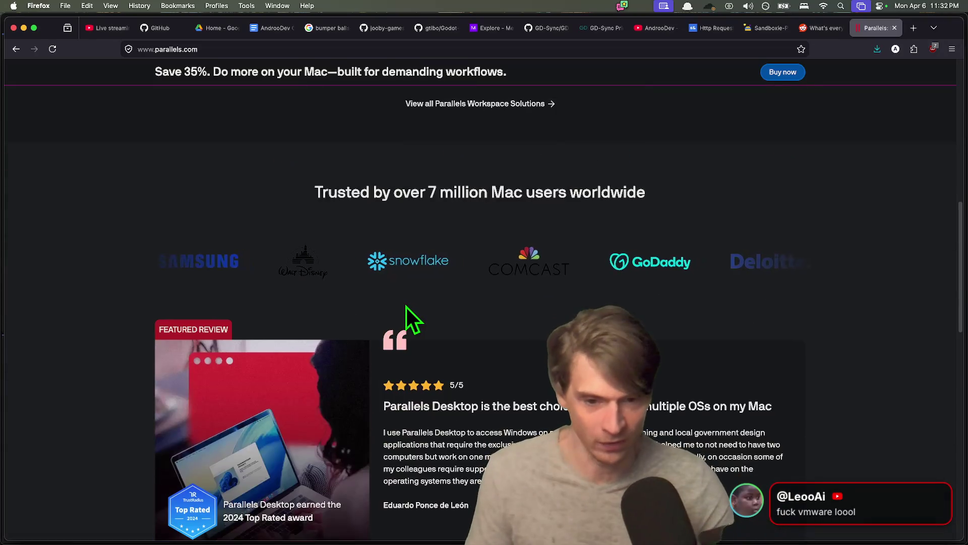
scroll(770, 333, down, 7)
scroll(864, 446, up, 17)
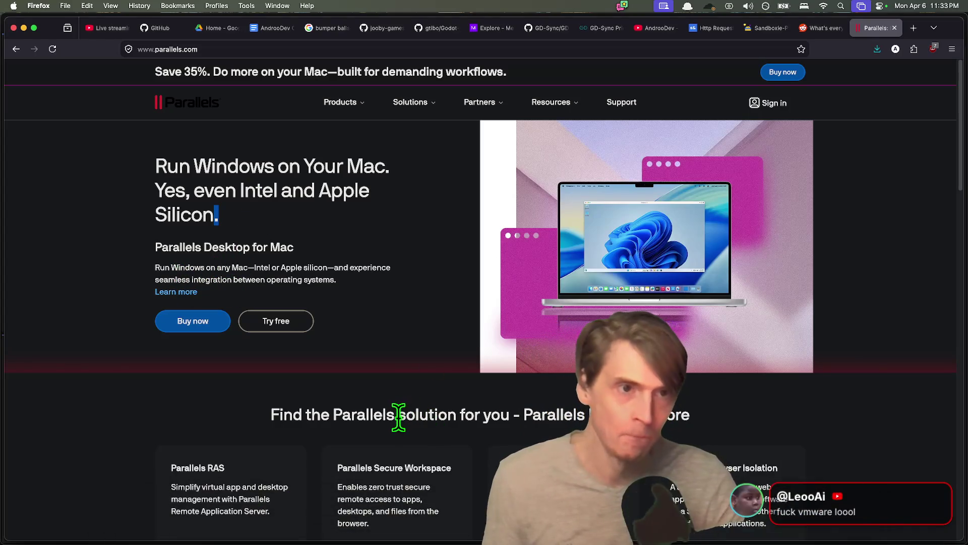
key(ctrl+shift+Tab)
key(ctrl+shift+Tab)
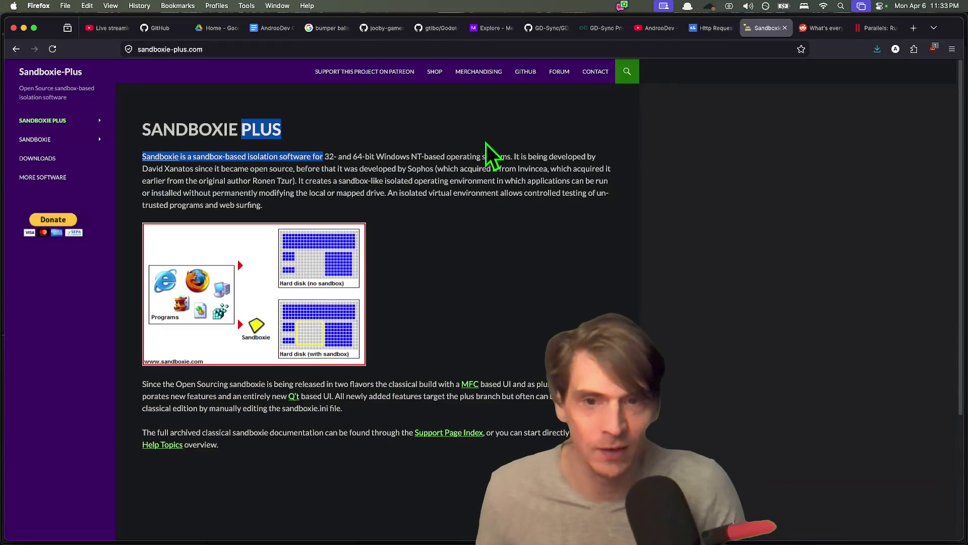
Step: Scroll through the Sandboxie-Plus v1.17.3 download builds, then return to the Reddit VM-software thread
drag(487, 149, 485, 150)
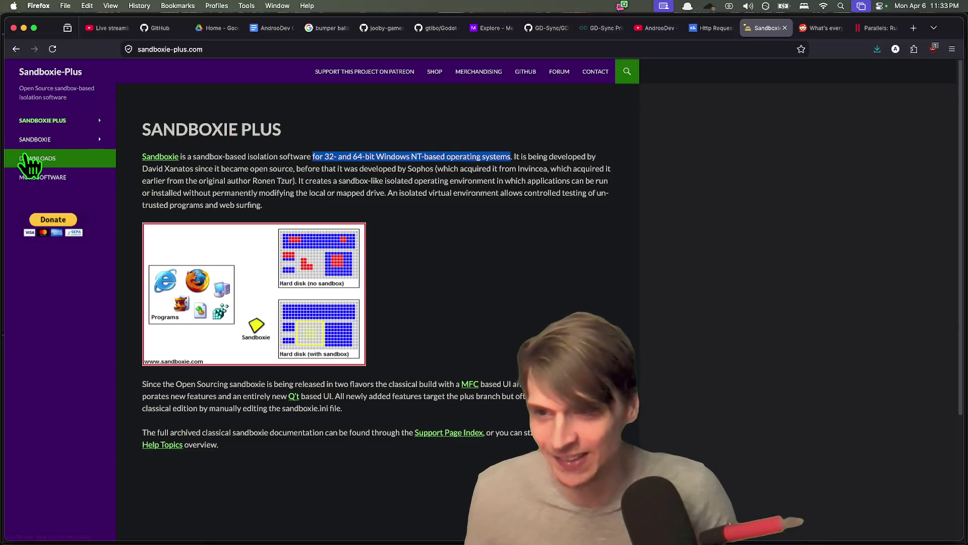
scroll(654, 306, down, 5)
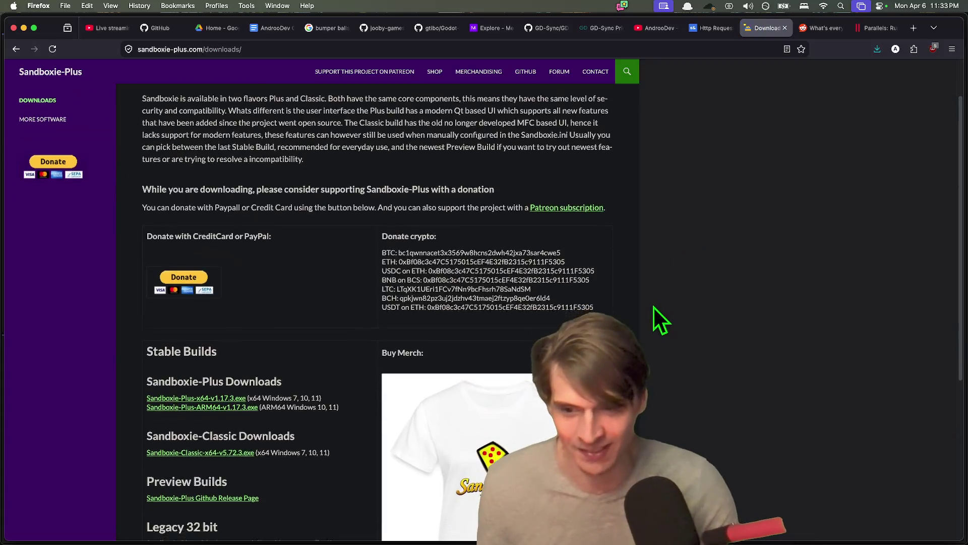
scroll(227, 417, down, 6)
scroll(237, 404, up, 4)
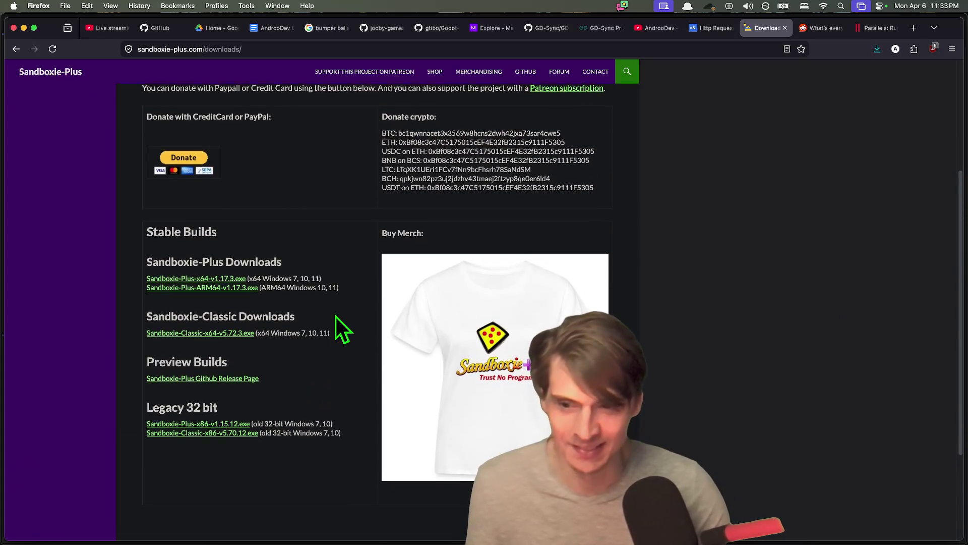
key(ctrl+Tab)
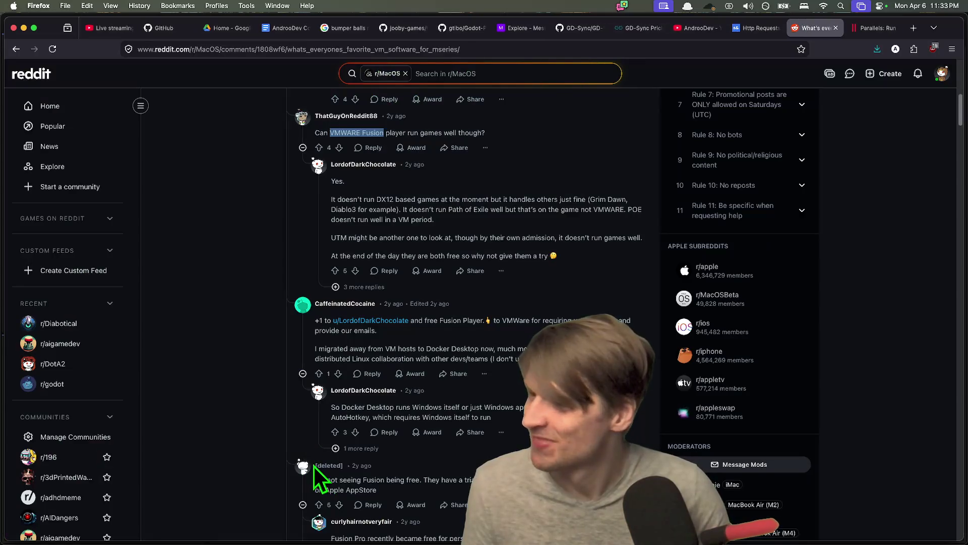
Step: Launch CrossOver from the Applications stack and start Steam from its Steam bottle
mouse_move(335, 541)
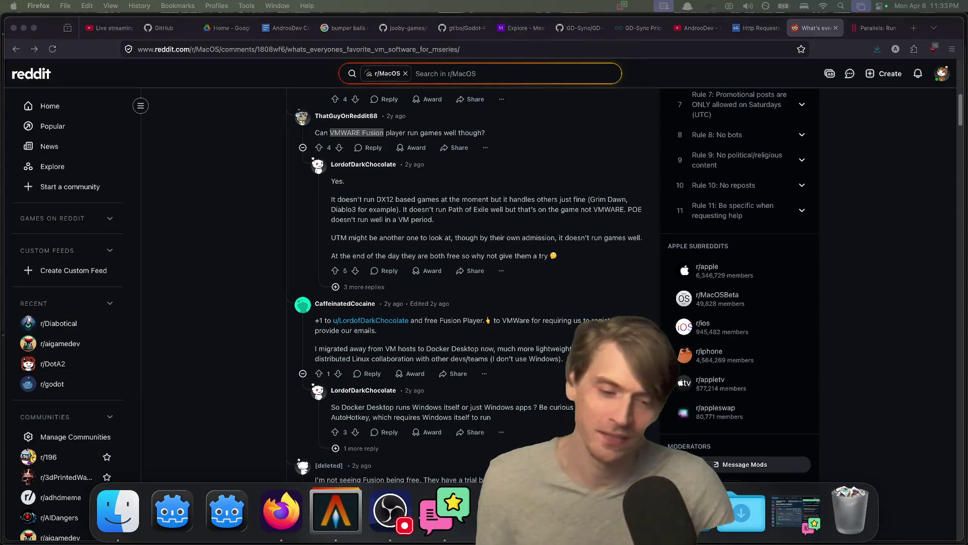
click(686, 511)
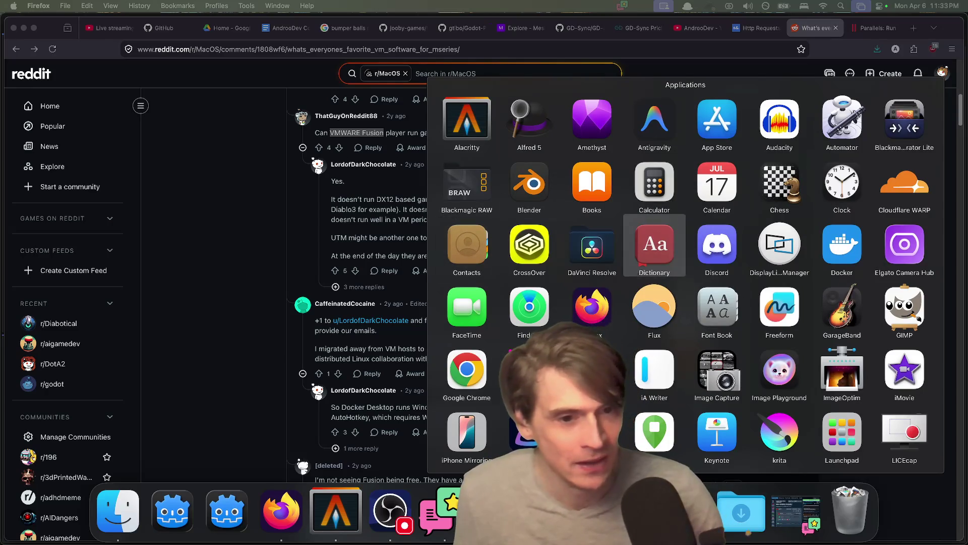
click(530, 247)
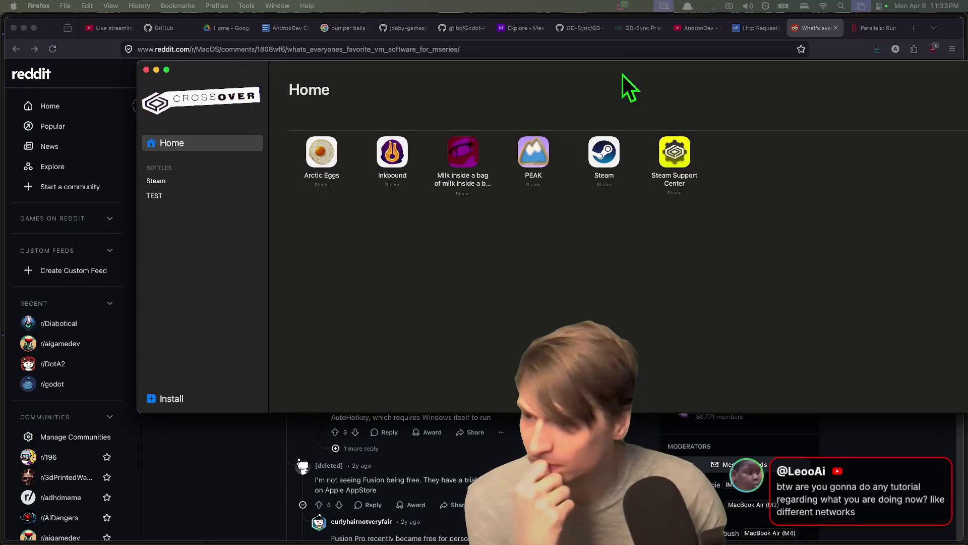
drag(621, 75, 572, 89)
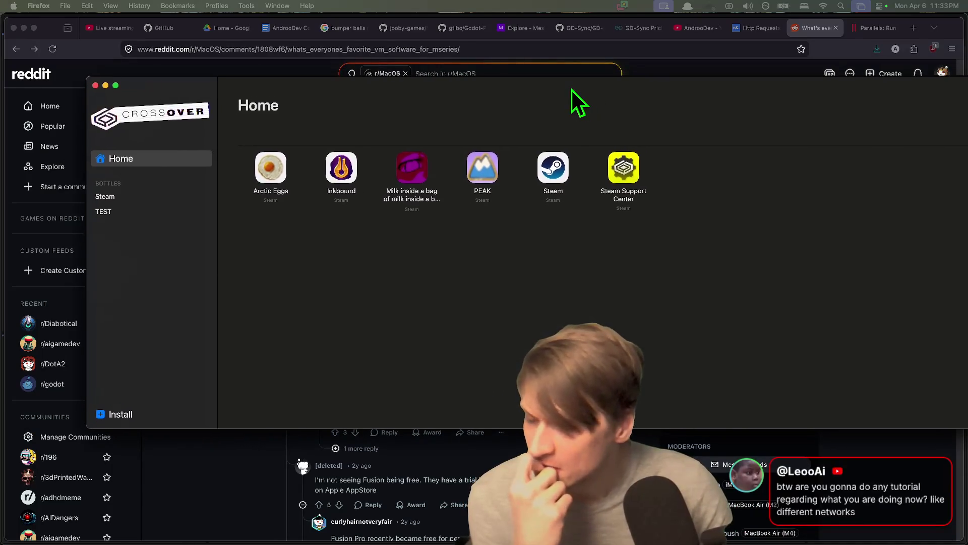
double_click(559, 176)
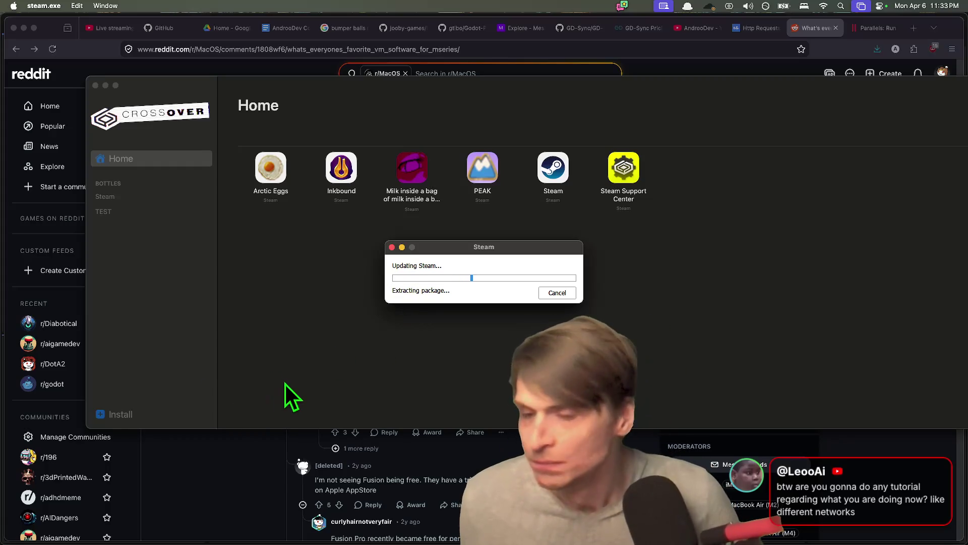
key(super+Tab)
key(super+Tab)
key(super+Tab)
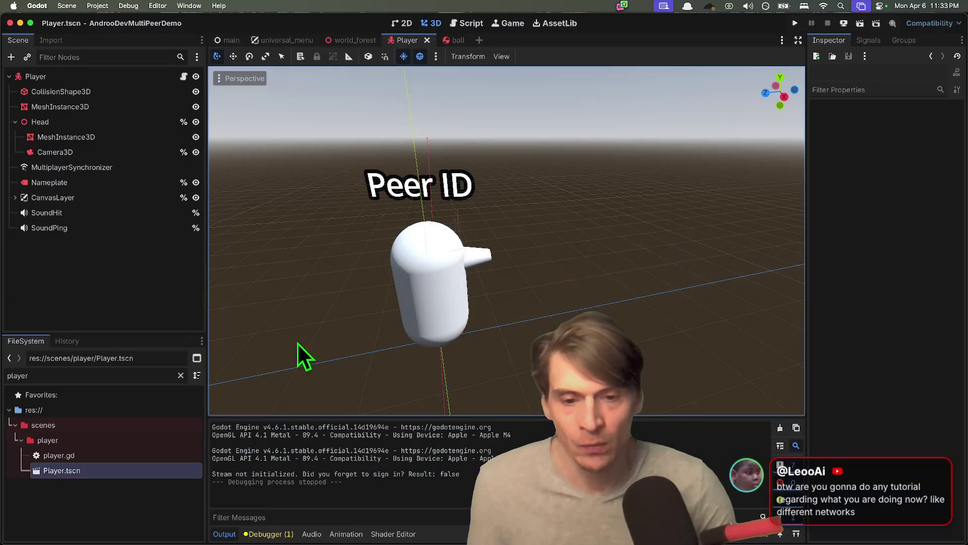
Step: In the Script workspace, filter the FileSystem for 'netwo' and open network.gd
mouse_move(504, 542)
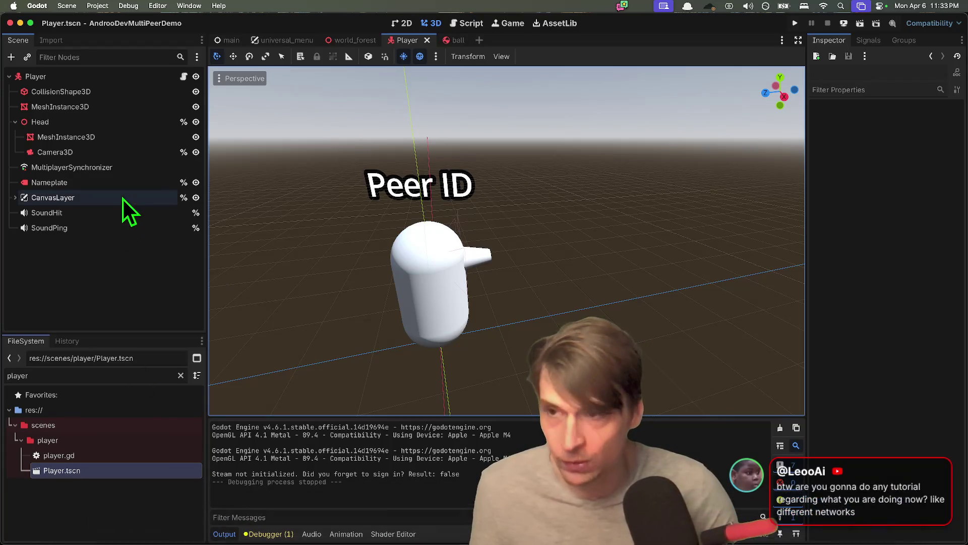
click(475, 22)
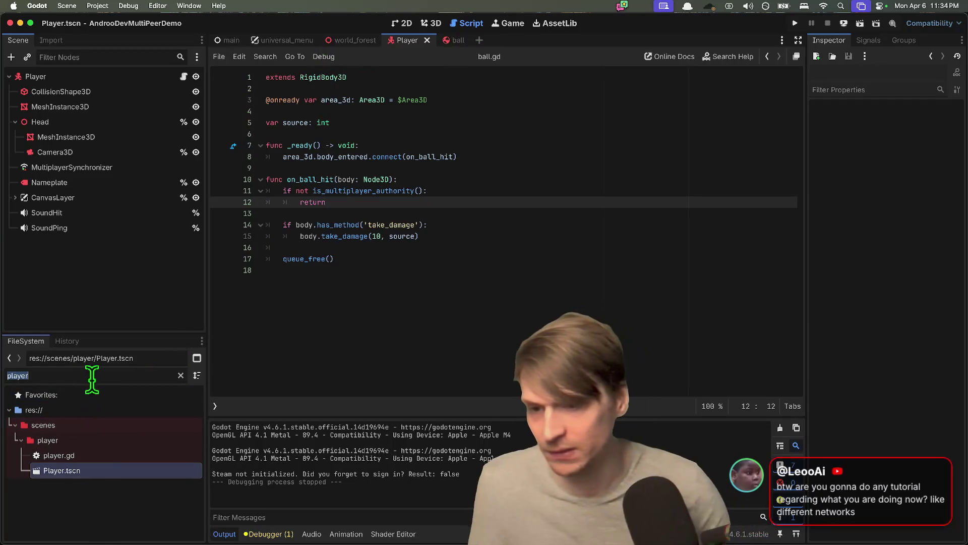
text(netwo)
double_click(115, 487)
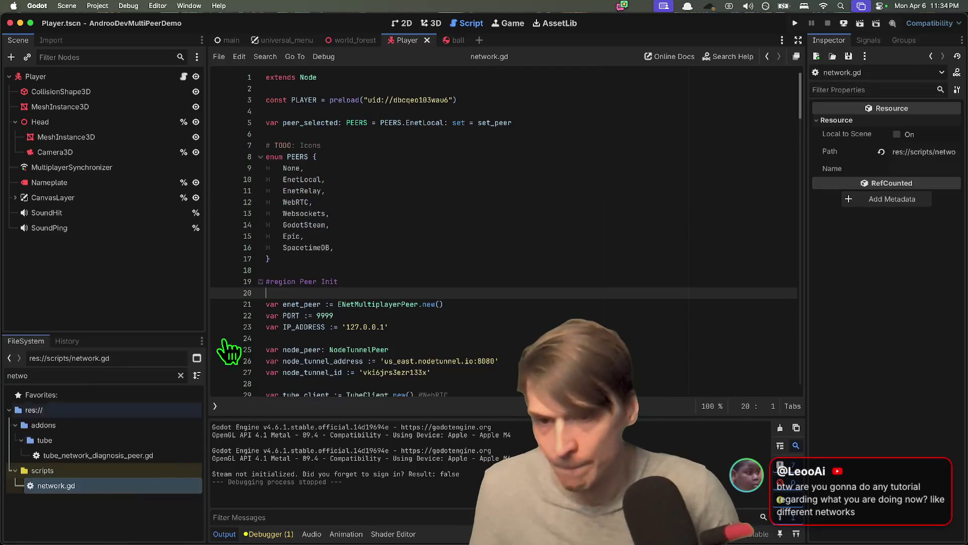
Step: Scroll through network.gd and highlight the peer match code starting at line 56
scroll(367, 211, down, 3)
scroll(474, 204, up, 3)
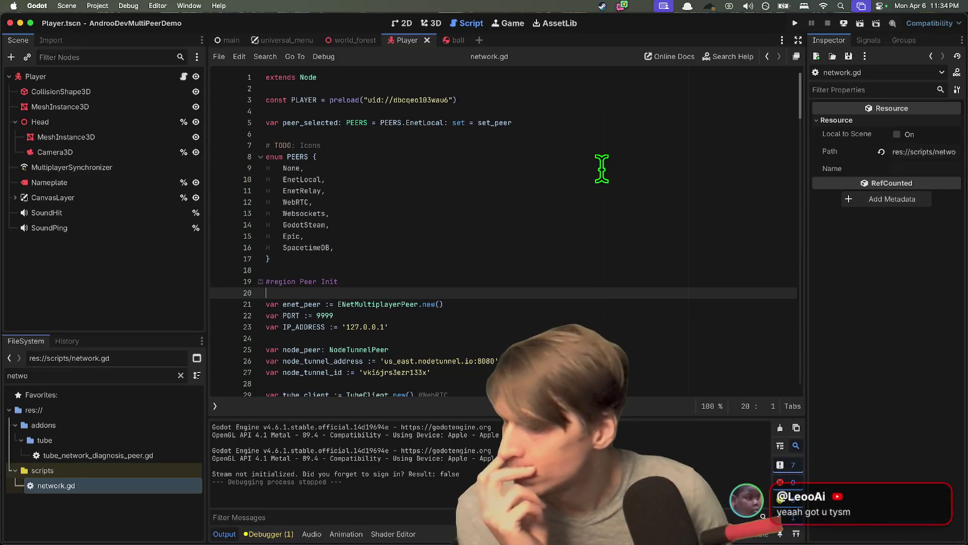
scroll(602, 168, down, 15)
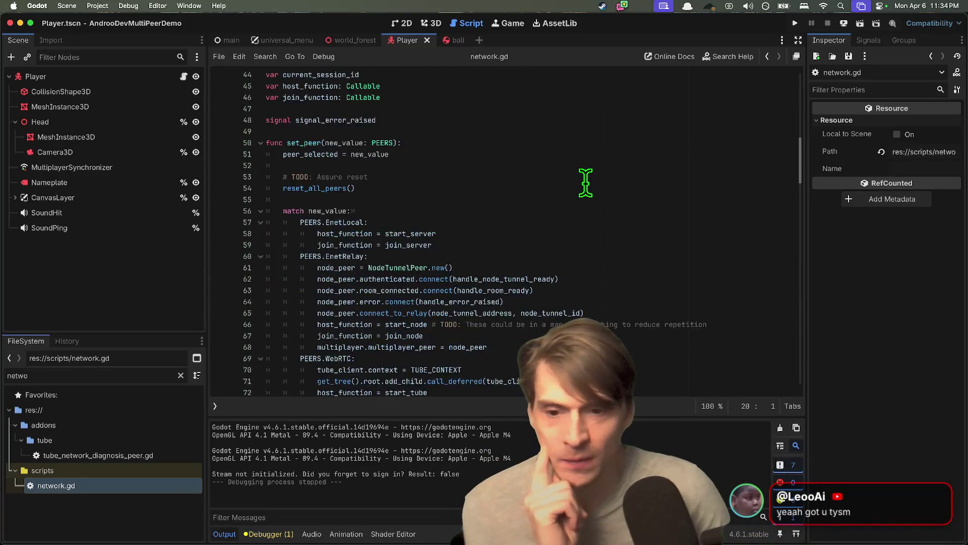
scroll(585, 183, down, 1)
scroll(585, 182, up, 1)
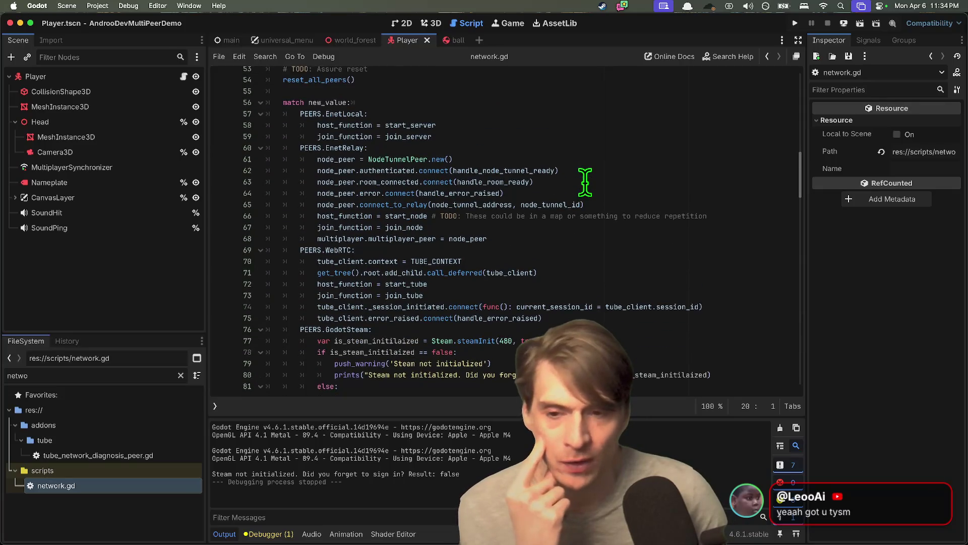
mouse_move(312, 101)
mouse_down()
mouse_move(562, 173)
mouse_move(627, 292)
mouse_up()
scroll(626, 287, down, 2)
scroll(626, 298, down, 1)
Step: Highlight the GodotSteam initialisation lines 76 to 86 near the # Bind? comment
click(625, 356)
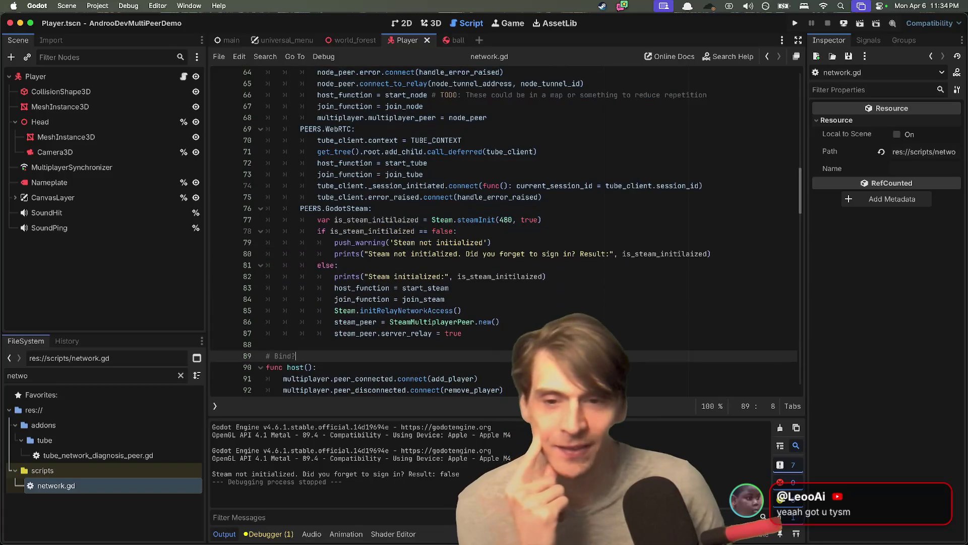
click(266, 345)
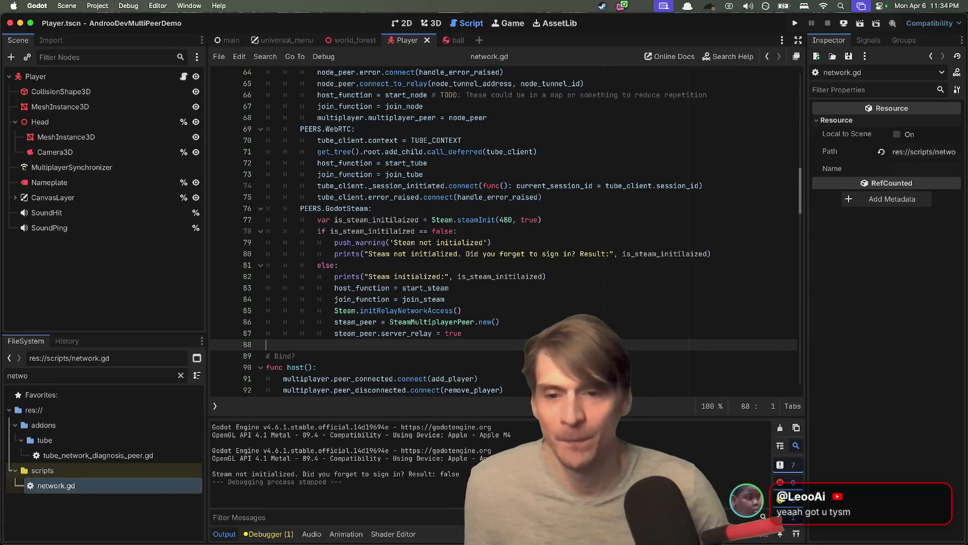
drag(267, 345, 270, 243)
click(668, 242)
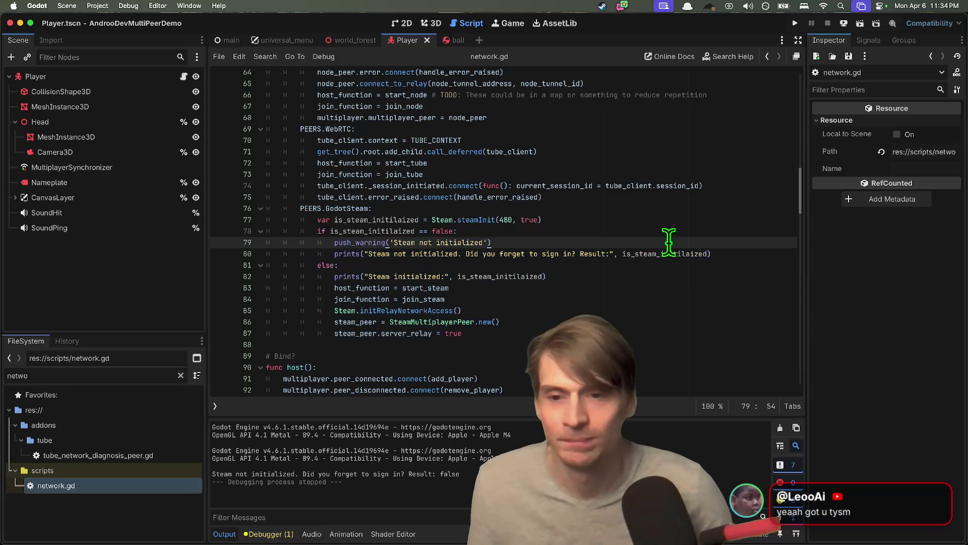
drag(297, 207, 579, 310)
click(580, 322)
key(Down)
Step: Scroll back up to the PEERS enum and select its Websockets entry
scroll(505, 232, down, 1)
scroll(483, 335, up, 15)
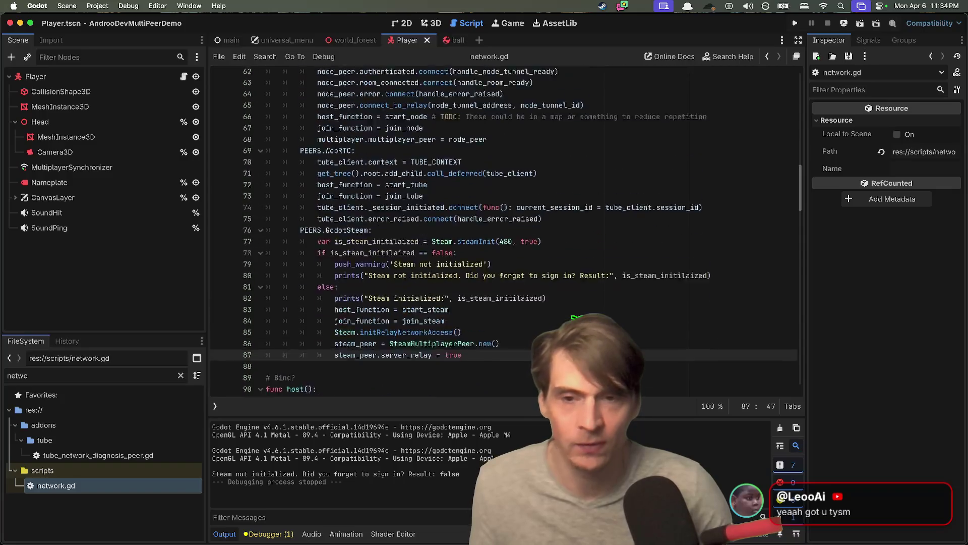
scroll(483, 336, up, 3)
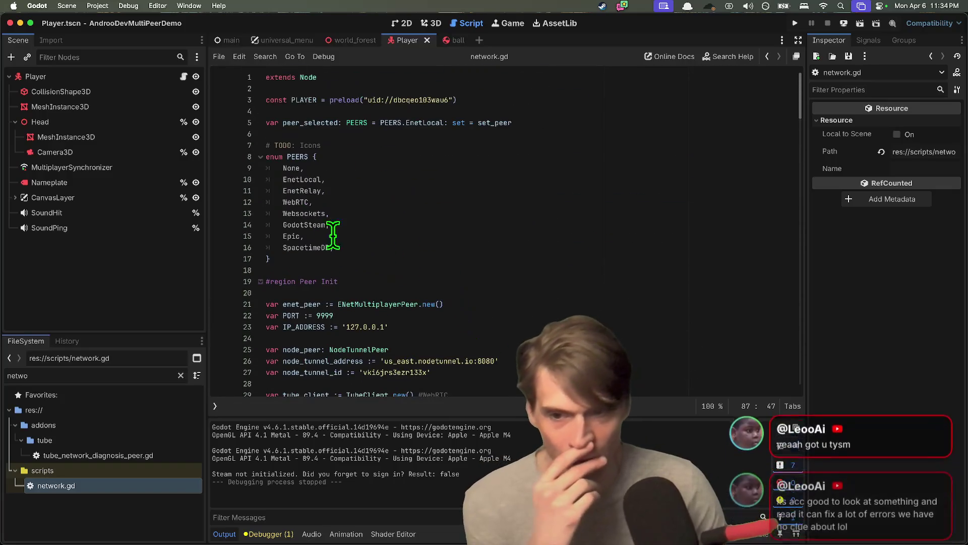
click(301, 211)
triple_click(301, 211)
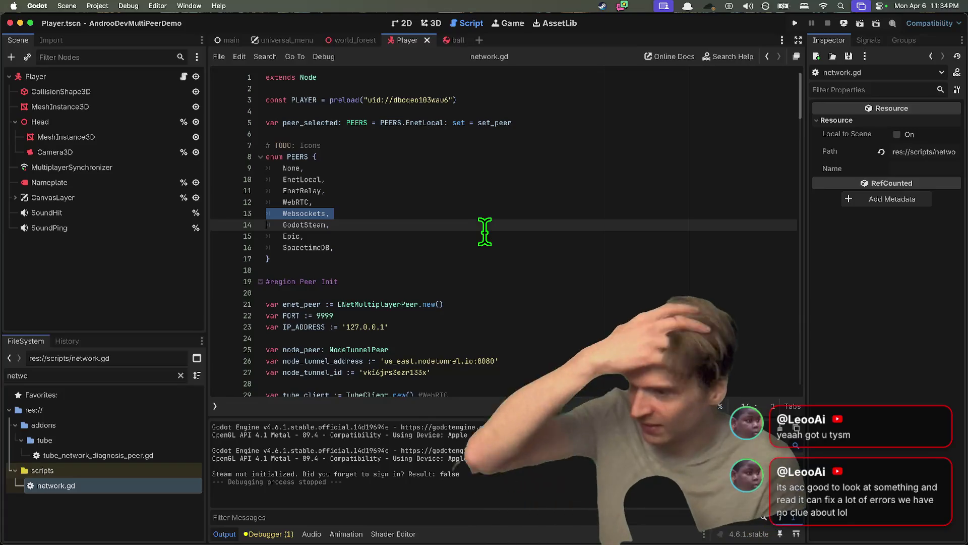
scroll(376, 272, down, 1)
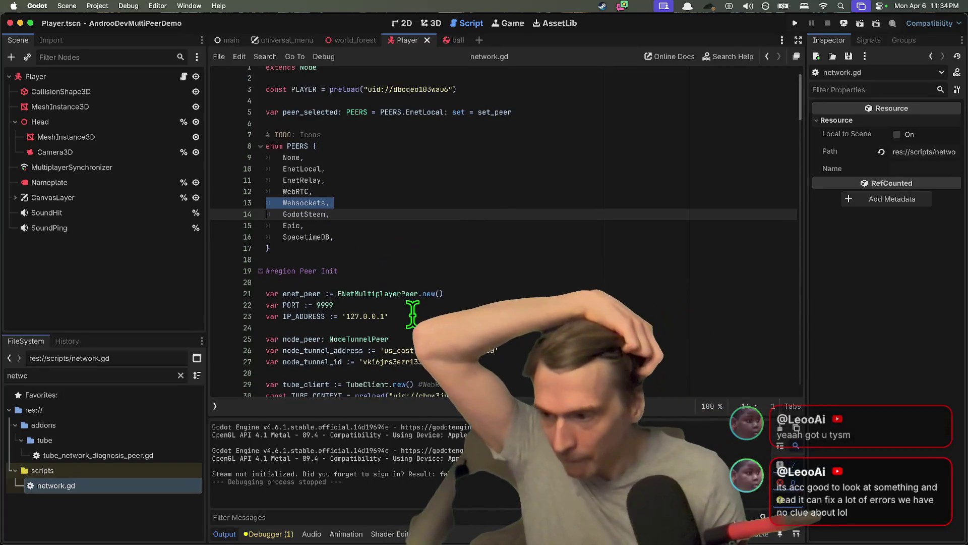
mouse_move(434, 543)
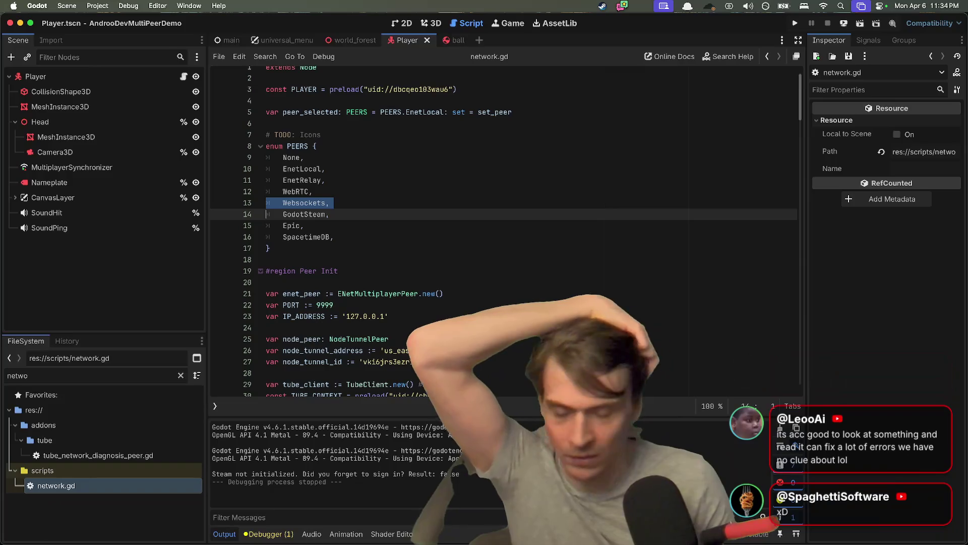
Step: Bring Steam forward, dismiss its deal popup, and position the Store window over Godot
click(550, 510)
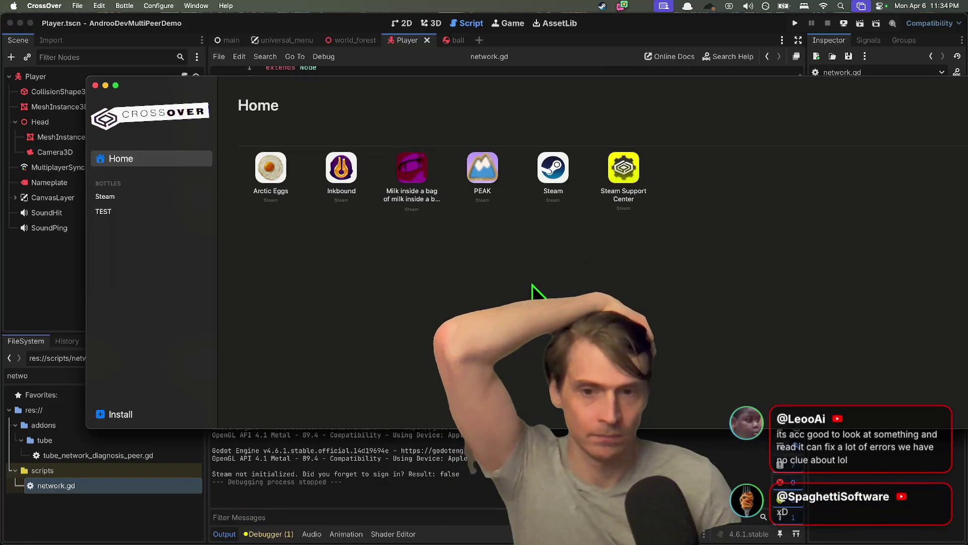
mouse_move(505, 542)
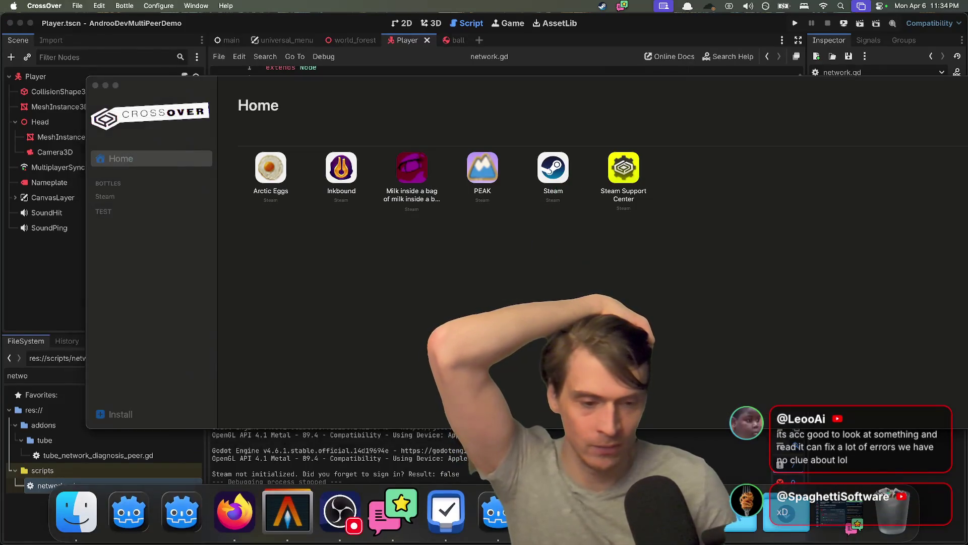
key(Escape)
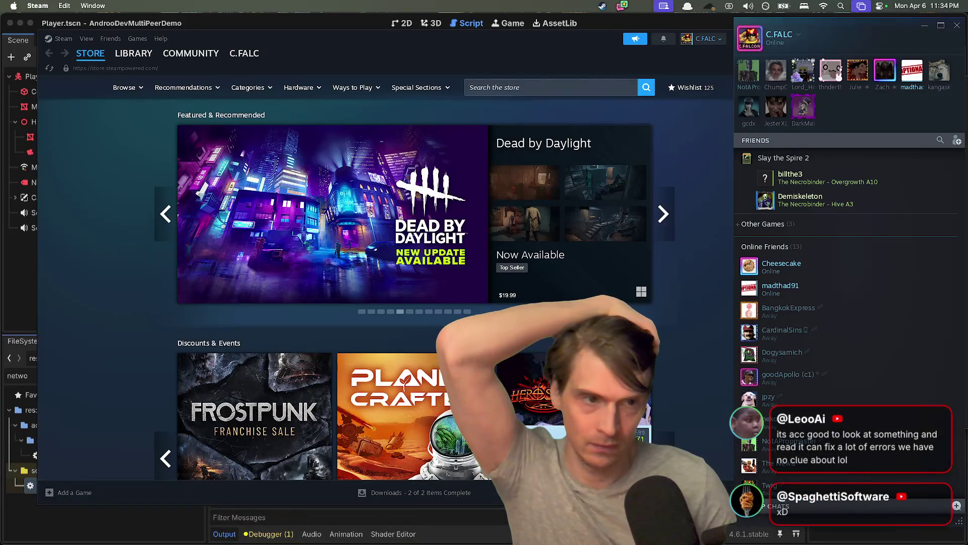
drag(518, 59, 524, 28)
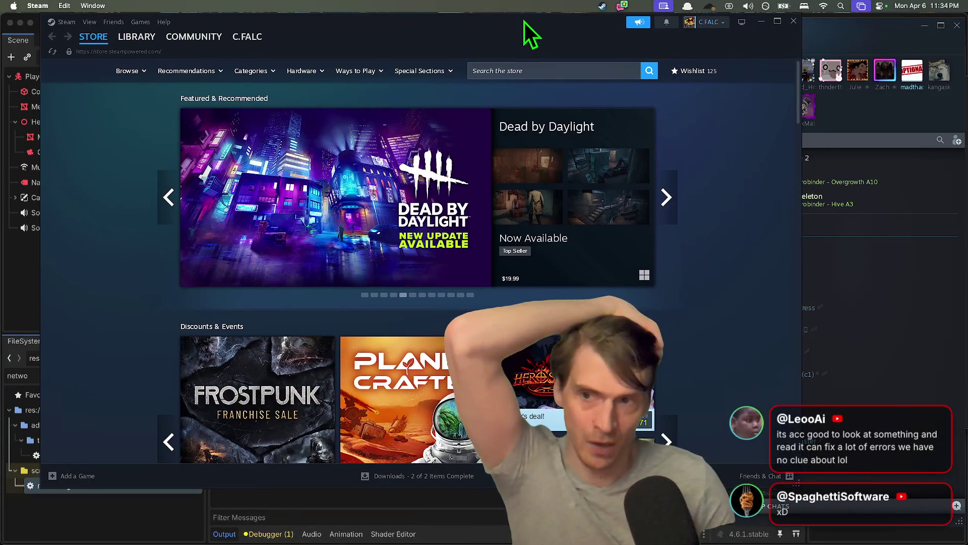
mouse_move(460, 542)
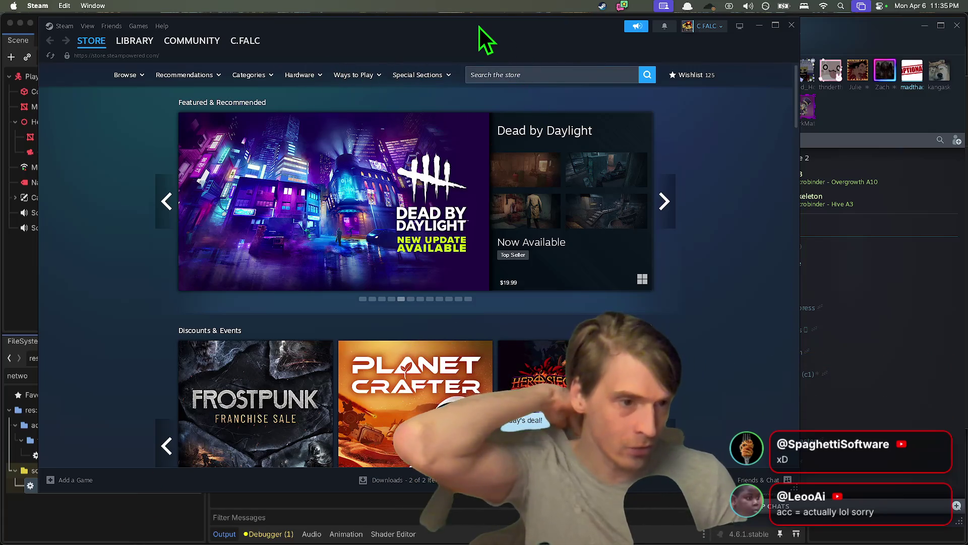
mouse_move(517, 53)
mouse_down()
mouse_move(535, 92)
mouse_move(556, 68)
mouse_move(510, 79)
mouse_move(555, 94)
mouse_up()
mouse_move(142, 80)
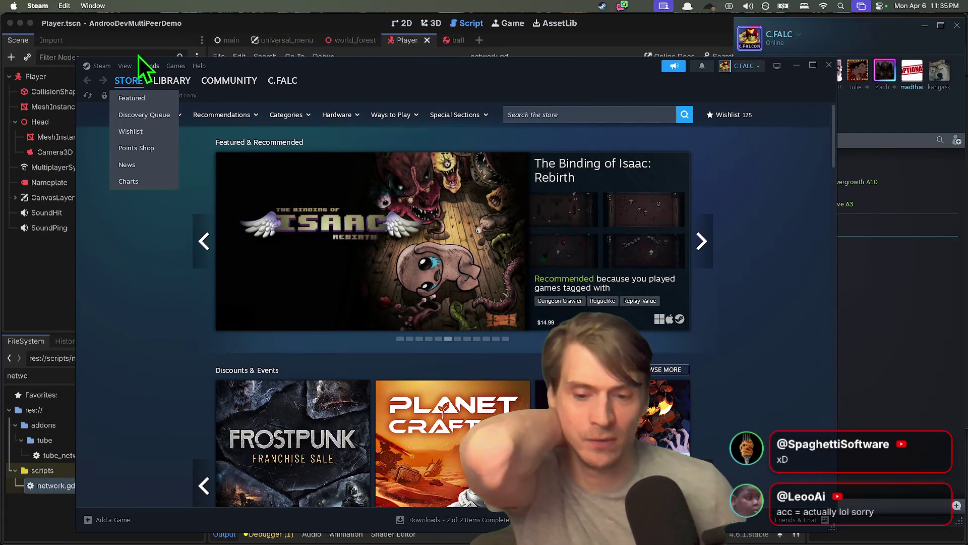
mouse_move(164, 62)
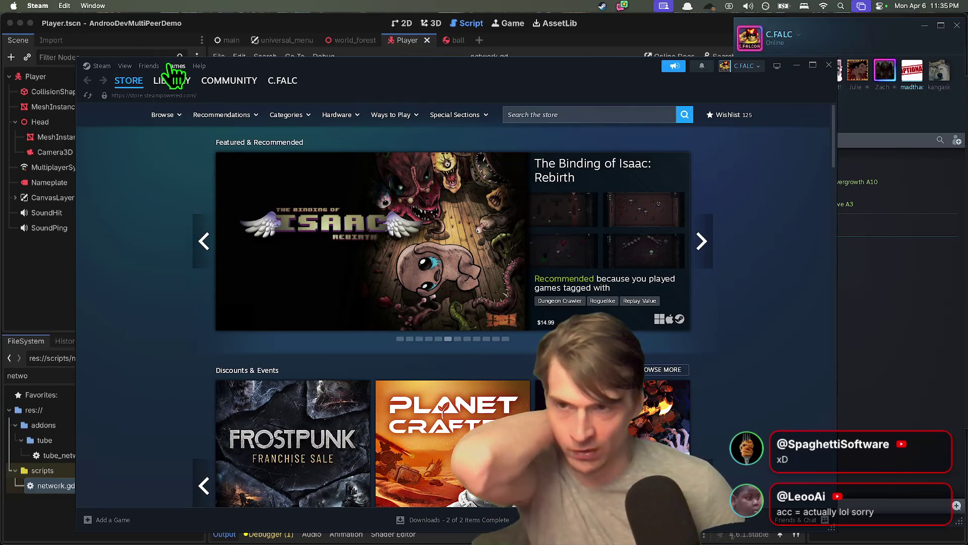